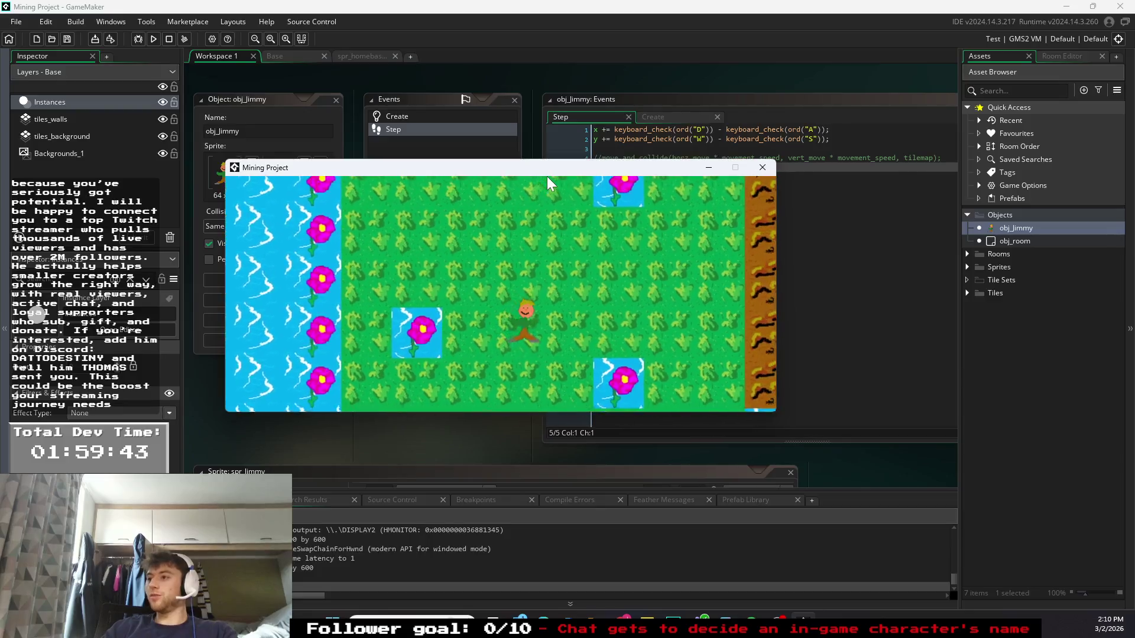
- Close the game, make line 2 read keyboard_check(ord("S")) - keyboard_check(ord("W")), and run again
left_click(774, 170)
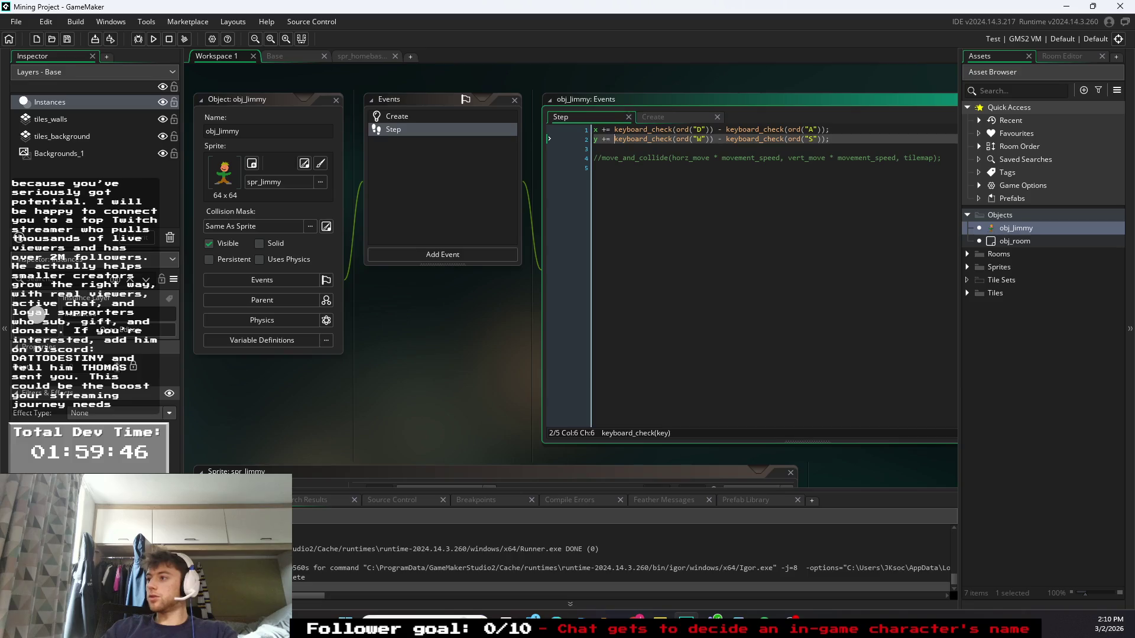
left_click(718, 139)
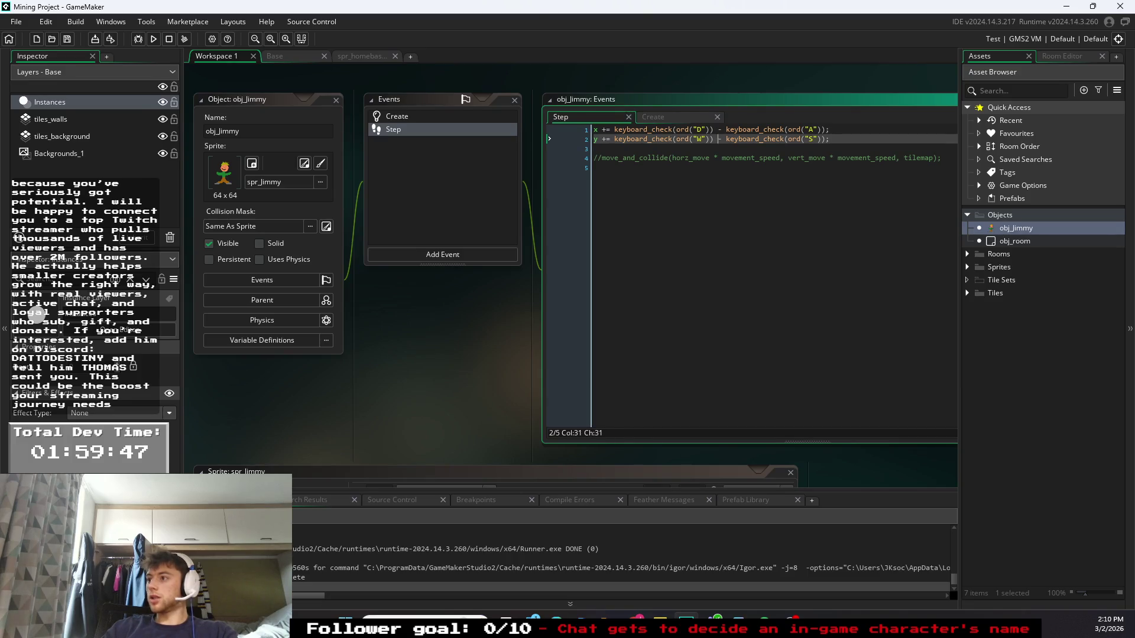
double_click(700, 139)
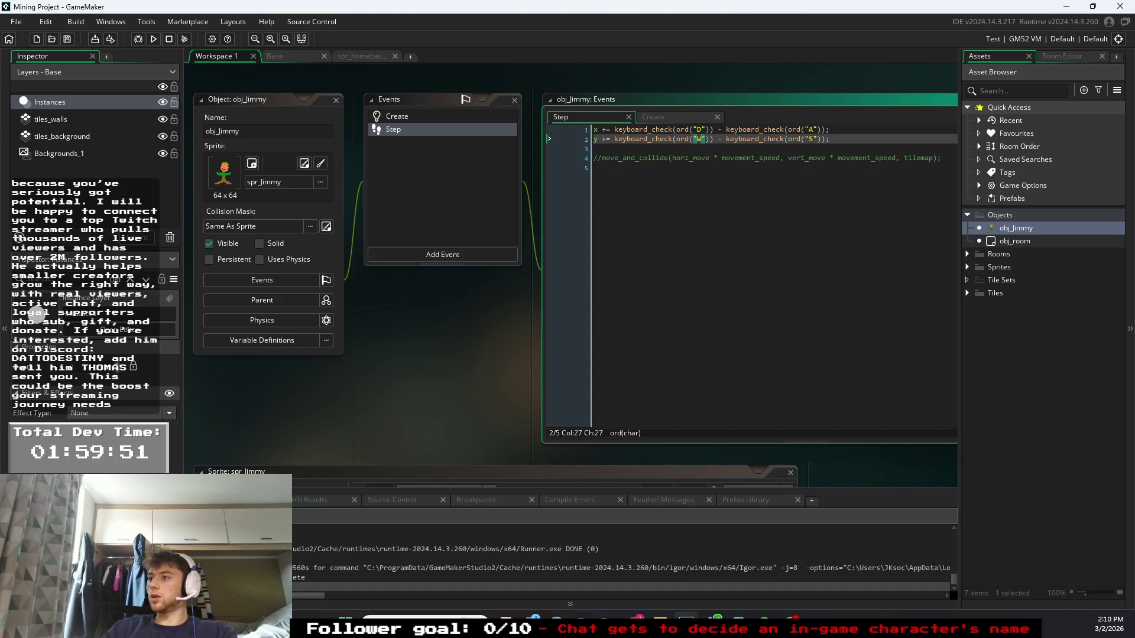
type("W")
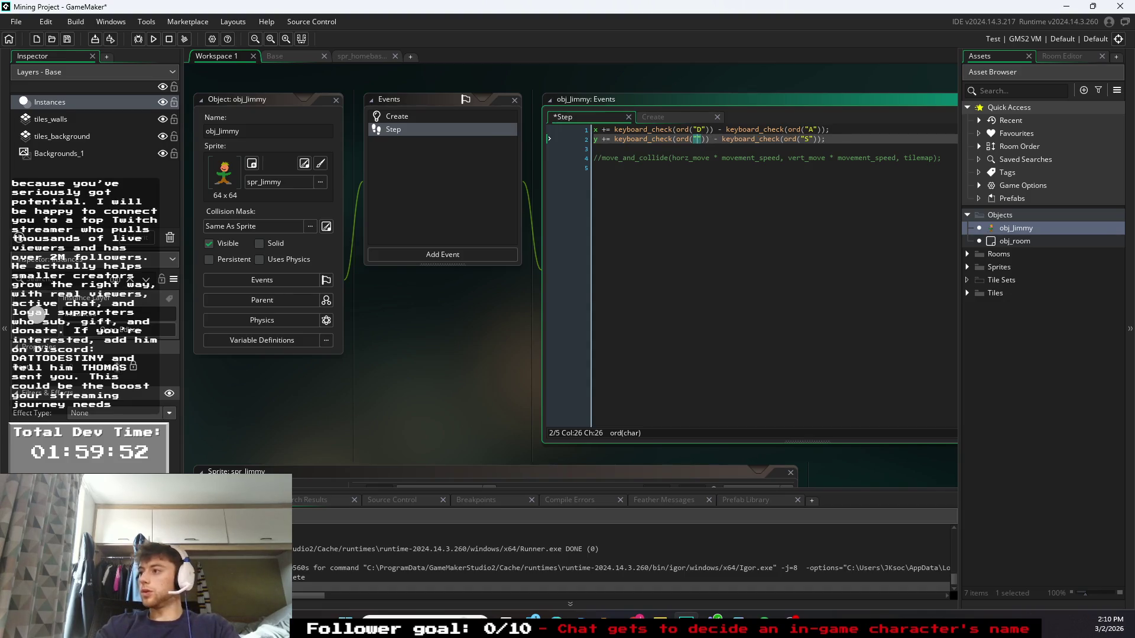
type("S")
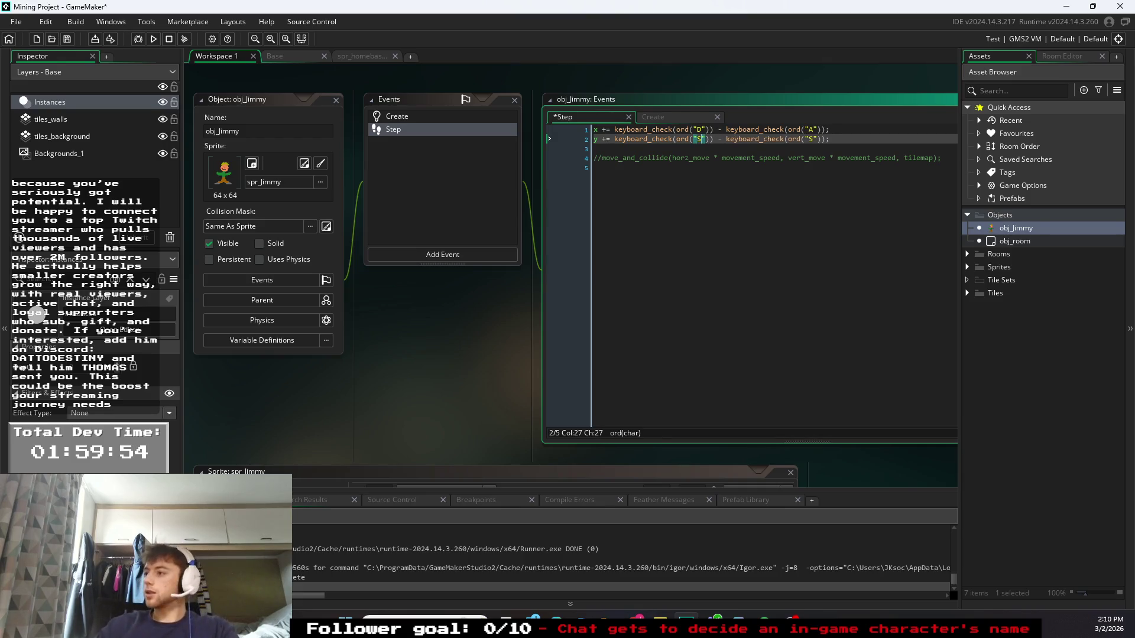
left_click(813, 139)
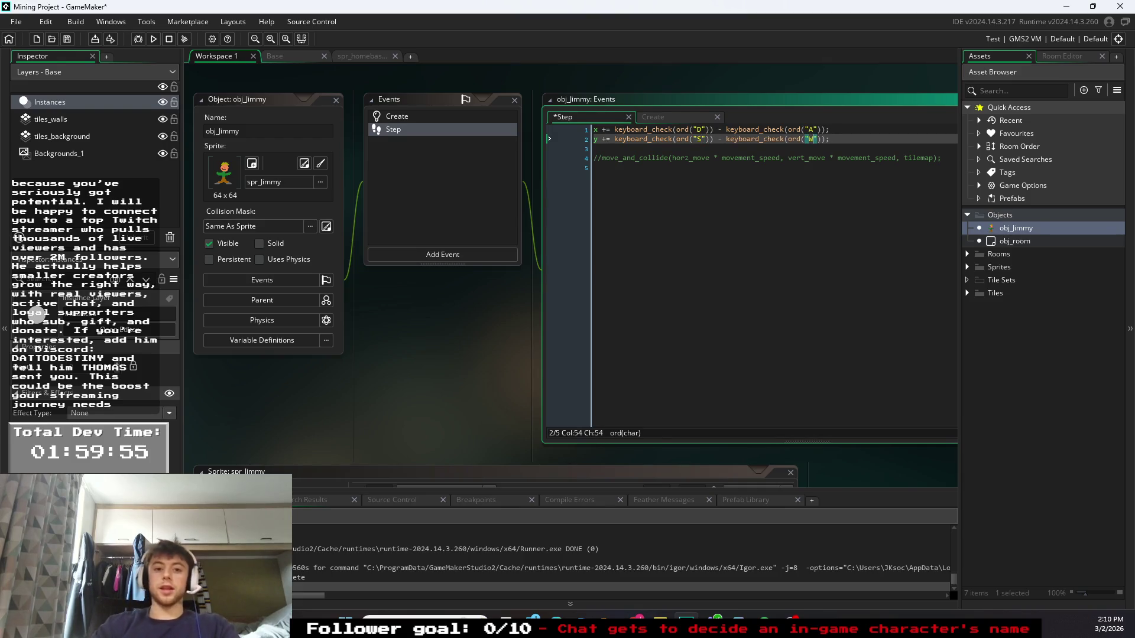
type("W")
key("Down")
key("Down")
key("Down")
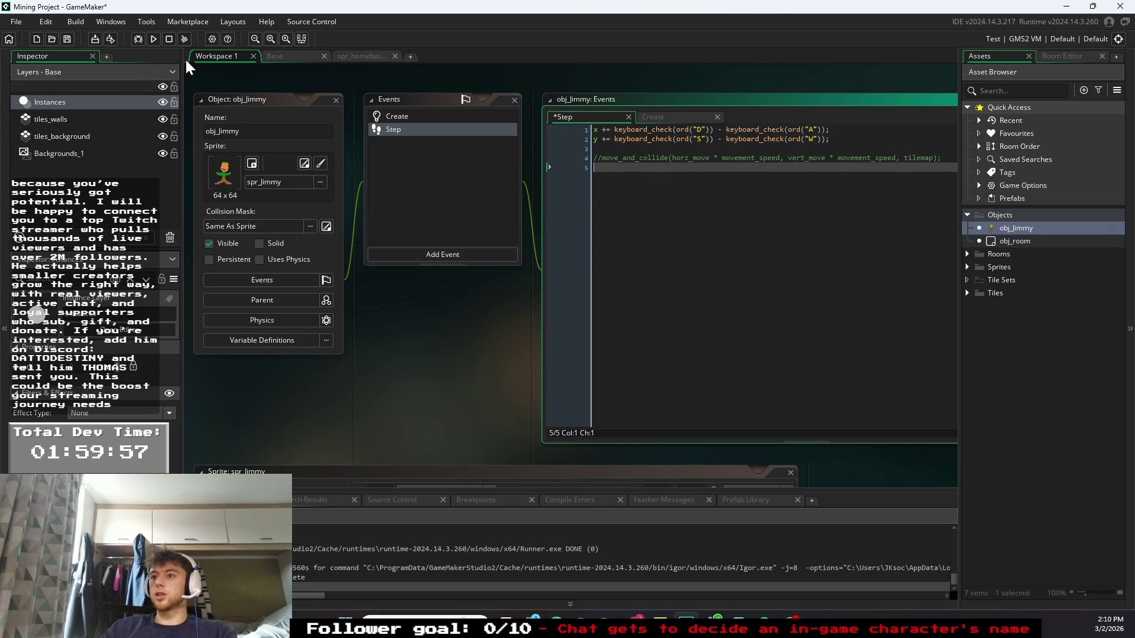
left_click(155, 38)
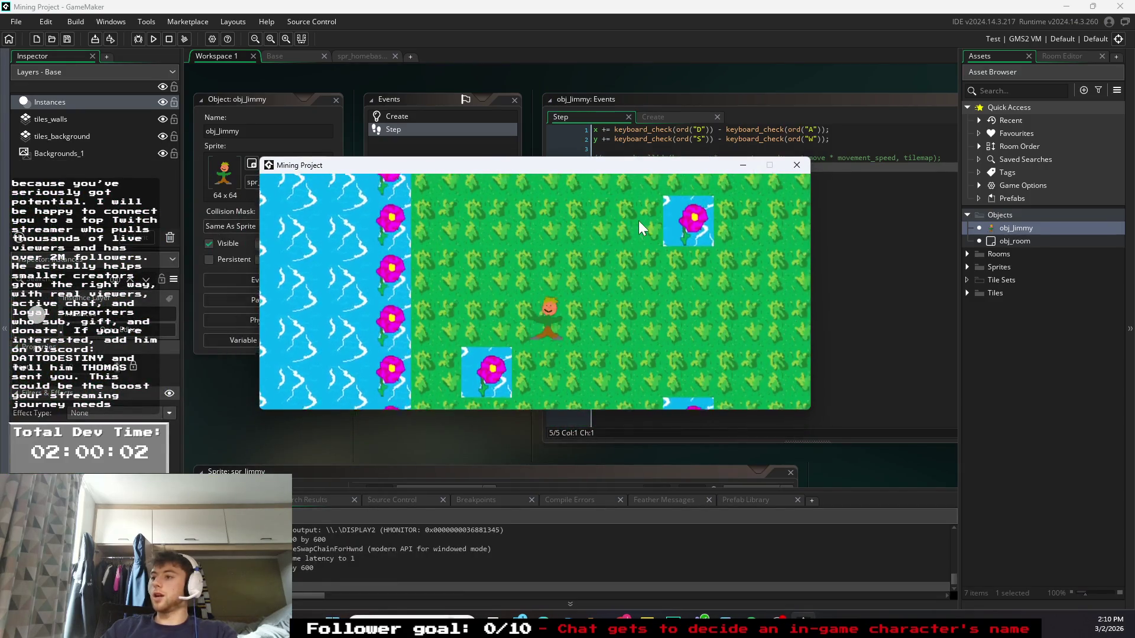
- Walk Jimmy right with D and left with A, then close the test run
key("d")
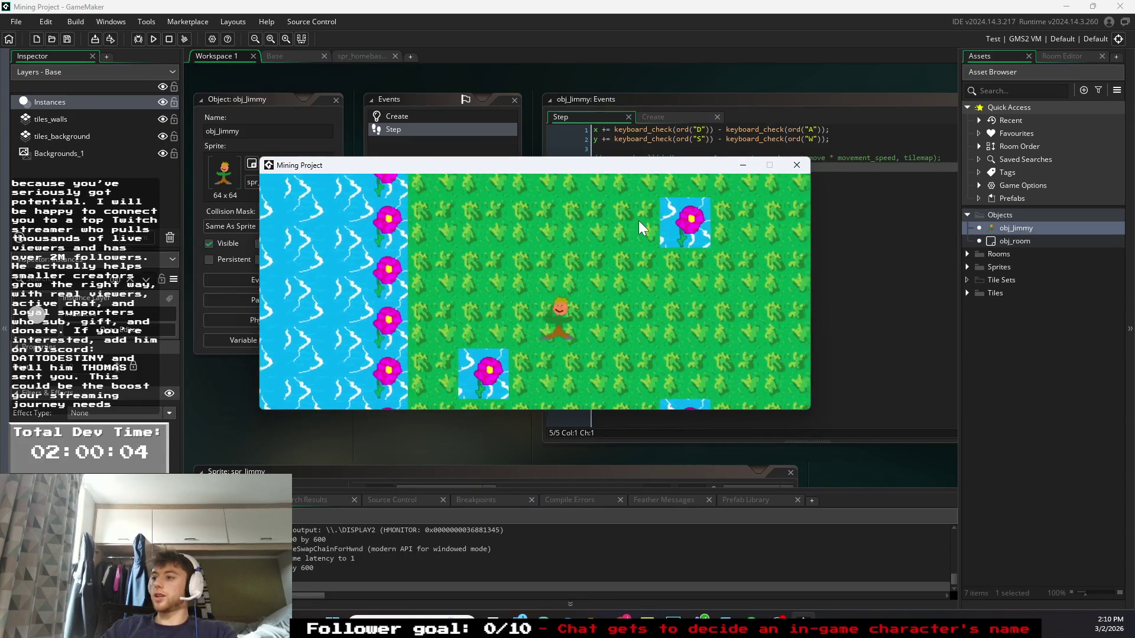
key("a")
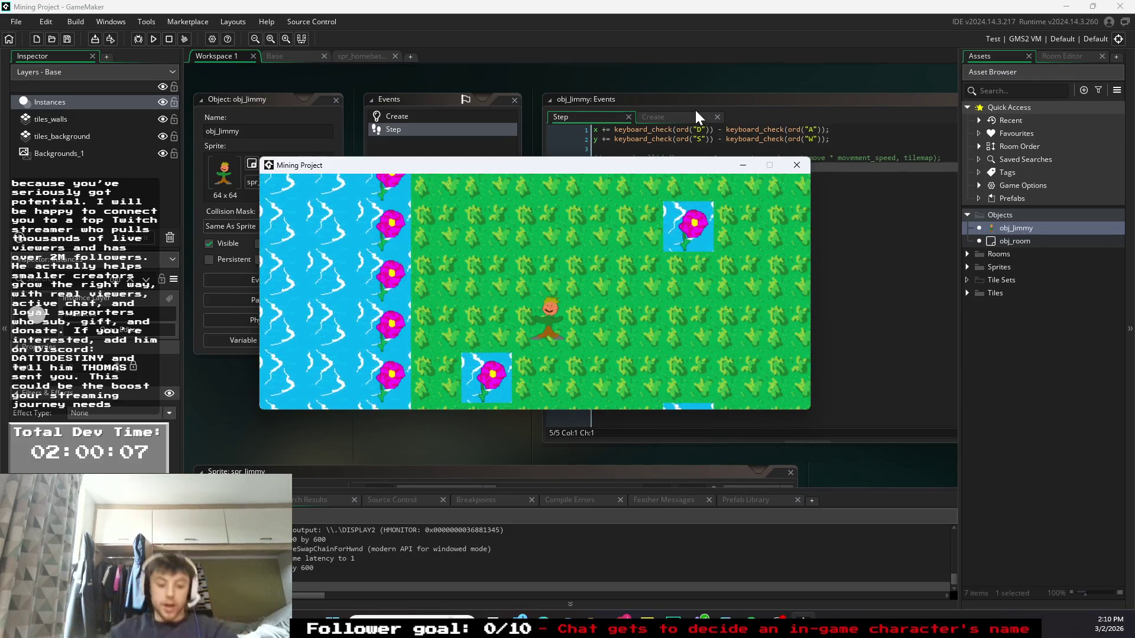
left_click(793, 169)
- Wrap line 2's vertical key expression as 3*( ... )
left_click(614, 138)
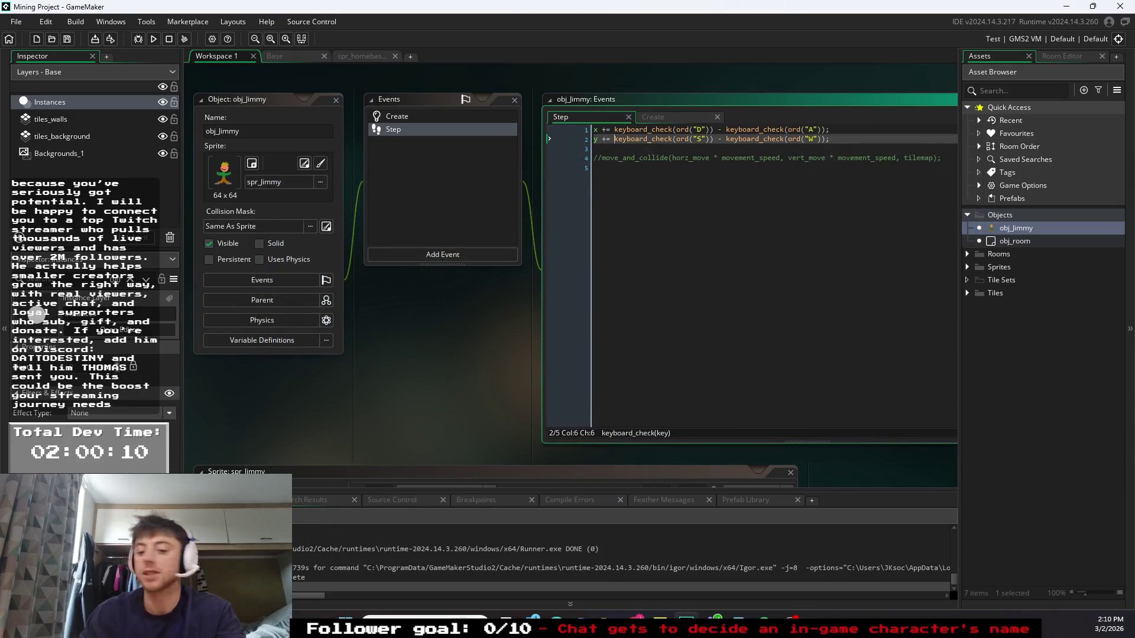
type("3(")
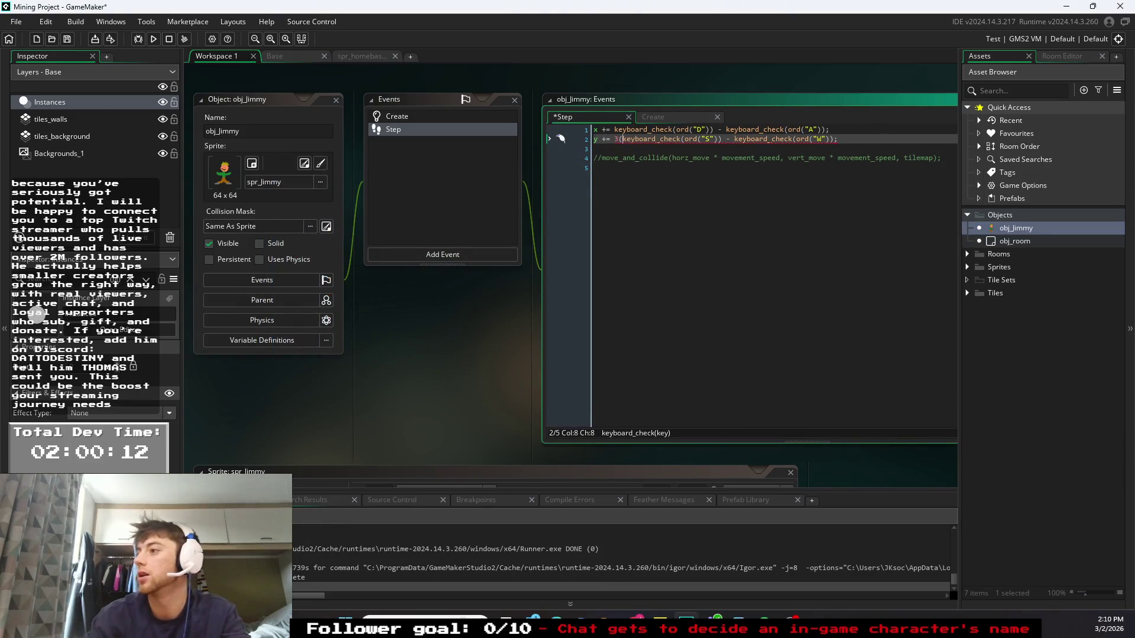
left_click(834, 139)
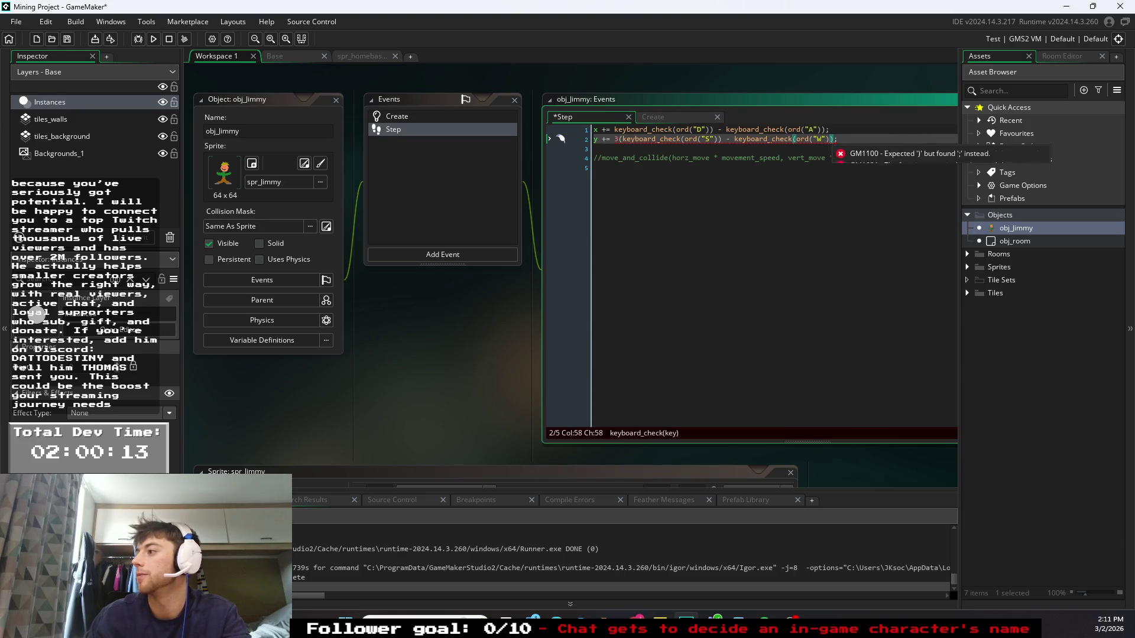
type(")")
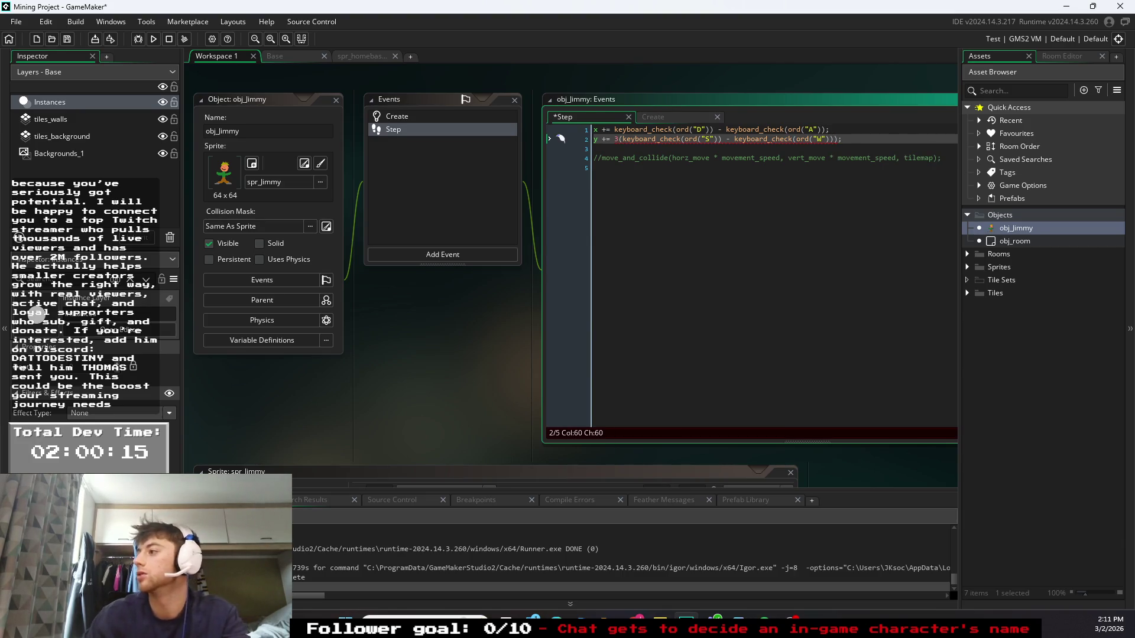
left_click(617, 139)
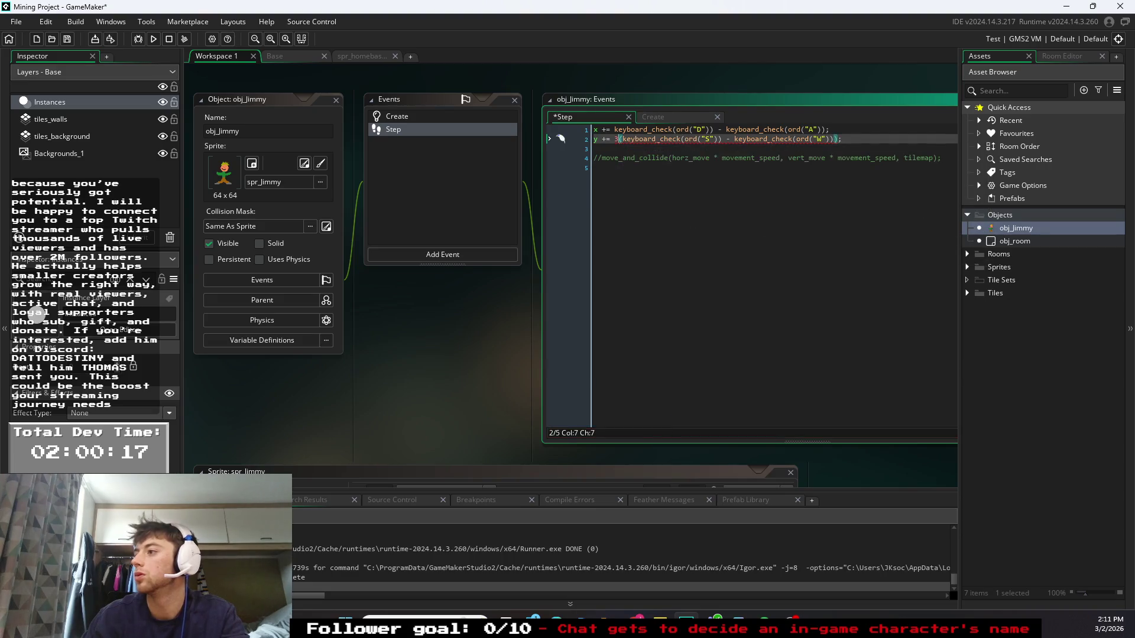
type("*")
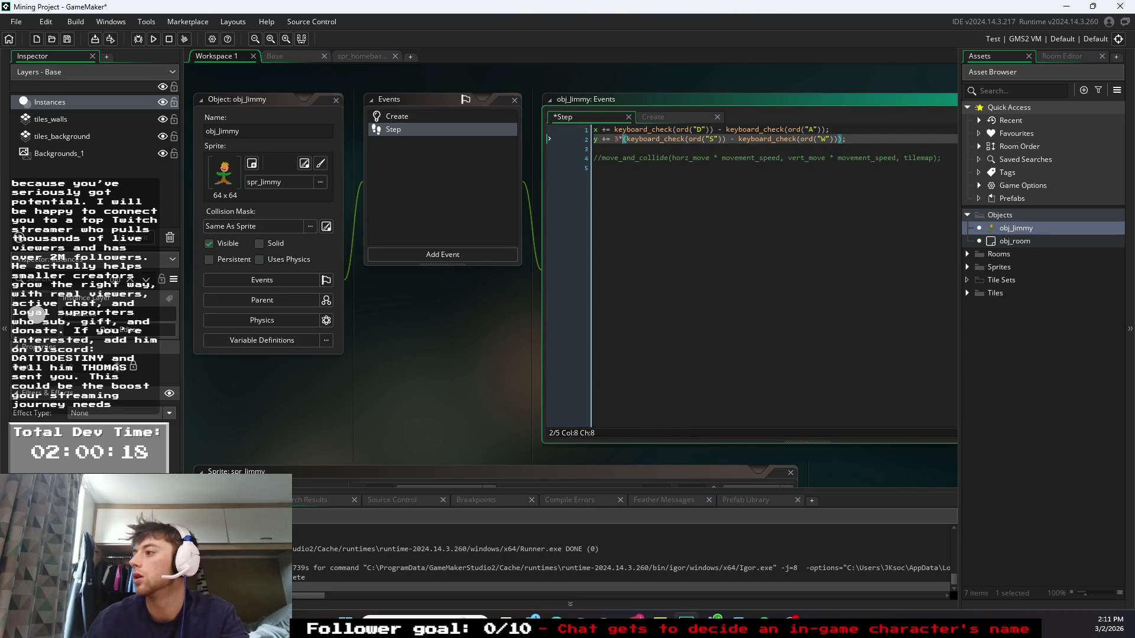
- Wrap line 1's horizontal key expression as 3*( ... ) and run the game
left_click(650, 157)
left_click(614, 129)
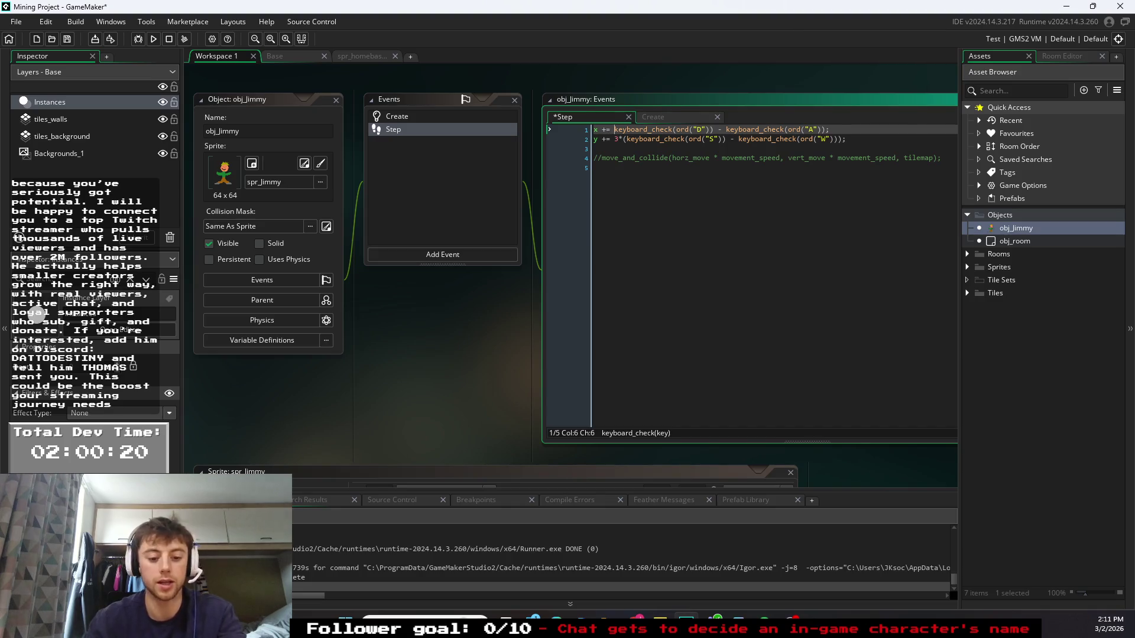
type("3*(")
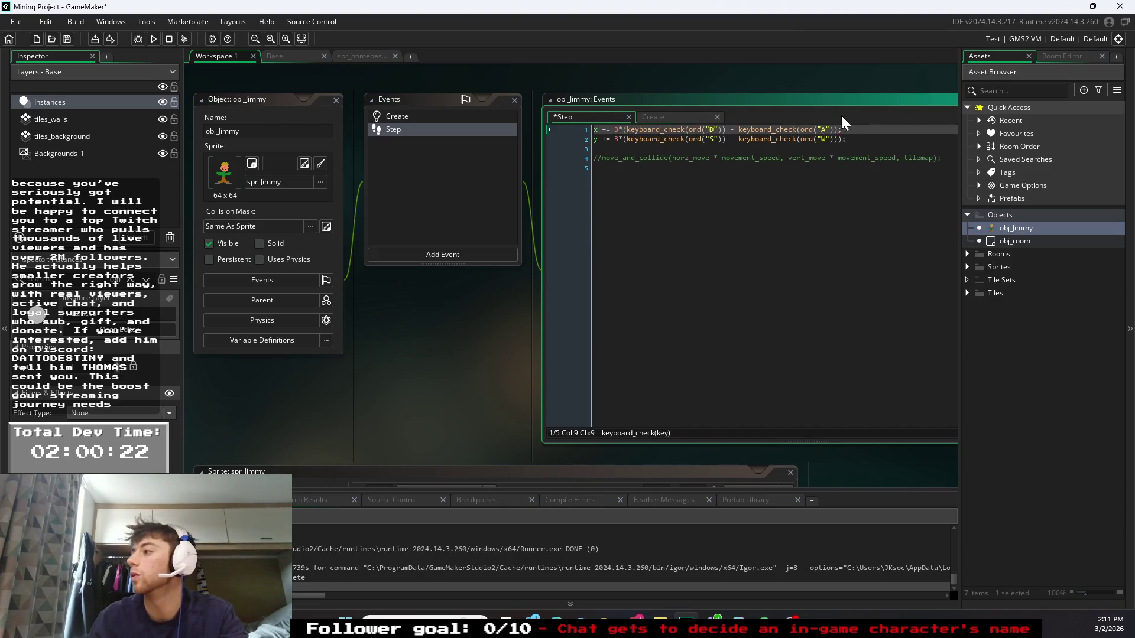
left_click(836, 129)
type(")")
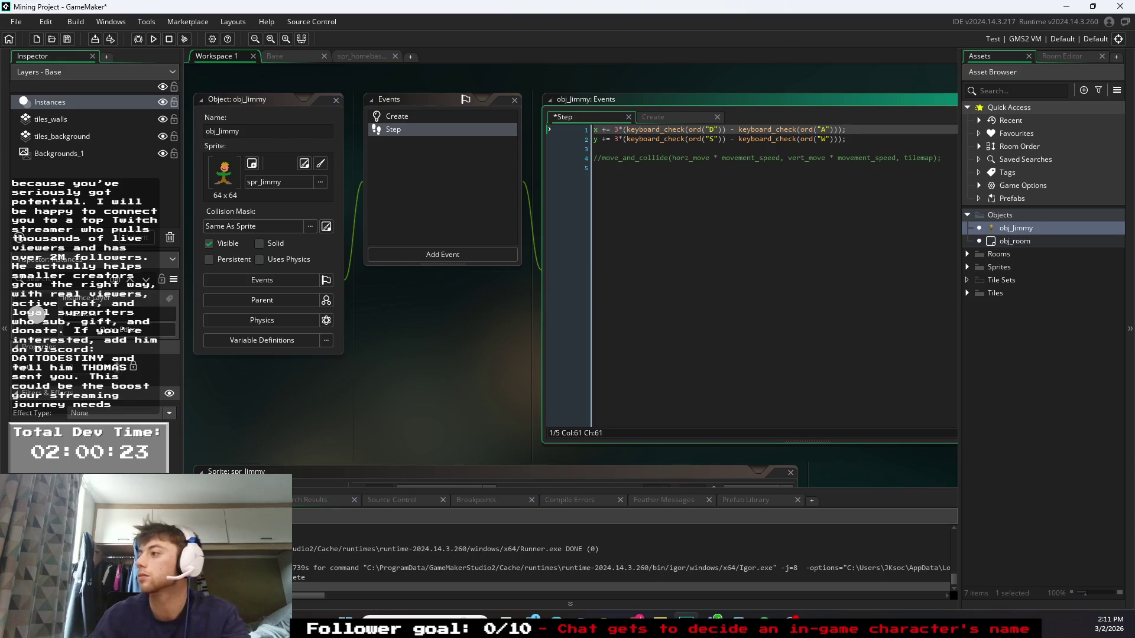
left_click(594, 167)
left_click(152, 39)
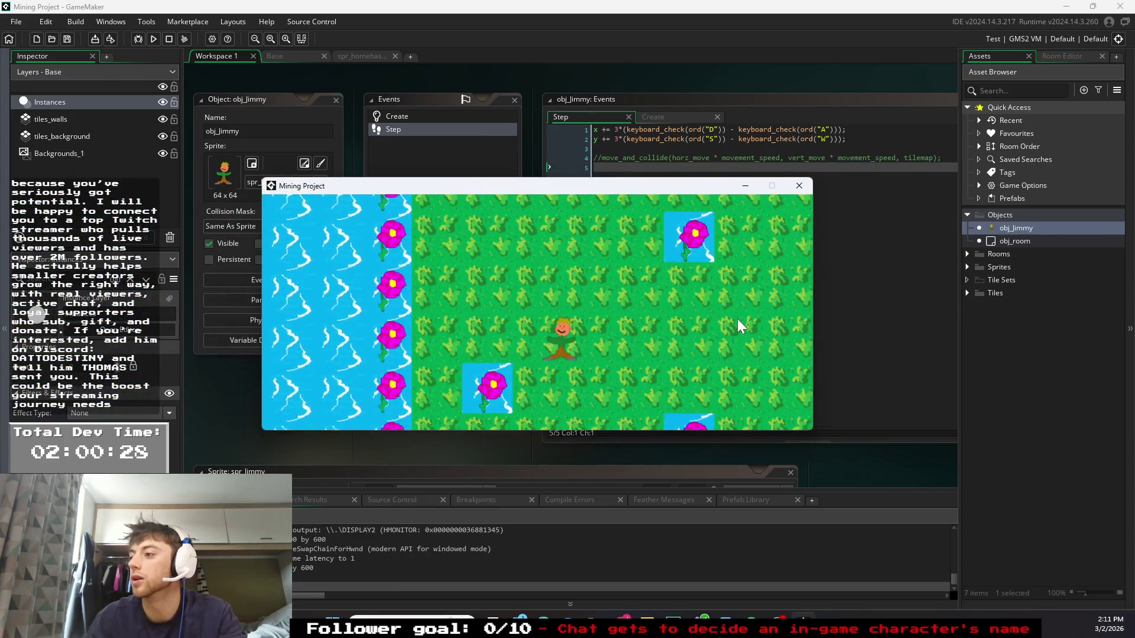
key("w")
key("d")
key("d")
key("s")
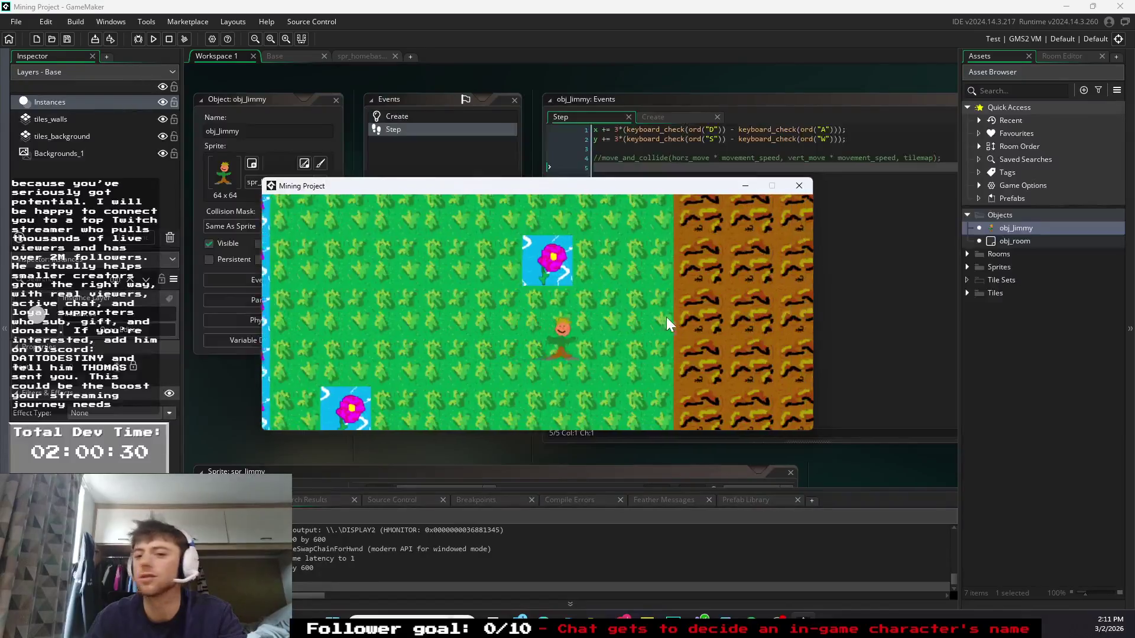
key("a")
key("d")
key("a")
key("w")
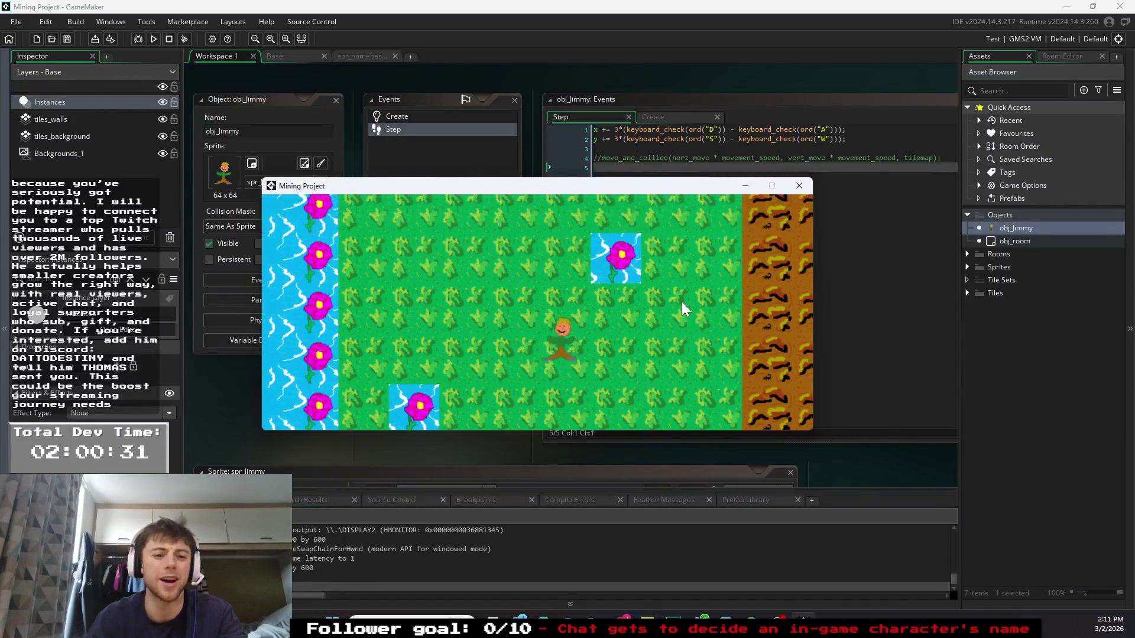
key("w")
key("d")
key("s")
key("w")
key("d")
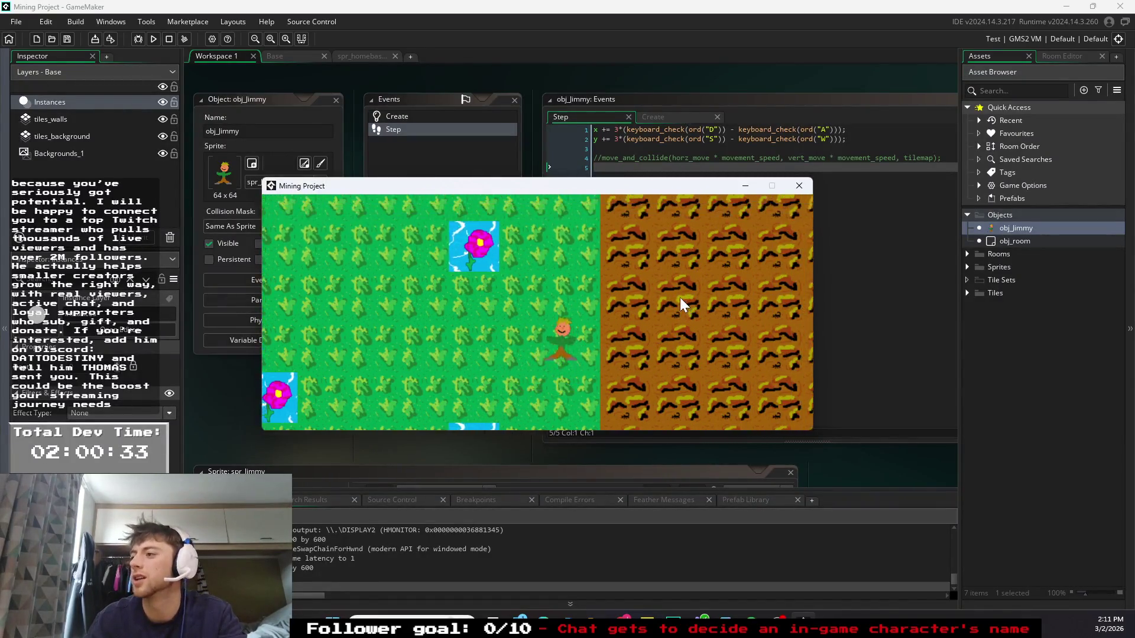
key("a")
key("d")
key("a")
key("d")
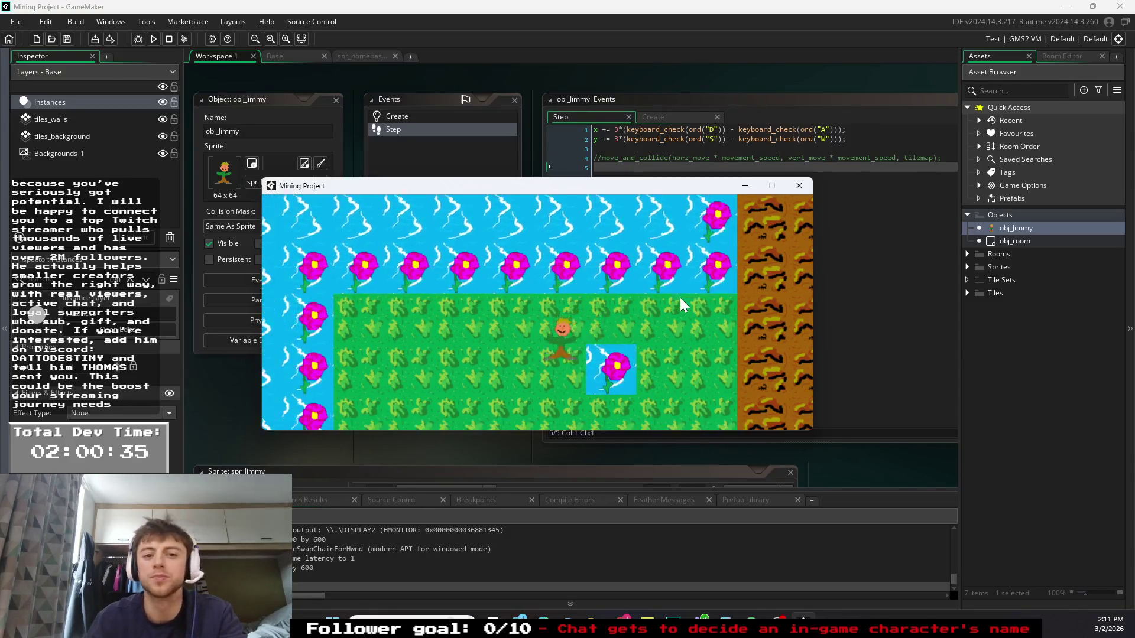
key("s")
left_click(798, 186)
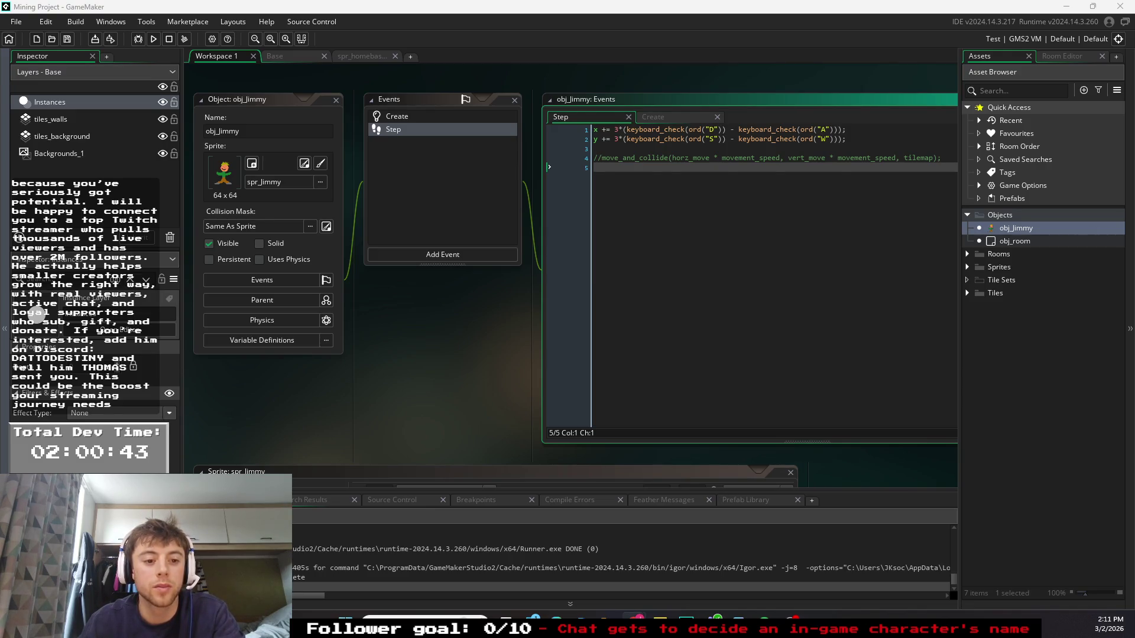
left_click(601, 158)
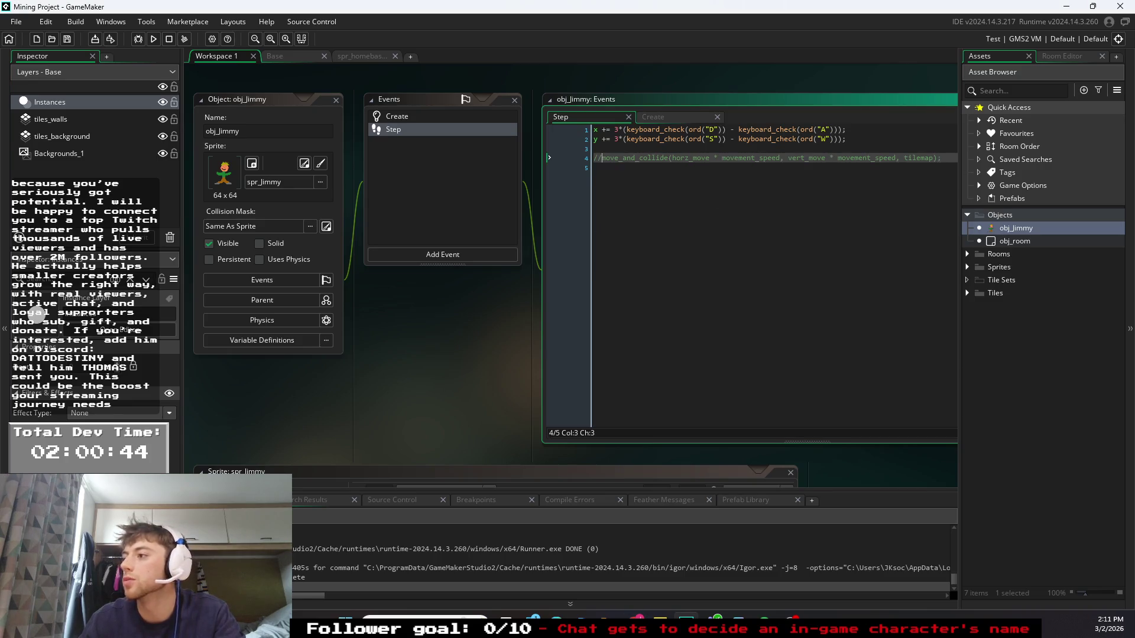
key("BackSpace")
key("BackSpace")
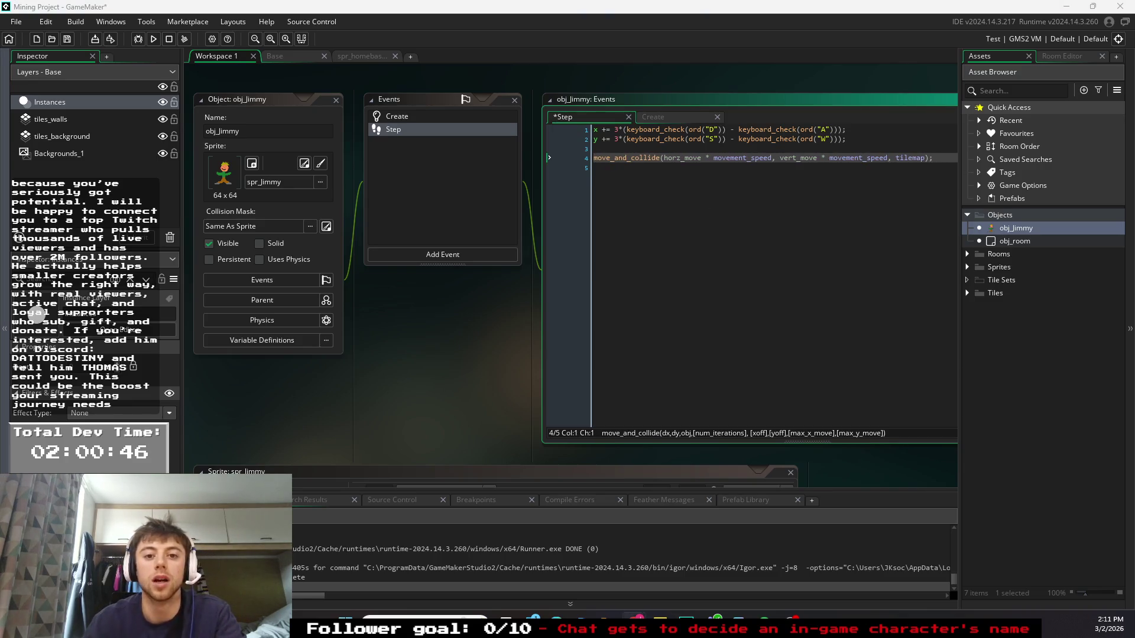
left_click(595, 168)
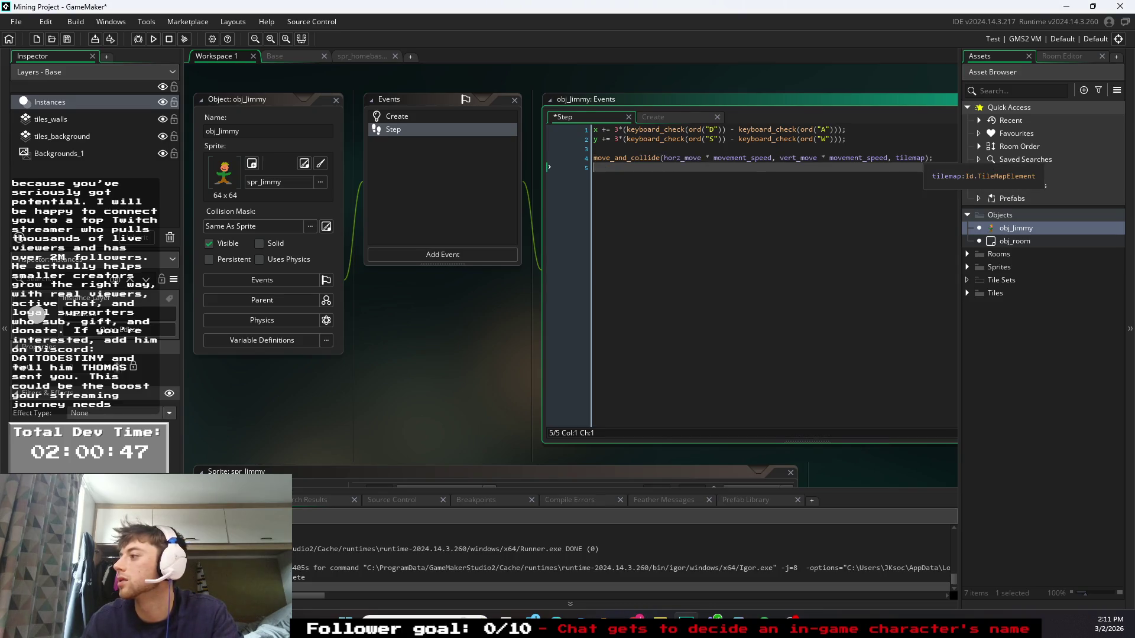
left_click(643, 158)
right_click(642, 156)
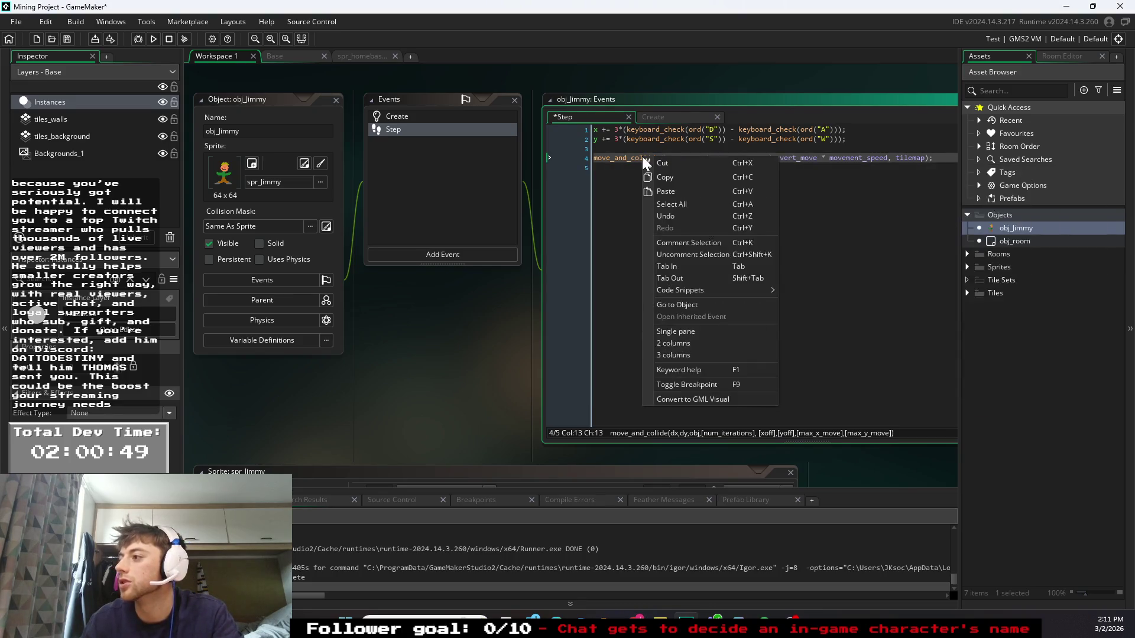
left_click(630, 158)
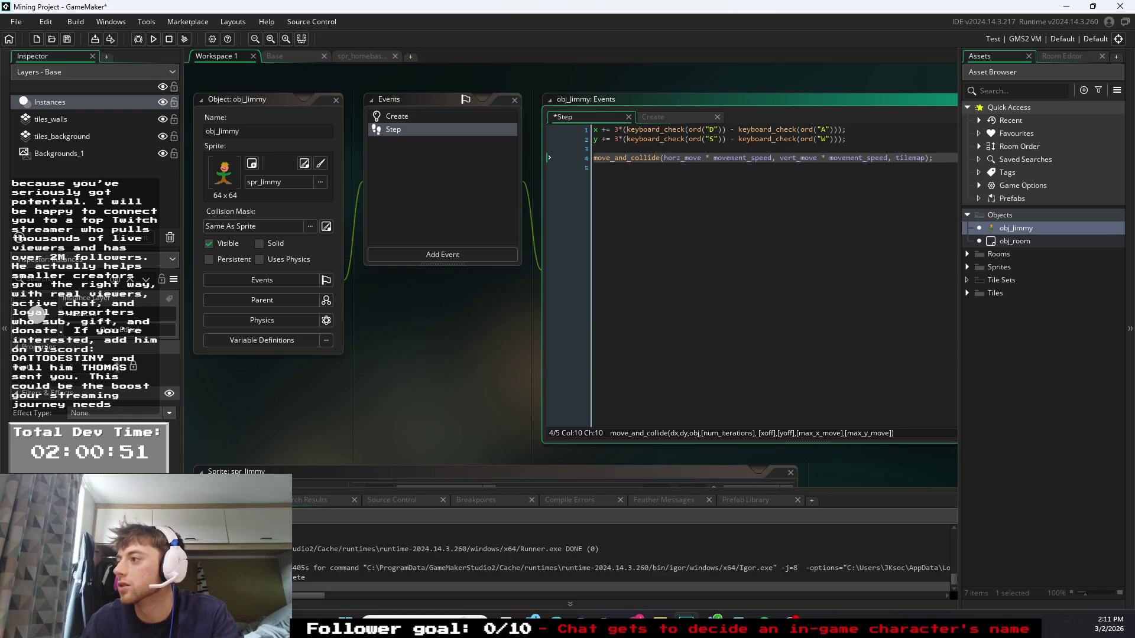
mouse_move(630, 158)
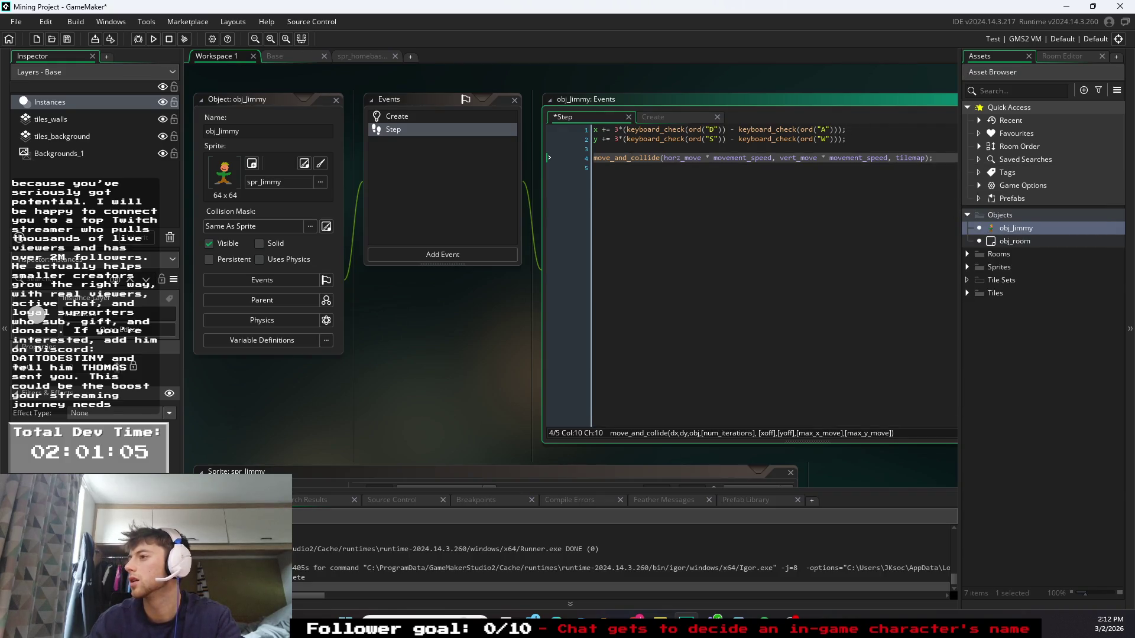
key("Down")
left_click(441, 116)
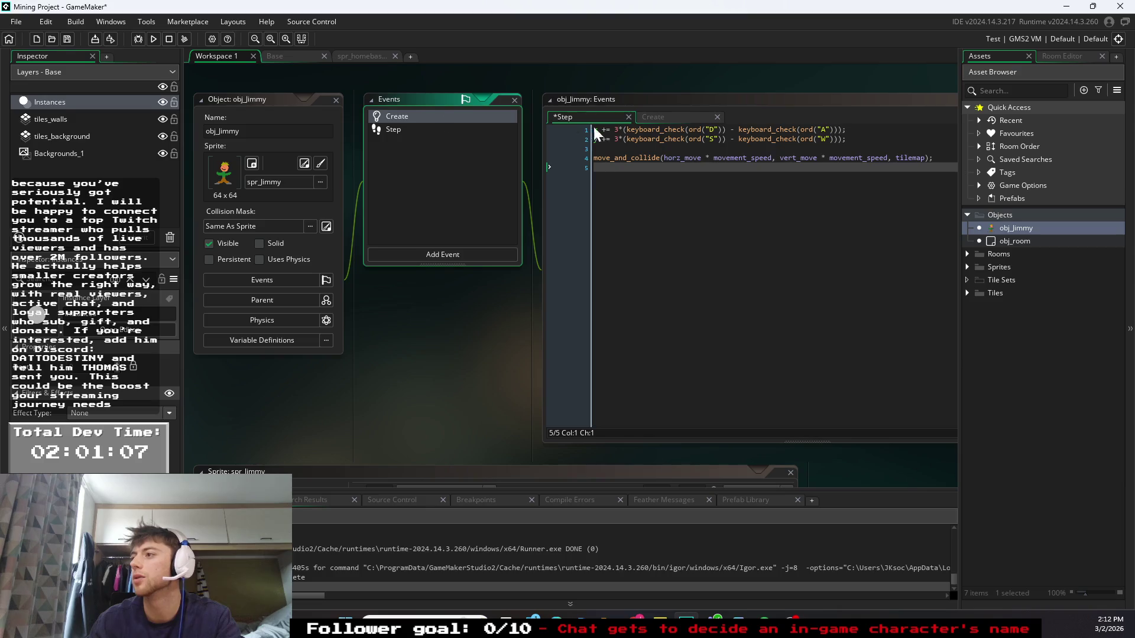
left_click(684, 121)
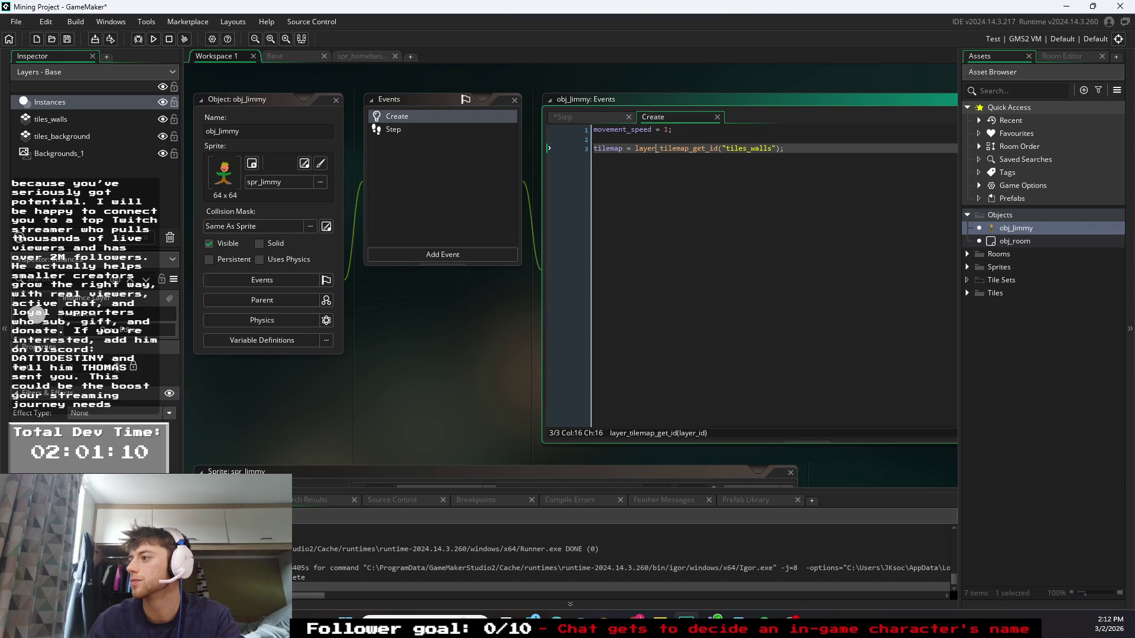
mouse_move(686, 148)
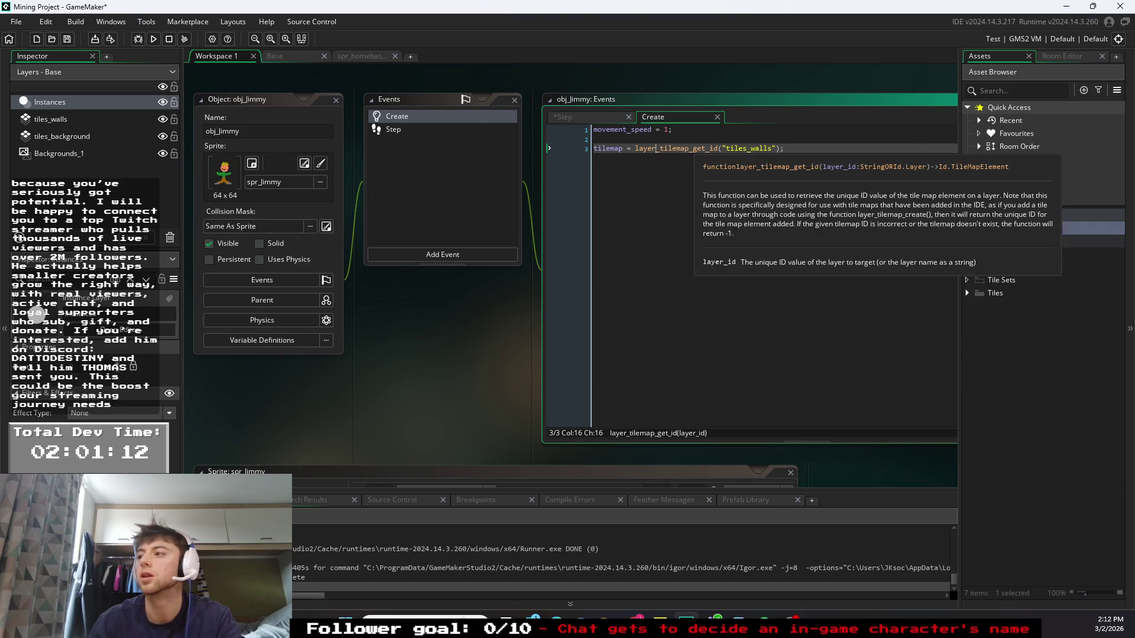
left_click(605, 122)
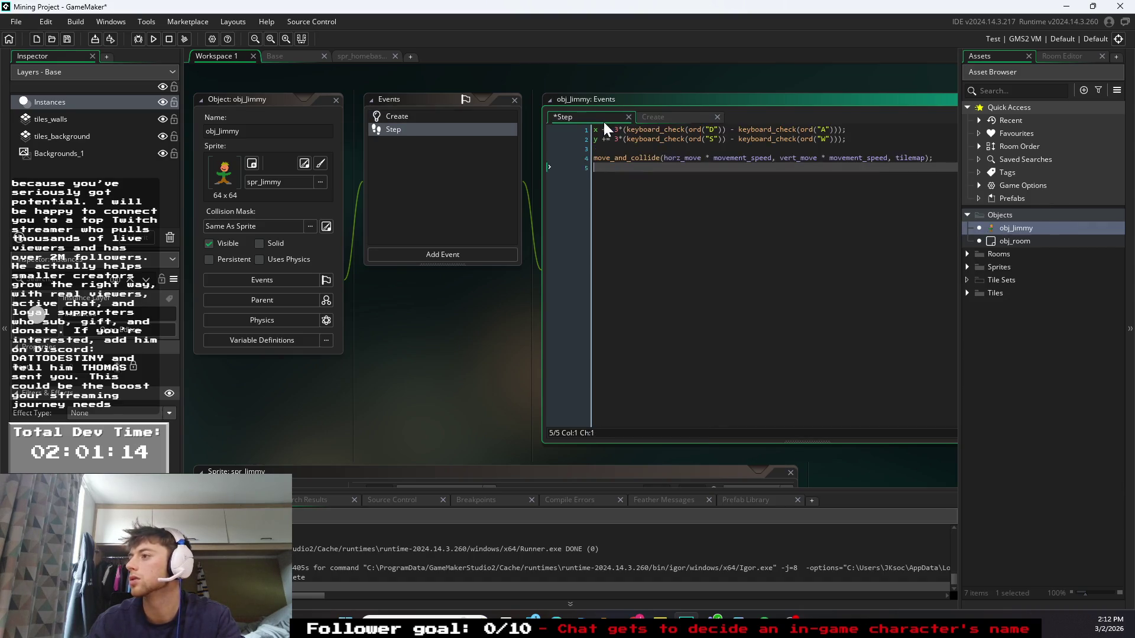
left_click(665, 122)
left_click(606, 118)
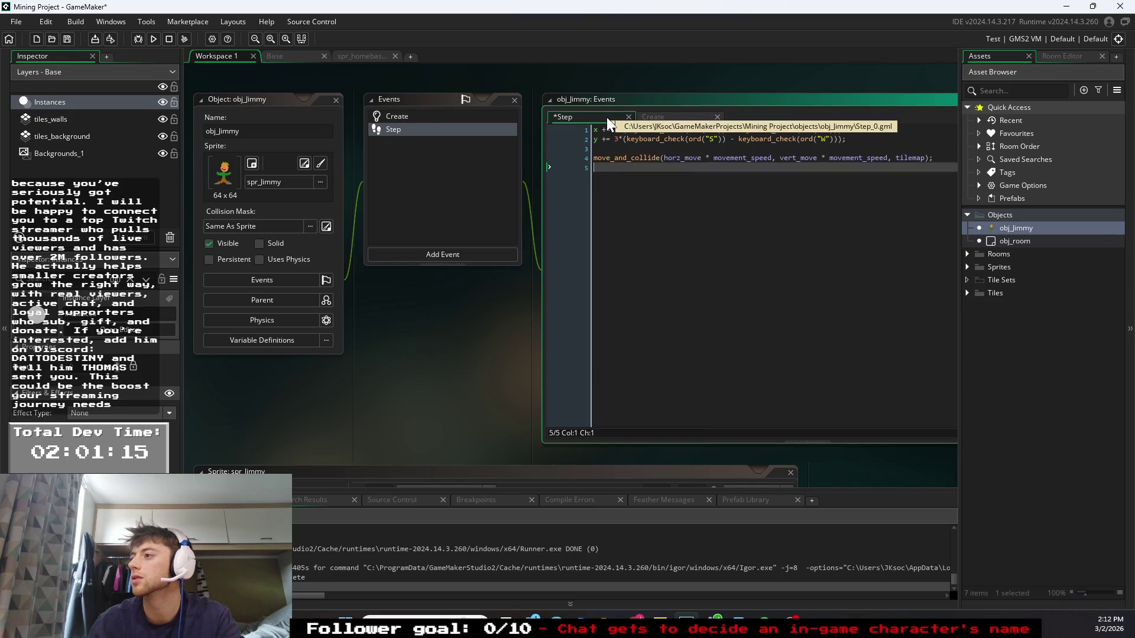
left_click(651, 117)
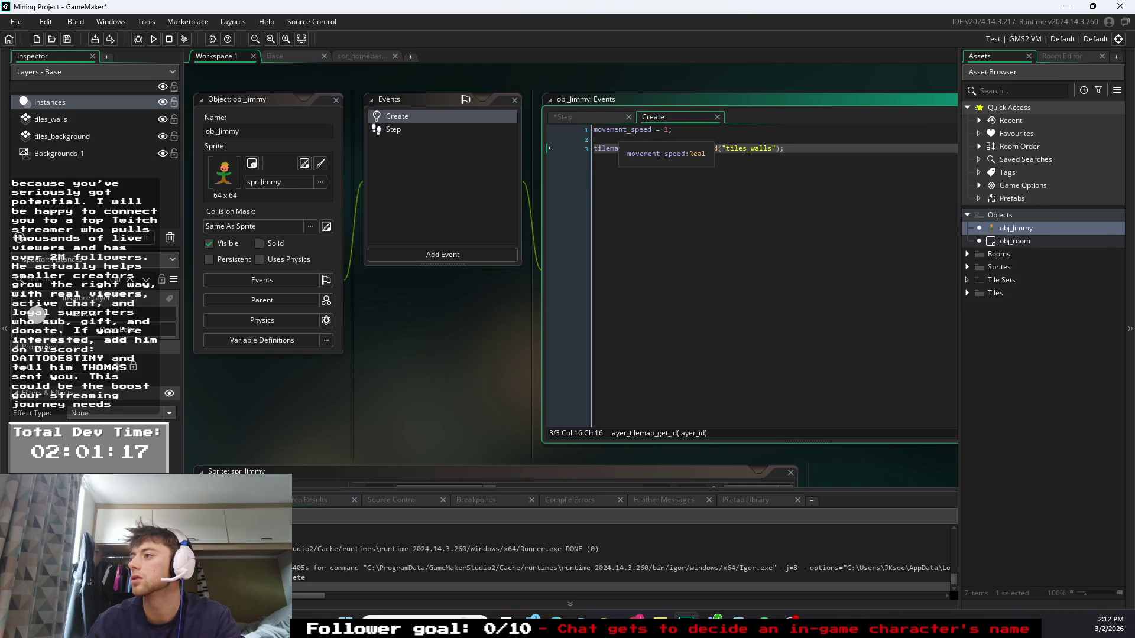
left_click(603, 116)
left_click(651, 117)
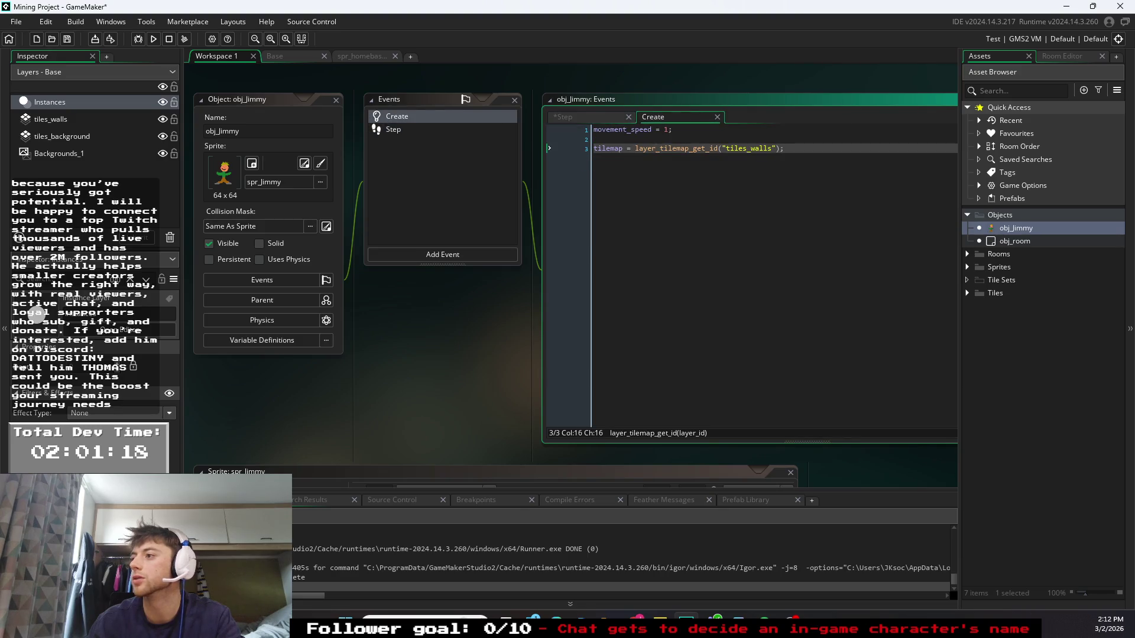
left_click(594, 130)
key("ctrl+z")
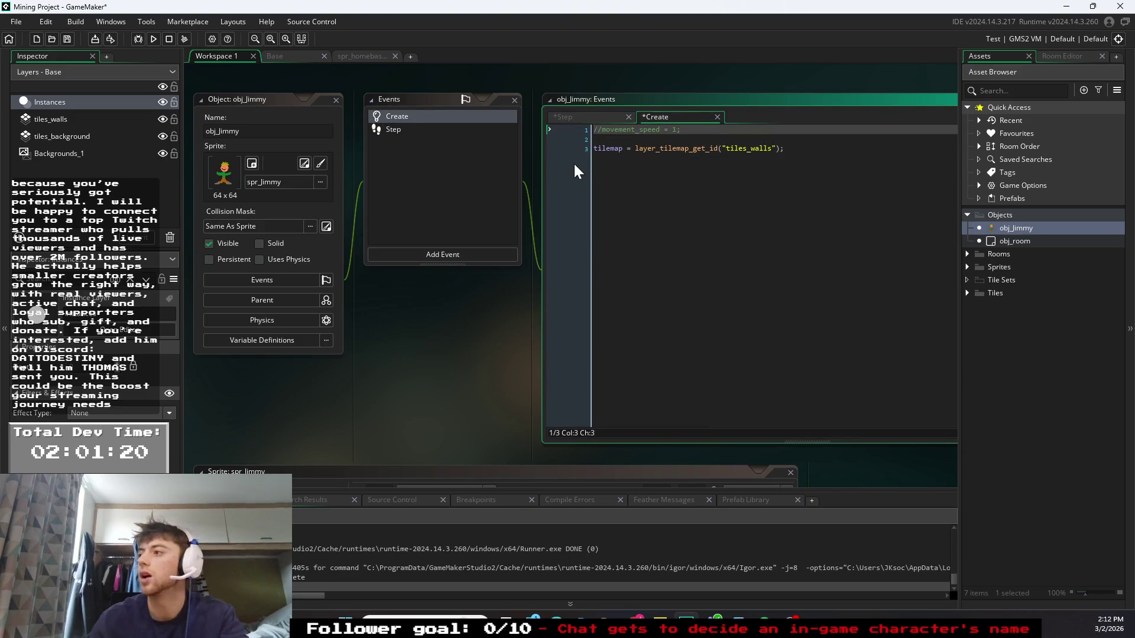
key("ctrl+y")
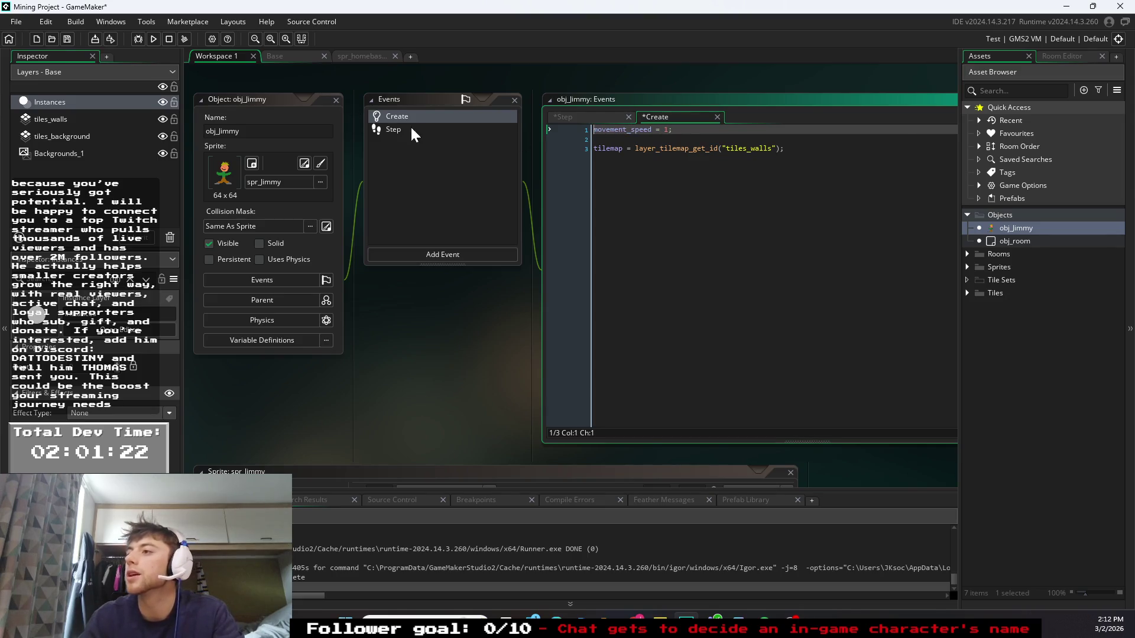
left_click(410, 128)
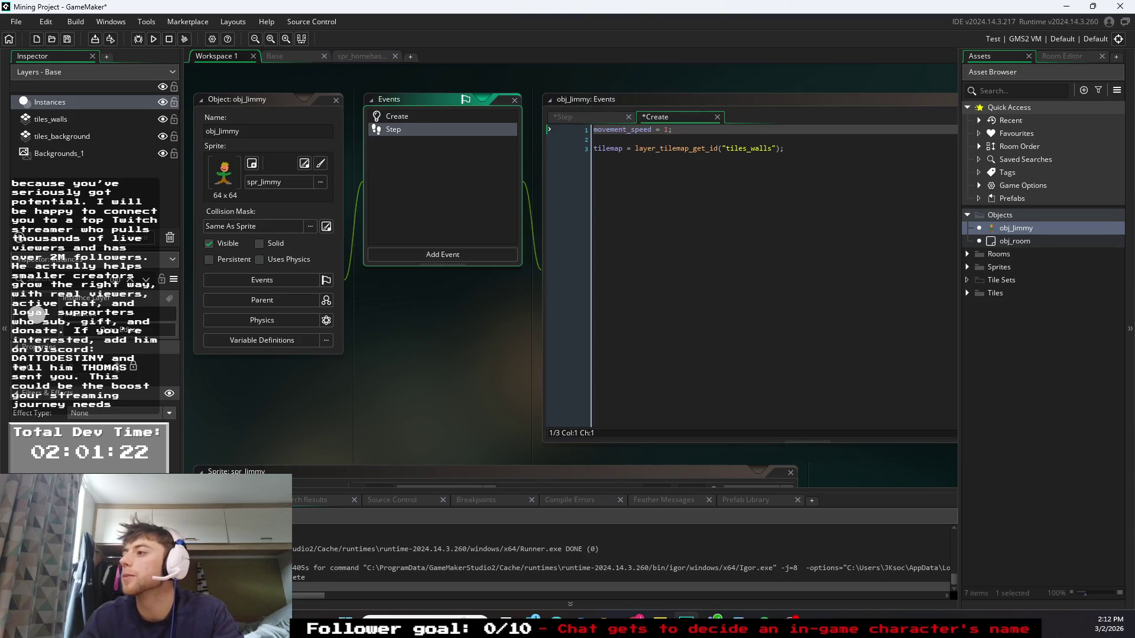
left_click(601, 116)
left_click(706, 158)
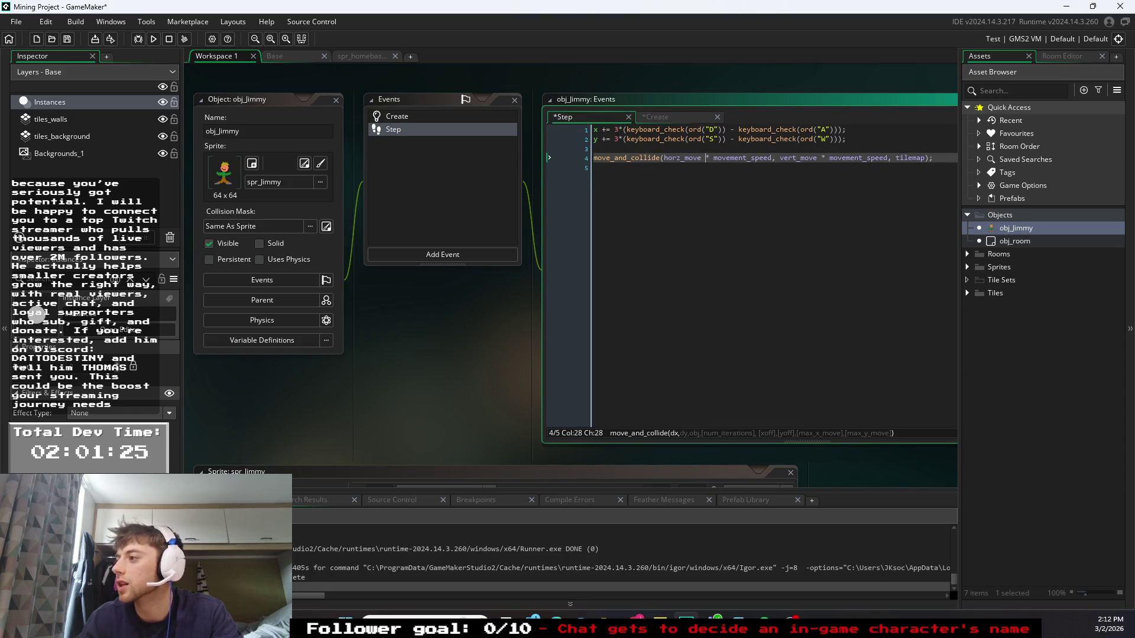
left_click_drag(772, 158, 668, 159)
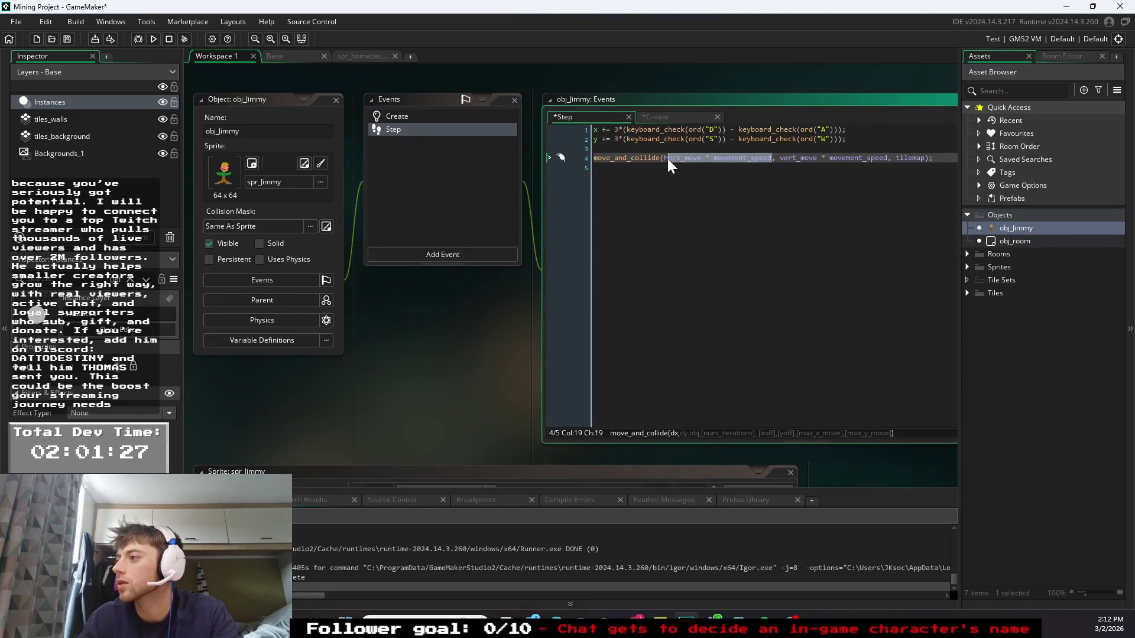
left_click(597, 167)
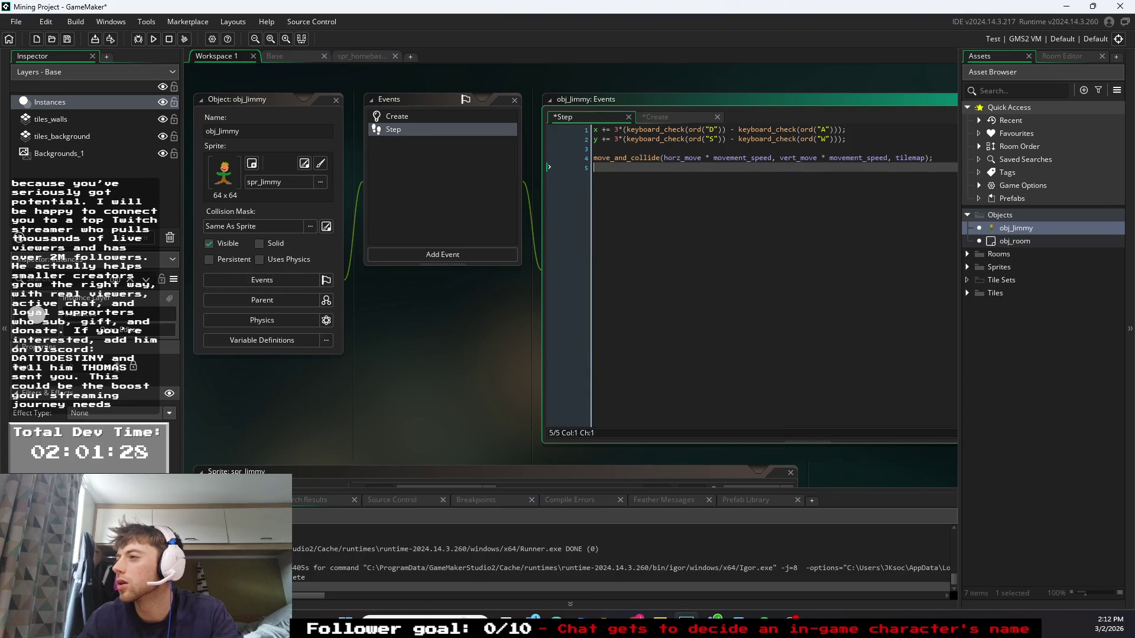
left_click(615, 130)
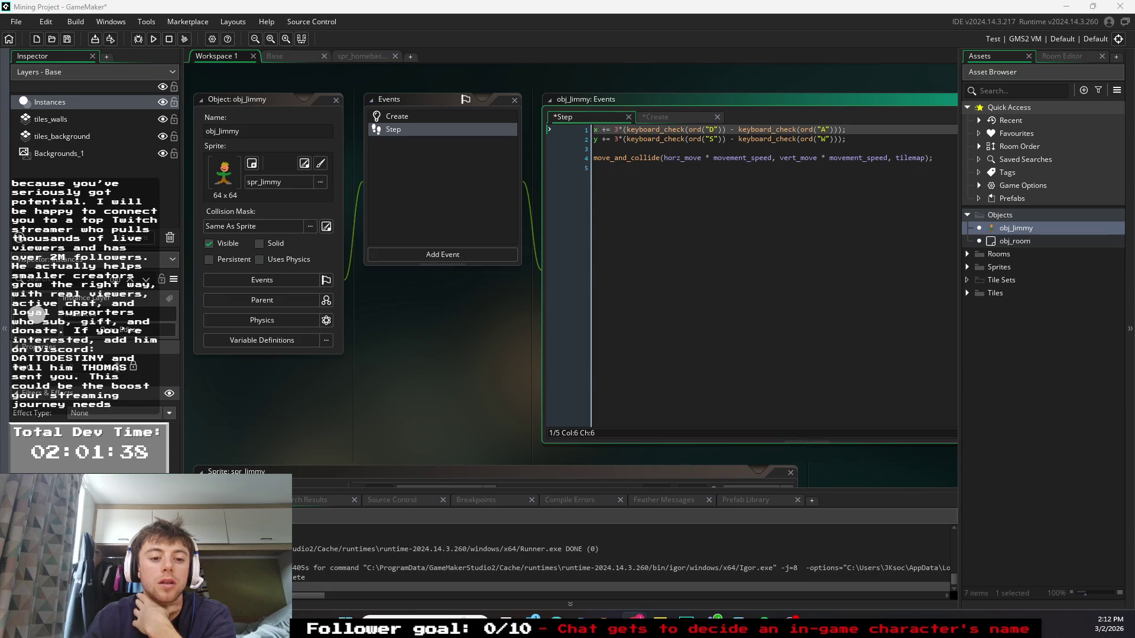
- Shorten horz_move and vert_move to horz and vert in the move_and_collide call
left_click(717, 225)
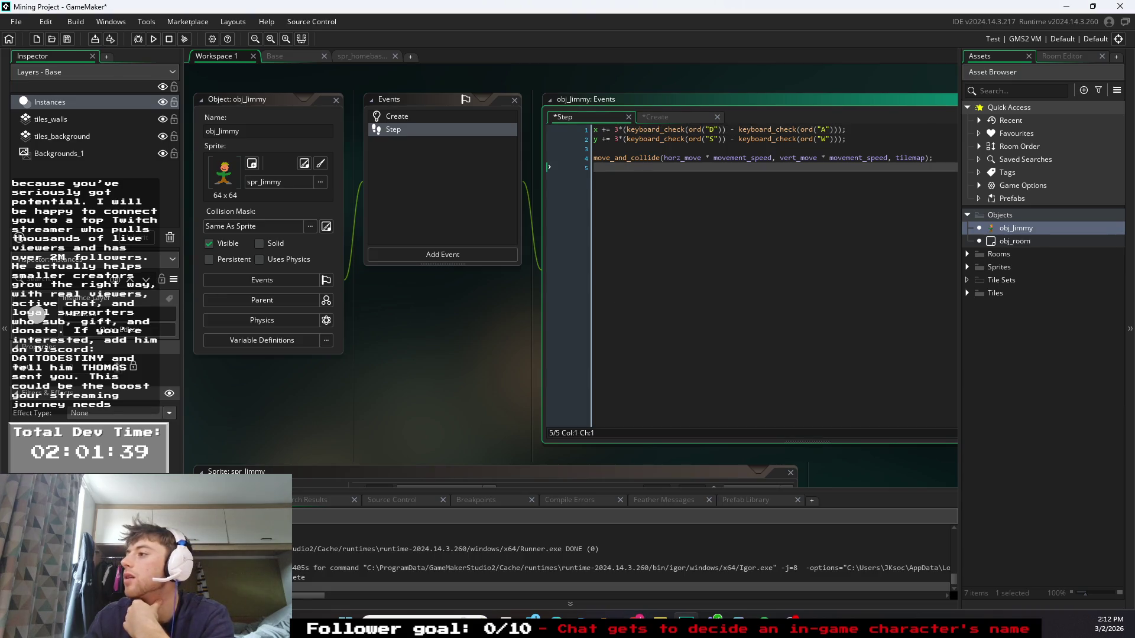
left_click(681, 158)
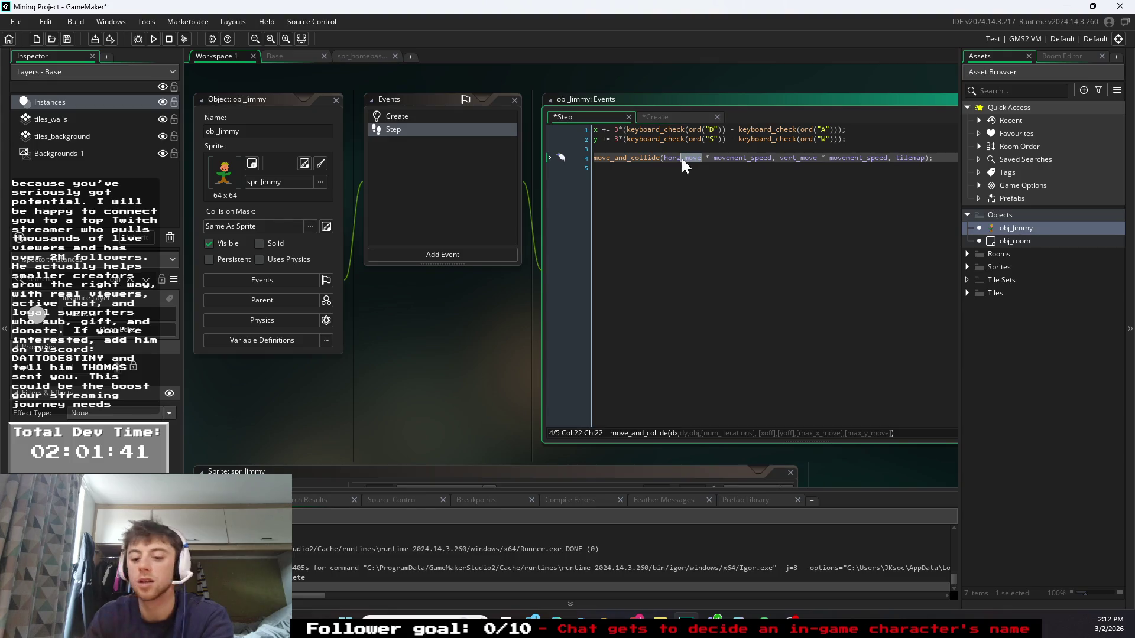
key("ctrl+Delete")
left_click(776, 158)
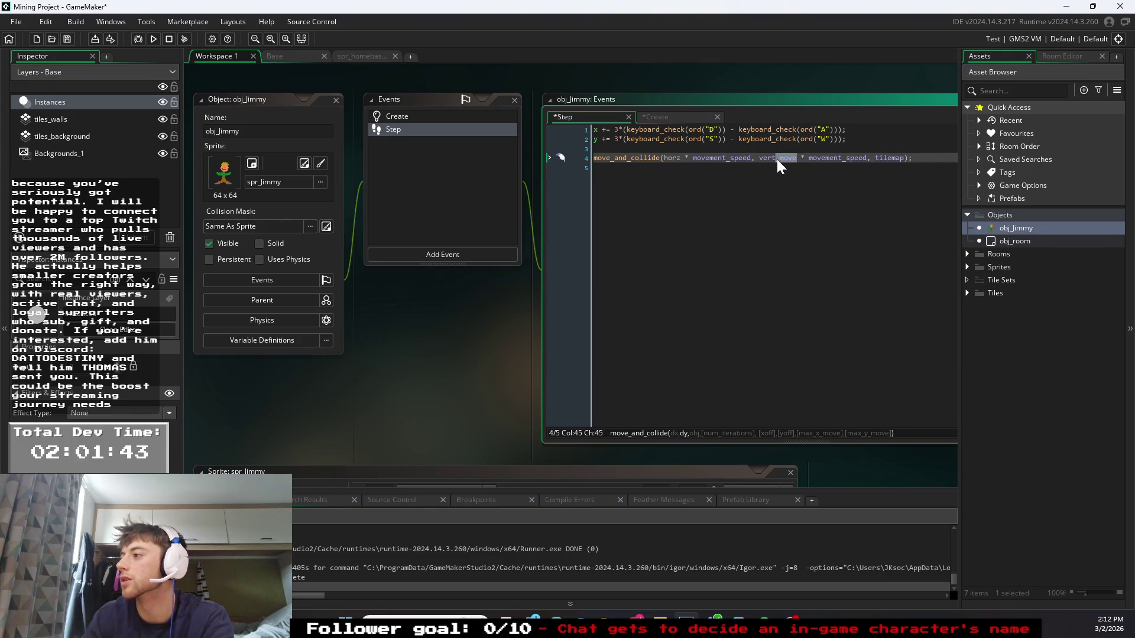
key("ctrl+Delete")
key("Down")
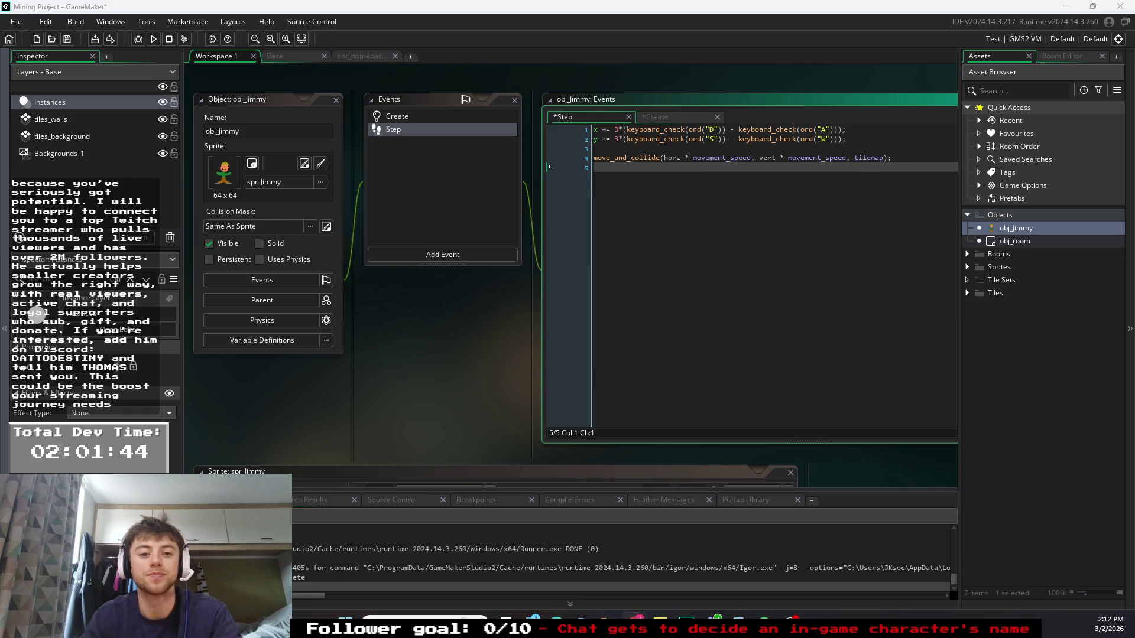
- Remove the 3*( ... ) multiplier wrapping from the line 1 and line 2 key checks
left_click(644, 129)
left_click(620, 130)
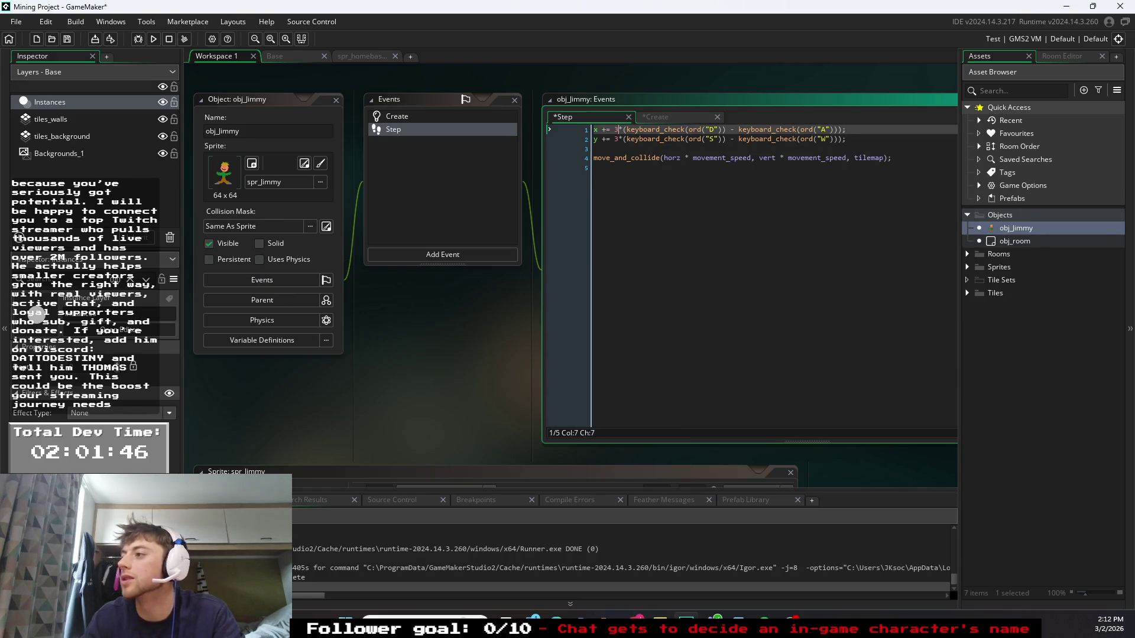
left_click(626, 129)
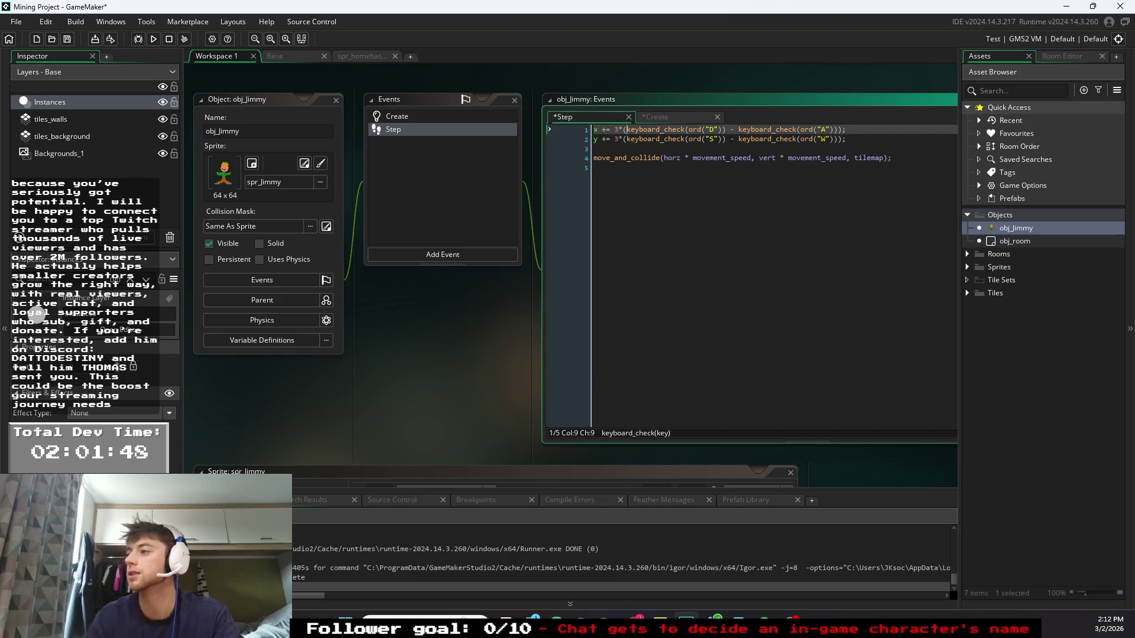
key("BackSpace")
key("BackSpace")
key("BackSpace")
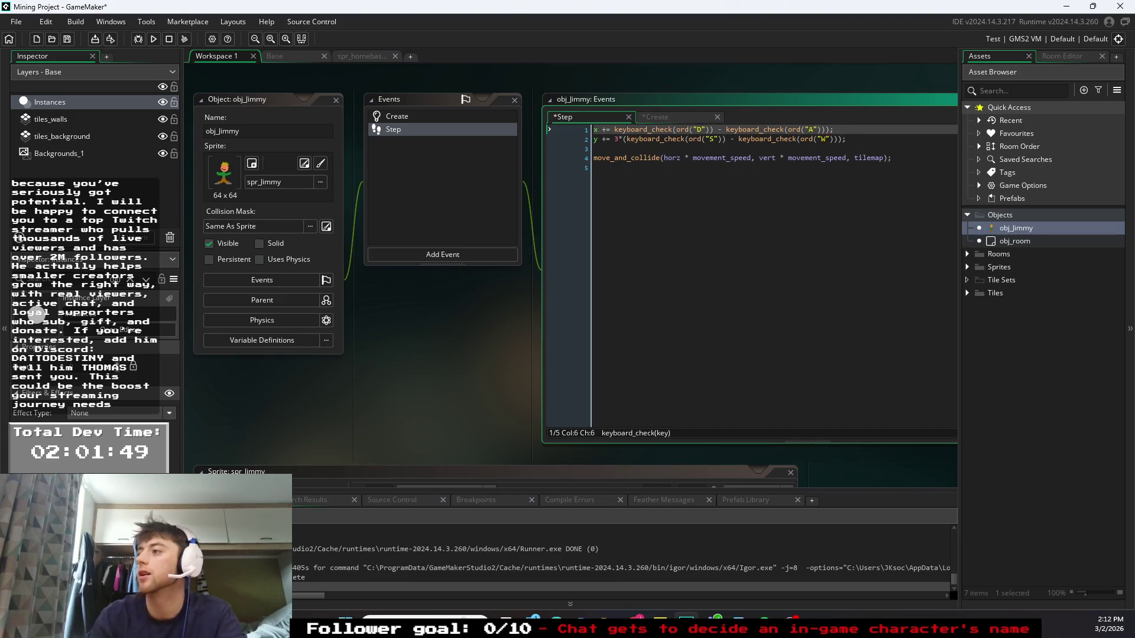
left_click(830, 130)
key("BackSpace")
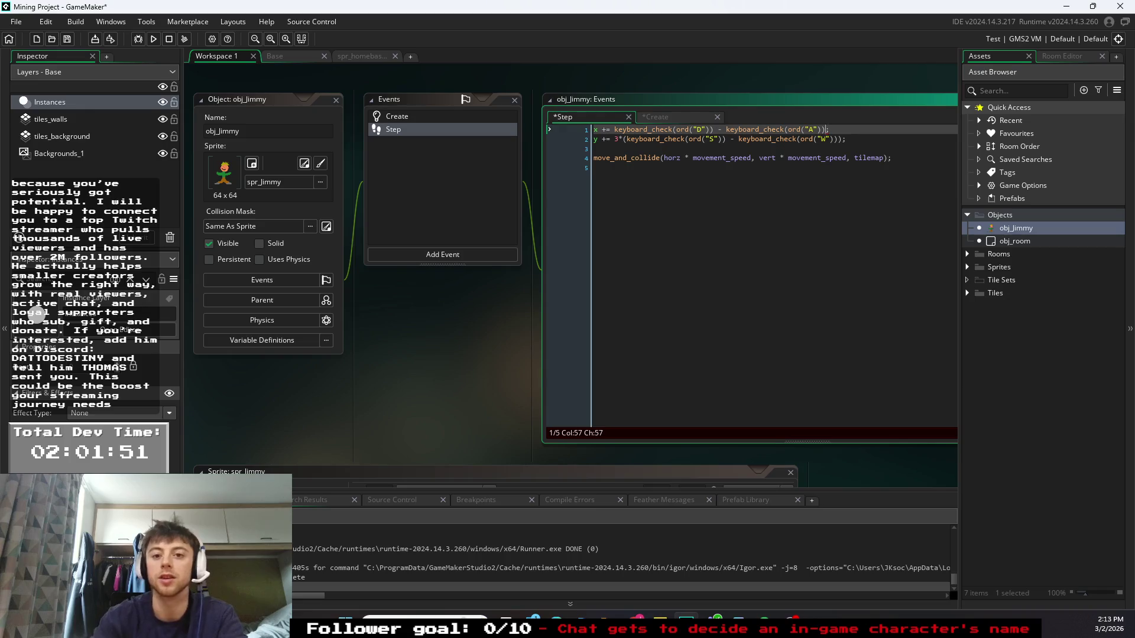
left_click(845, 138)
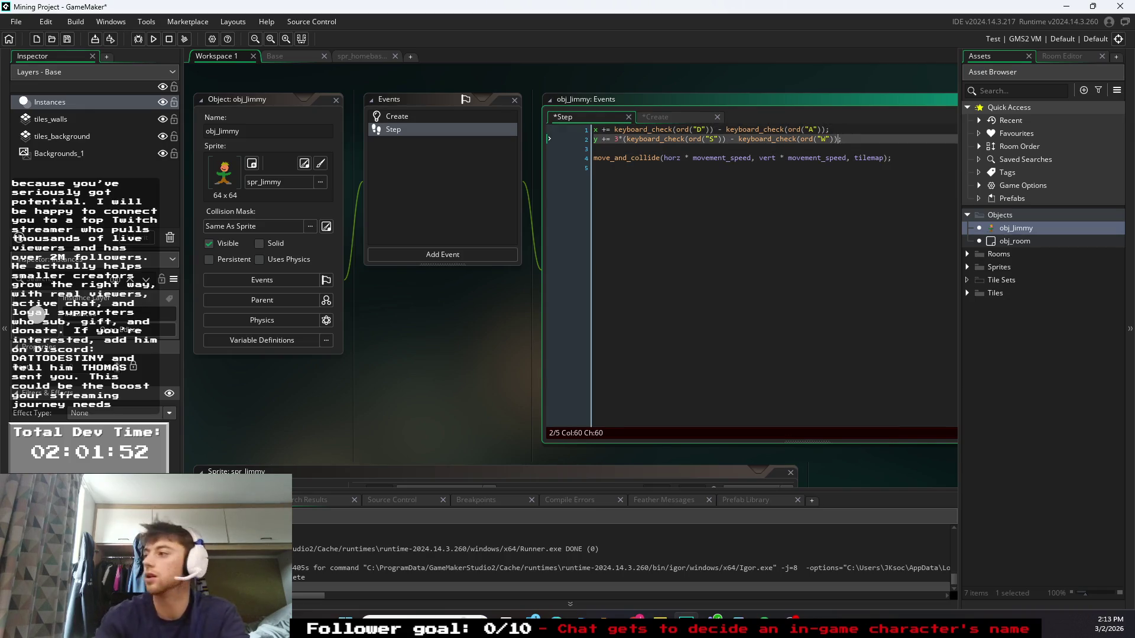
key("Down")
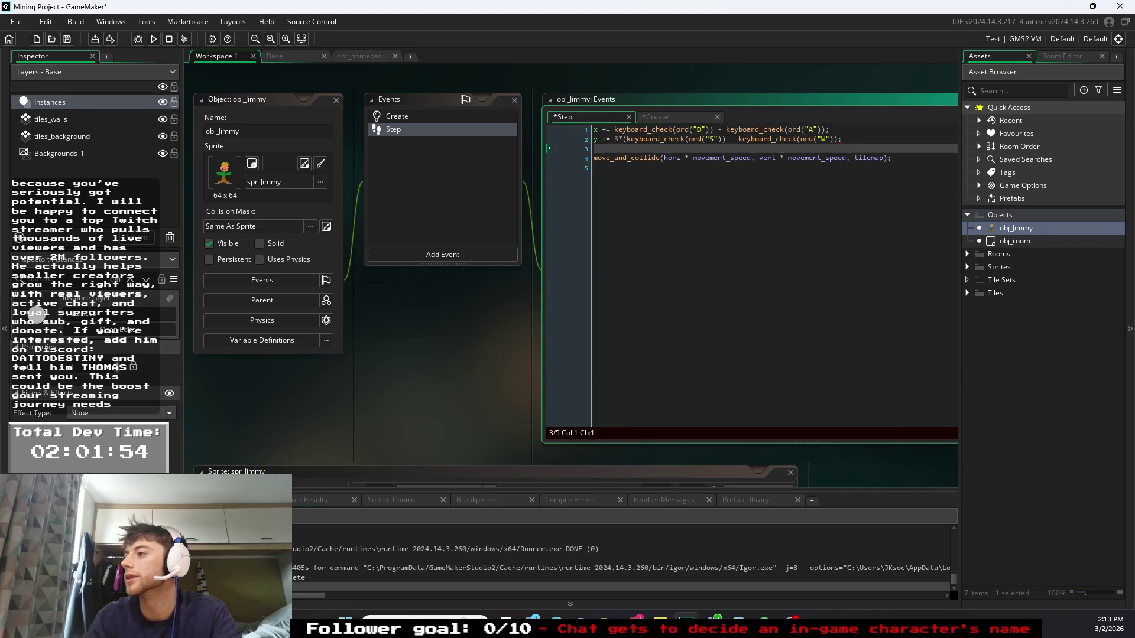
key("ctrl+z")
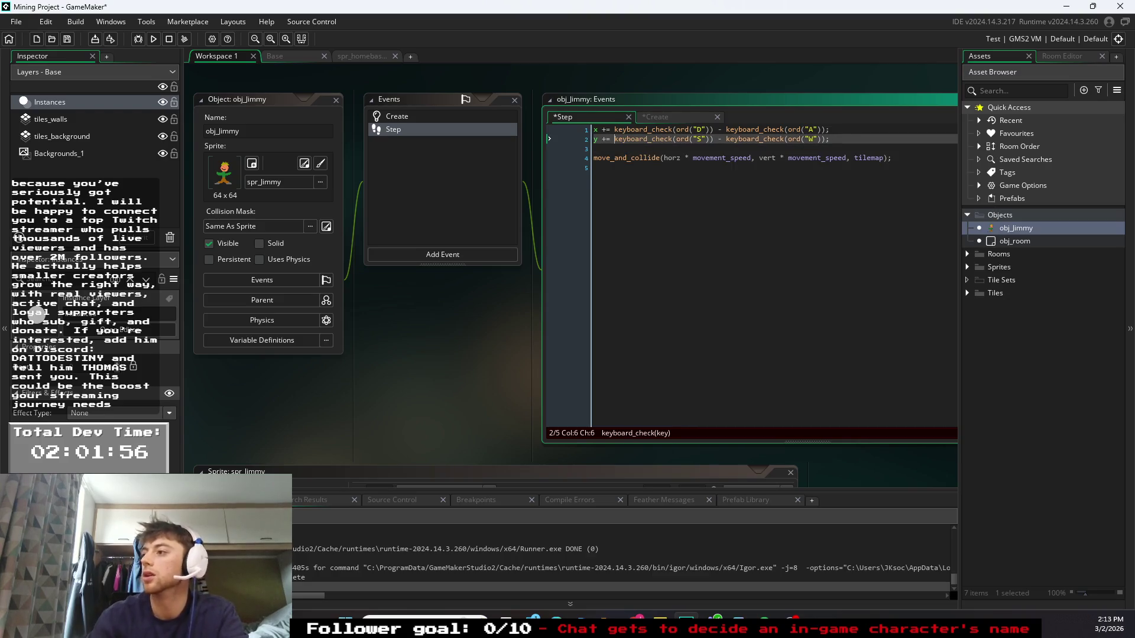
- Replace x with horz on line 1 and y with vert on line 2
left_click(596, 130)
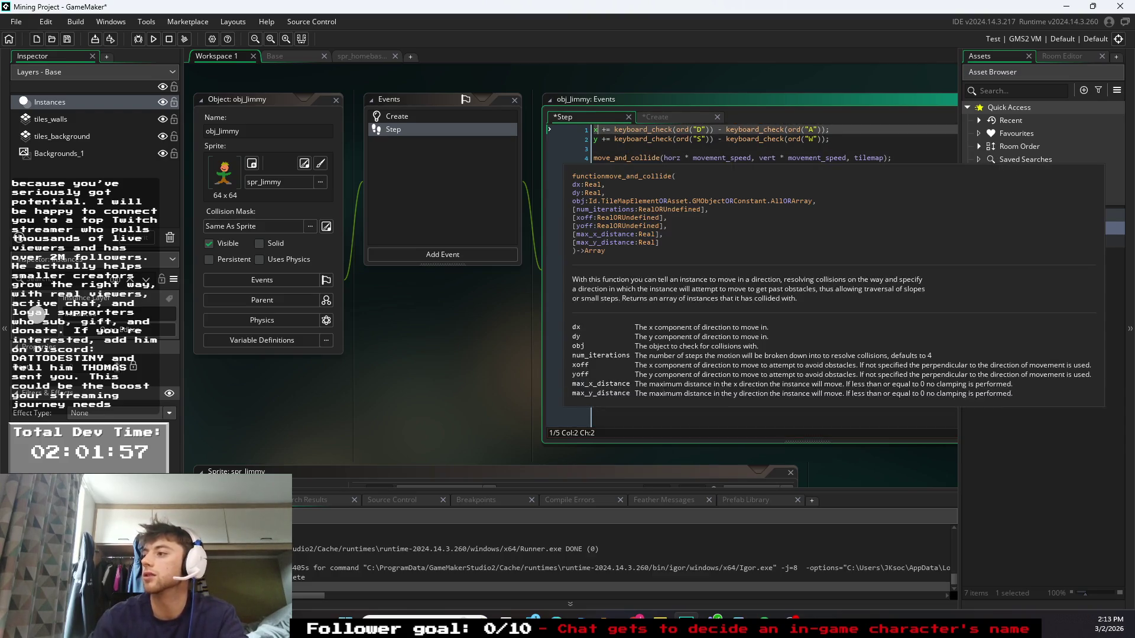
key("BackSpace")
type("hopr")
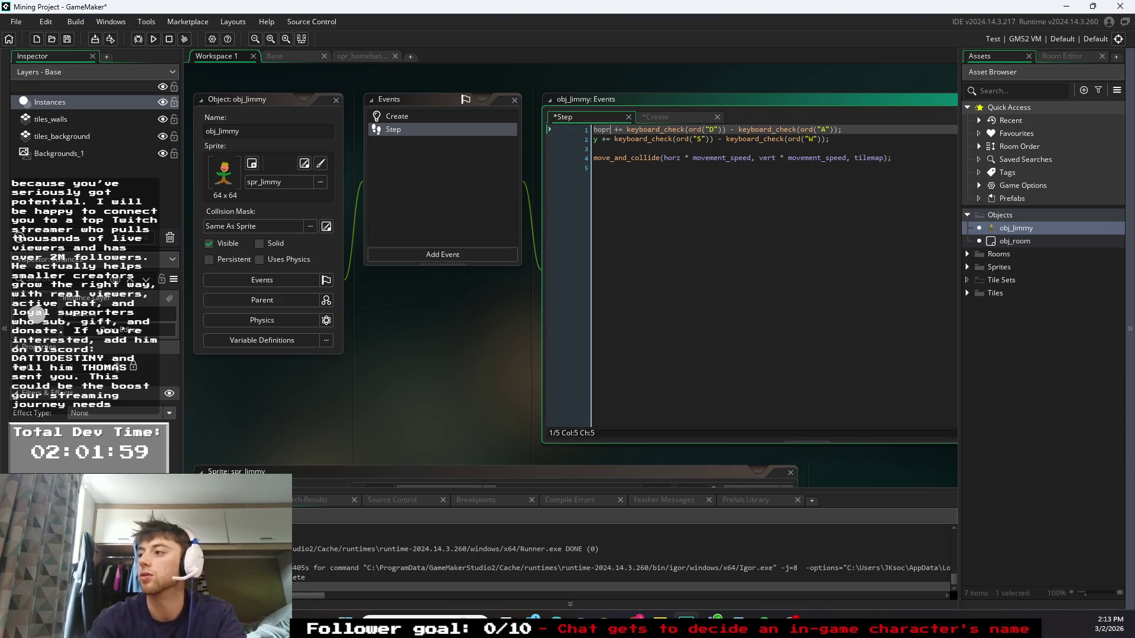
key("BackSpace")
key("BackSpace")
type("rz")
left_click(596, 139)
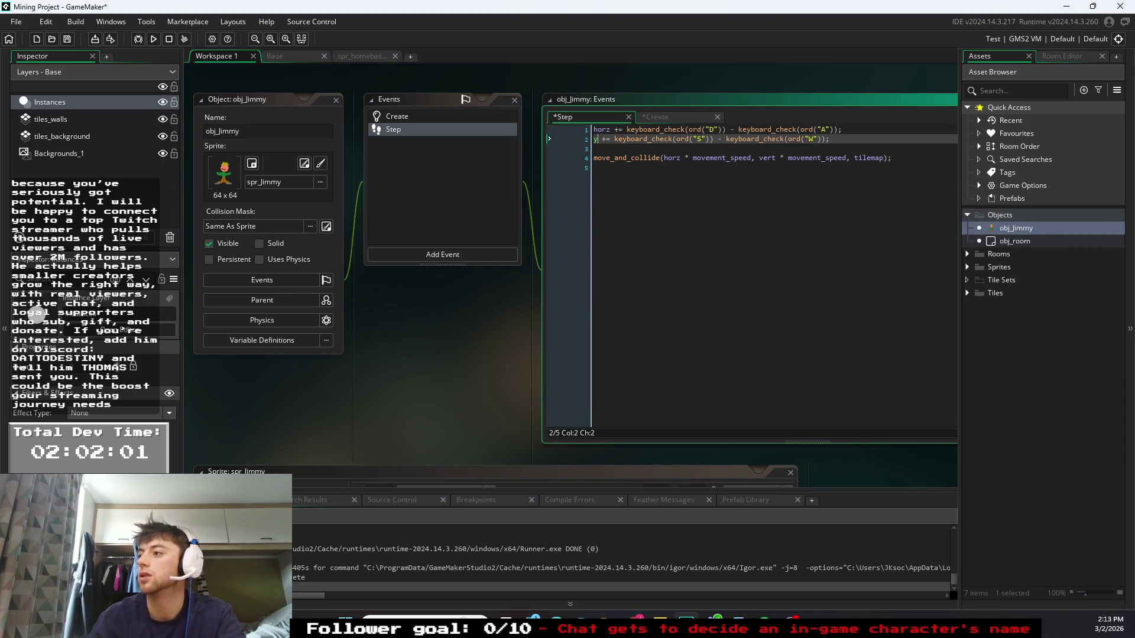
key("BackSpace")
type("vert")
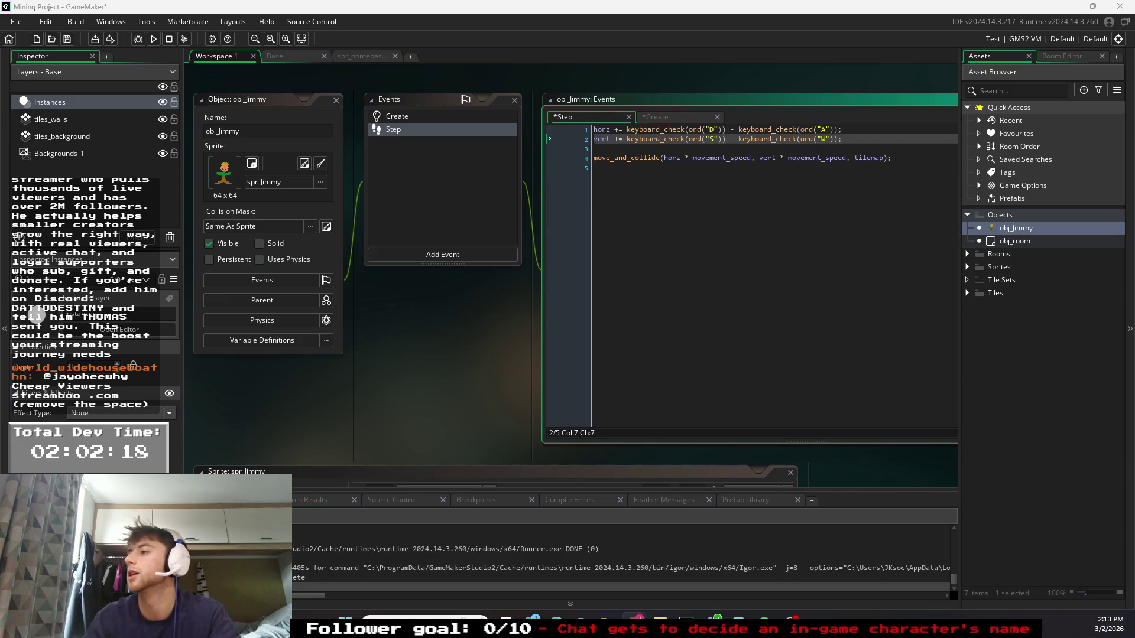
- Delete the '+' from 'vert +=' and 'horz +=' so both use plain assignment
left_click(665, 158)
left_click(619, 139)
key("BackSpace")
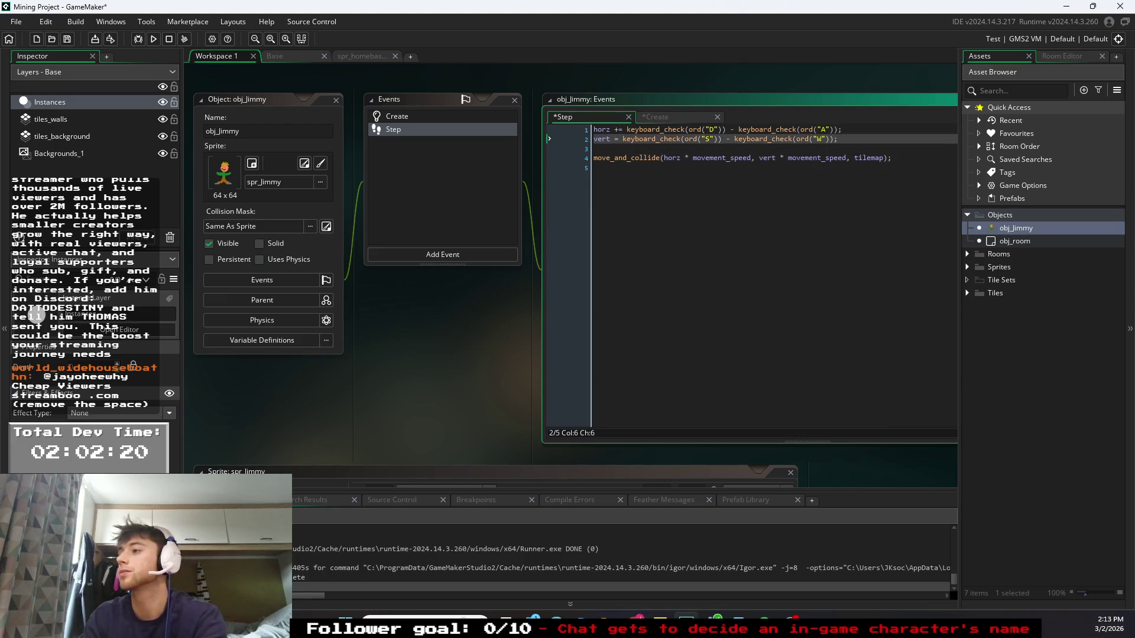
left_click(618, 129)
key("BackSpace")
left_click(595, 167)
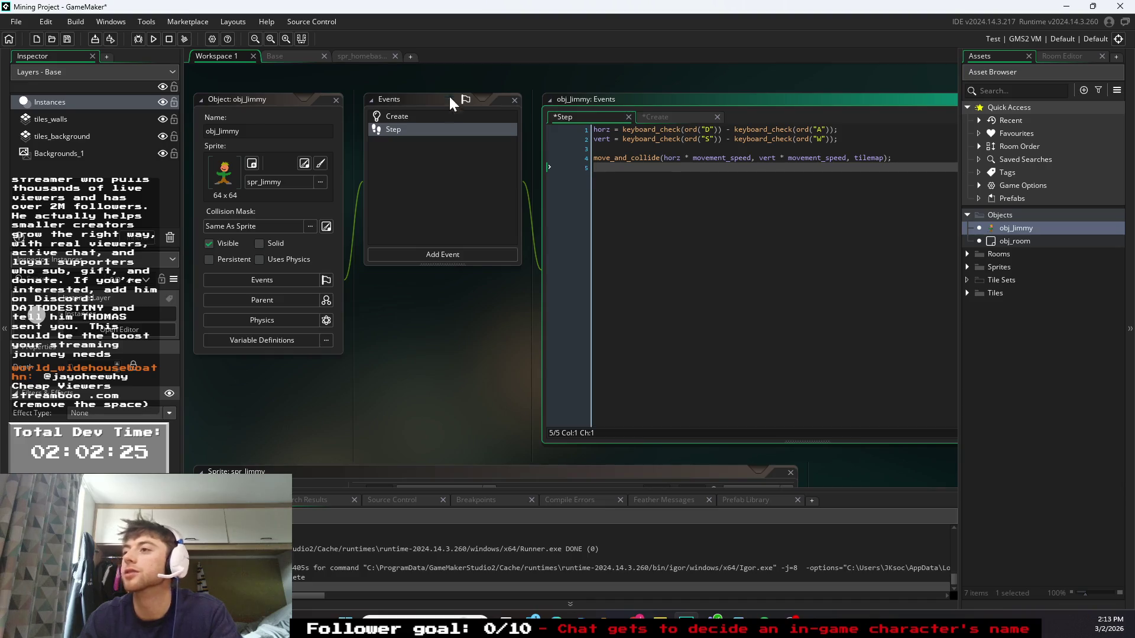
- Test-run the game, then change movement_speed in the Create event to 2
left_click(154, 39)
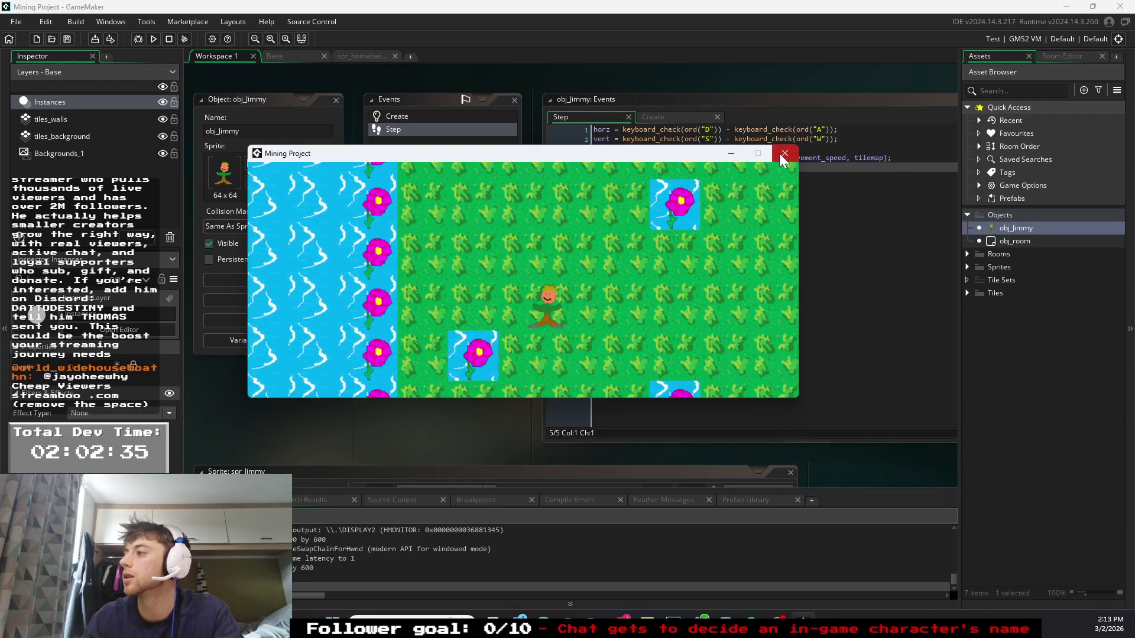
key("alt+F4")
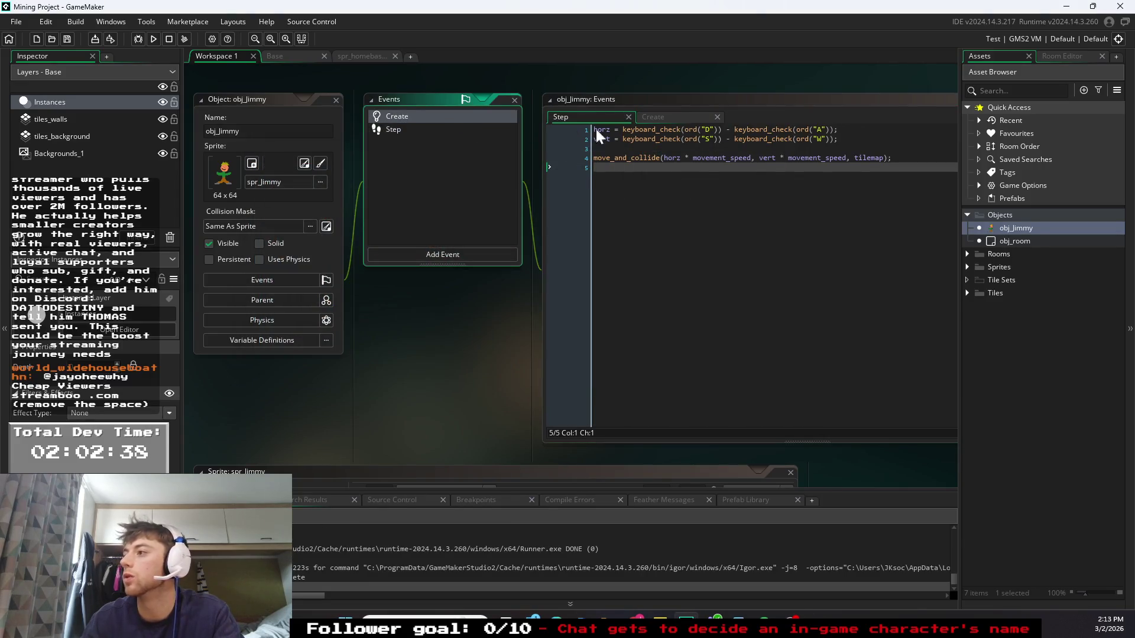
left_click(655, 117)
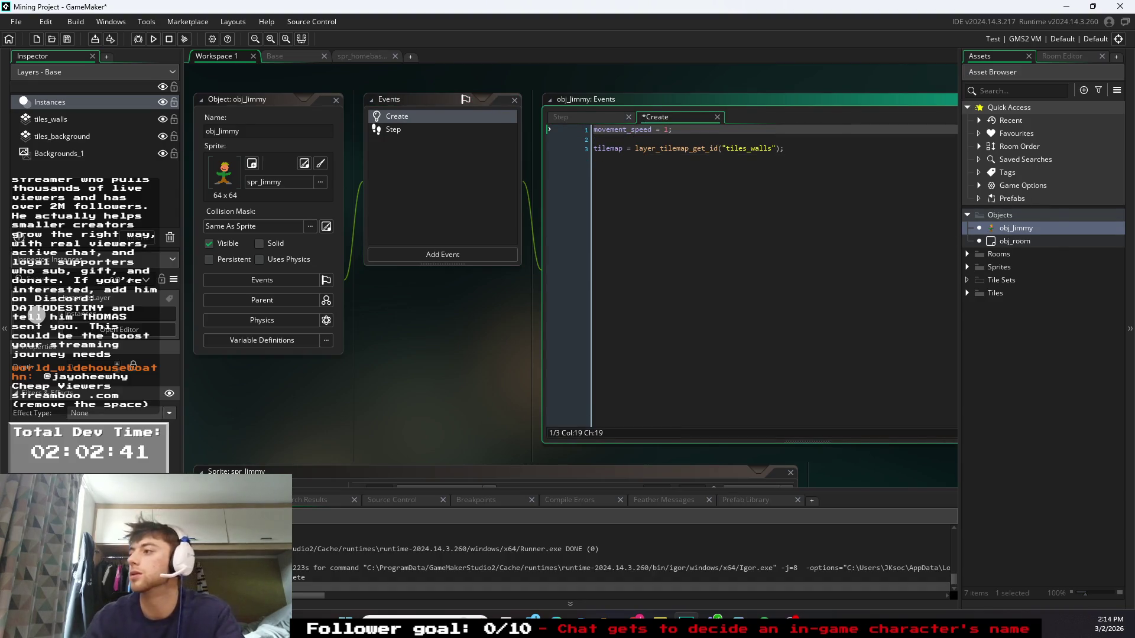
key("BackSpace")
type("2")
left_click(631, 149)
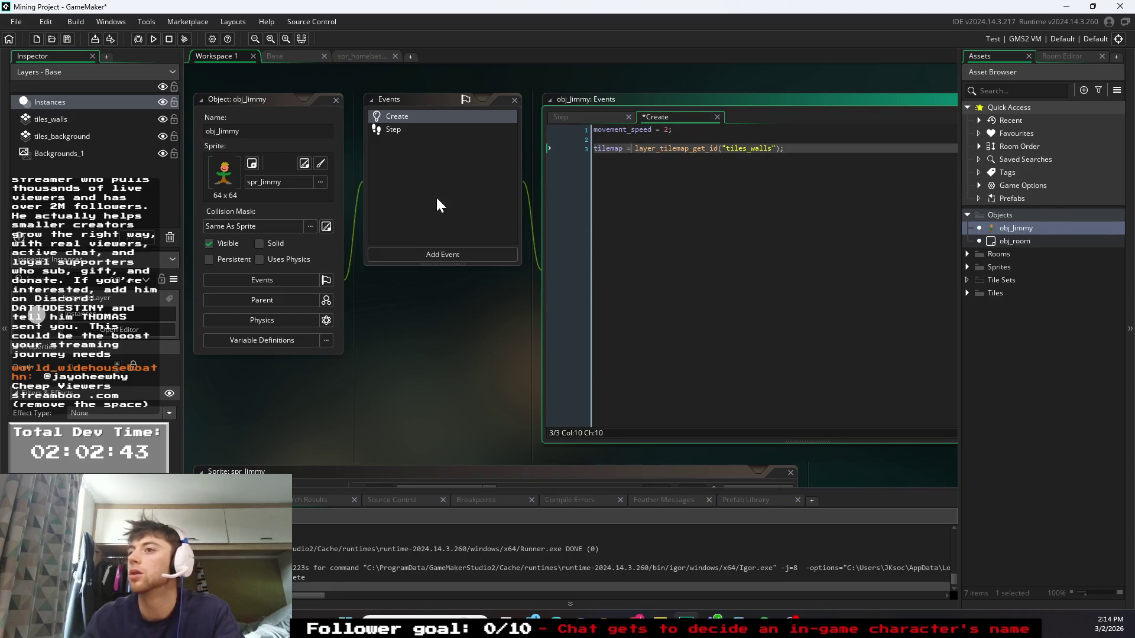
- Run the game at speed 2, close it, and open the Base room
left_click(153, 39)
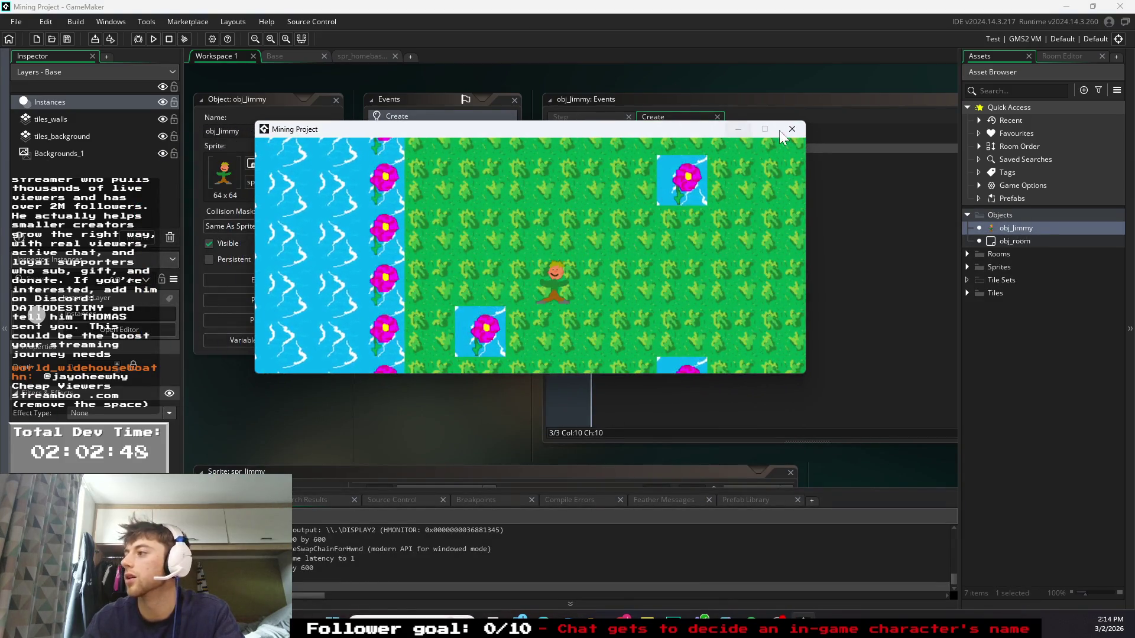
left_click(792, 129)
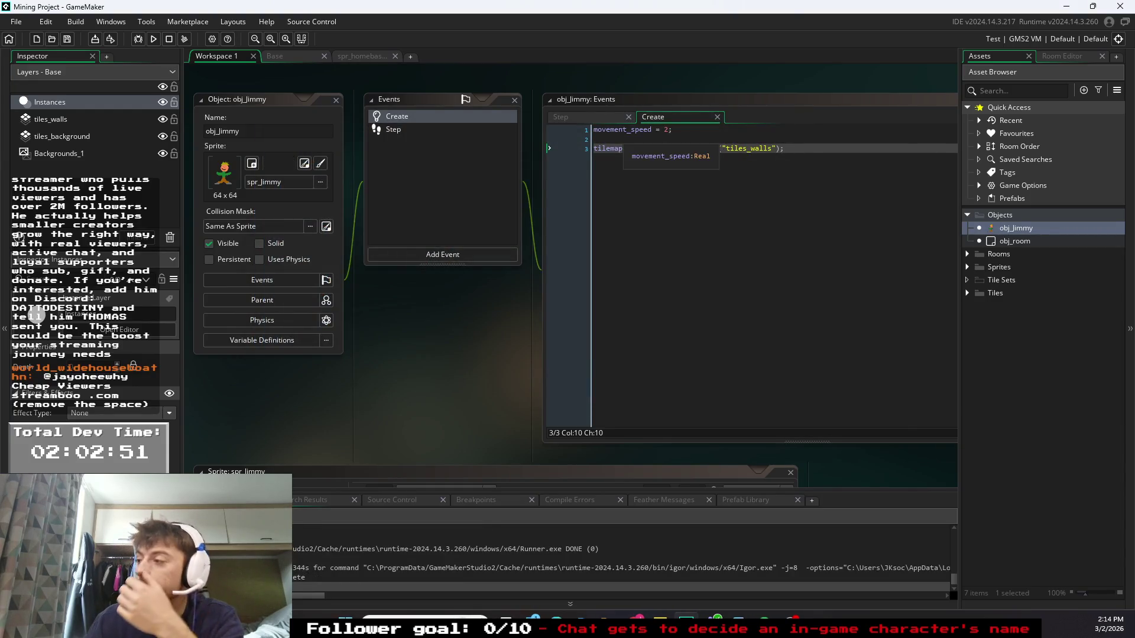
left_click(560, 116)
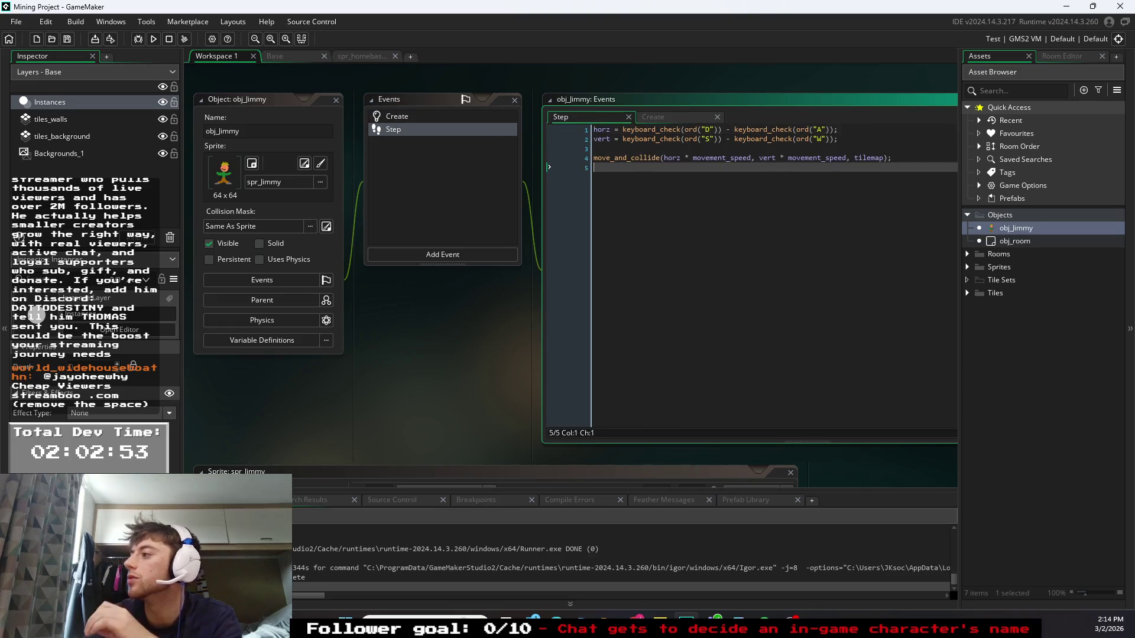
left_click(856, 157)
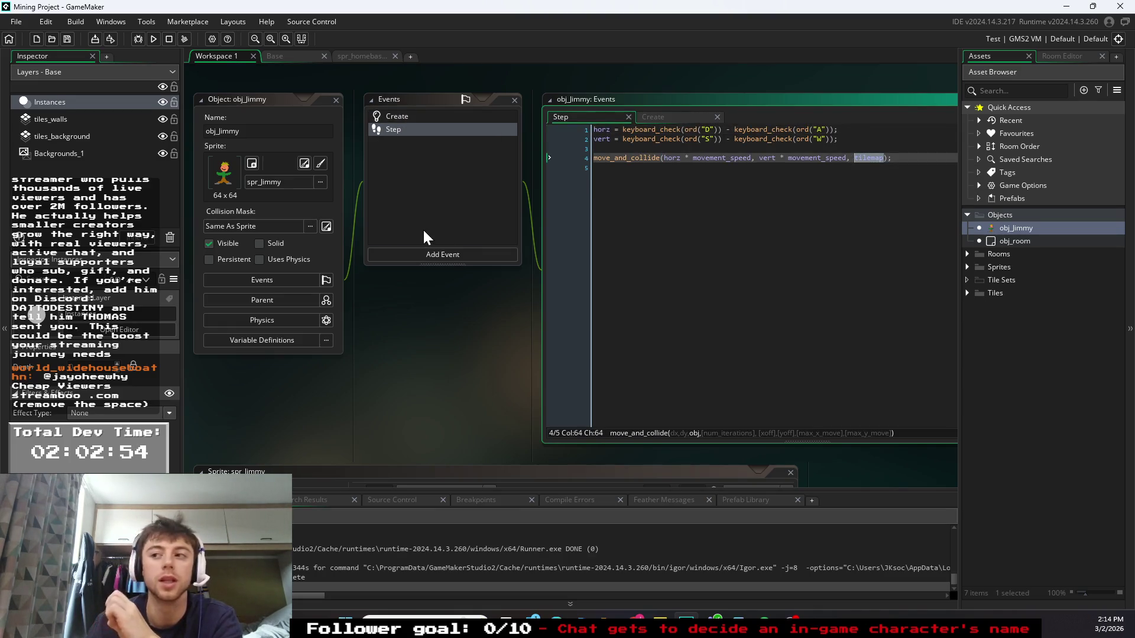
left_click(42, 121)
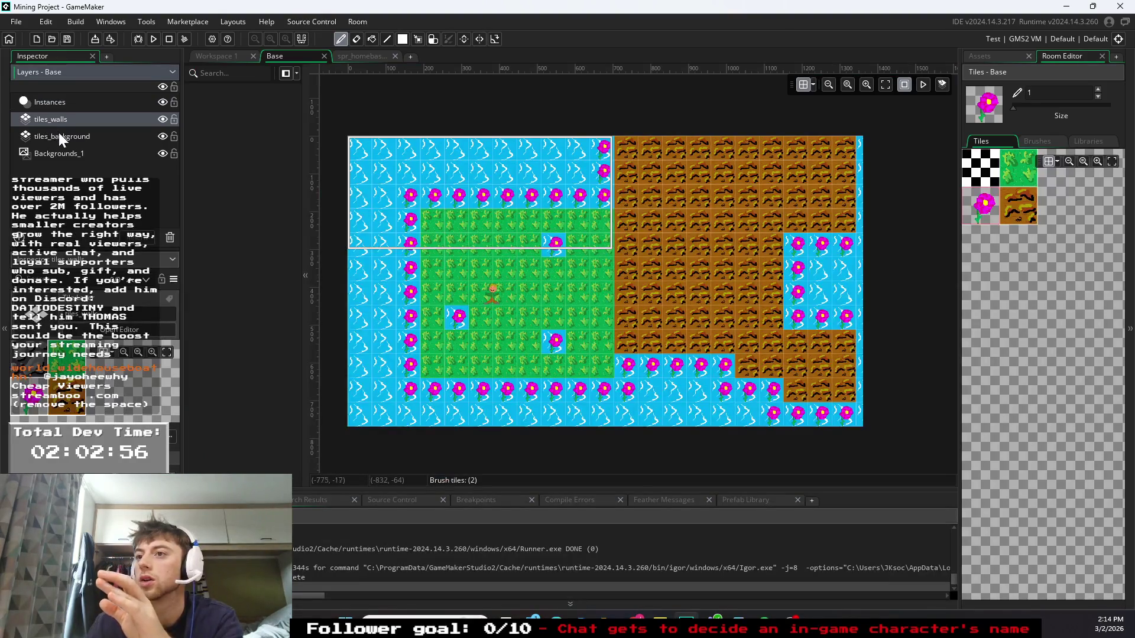
- Drag tiles_background above tiles_walls in the Layers panel and test-run the game
left_click_drag(59, 136, 64, 120)
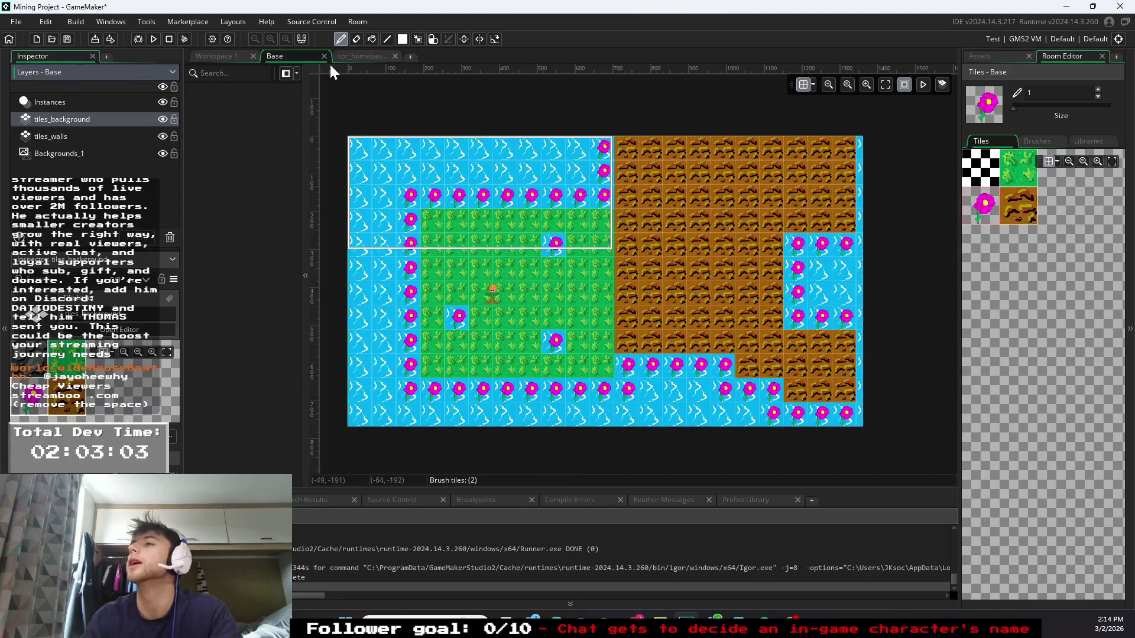
key("F5")
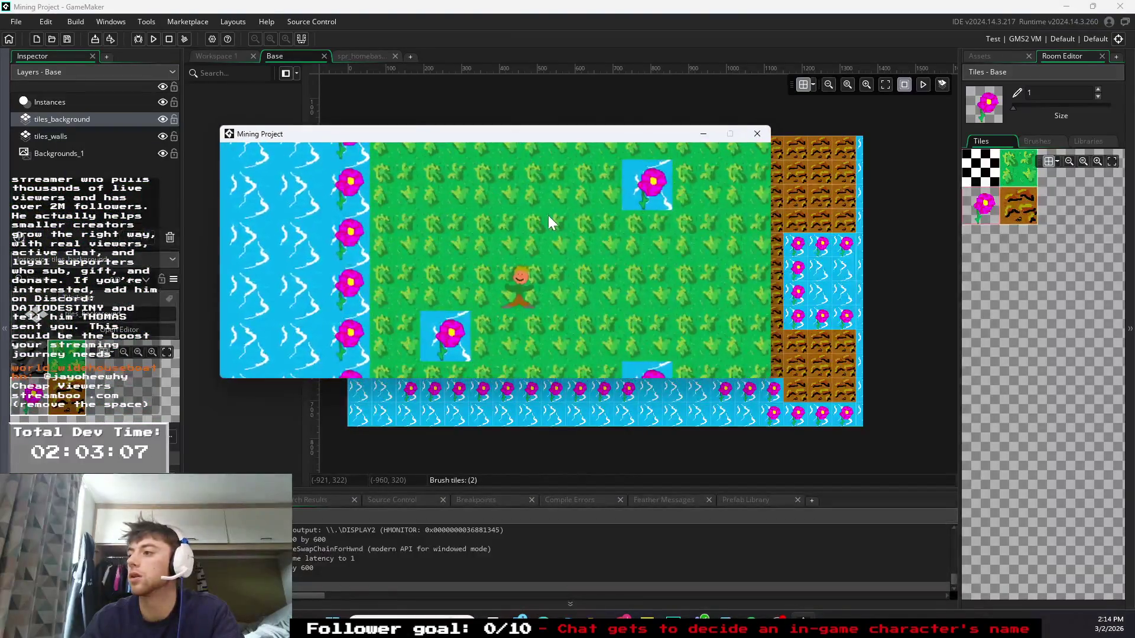
key("Escape")
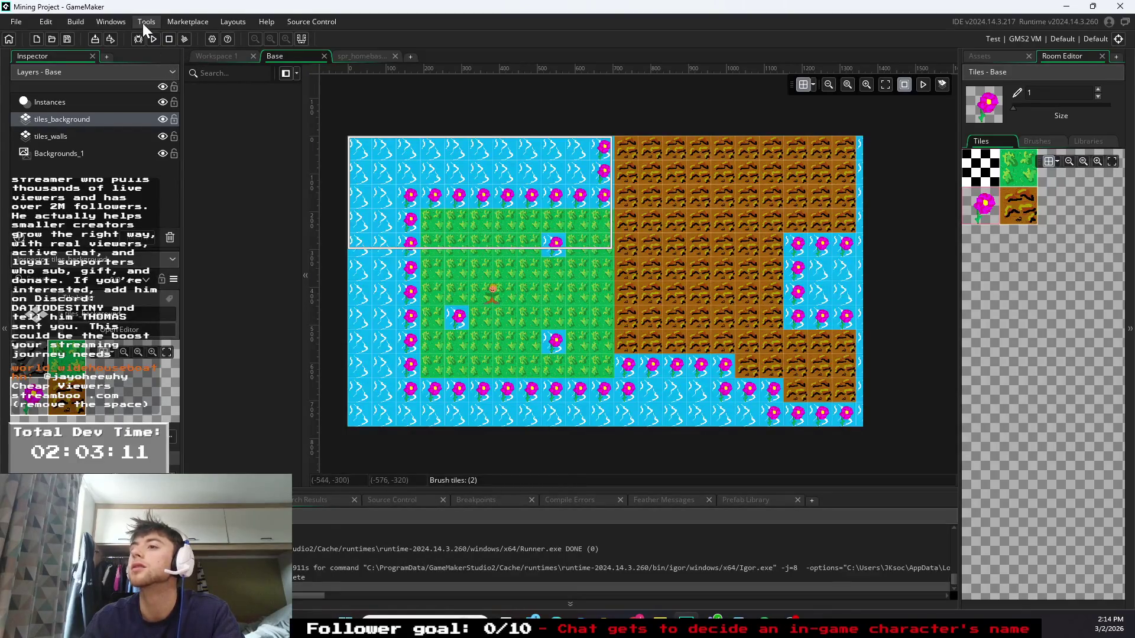
- Glance at the homebase sprite, then return to obj_Jimmy's Step event code
left_click(360, 56)
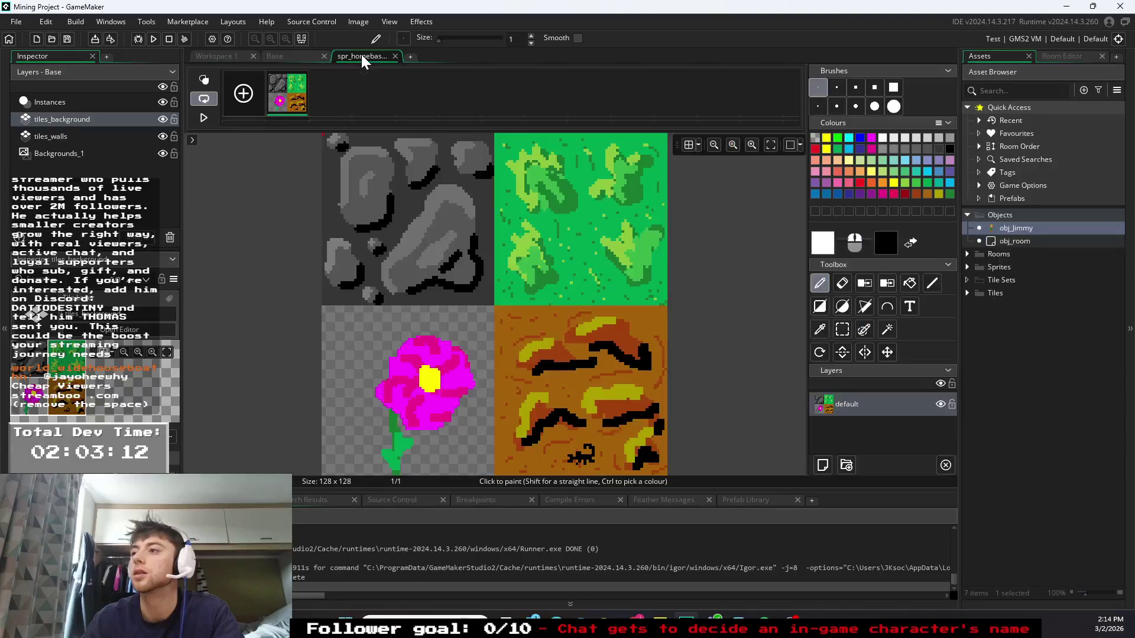
left_click(235, 55)
left_click(863, 158)
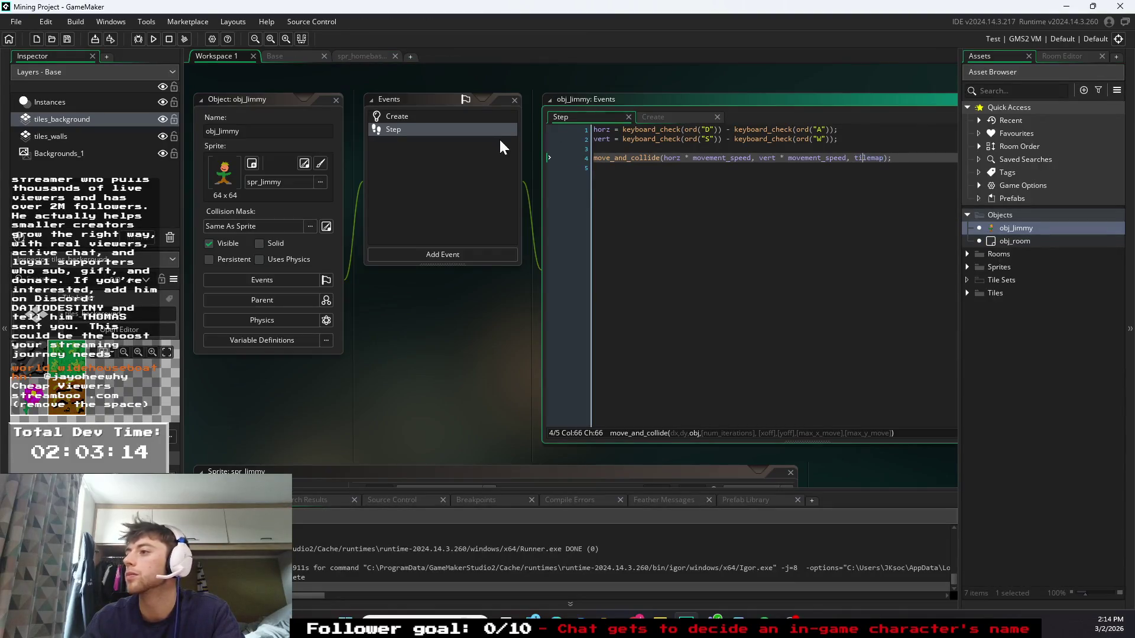
left_click(448, 131)
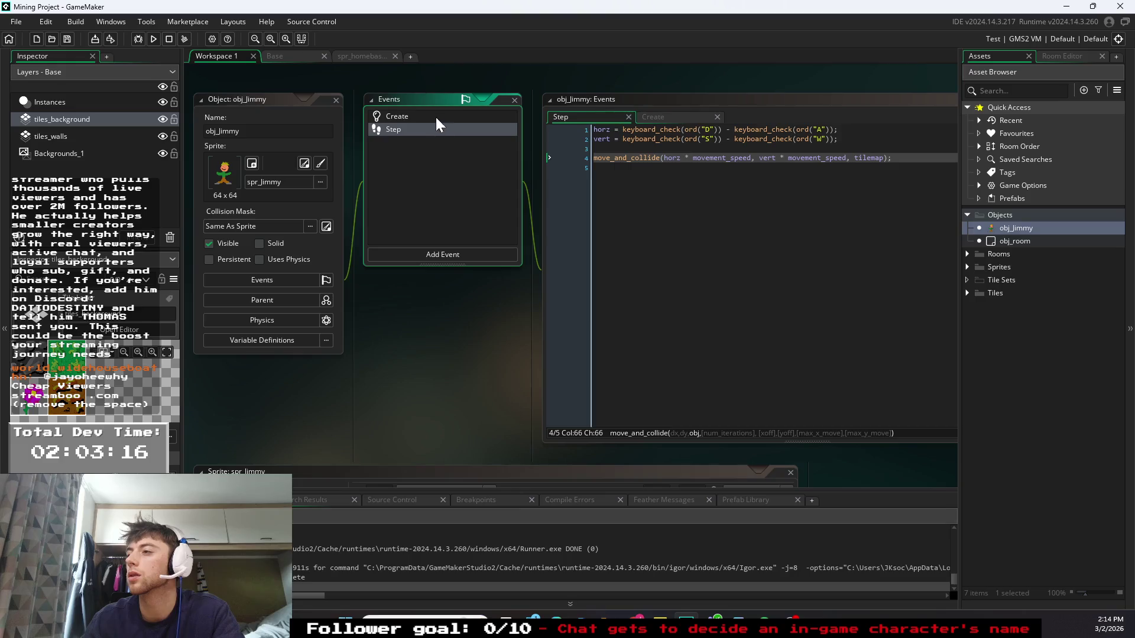
left_click(431, 115)
left_click(776, 148)
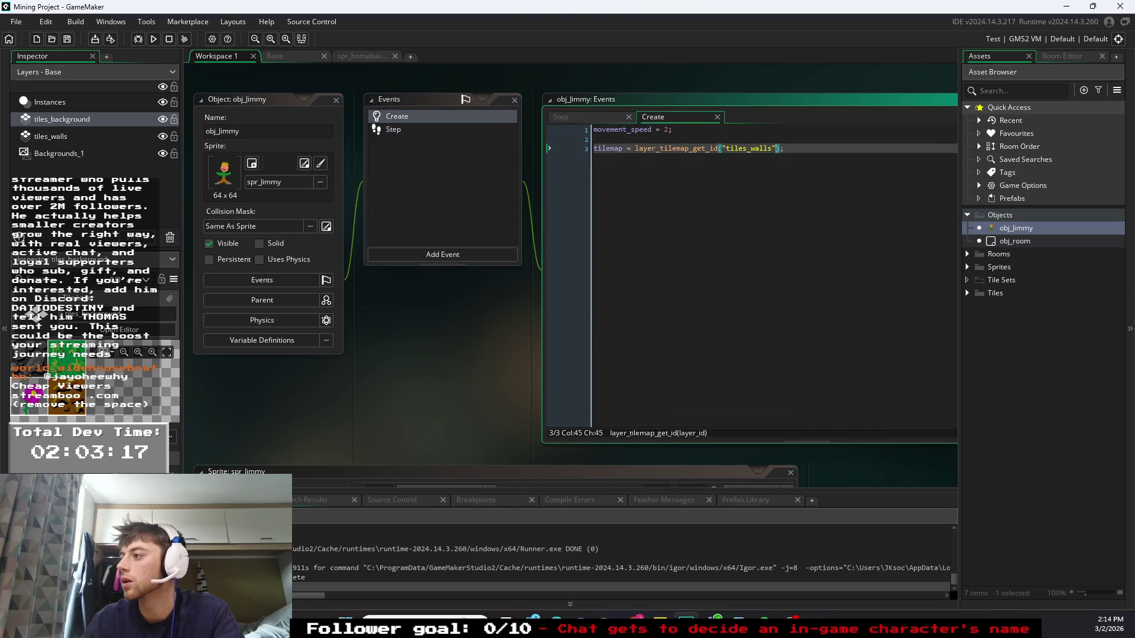
type("back")
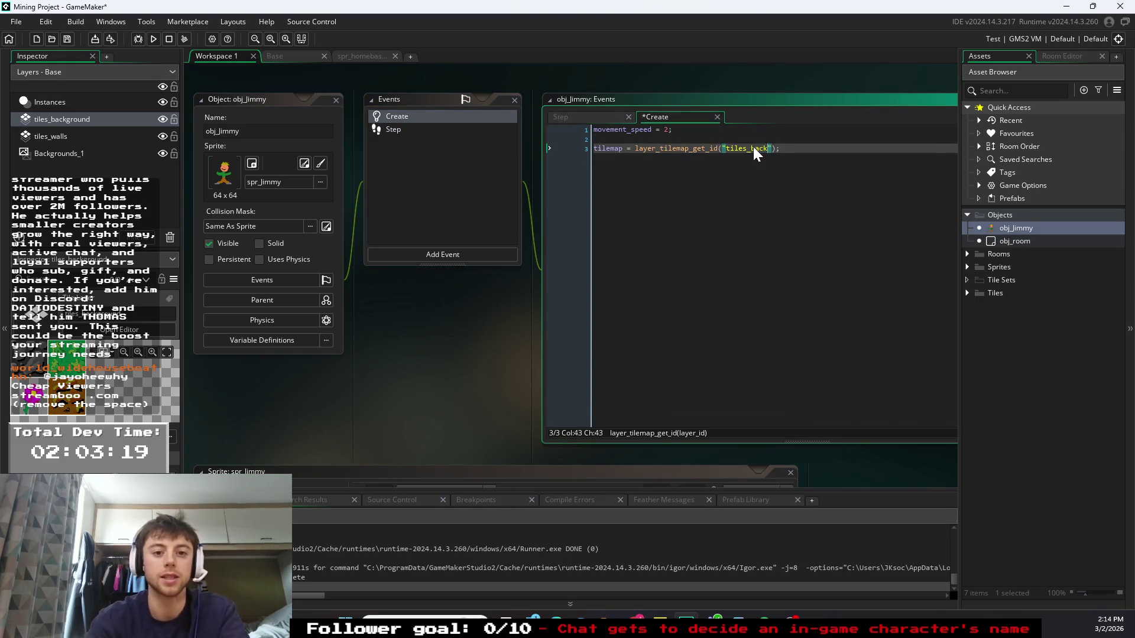
type("ground")
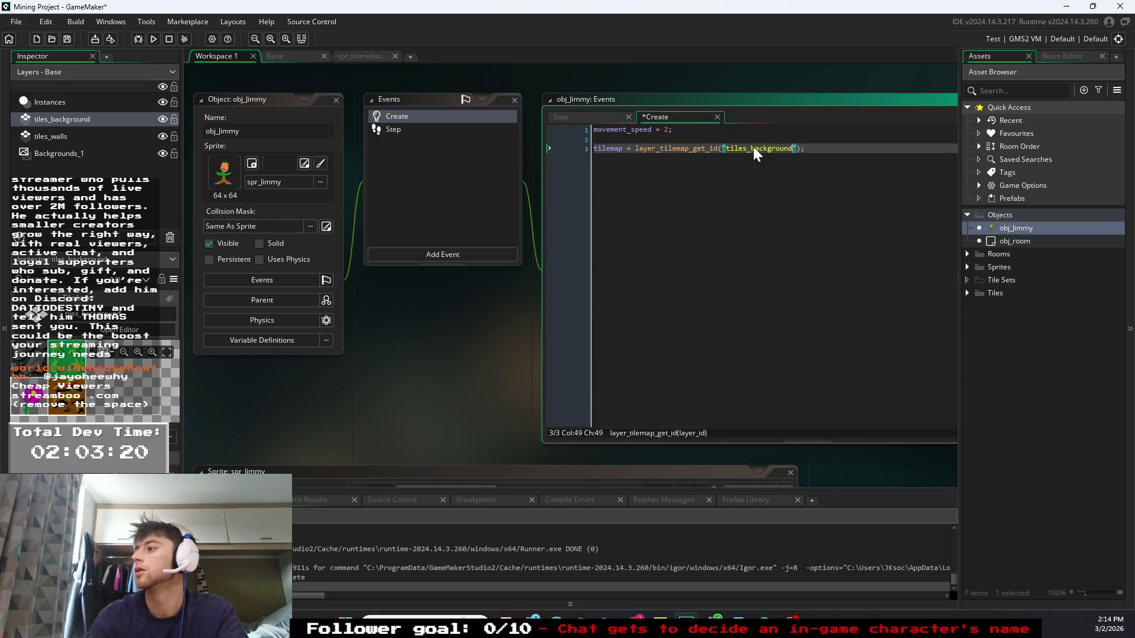
left_click(753, 147)
left_click(153, 39)
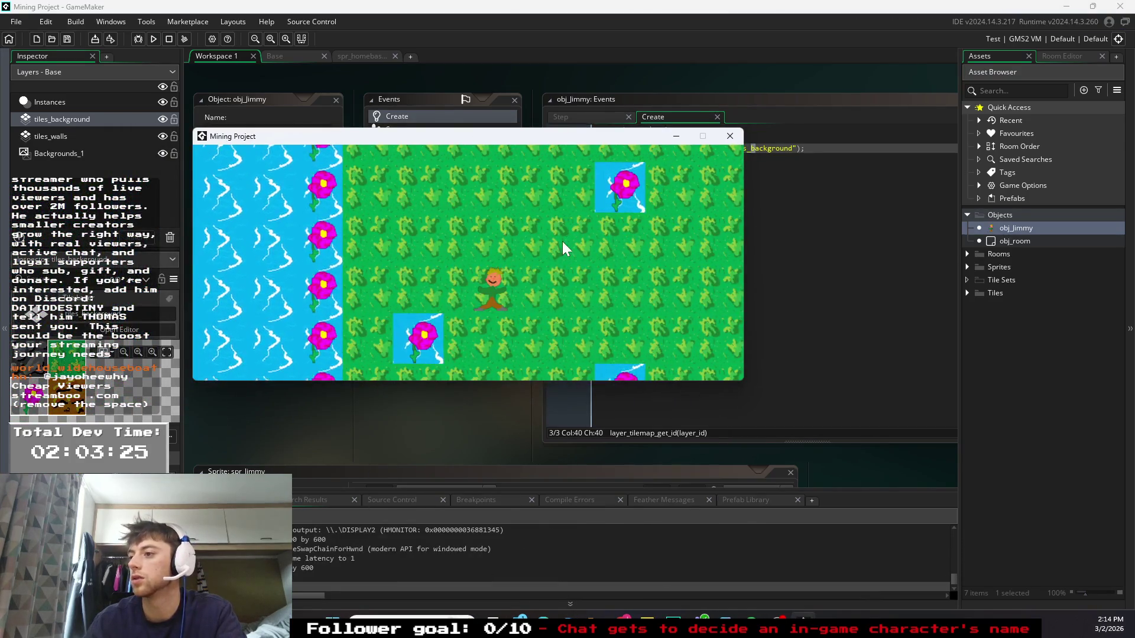
left_click(733, 137)
left_click(765, 148)
left_click_drag(793, 149, 752, 148)
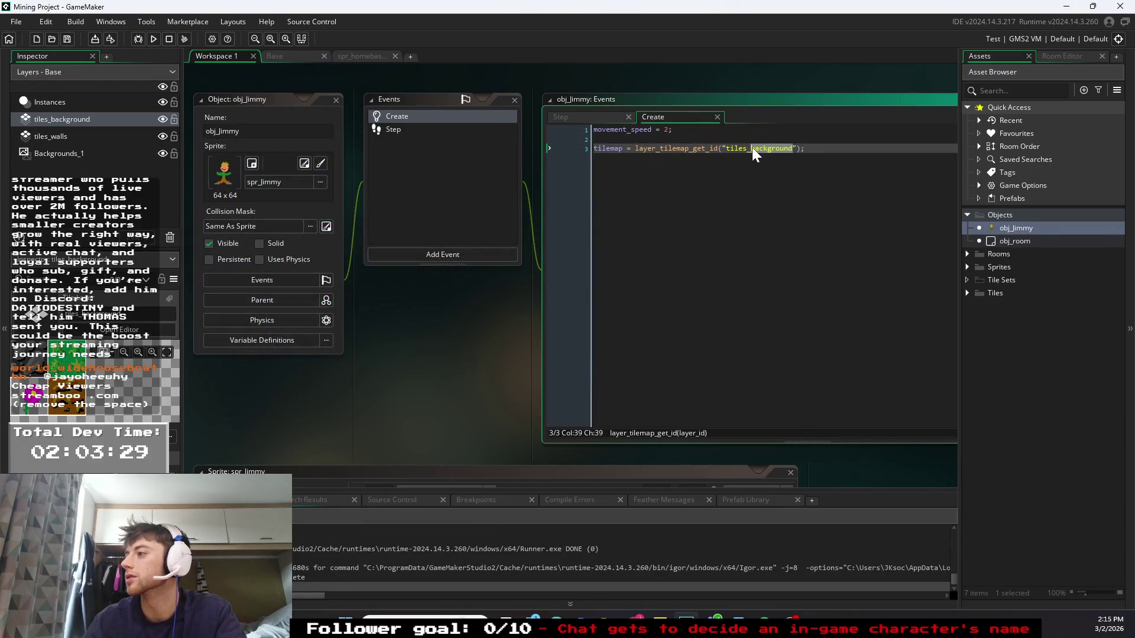
type("walls")
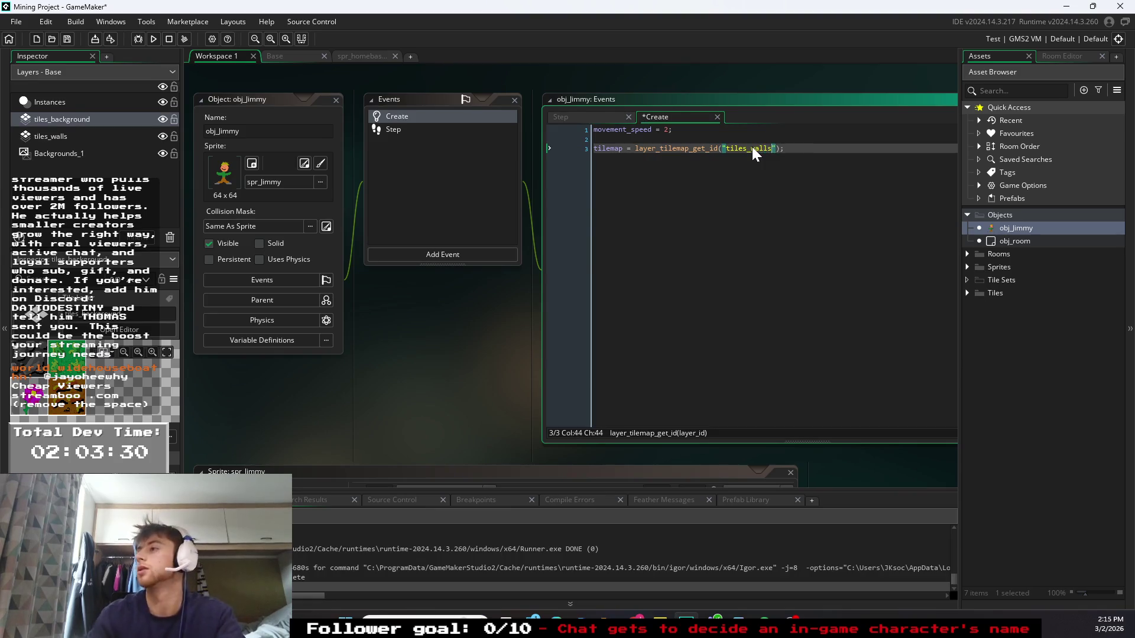
key("End")
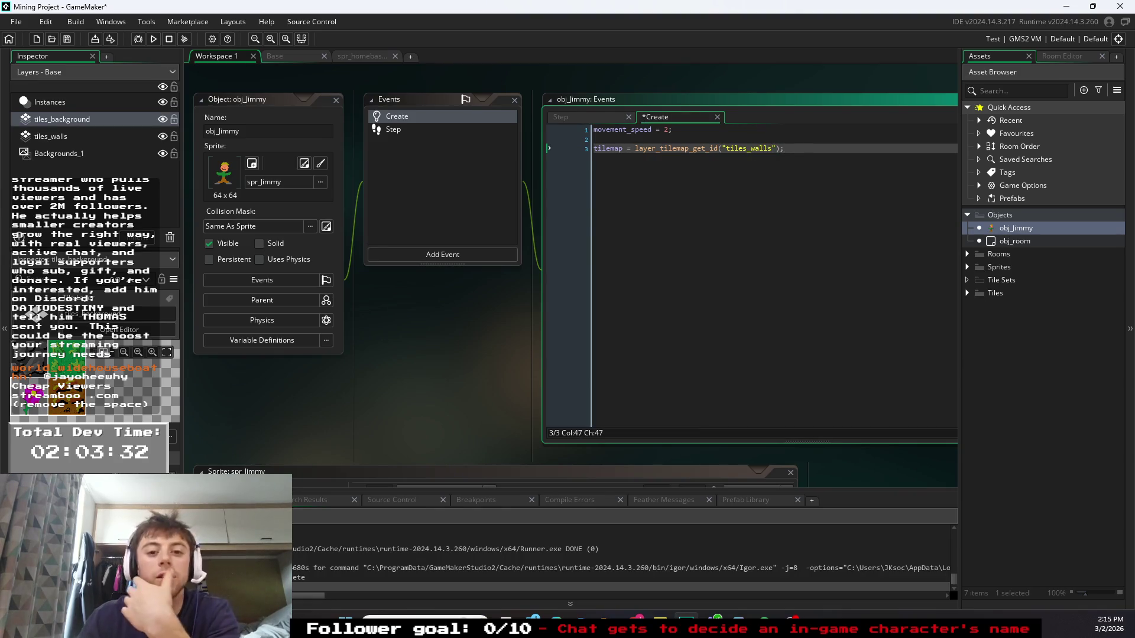
left_click(598, 117)
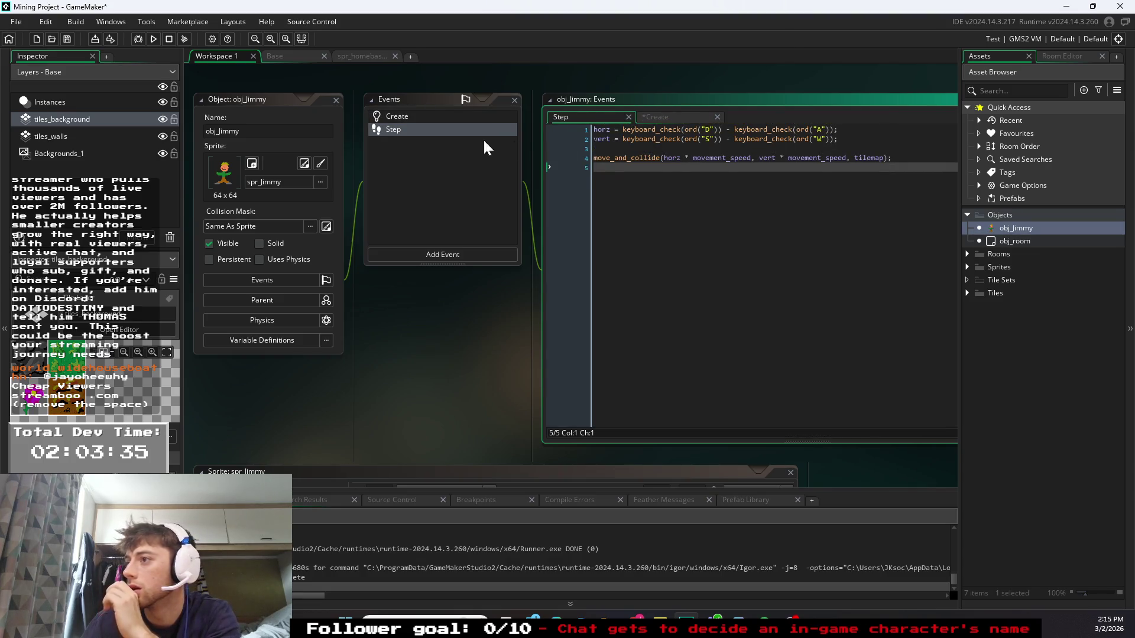
left_click(444, 120)
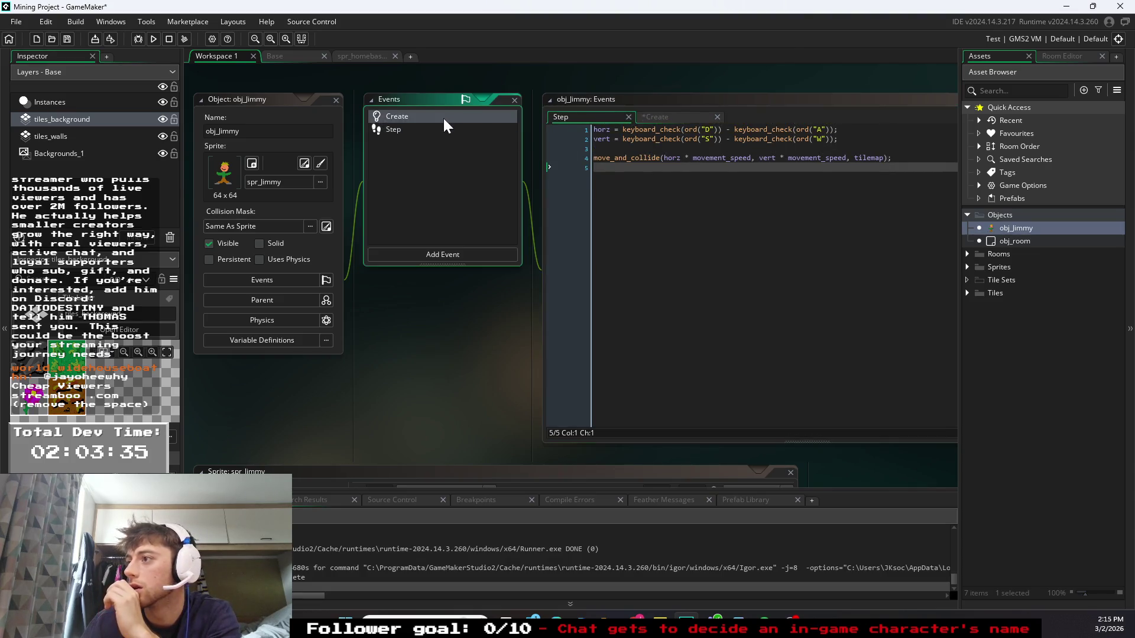
left_click(682, 116)
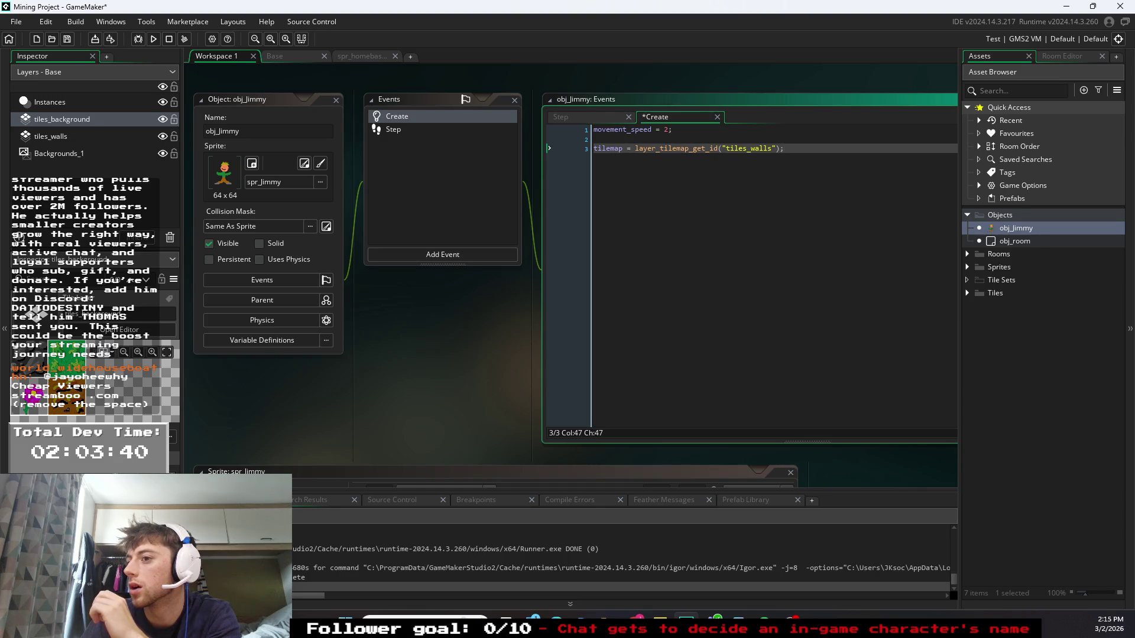
left_click(443, 132)
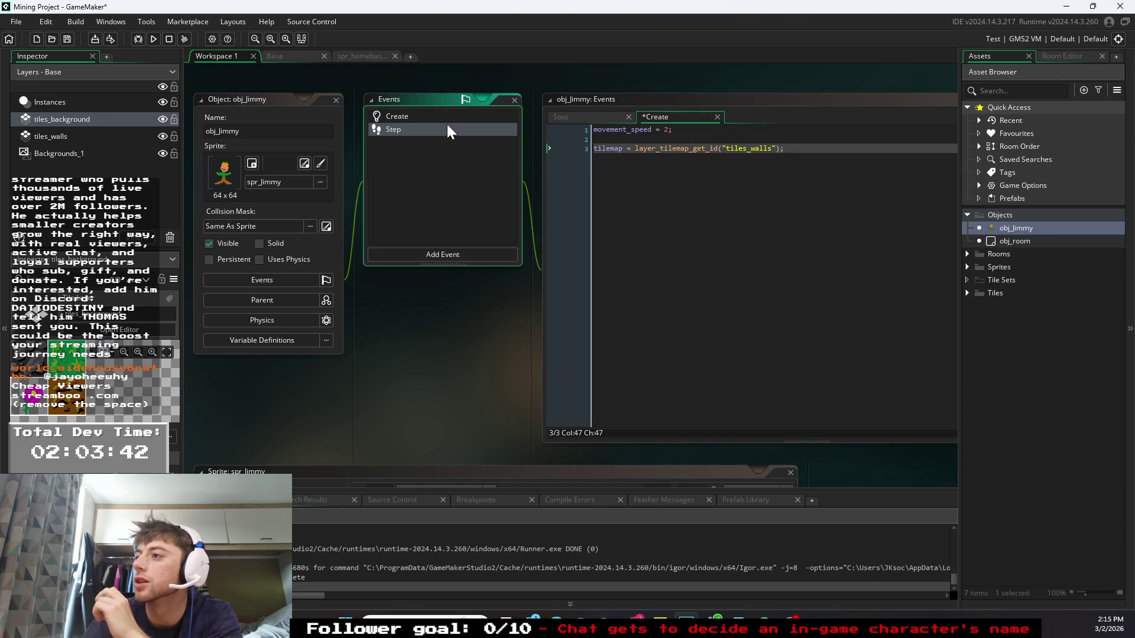
double_click(446, 127)
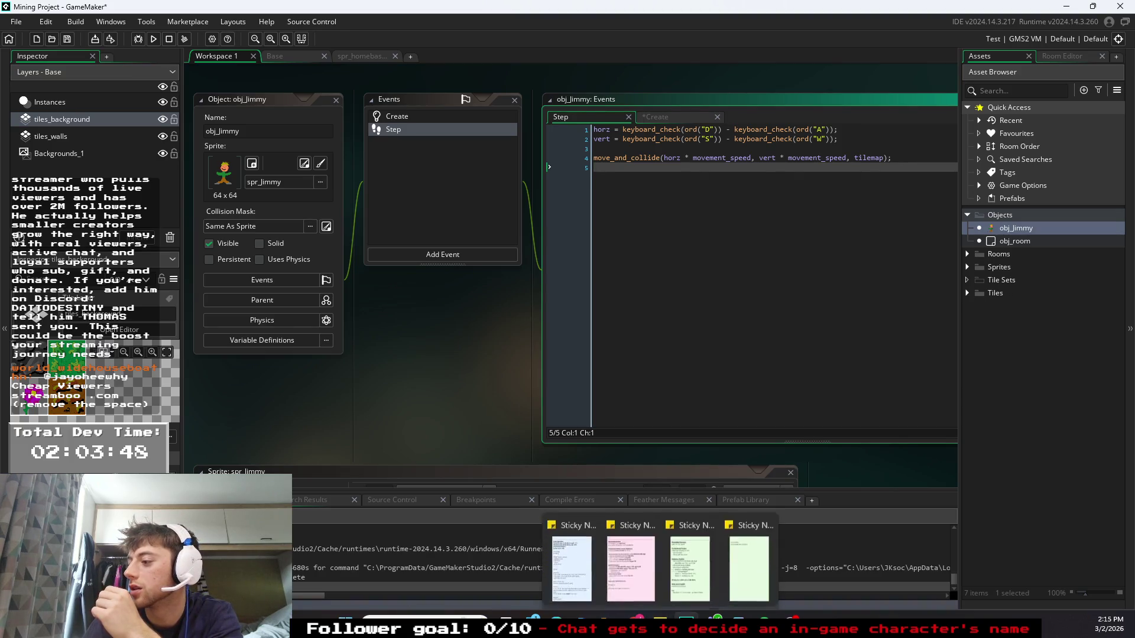
mouse_move(686, 621)
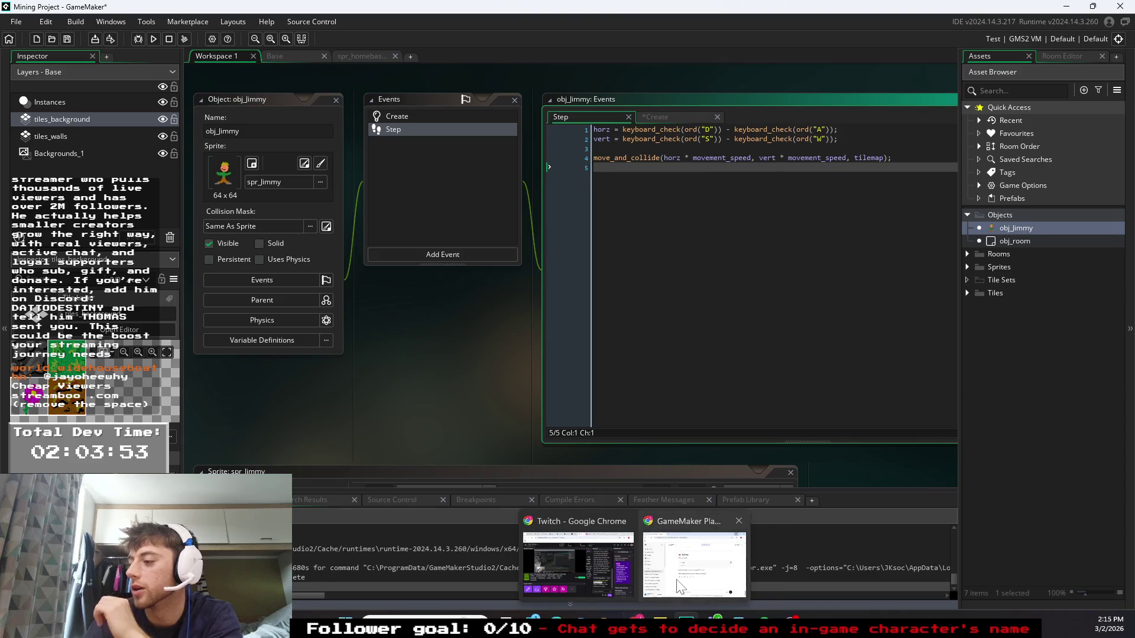
- Reply to ChatGPT that the player moves automatically to the right
left_click(786, 562)
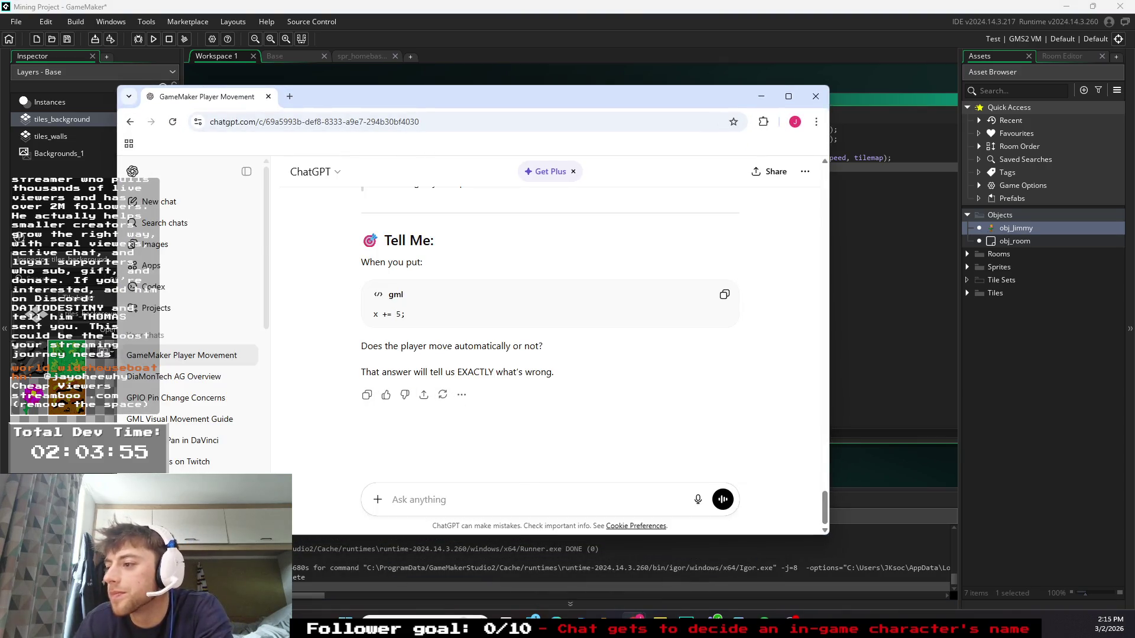
type("yeah he m")
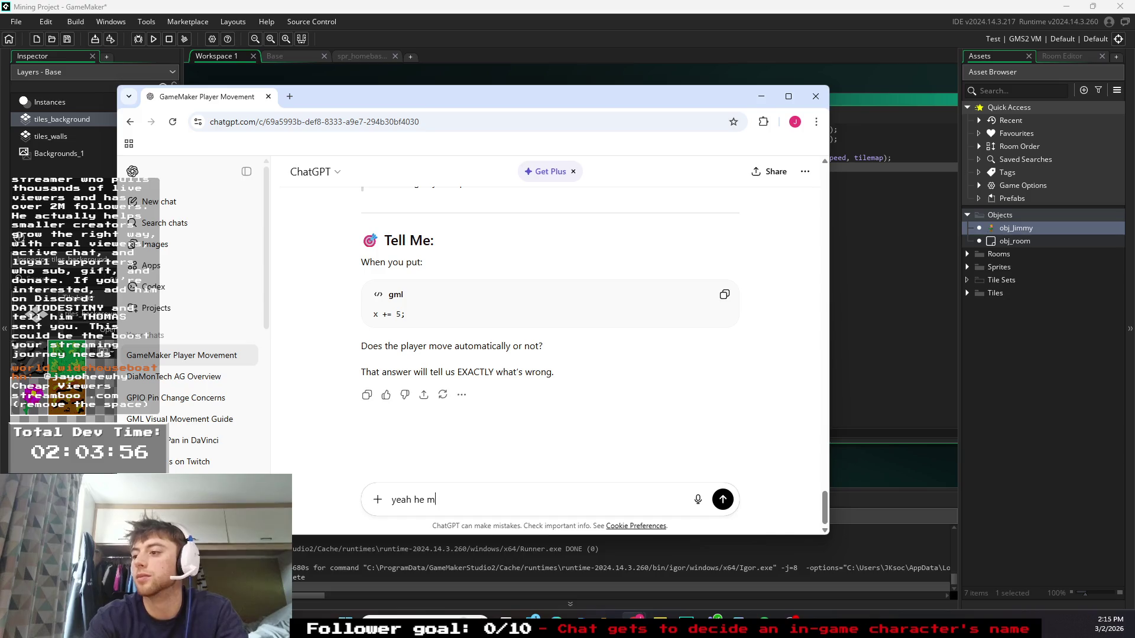
type("oves automatically to th")
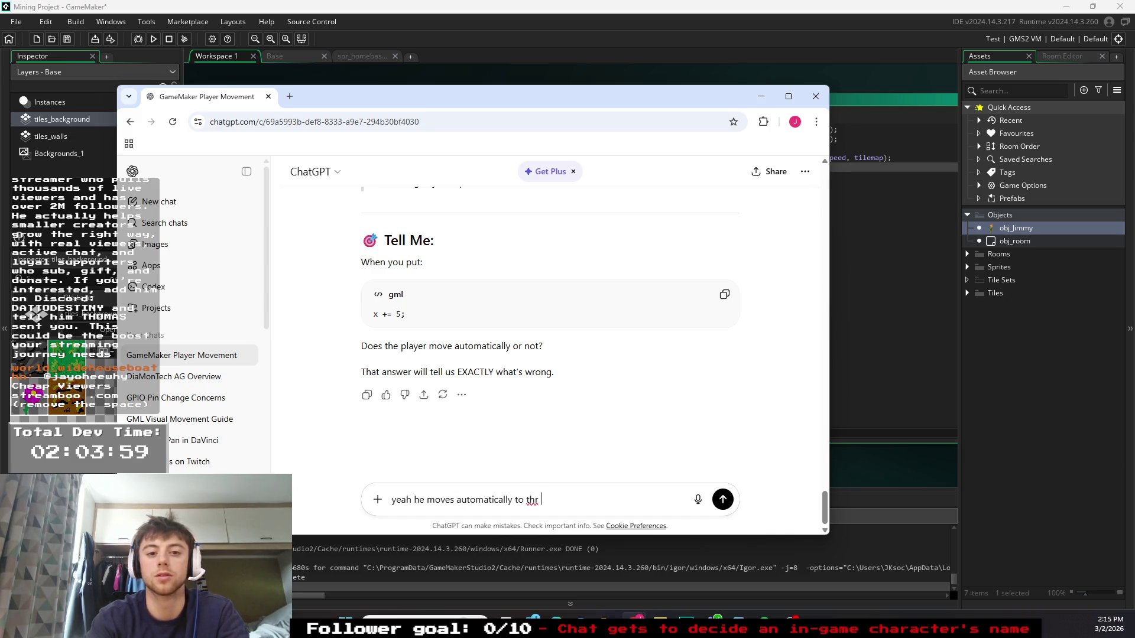
type("right")
key("Return")
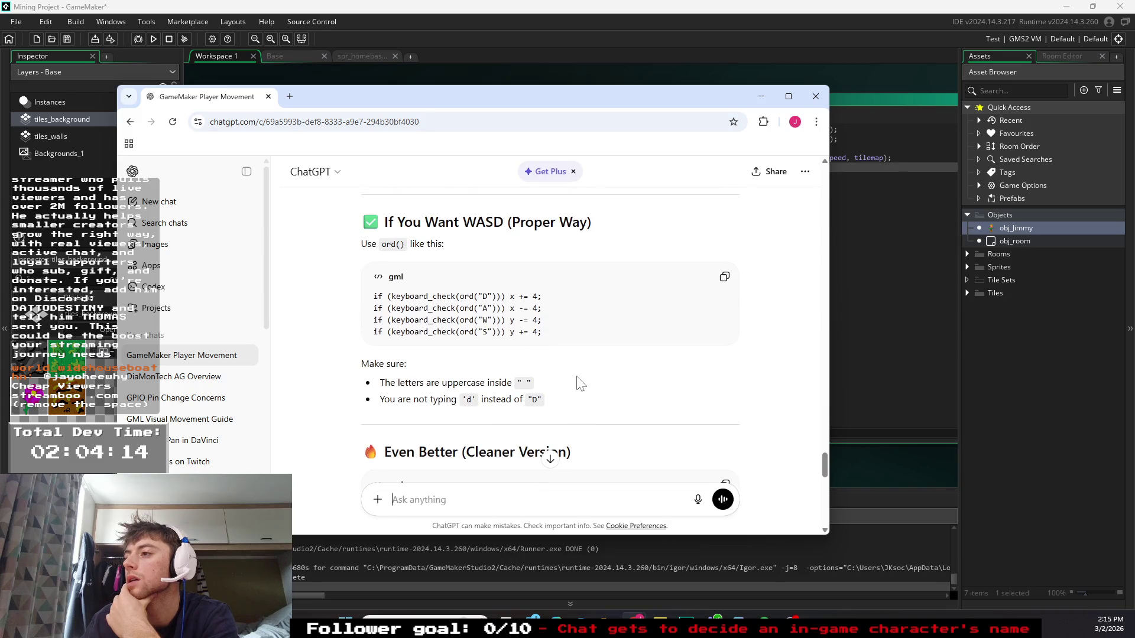
- Read through ChatGPT's suggested WASD fixes, including its cleaner-version code
scroll(579, 383, "down", 2)
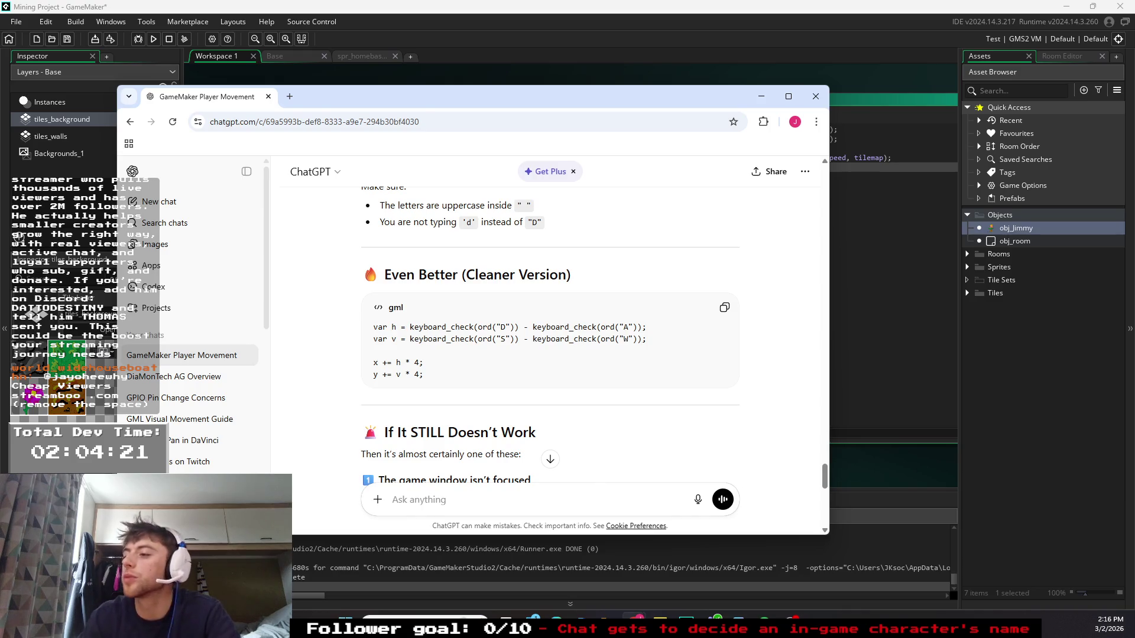
scroll(486, 380, "down", 8)
scroll(486, 380, "up", 6)
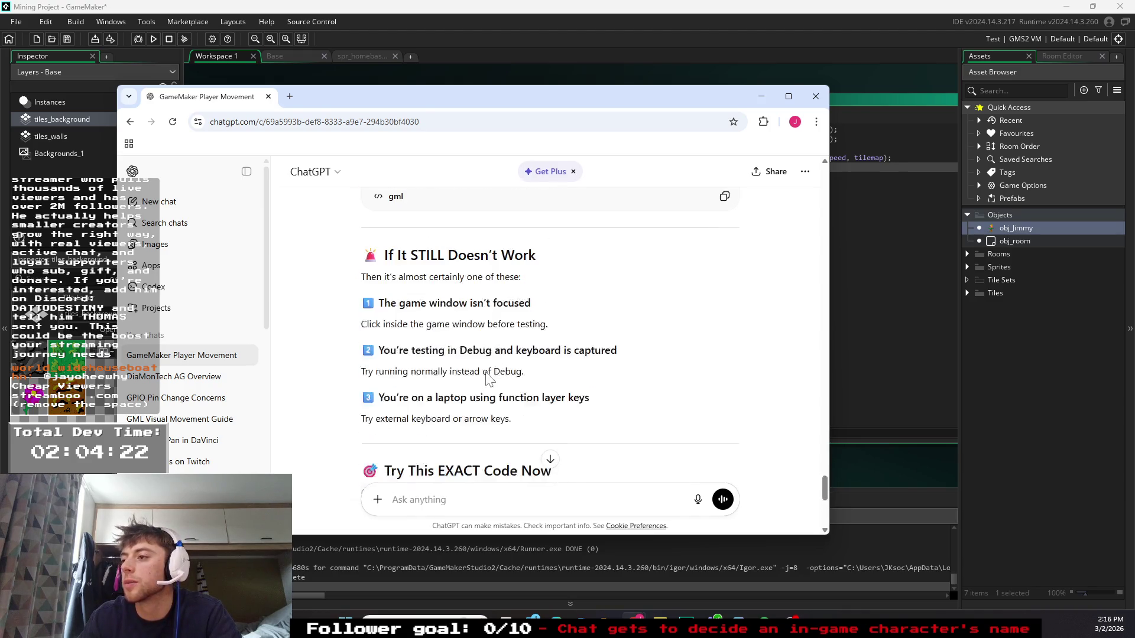
scroll(392, 231, "up", 2)
mouse_move(427, 303)
left_mouse_down()
mouse_move(423, 317)
mouse_move(374, 267)
left_mouse_up()
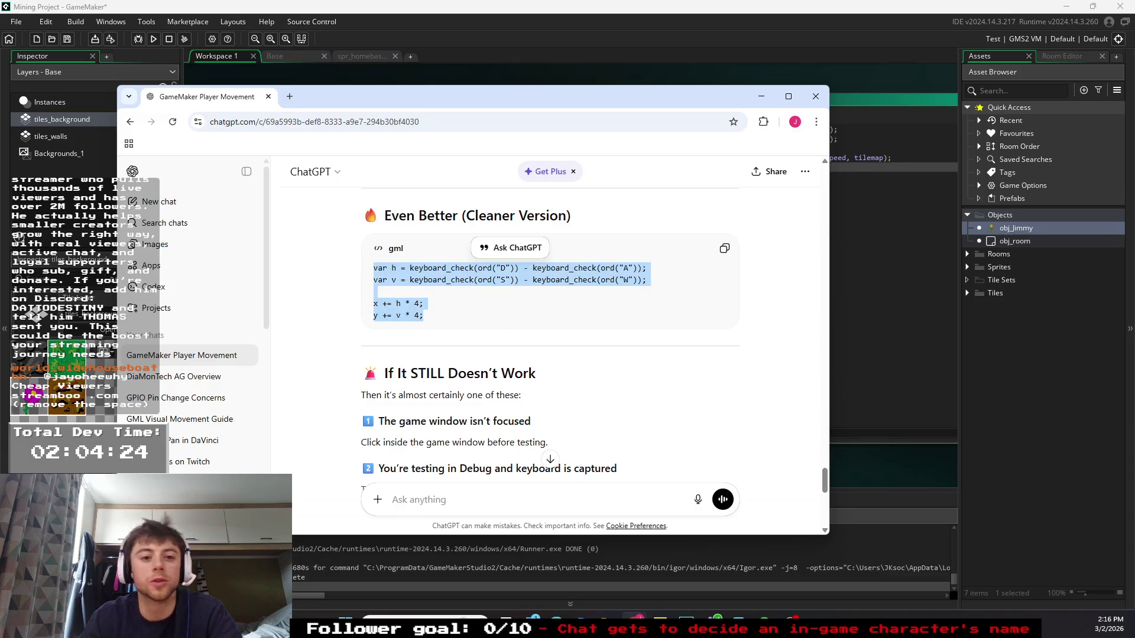
left_click(473, 335)
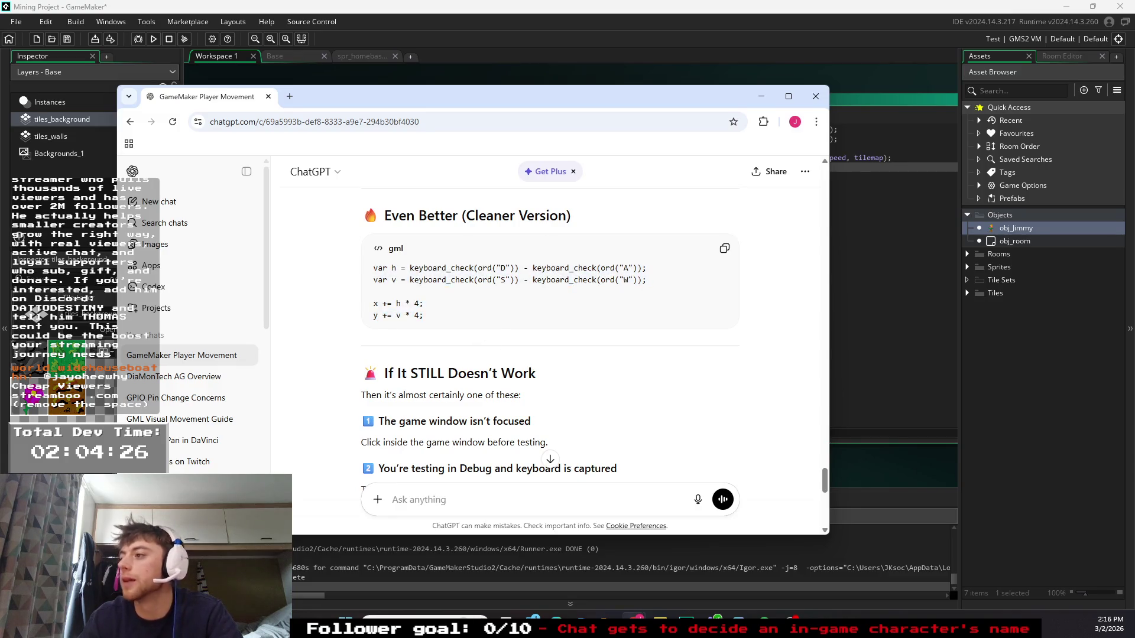
scroll(473, 335, "down", 3)
scroll(472, 334, "down", 3)
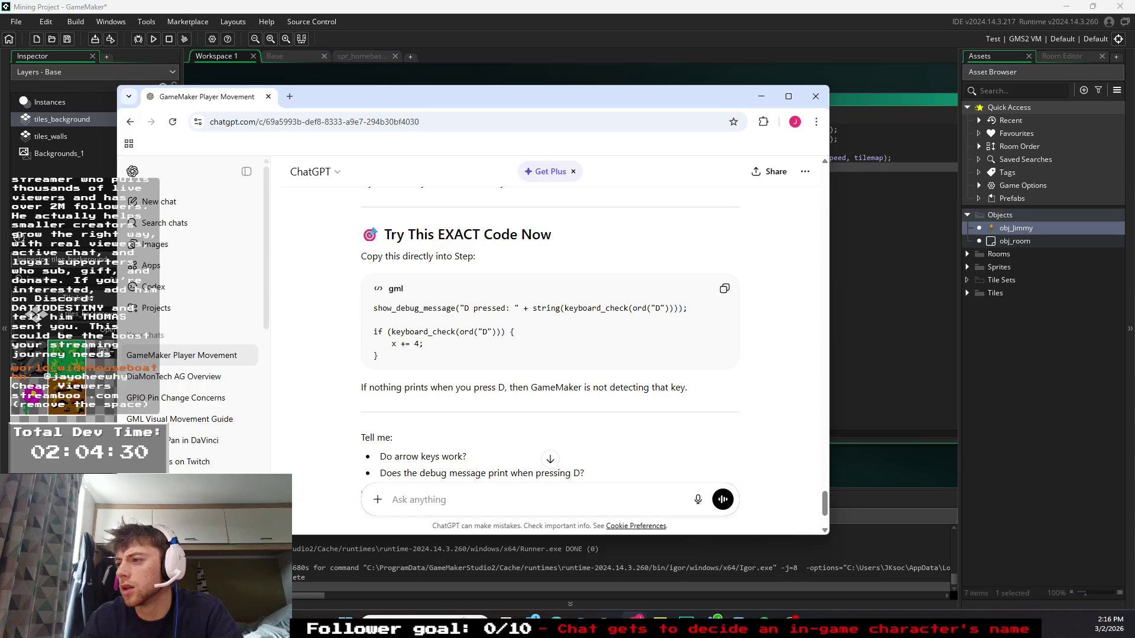
scroll(550, 331, "down", 2)
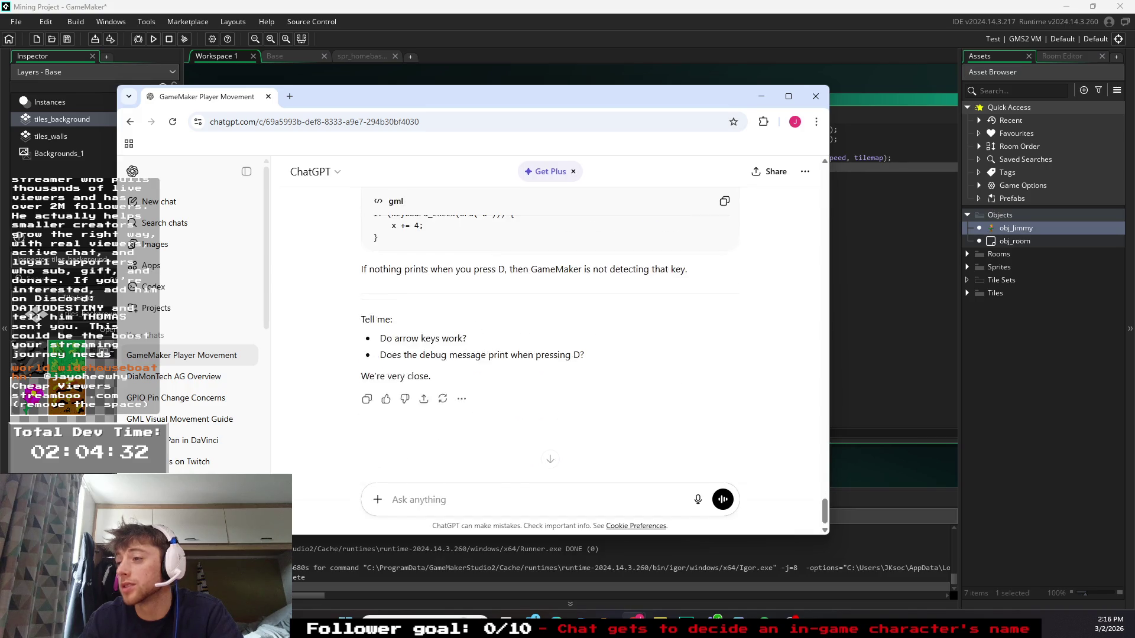
scroll(549, 331, "up", 2)
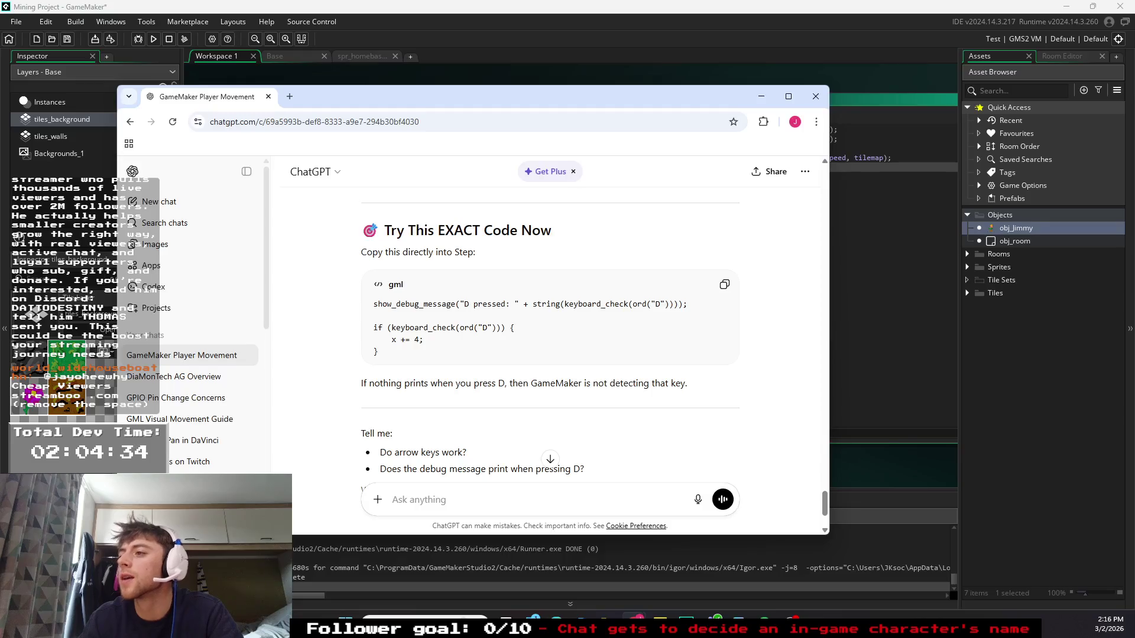
- Minimize Chrome and review obj_Jimmy's Create and Step event code
left_click(759, 96)
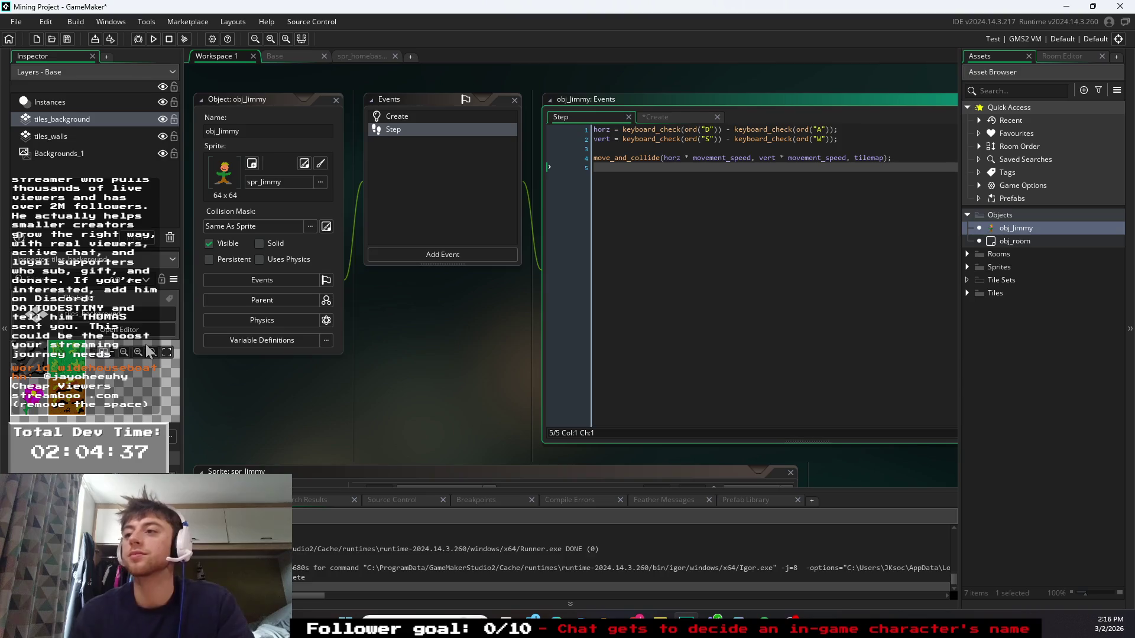
left_click(679, 116)
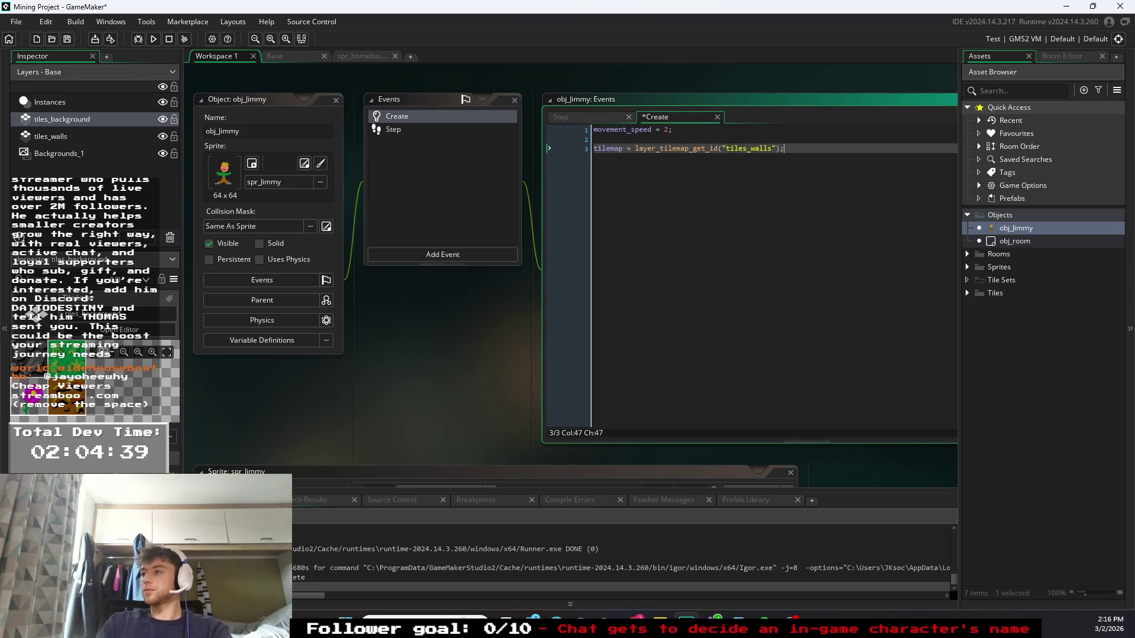
left_click(567, 116)
left_click(631, 157)
left_click(597, 168)
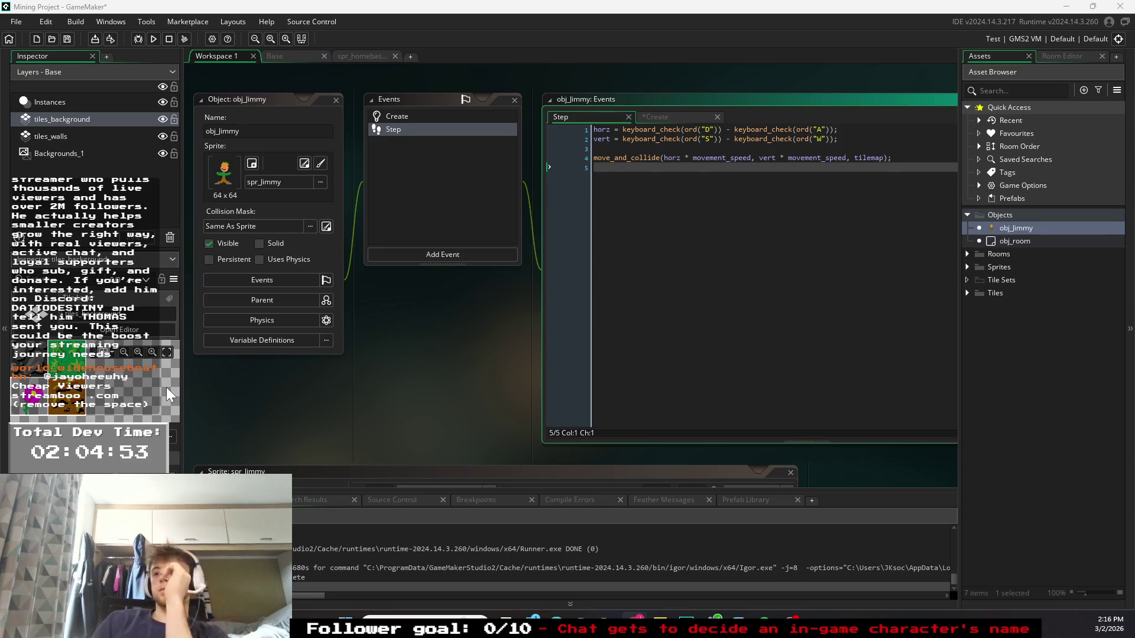
- Check the Base room and homebase sprite, then inspect move_and_collide and the S-key check
left_click(275, 56)
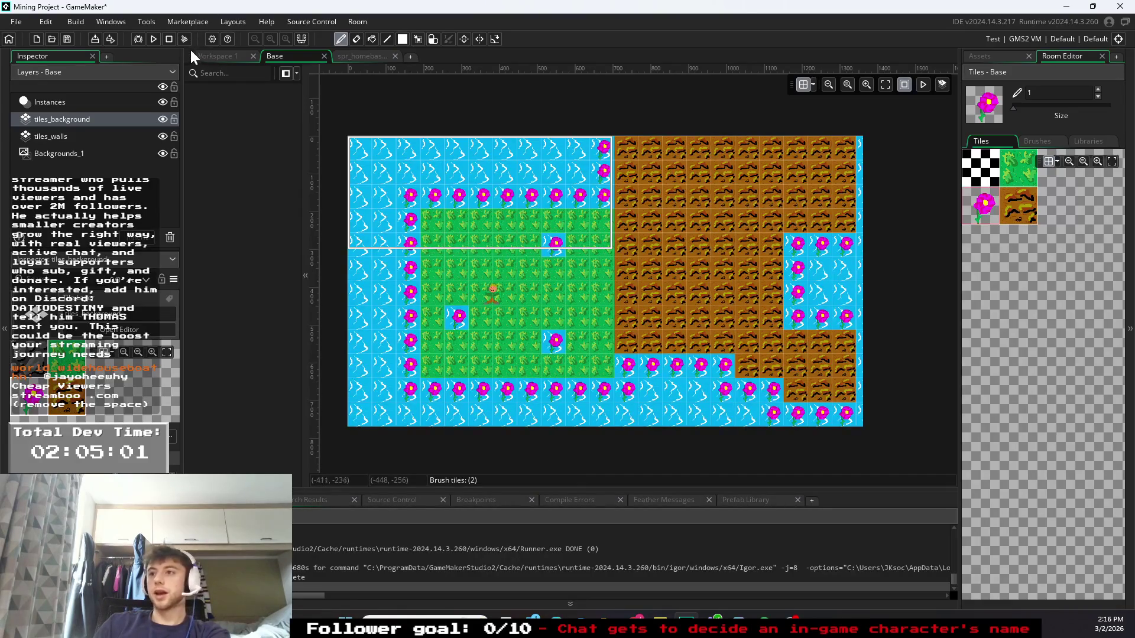
left_click(346, 55)
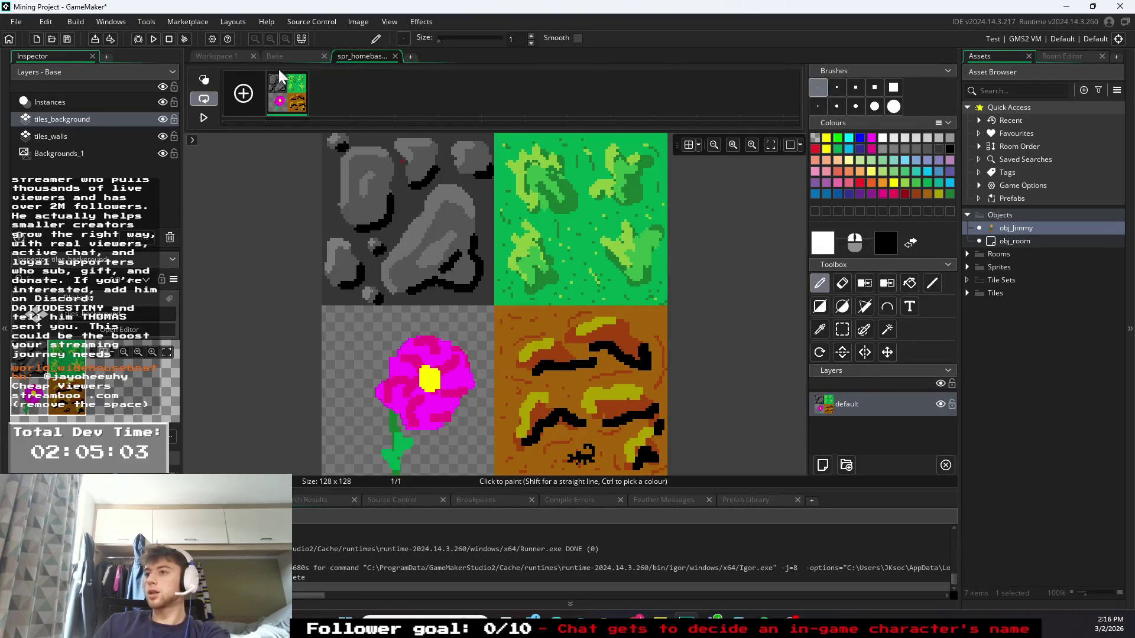
left_click(245, 56)
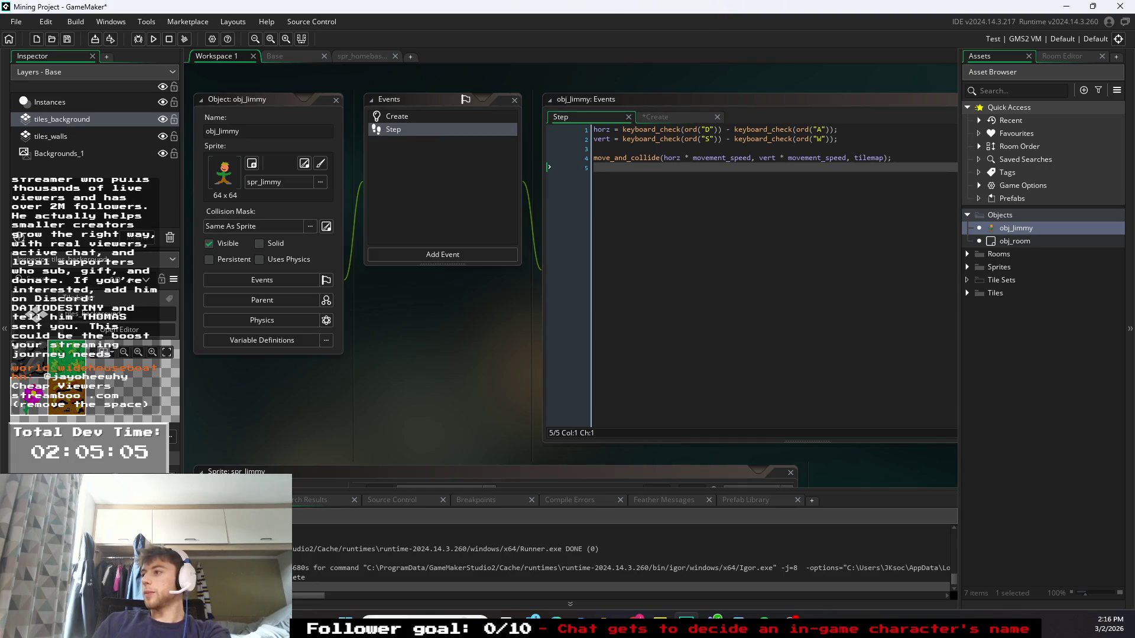
left_click(689, 158)
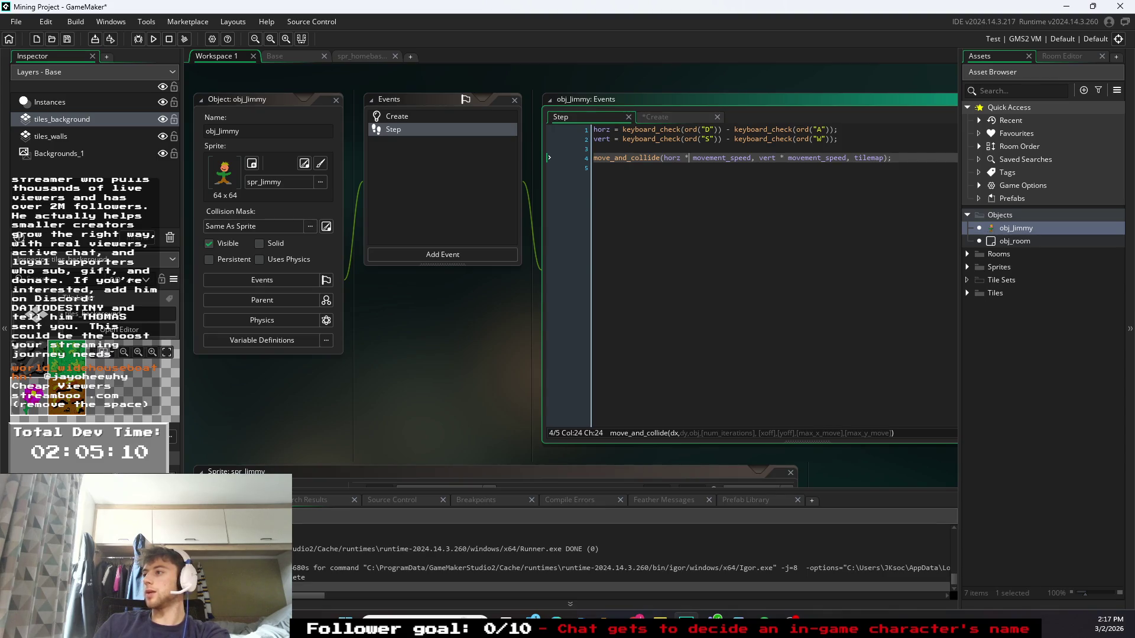
left_click(755, 158)
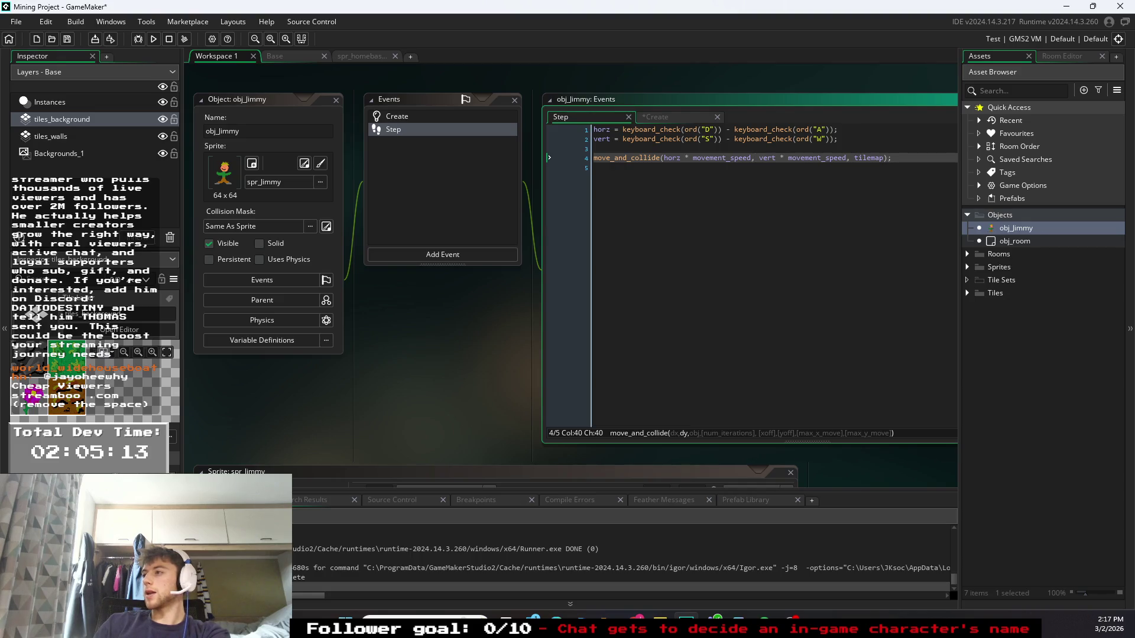
left_click(717, 139)
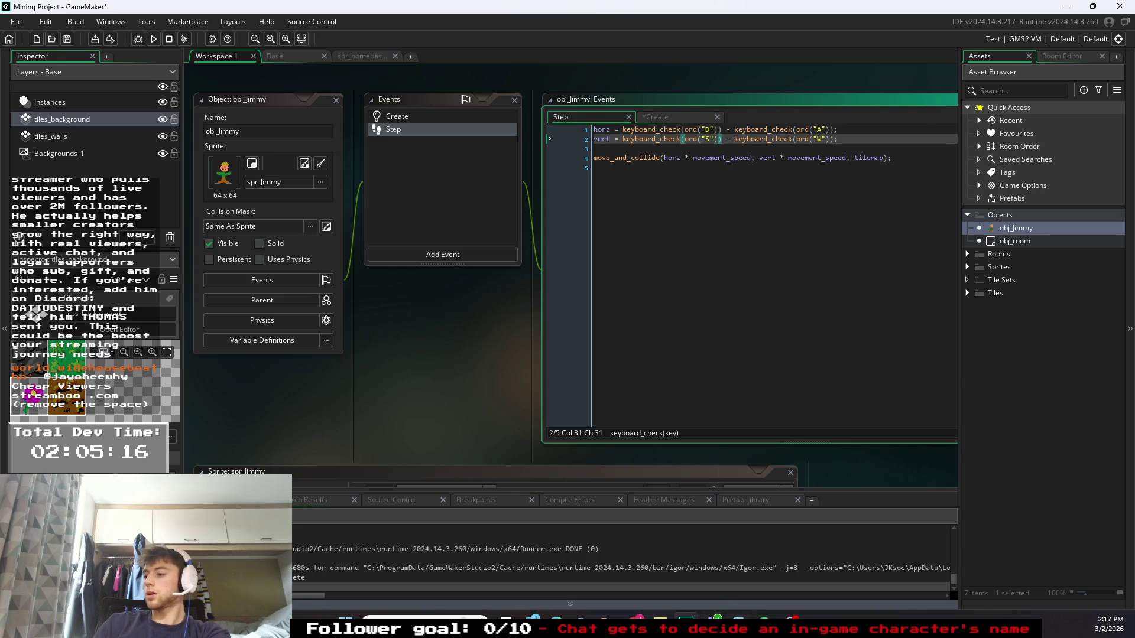
- Copy ChatGPT's D-key debug code and paste it below the movement call in the Step event
mouse_move(633, 617)
left_click(702, 568)
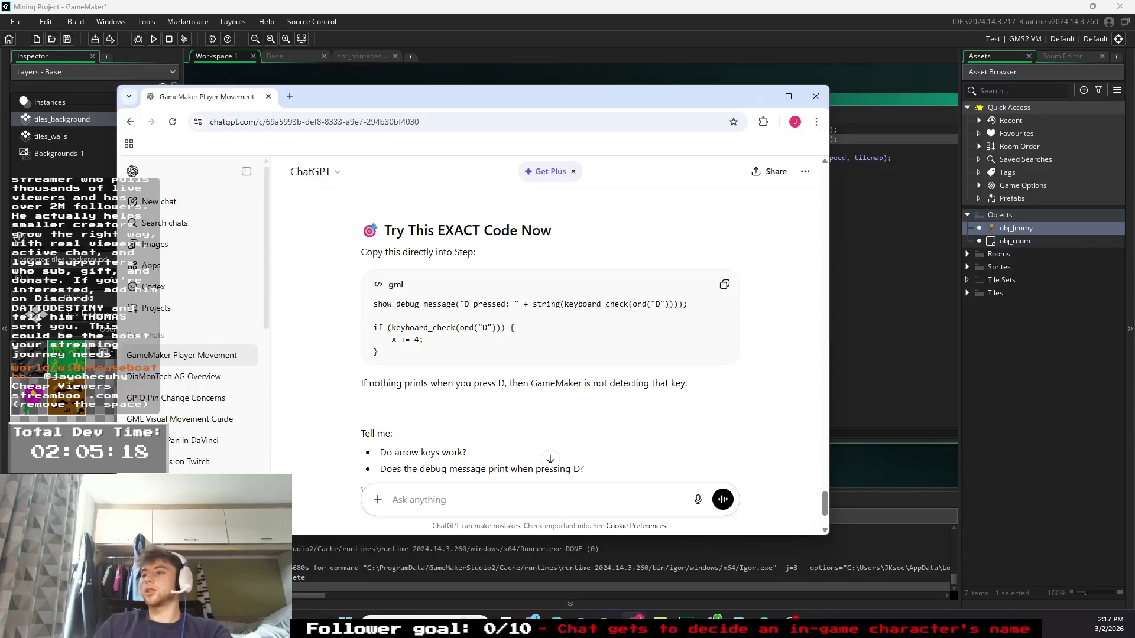
left_click_drag(379, 353, 363, 305)
key("ctrl+c")
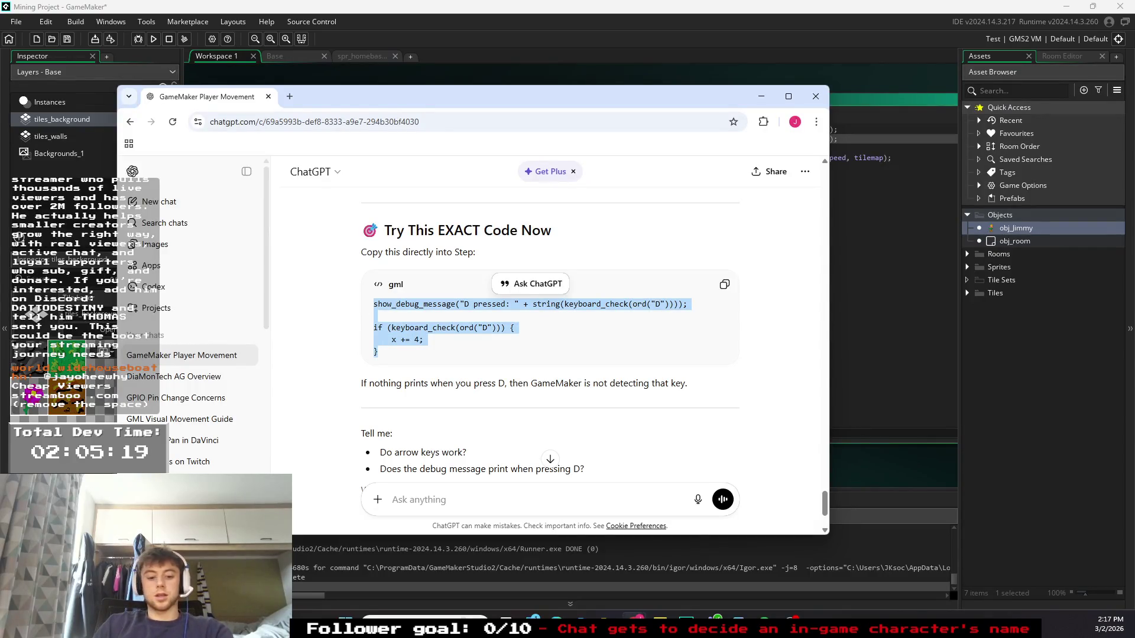
left_click(762, 96)
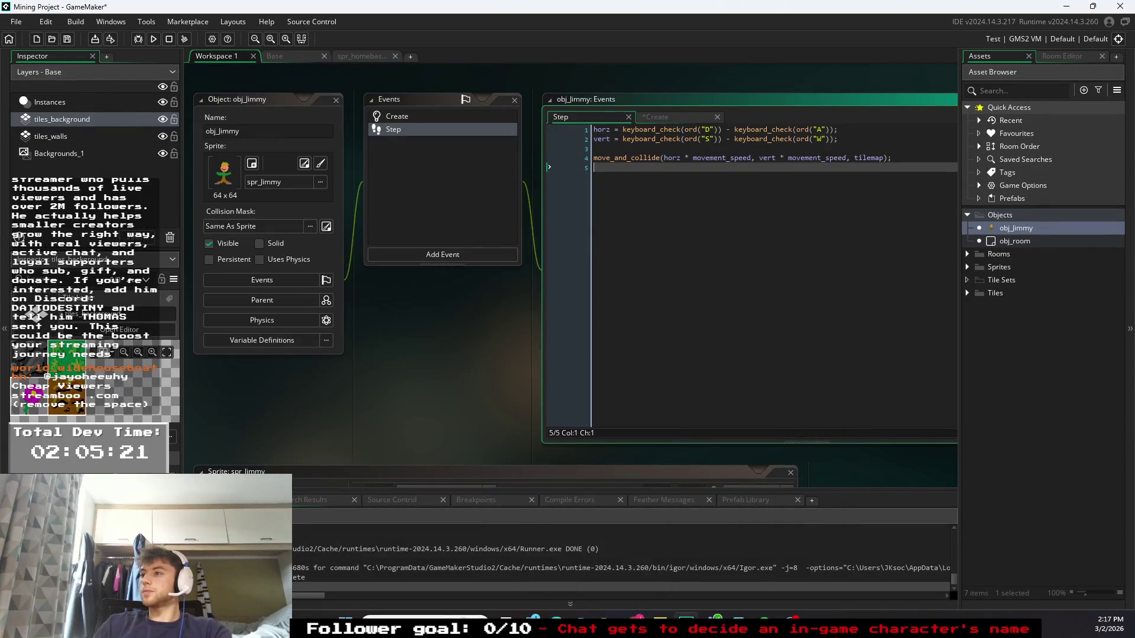
key("Return")
key("ctrl+v")
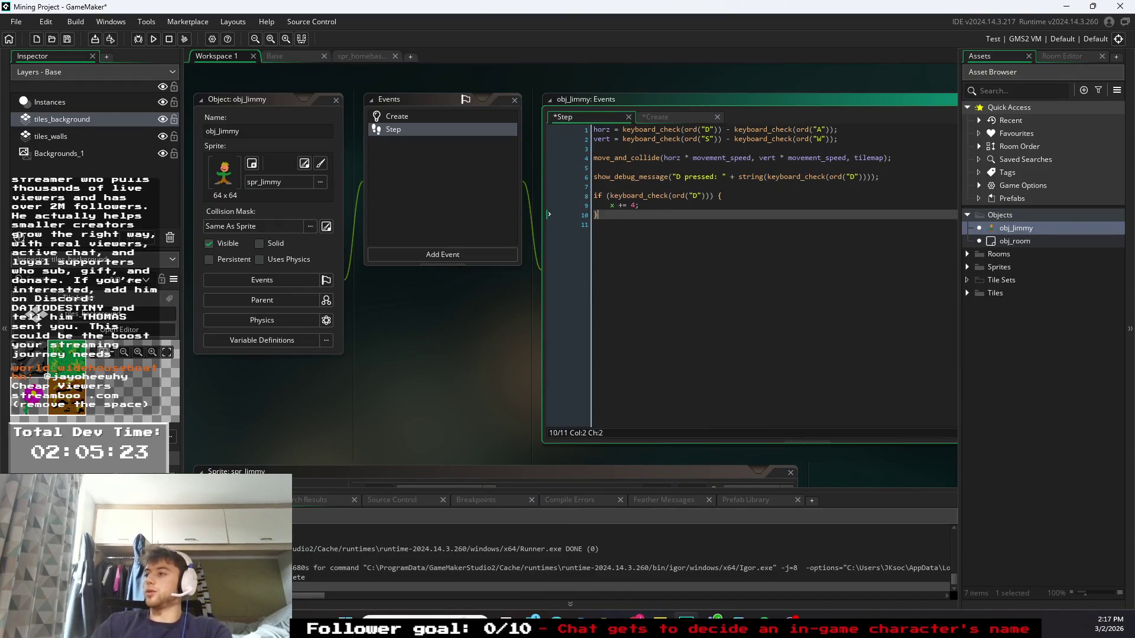
key("Down")
- Run the game, walk Jimmy right with D, and close it
left_click(153, 39)
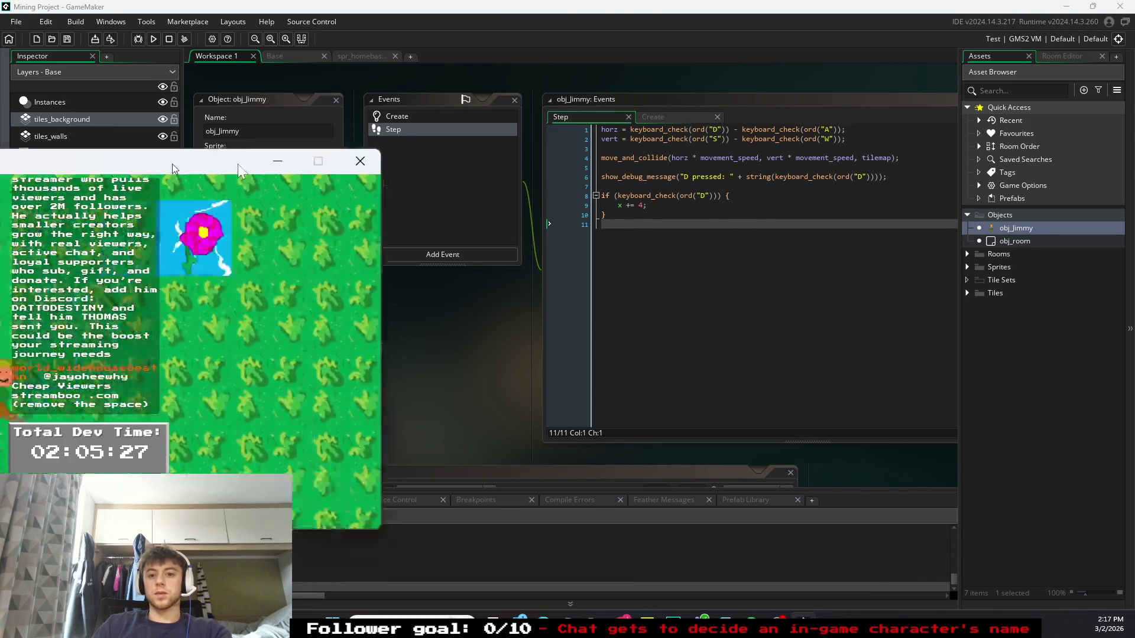
key("d")
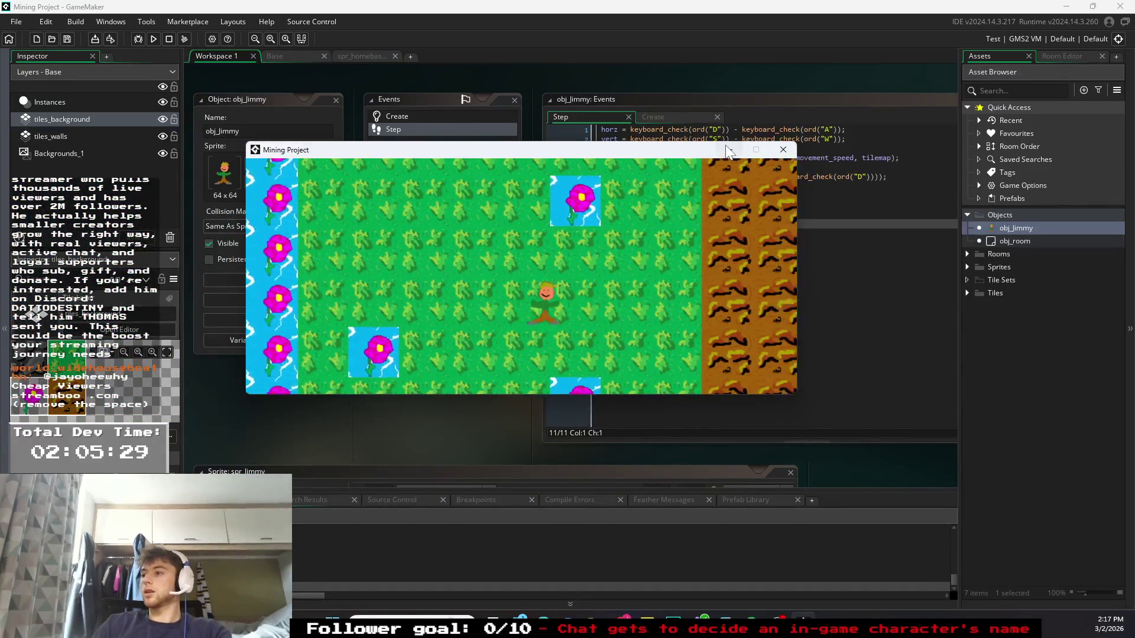
key("d")
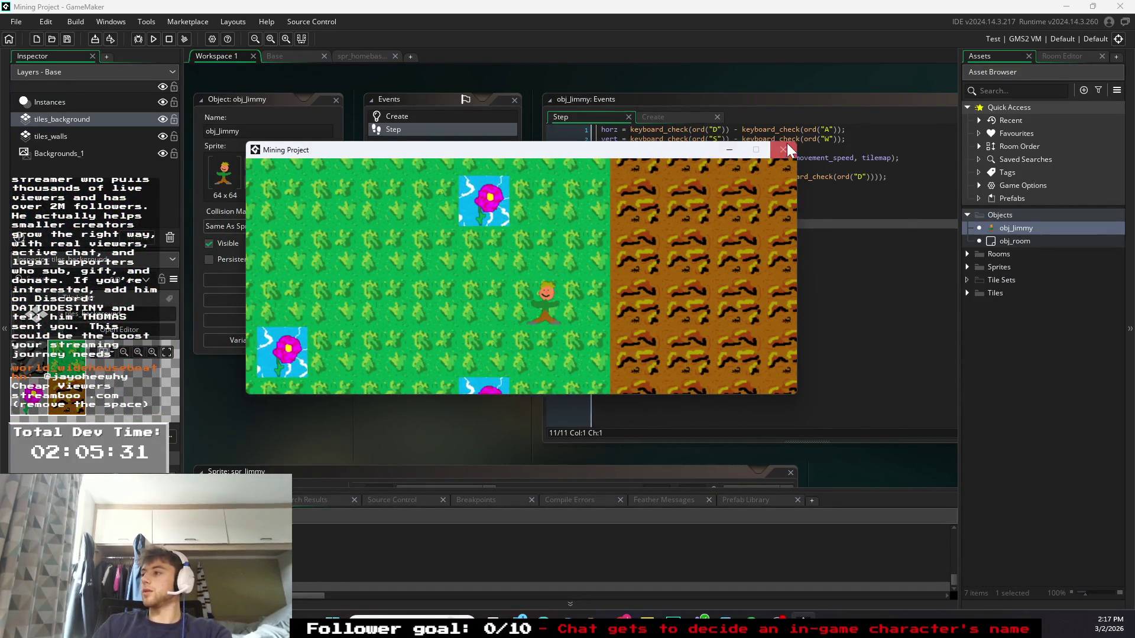
left_click(784, 150)
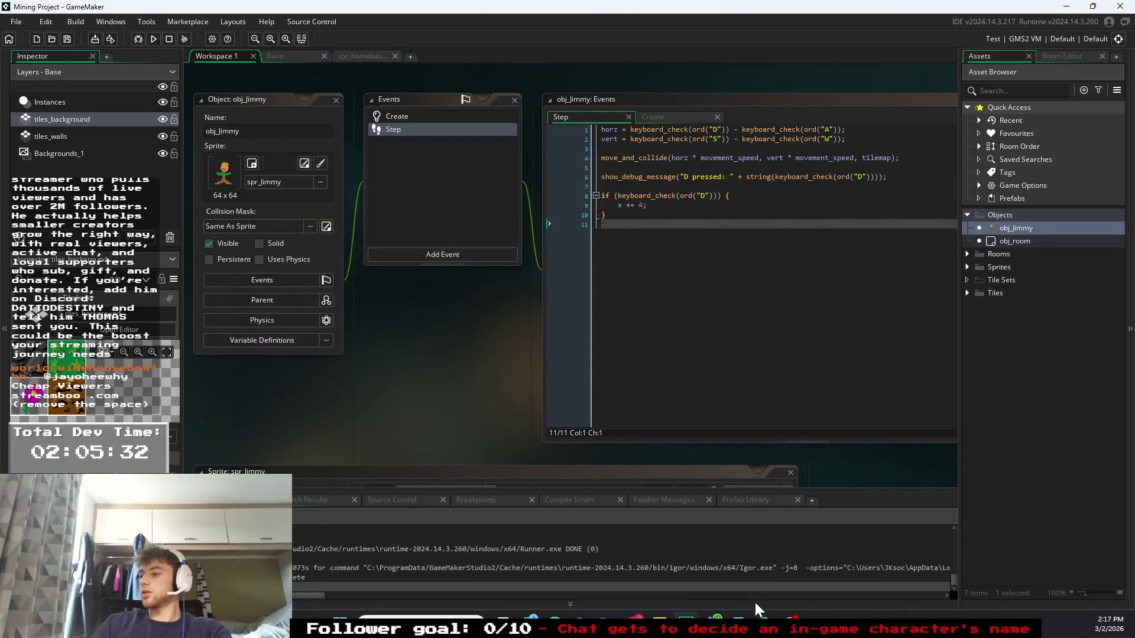
- Reply to ChatGPT 'it is reading the d input'
mouse_move(636, 621)
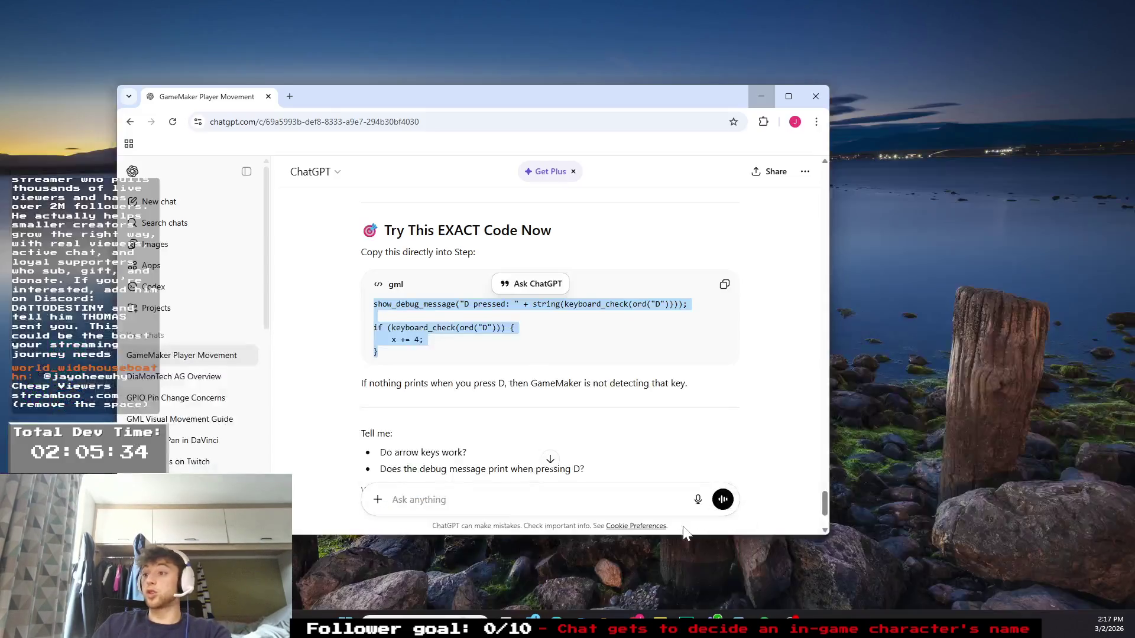
left_click(695, 586)
scroll(482, 454, "down", 5)
left_click(472, 484)
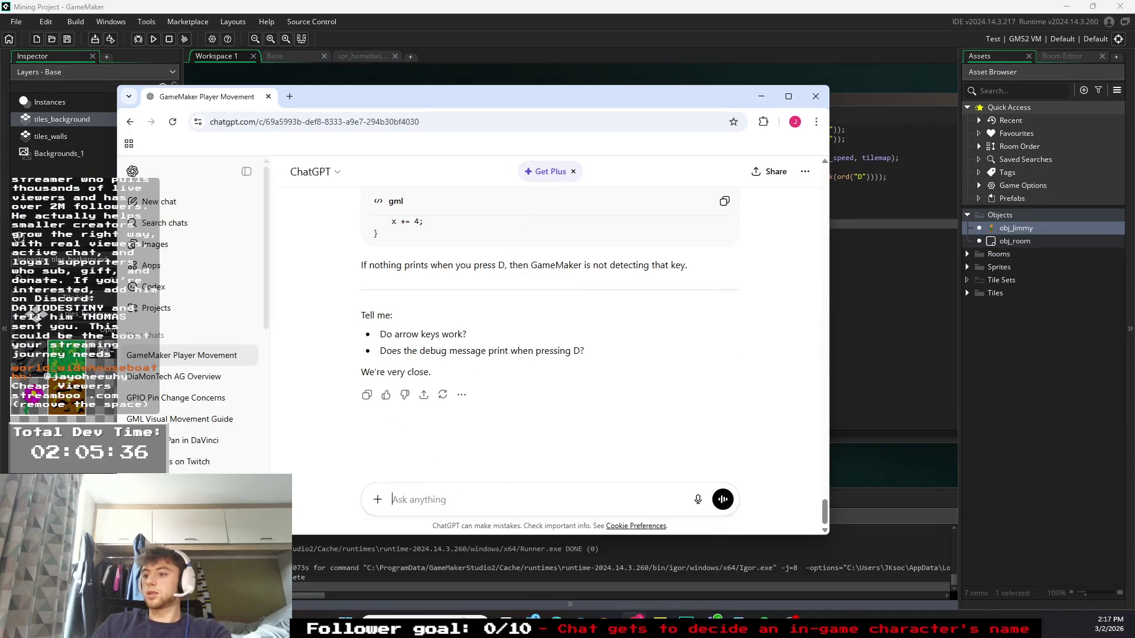
type("it is readin")
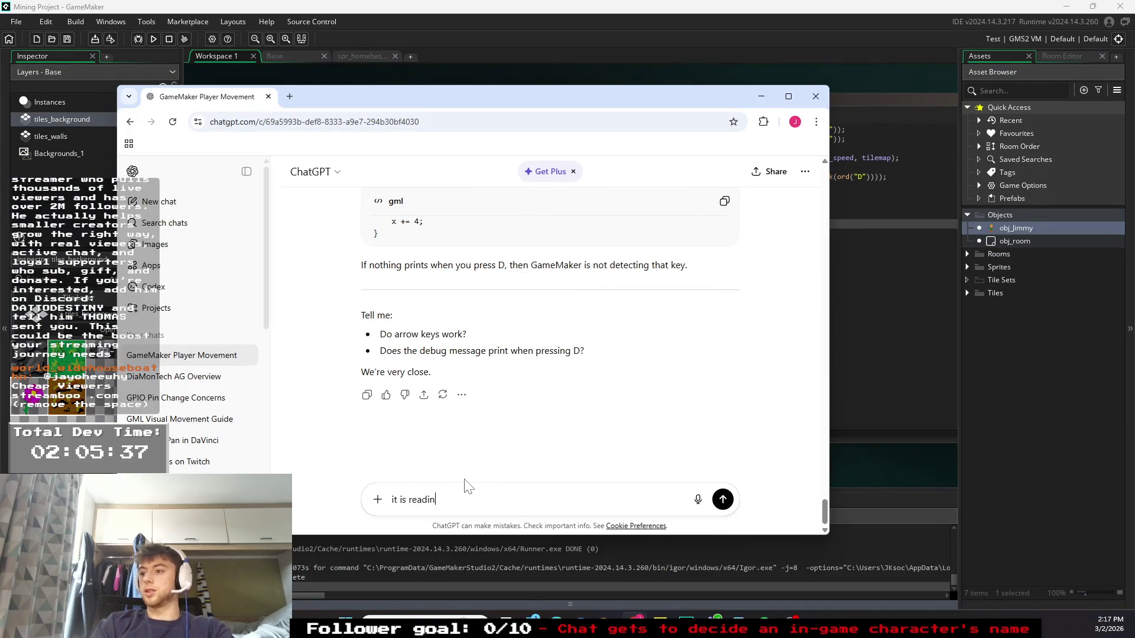
type("g the d input")
key("Return")
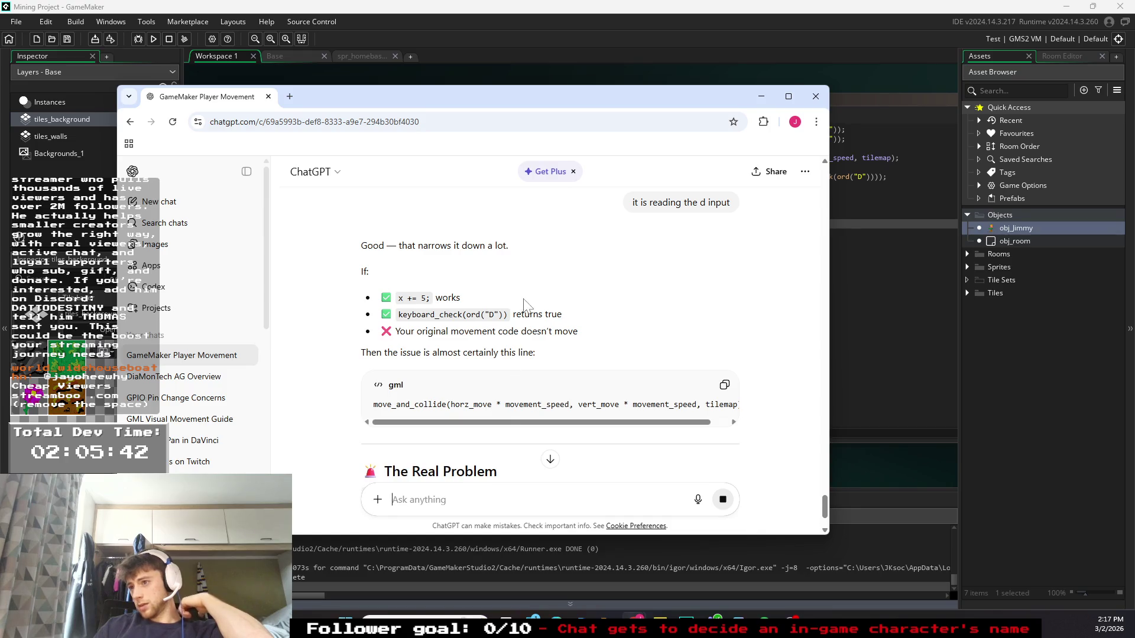
- Ask ChatGPT for a 'tilemap collision system', then drag the chat window off-screen
scroll(526, 307, "down", 2)
scroll(544, 370, "down", 2)
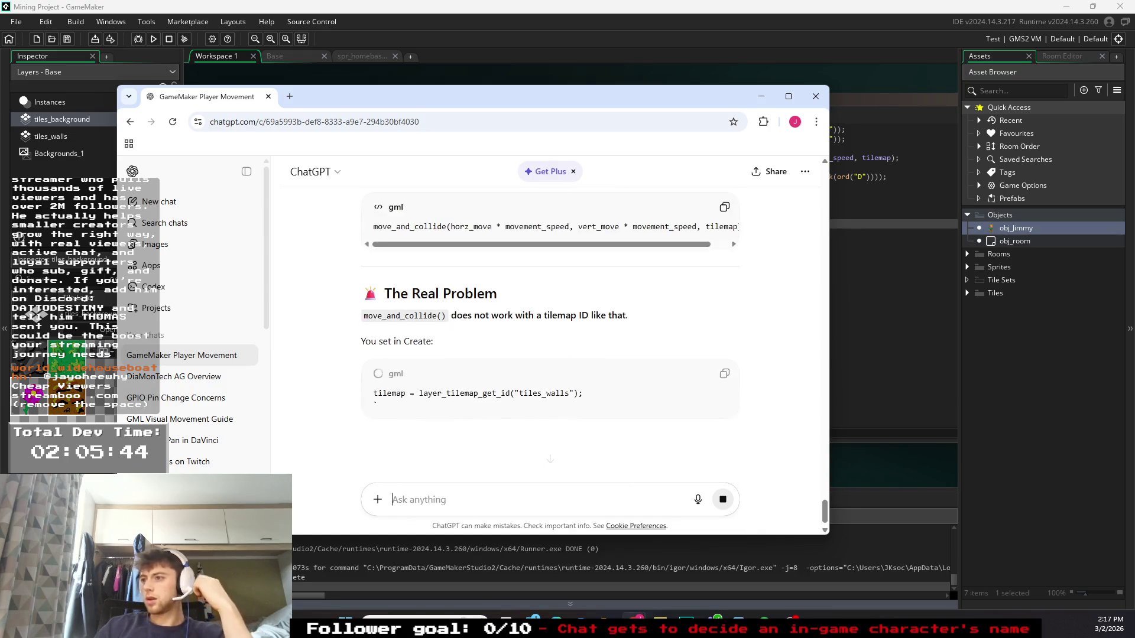
scroll(550, 340, "down", 2)
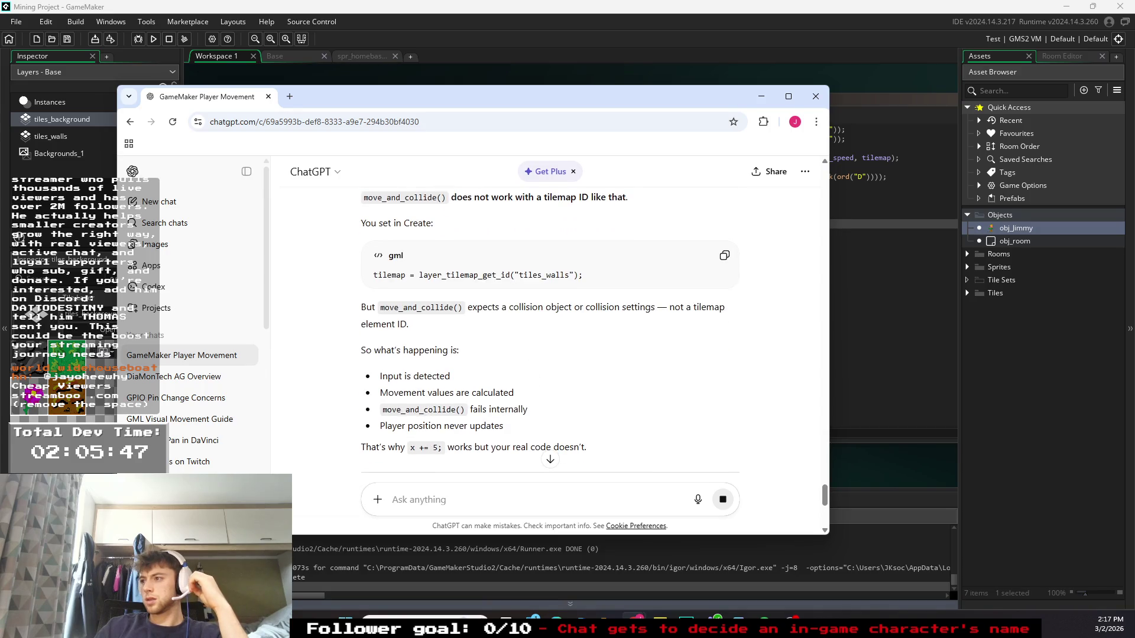
scroll(549, 331, "down", 3)
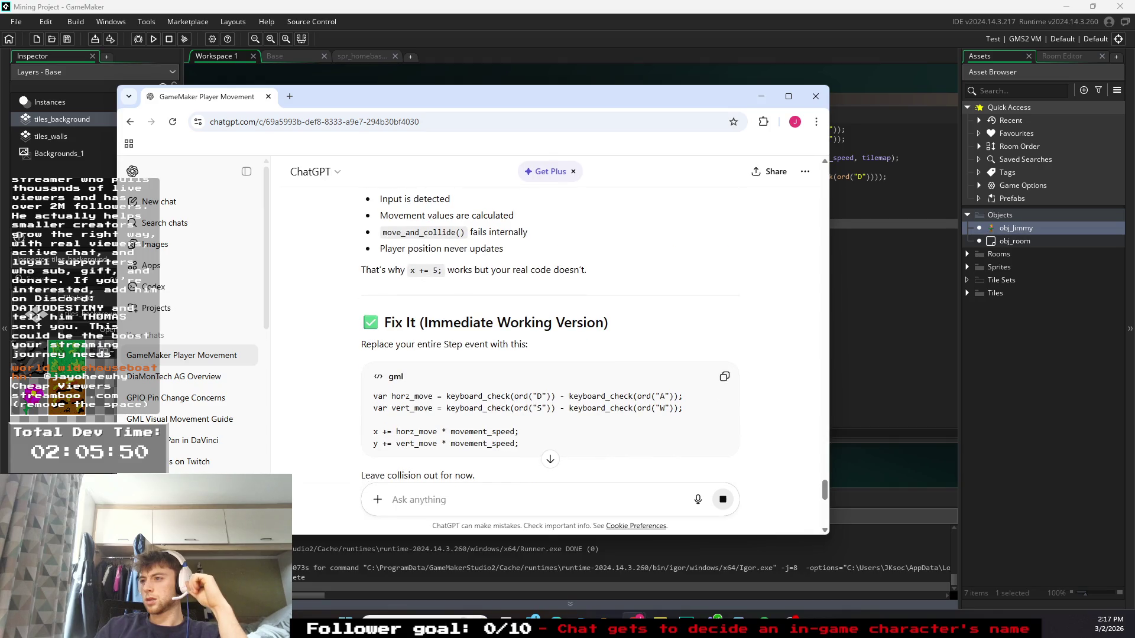
scroll(549, 331, "down", 6)
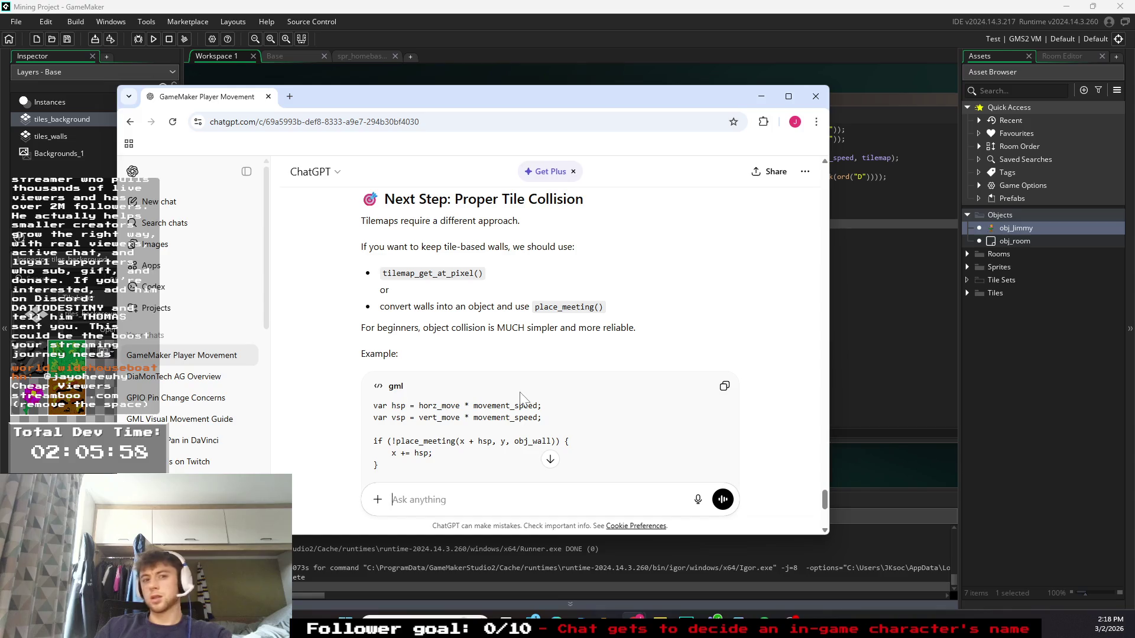
scroll(520, 397, "down", 3)
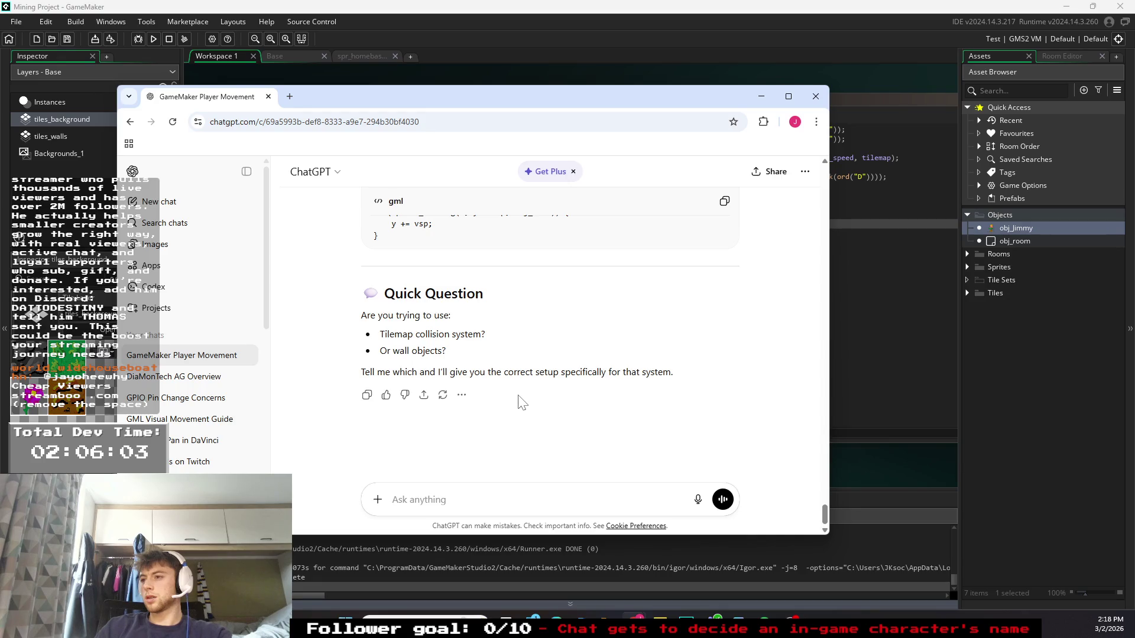
type("wi")
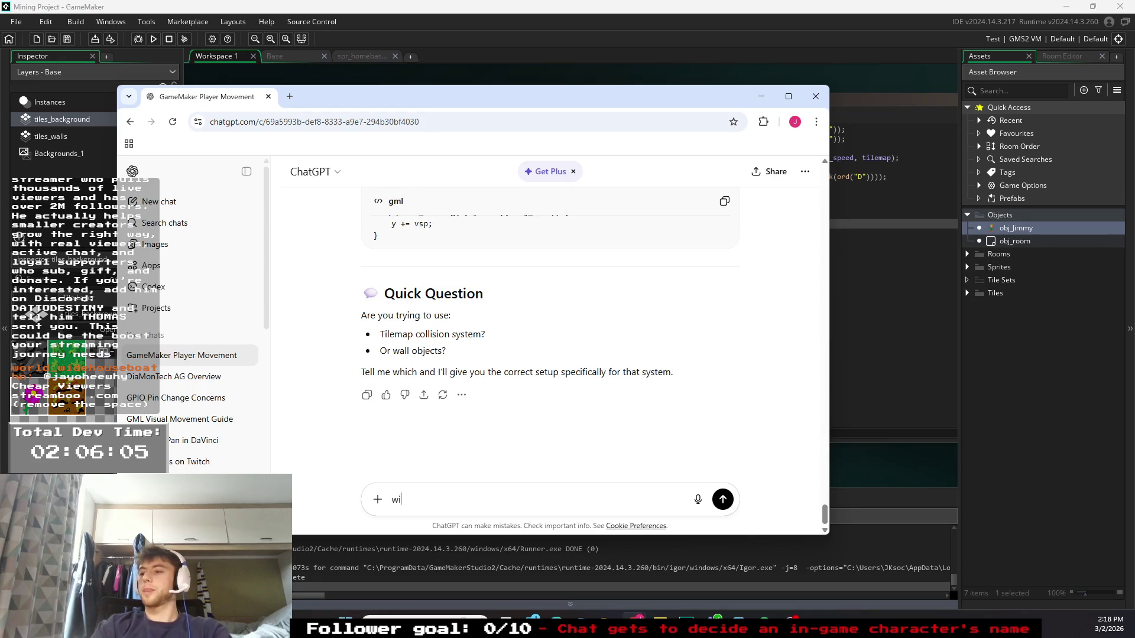
type("=")
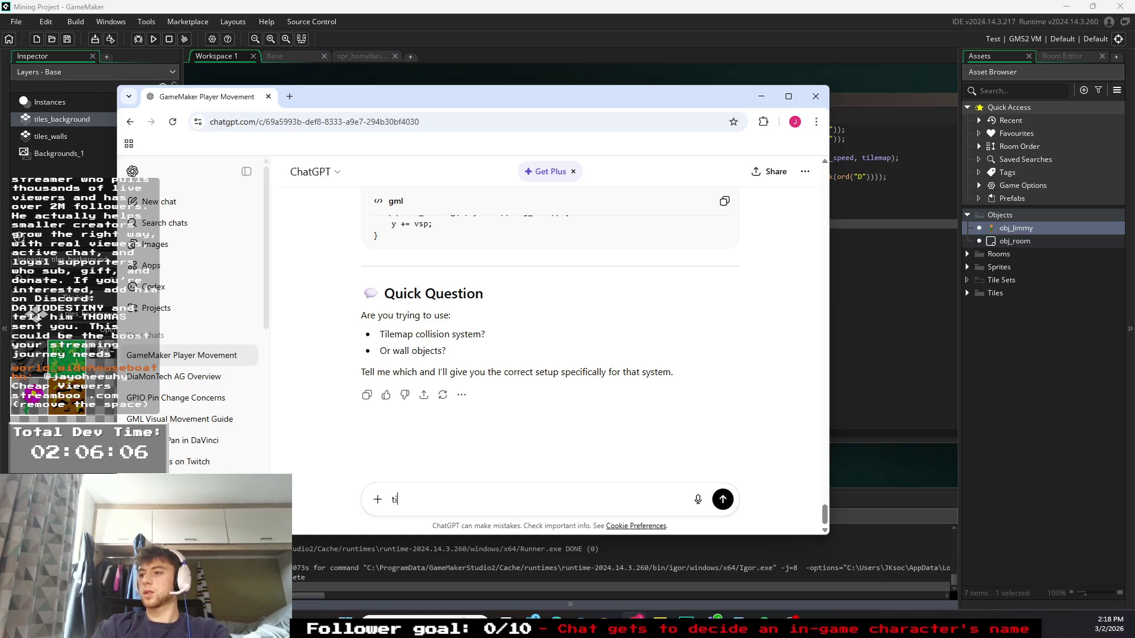
type("le")
type("map col")
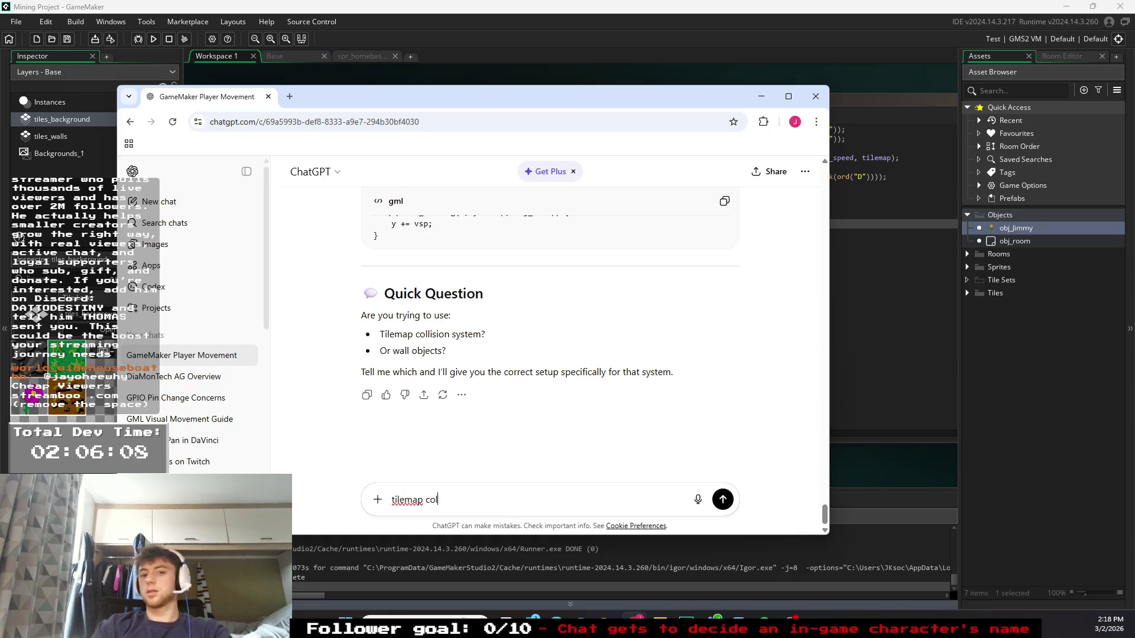
type("system")
key("Return")
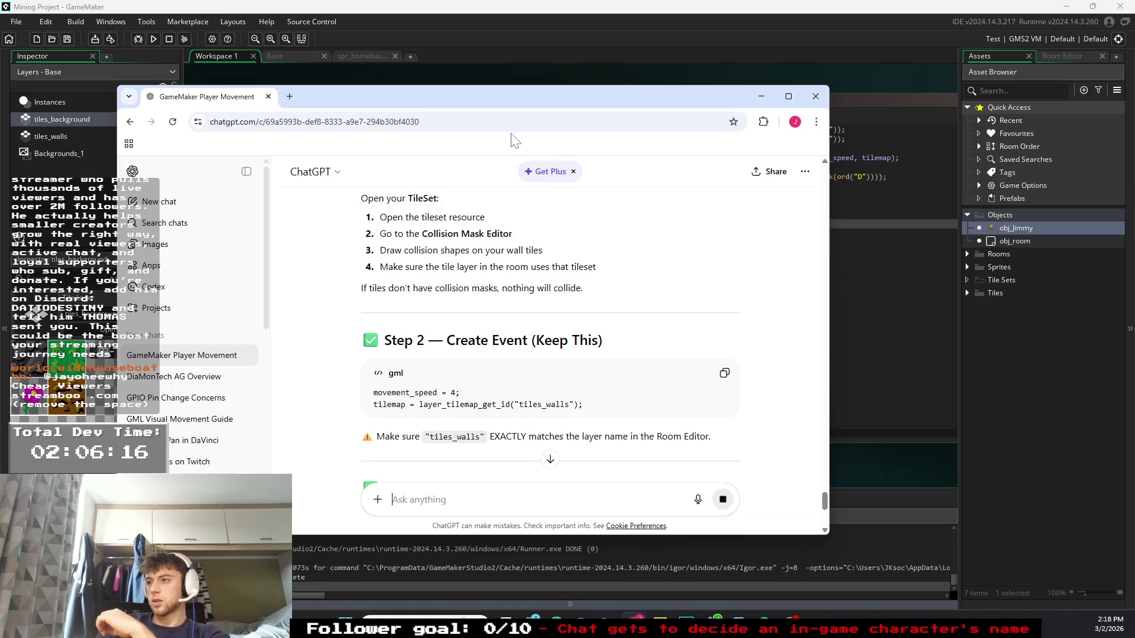
mouse_move(471, 106)
left_mouse_down()
mouse_move(765, 68)
mouse_move(136, 135)
mouse_move(0, 135)
left_mouse_up()
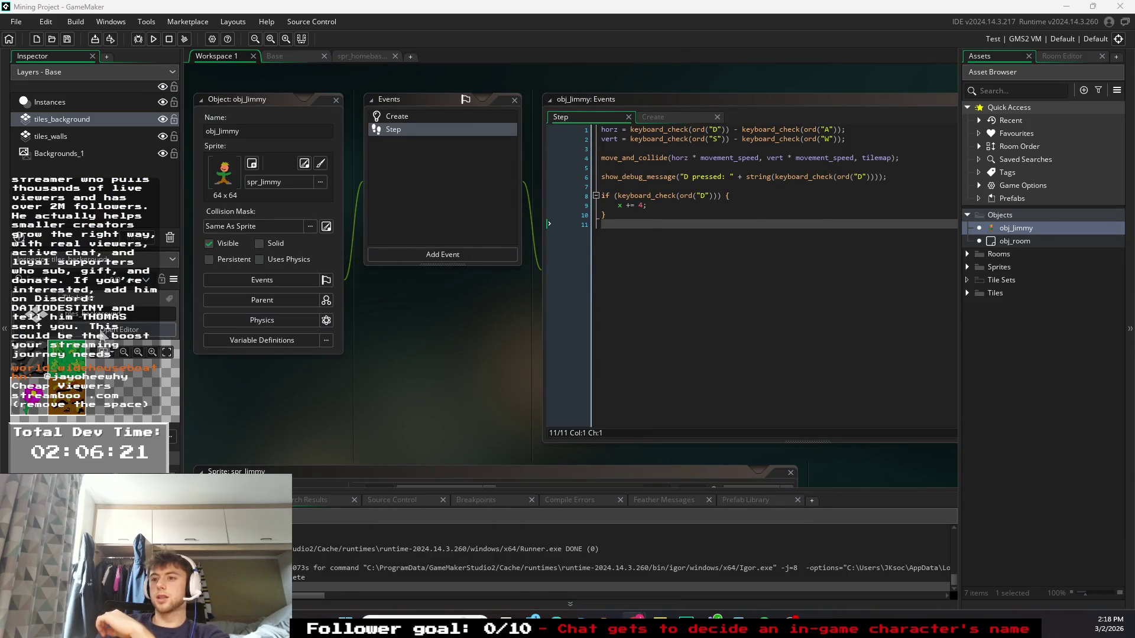
- Expand the Tiles folder in the Asset Browser to list tiles_homebase and tiles_rock
left_click(977, 288)
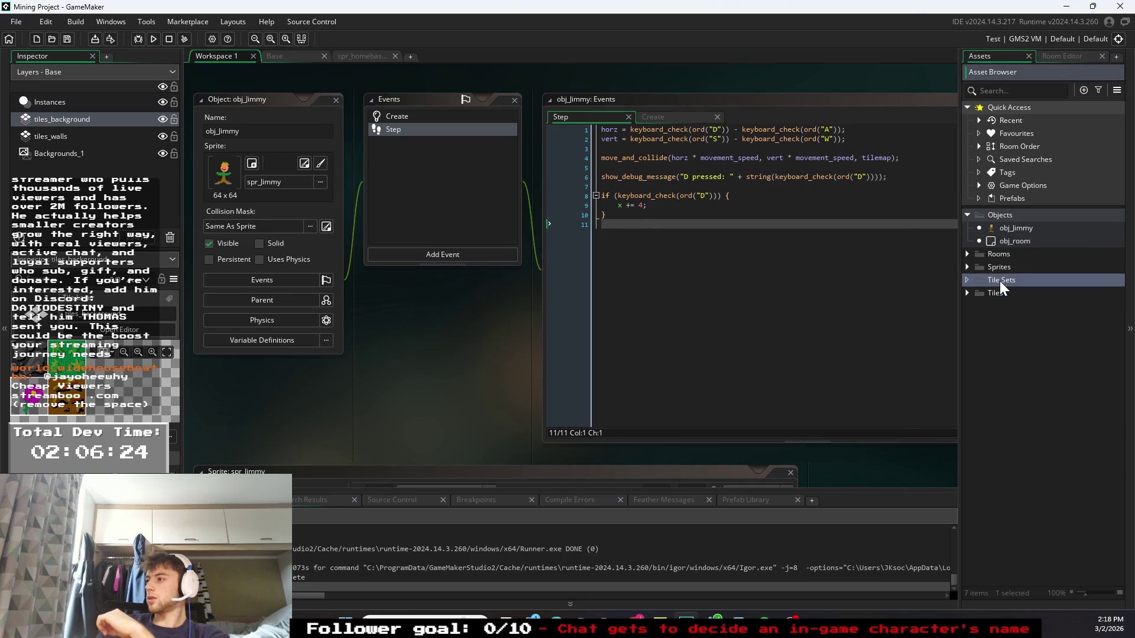
left_click(967, 293)
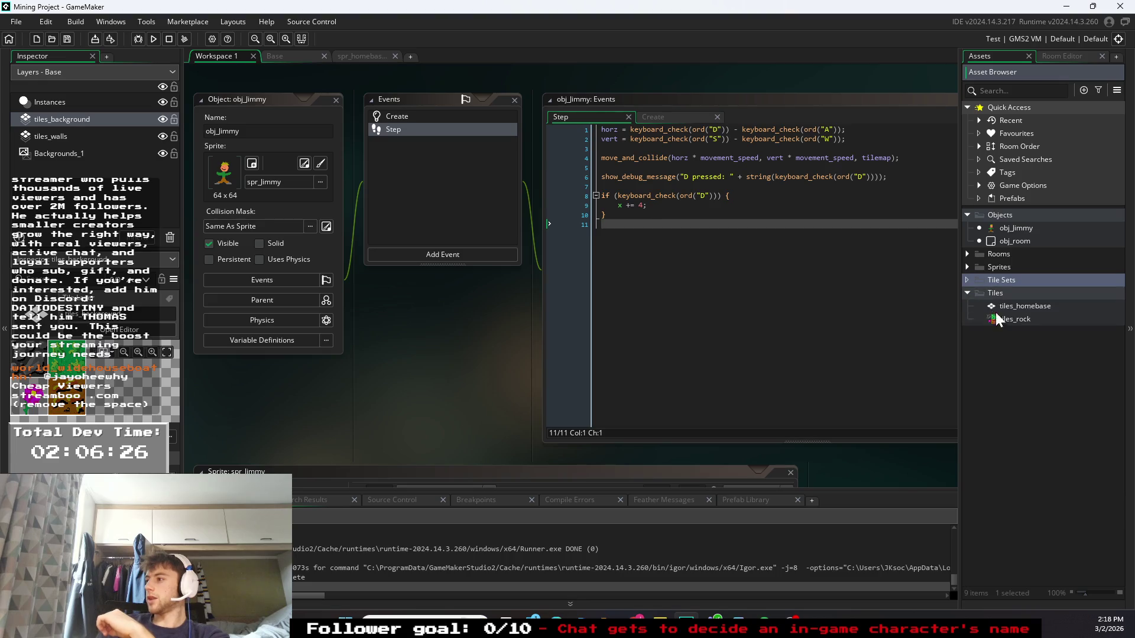
left_click(1013, 336)
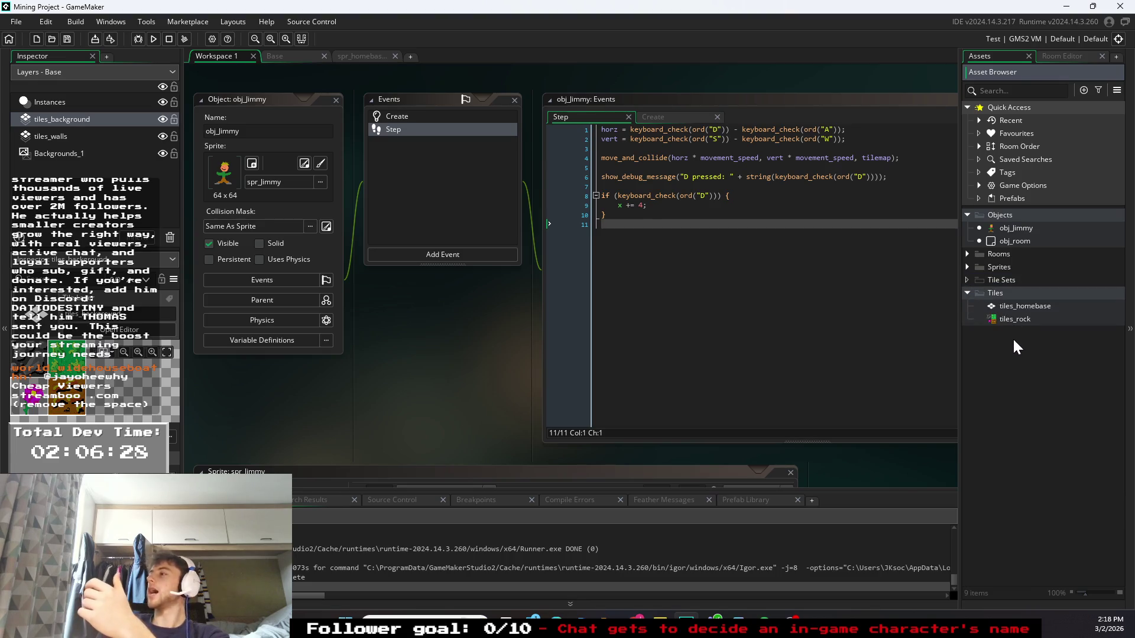
left_click(1009, 281)
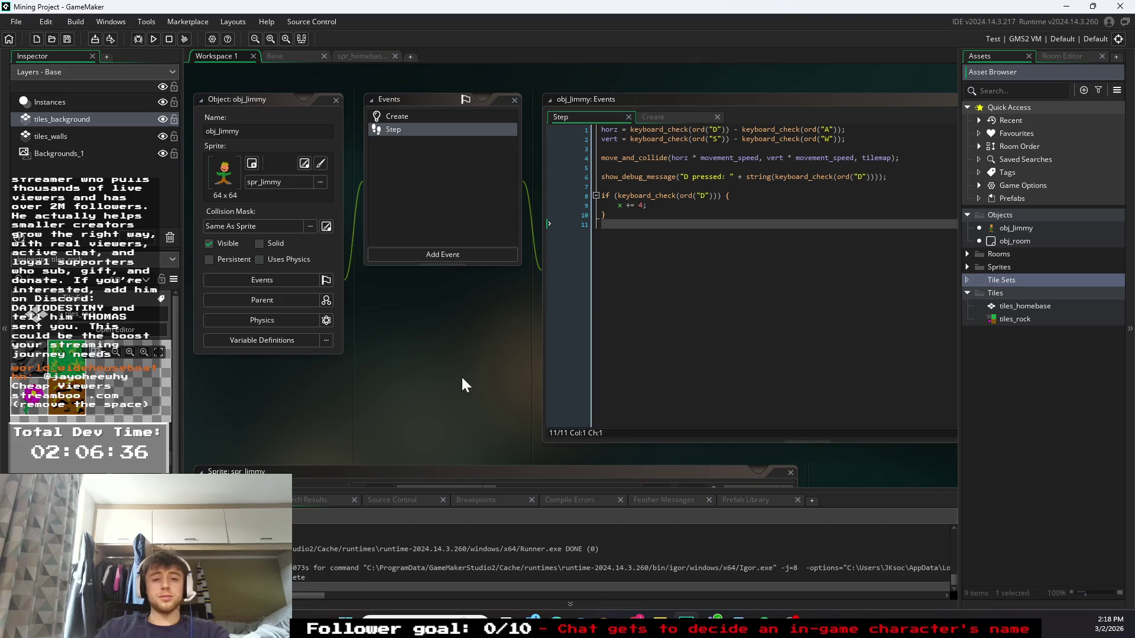
- Create a new tile set asset named tileset_background
left_click(1084, 90)
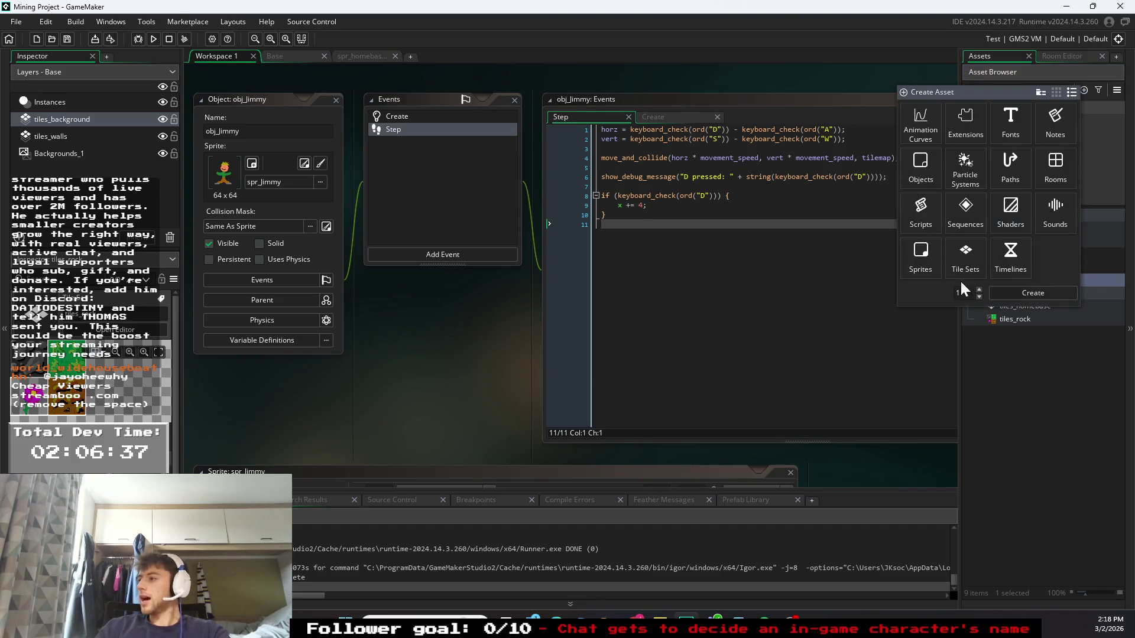
left_click(965, 254)
left_click(1028, 292)
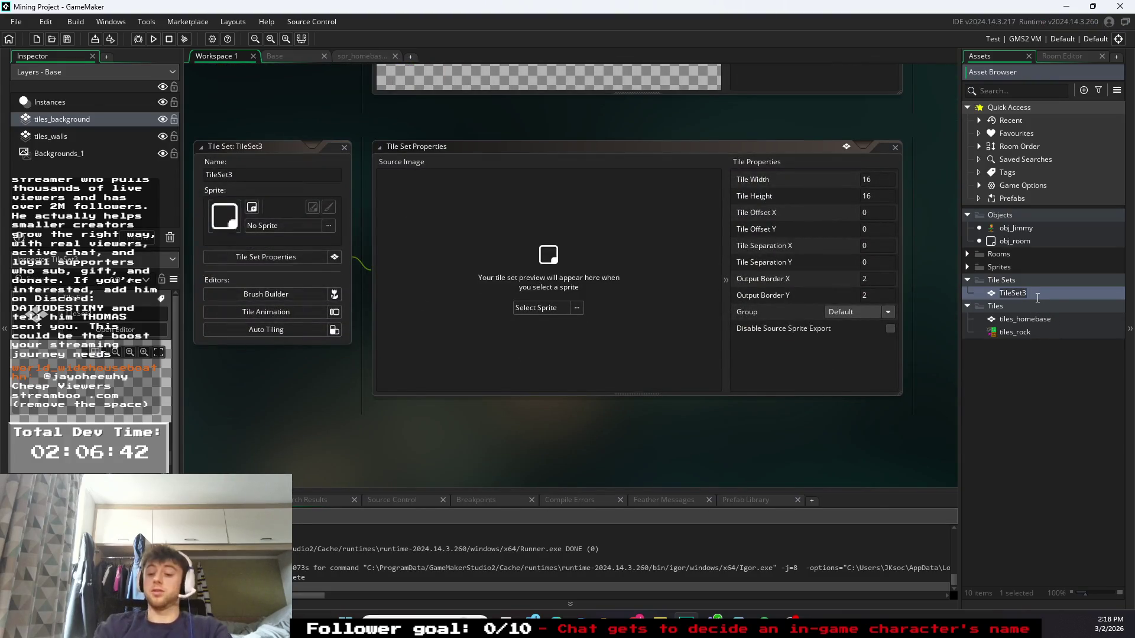
key("BackSpace")
type("tile")
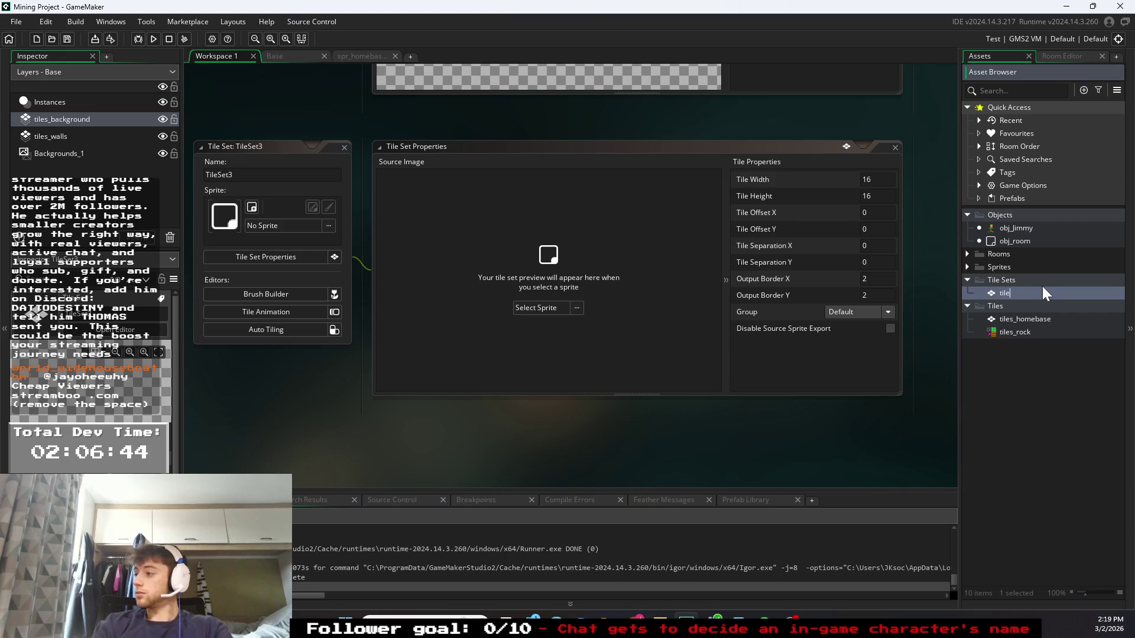
type("set_ba")
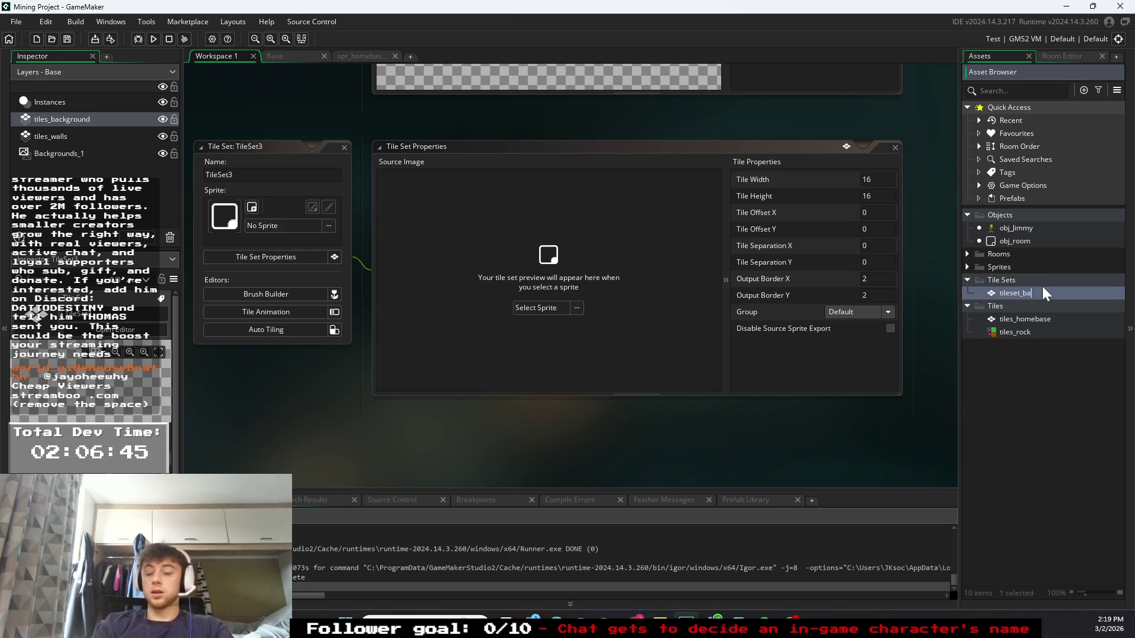
type("ckground")
left_click(1077, 370)
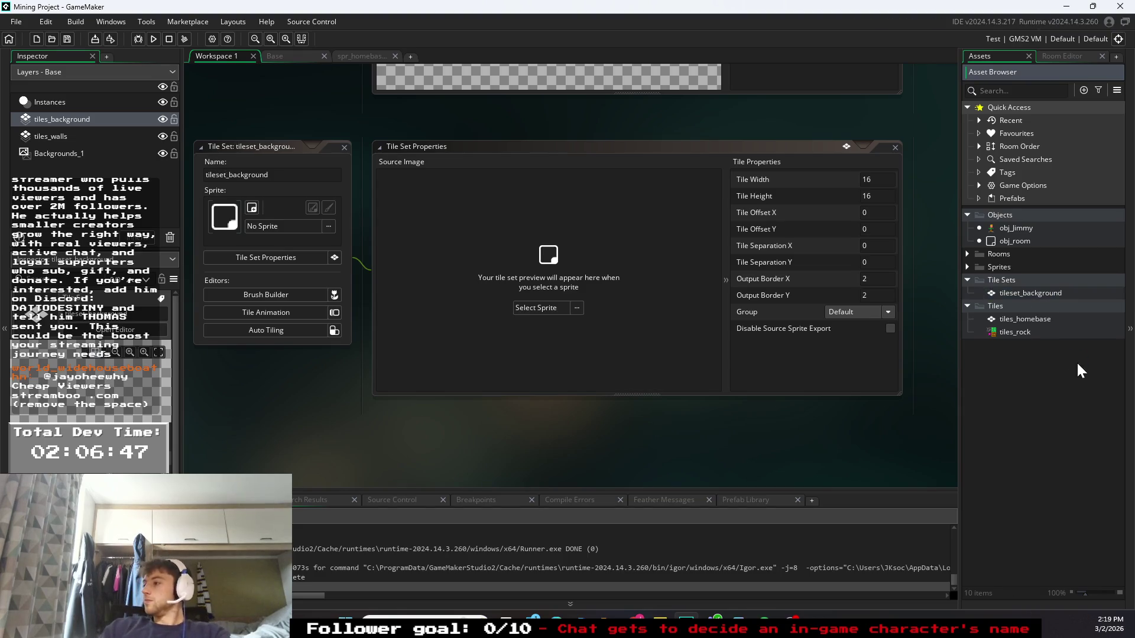
- Assign the homebase ground sprite as tileset_background's source image
left_click(1012, 296)
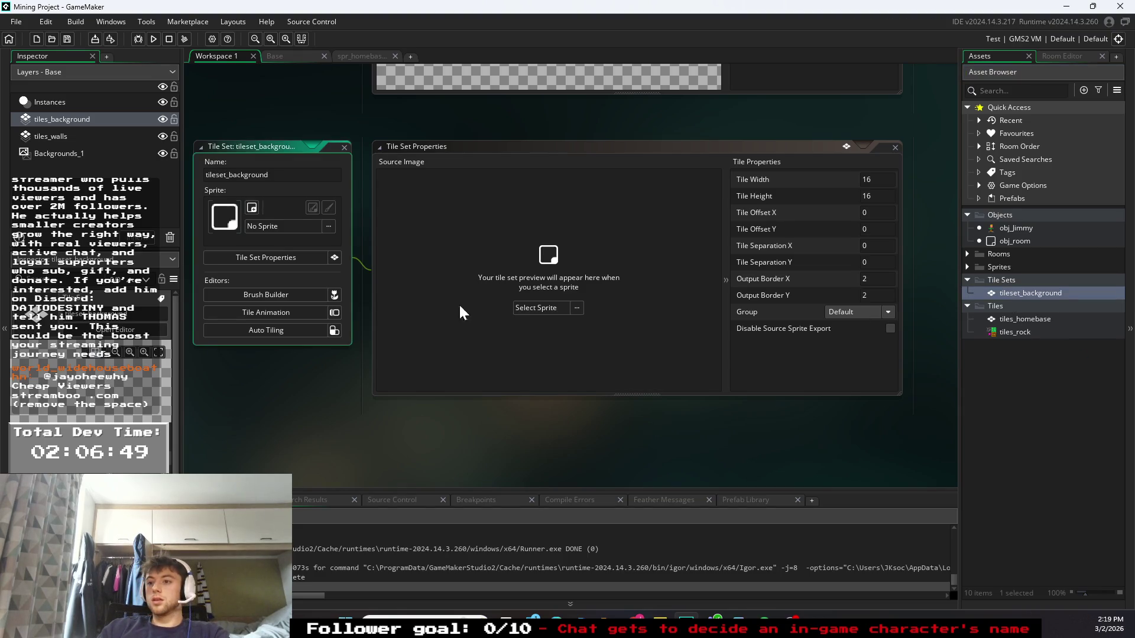
left_click(271, 234)
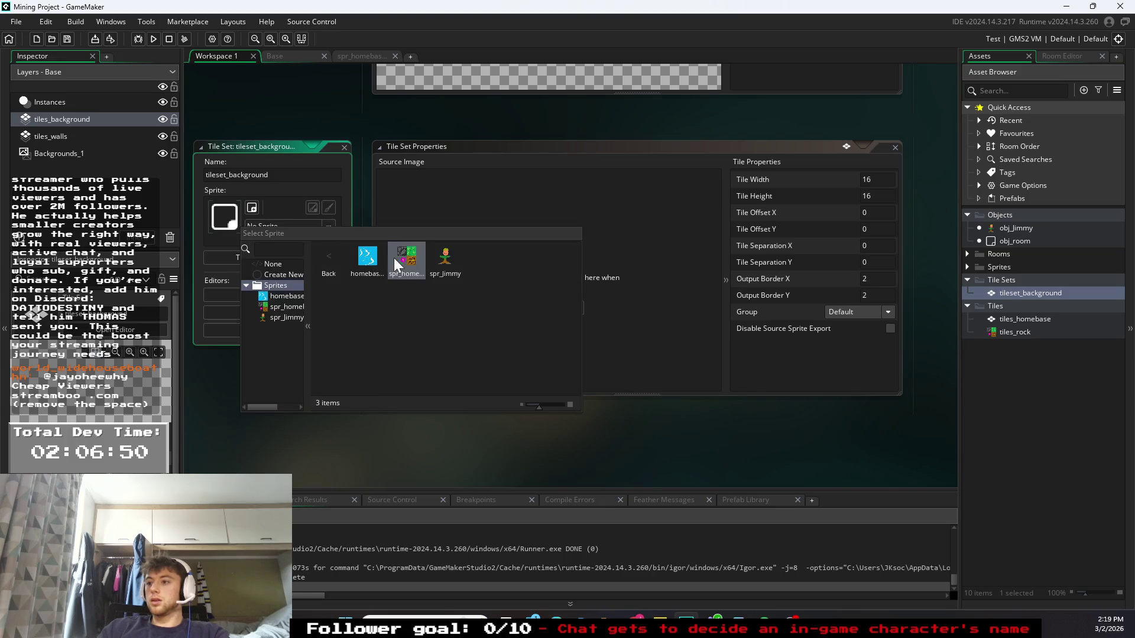
left_click(400, 266)
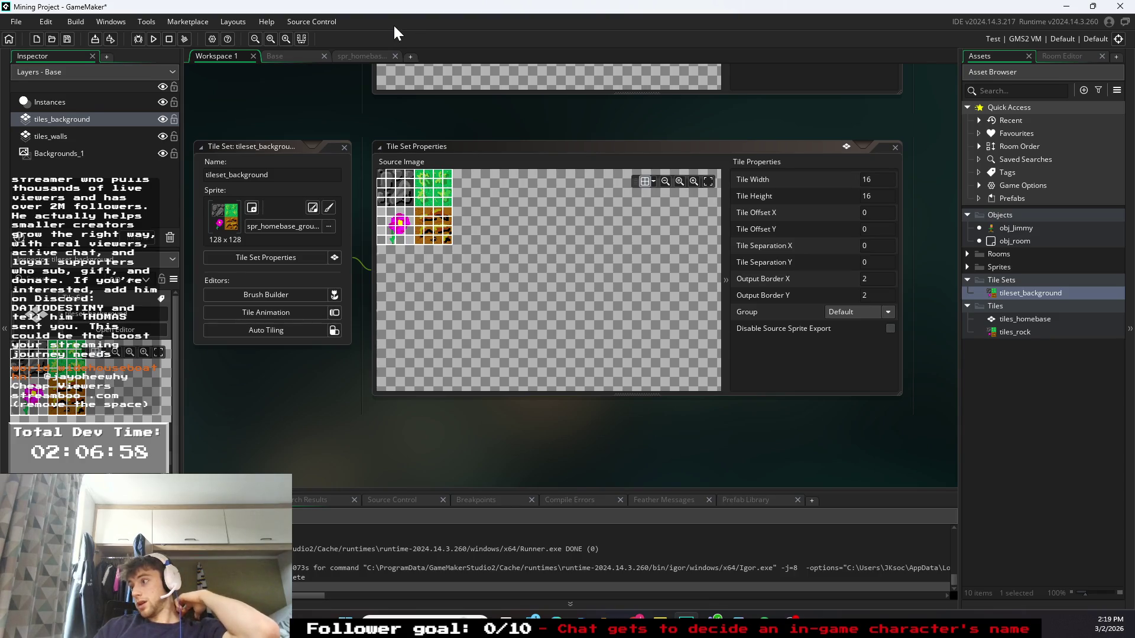
double_click(1016, 328)
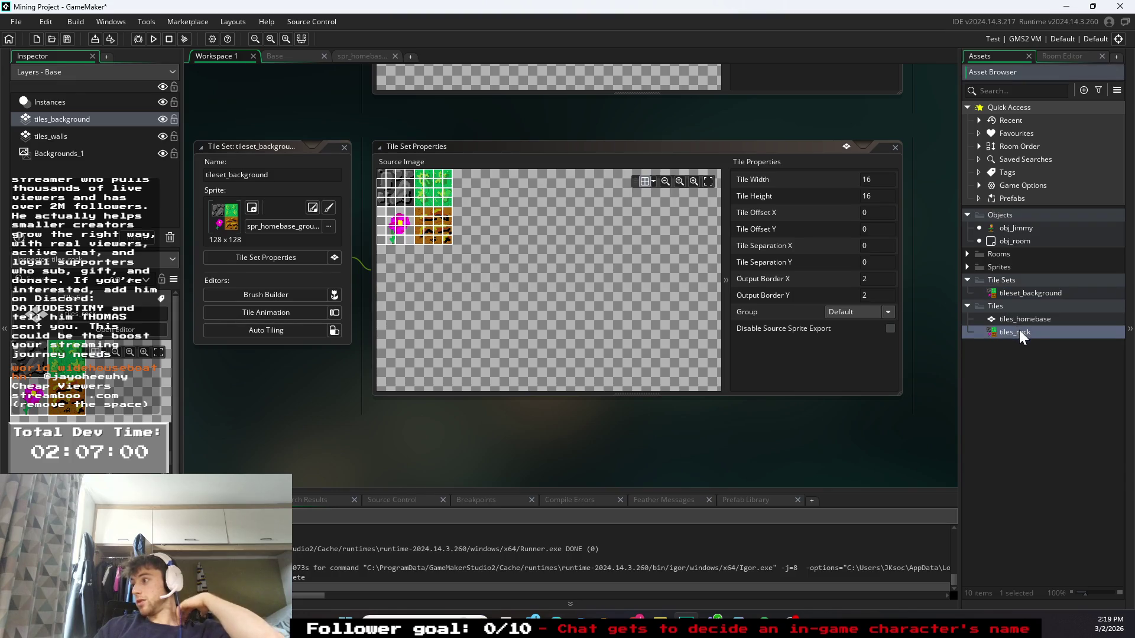
- Set the tiles_rock tile width and height to 16
right_click(1019, 330)
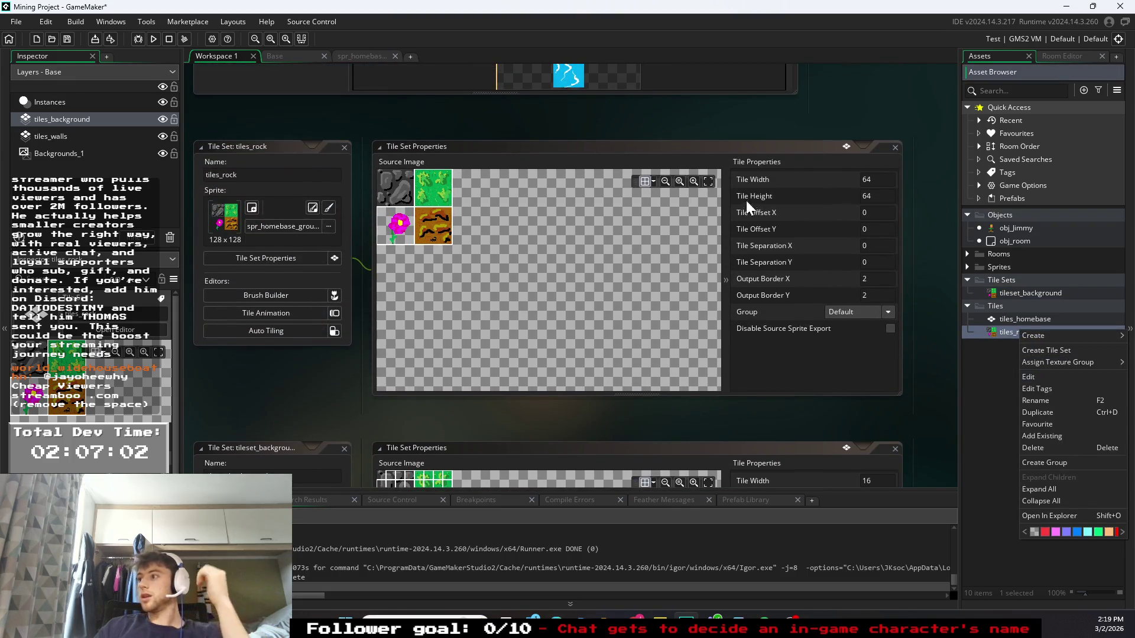
left_click(871, 179)
type("16")
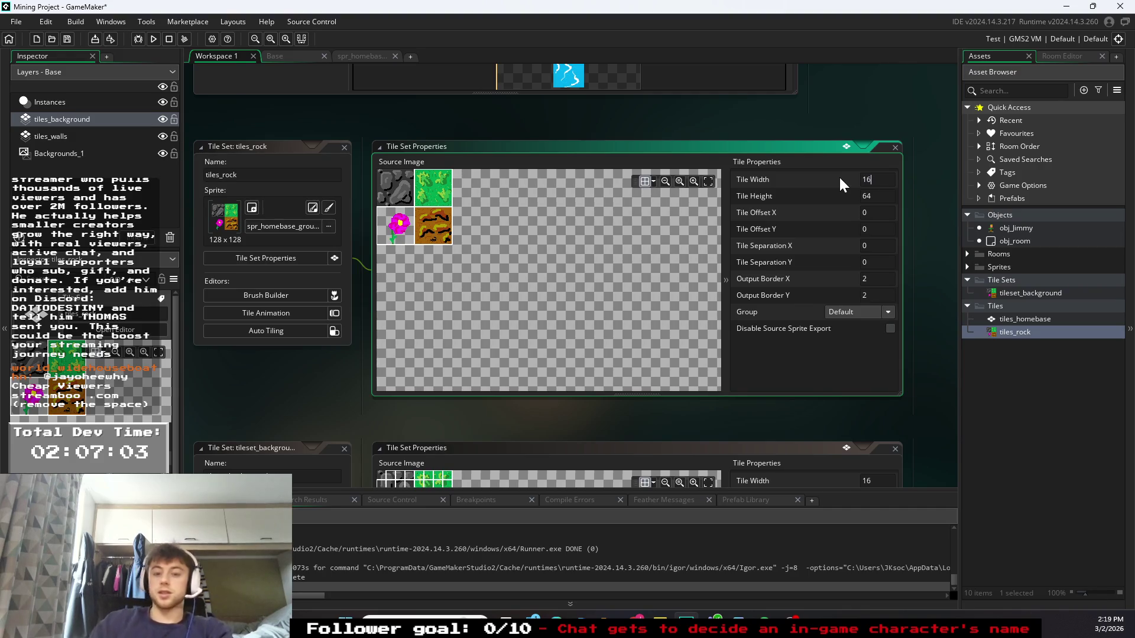
key("Tab")
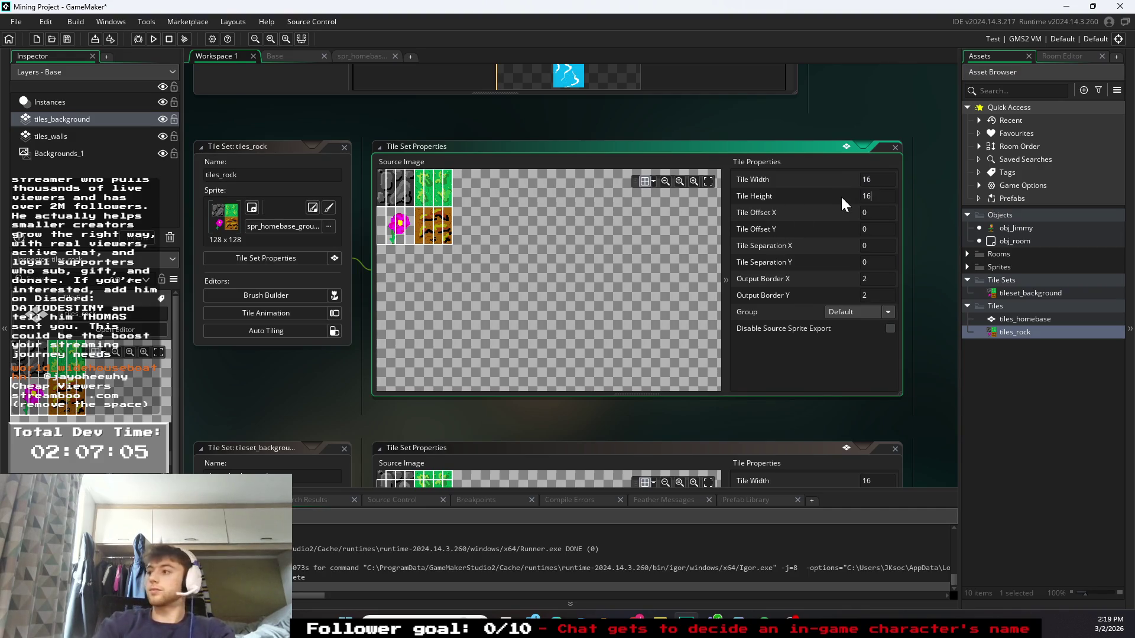
left_click(862, 158)
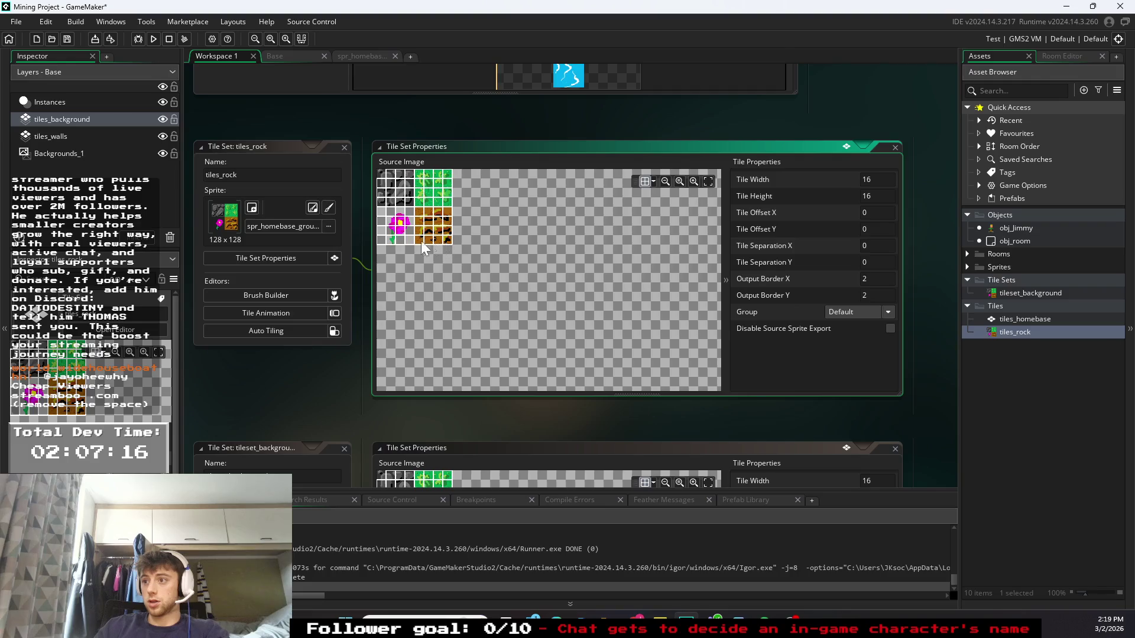
left_click(224, 218)
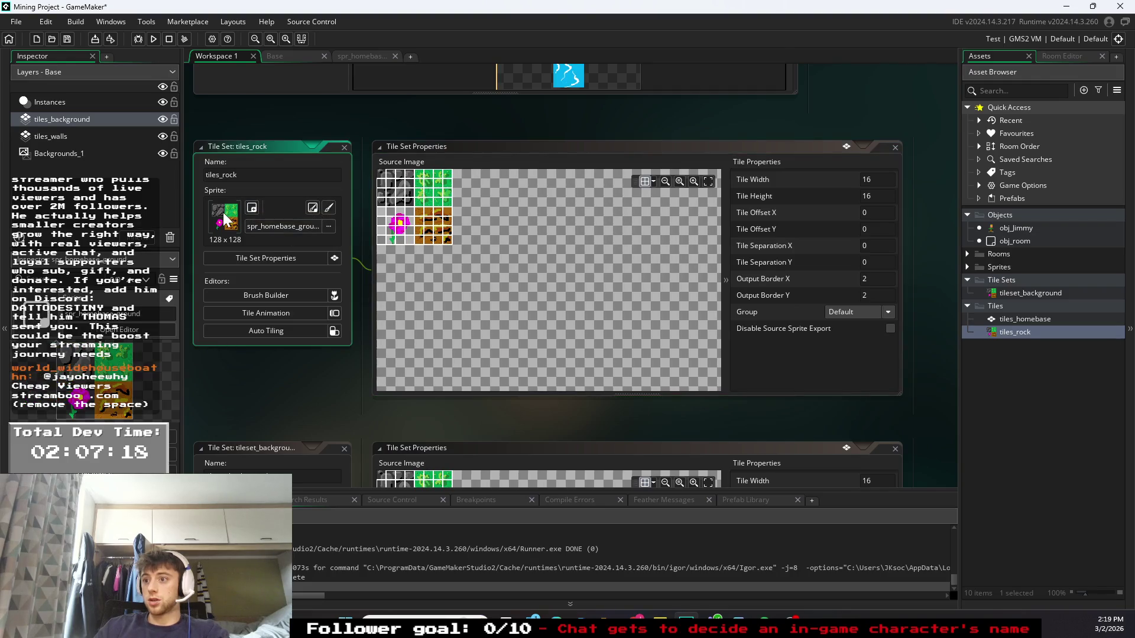
left_click(263, 256)
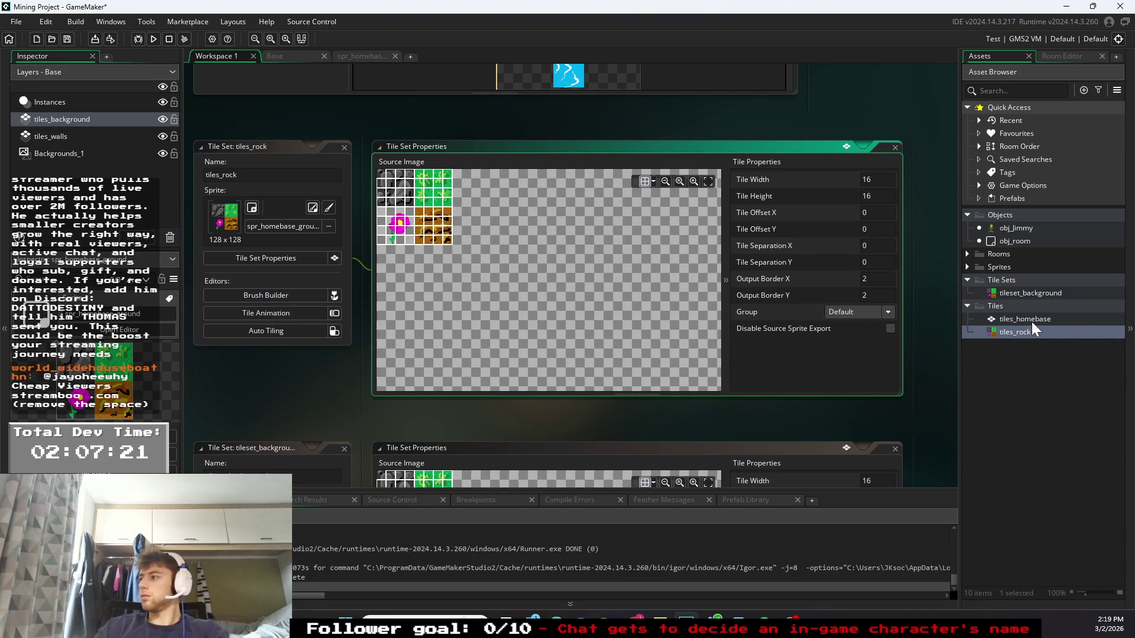
- Pick spr_homebase_ground as the tiles_rock tile set image
left_click(1016, 331)
right_click(1016, 331)
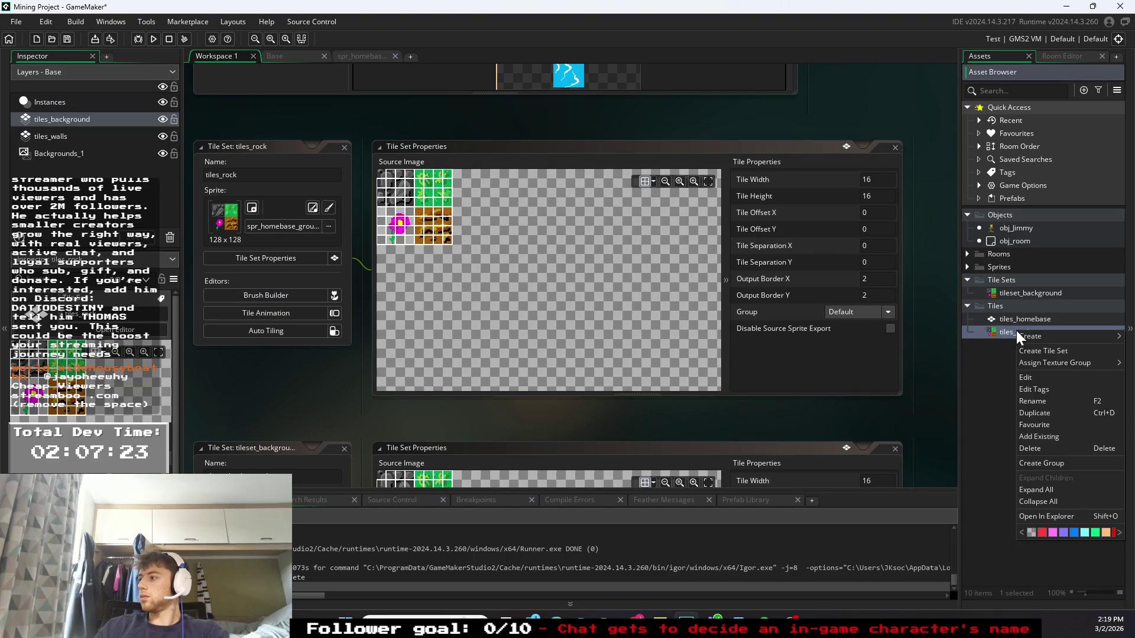
double_click(1004, 330)
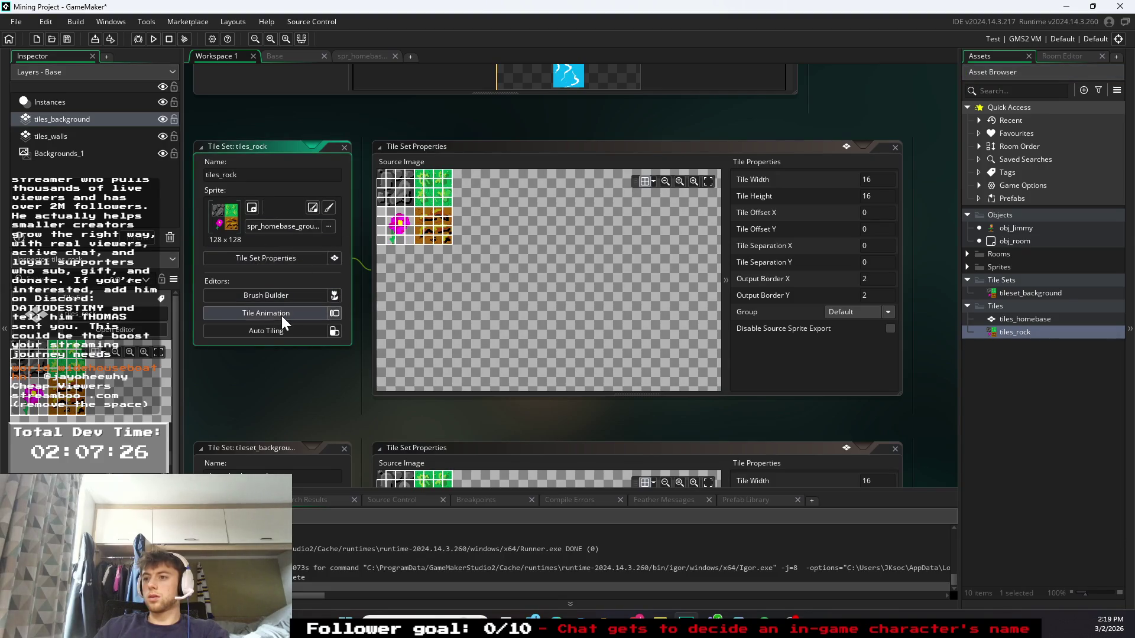
left_click(305, 224)
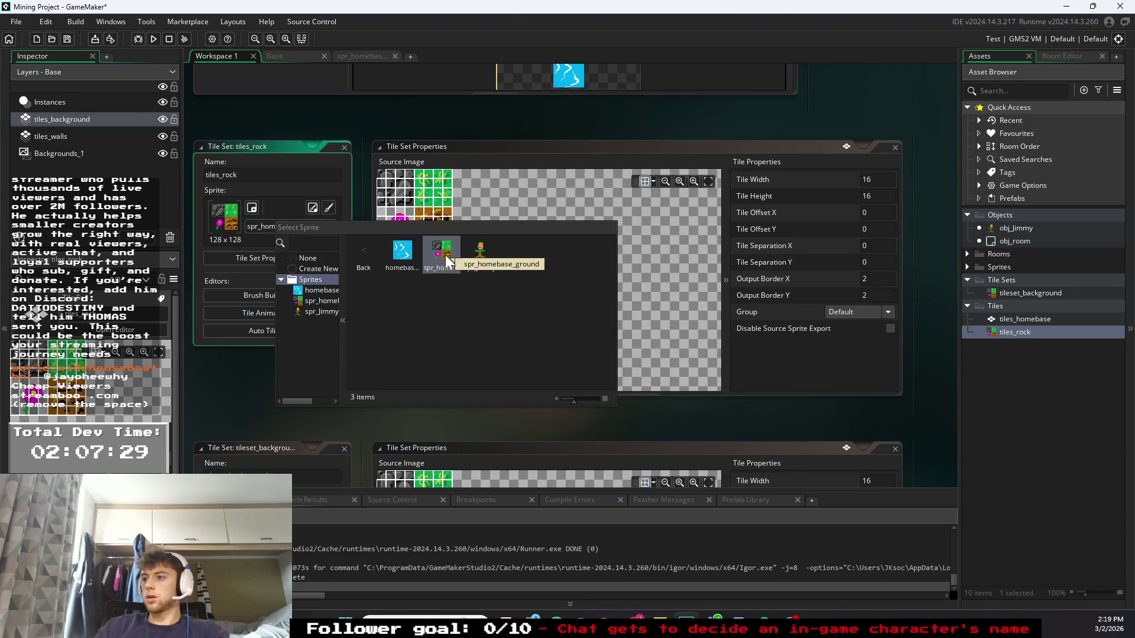
left_click(1024, 321)
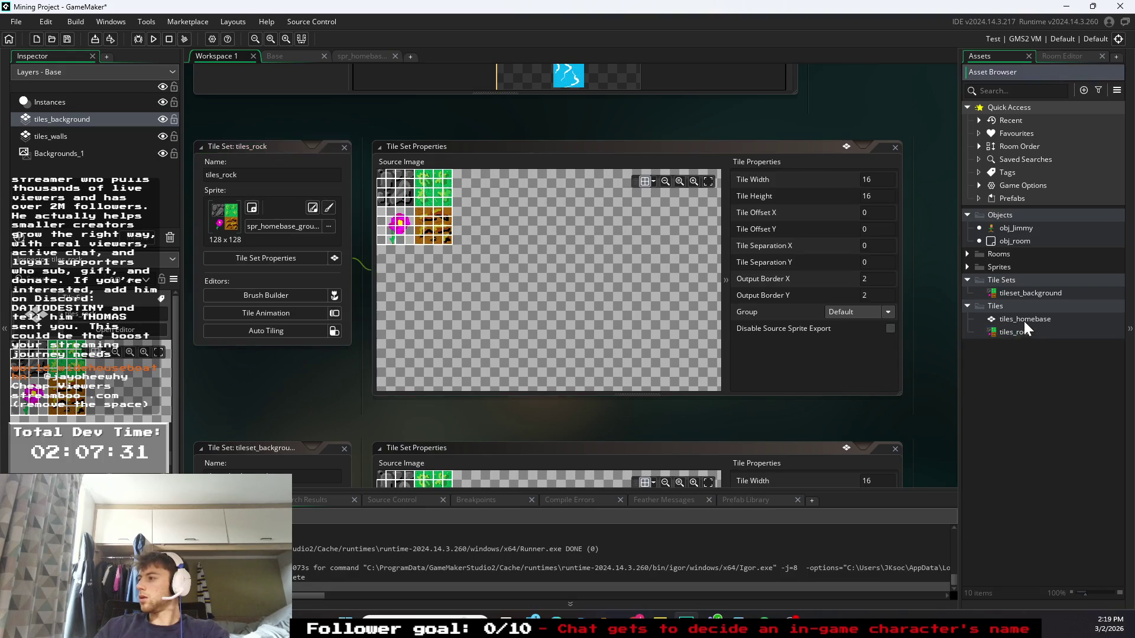
double_click(1024, 320)
scroll(651, 342, "down", 5)
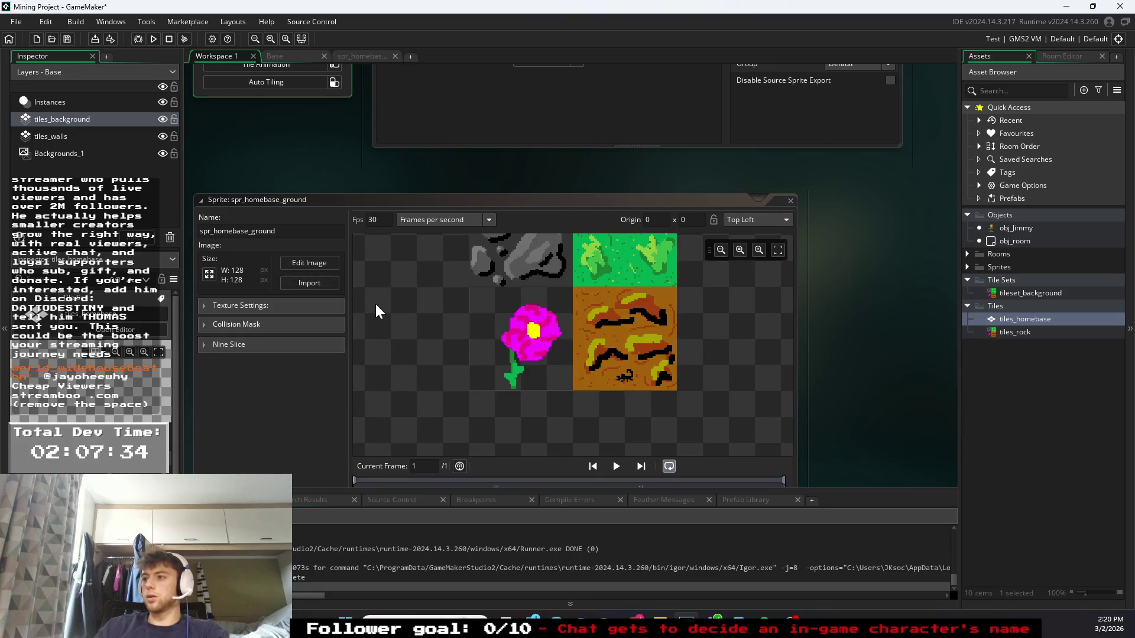
- Open spr_homebase_ground in the image editor with the grid set to 16×16 pixels
left_click(977, 322)
left_click(966, 266)
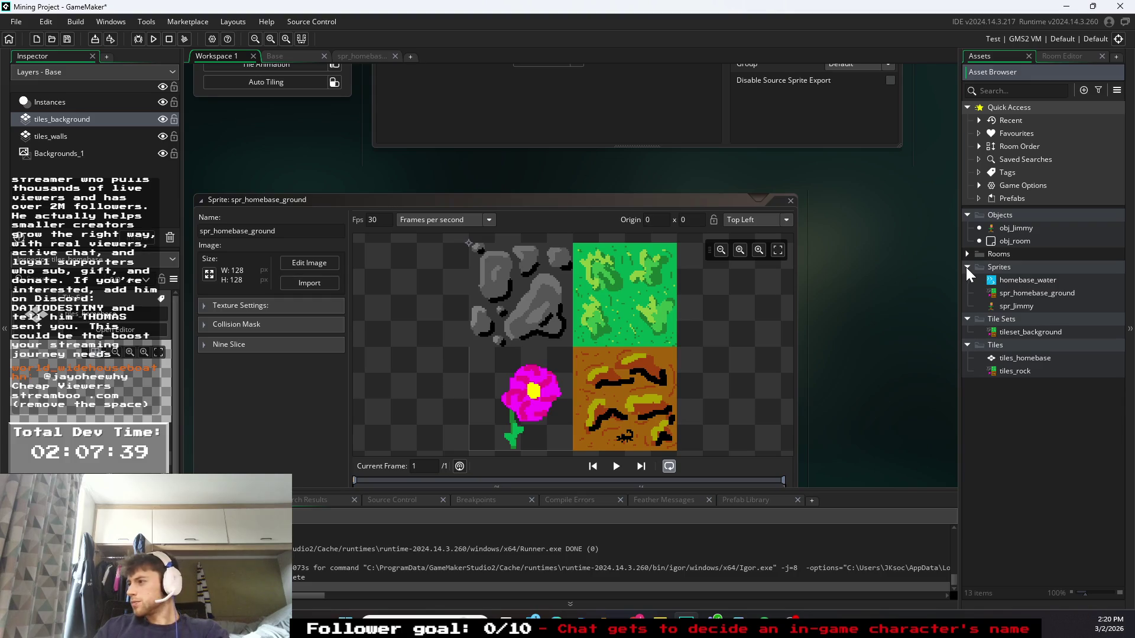
double_click(1020, 294)
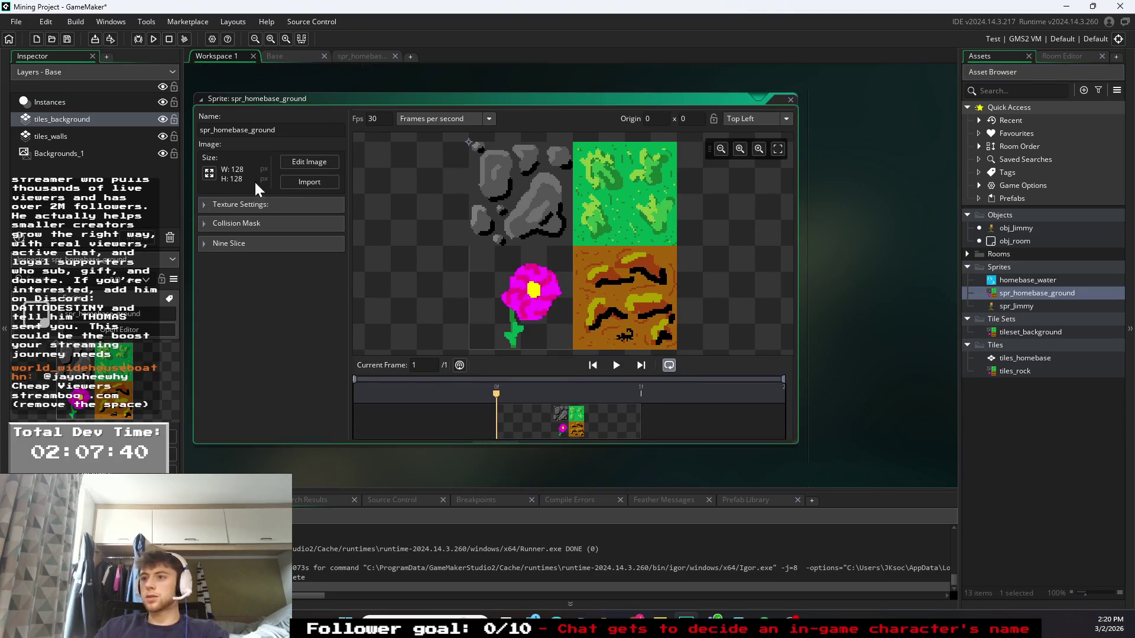
left_click(324, 162)
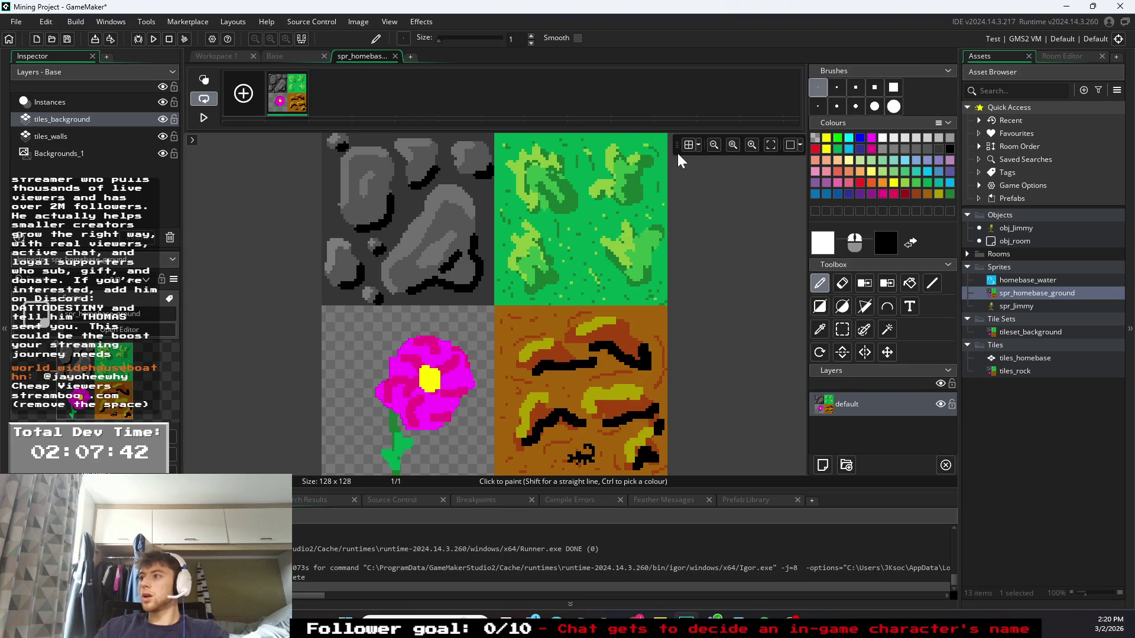
left_click(697, 145)
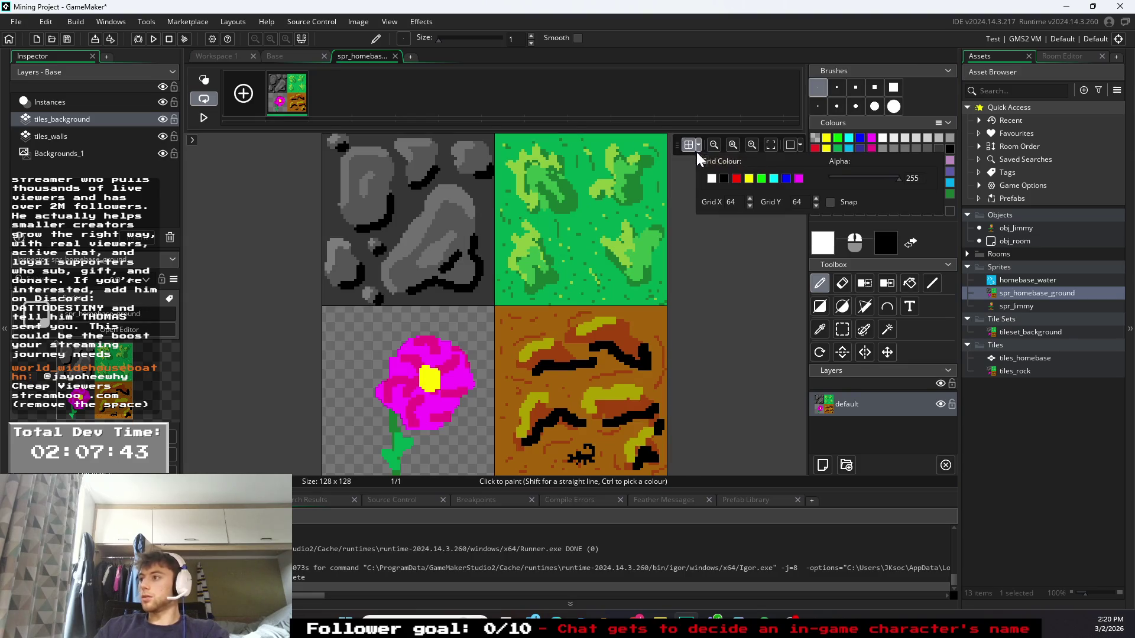
double_click(730, 201)
type("16")
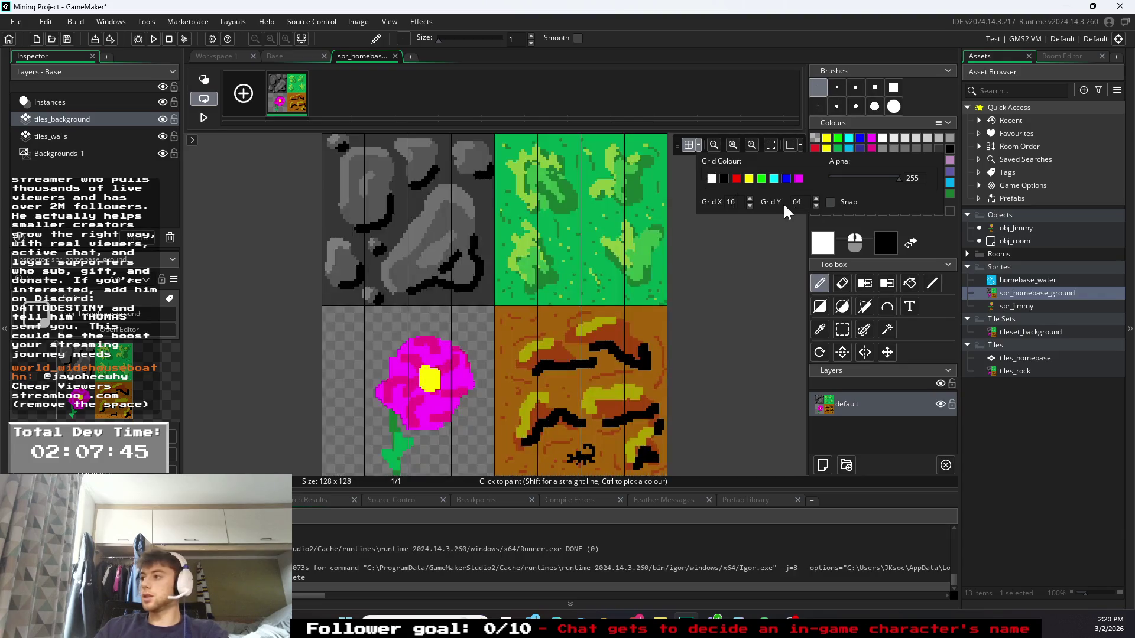
type("16")
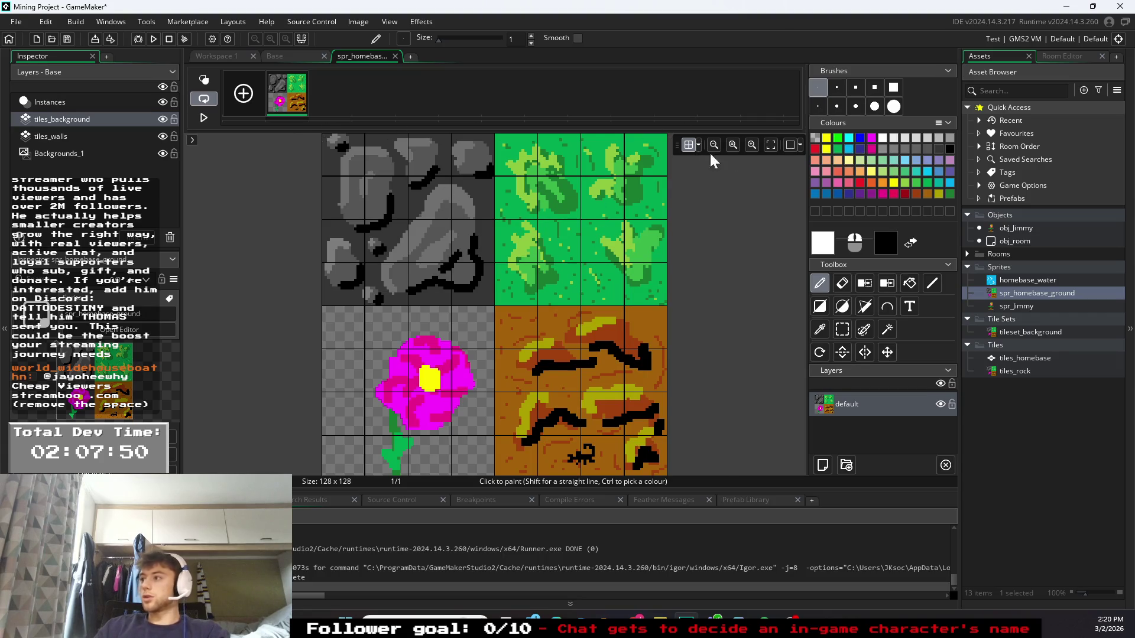
left_click(893, 87)
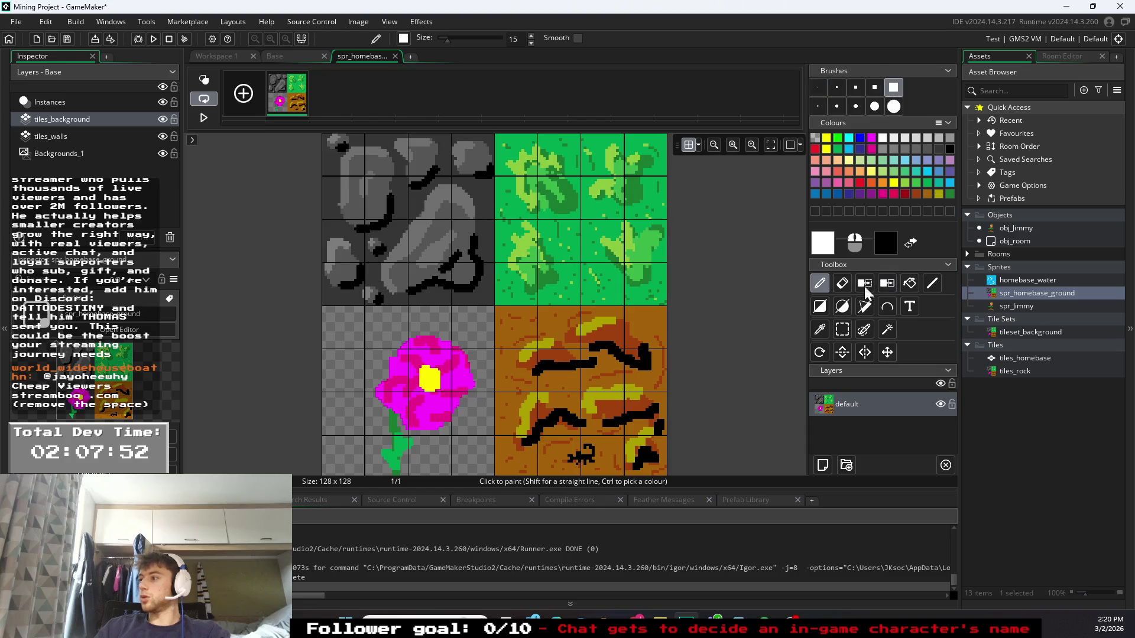
- Erase the stone, brown tile, scorpion and flower art from the sprite with the eraser
left_click(842, 283)
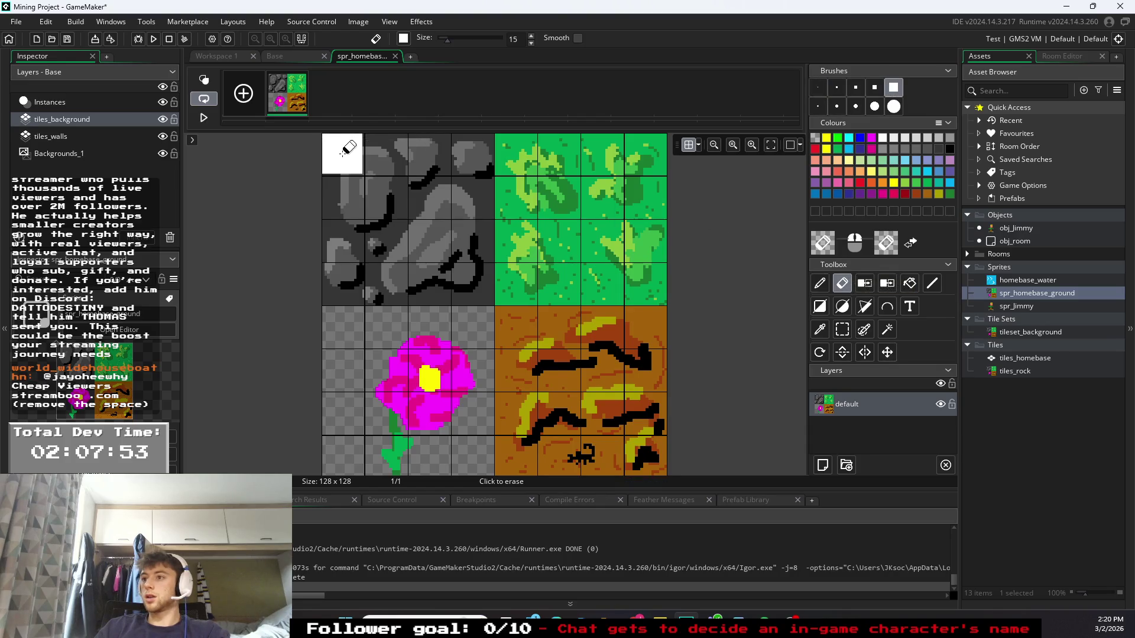
left_click(345, 155)
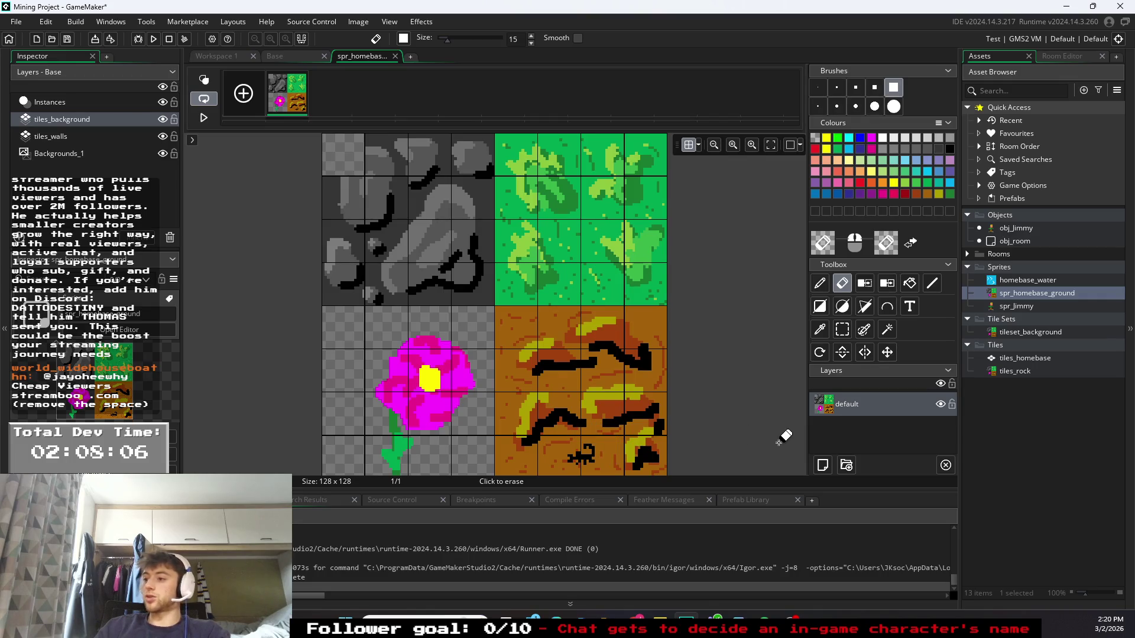
mouse_move(665, 444)
left_mouse_down()
mouse_move(417, 460)
mouse_move(575, 355)
mouse_move(479, 201)
mouse_move(447, 220)
left_mouse_up()
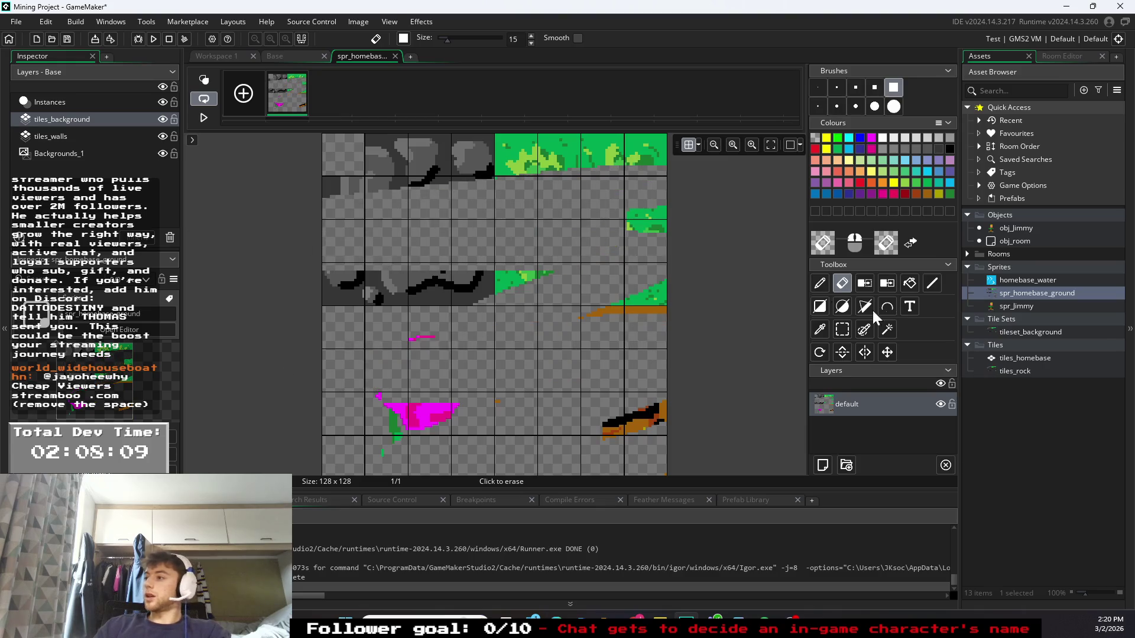
left_click(911, 285)
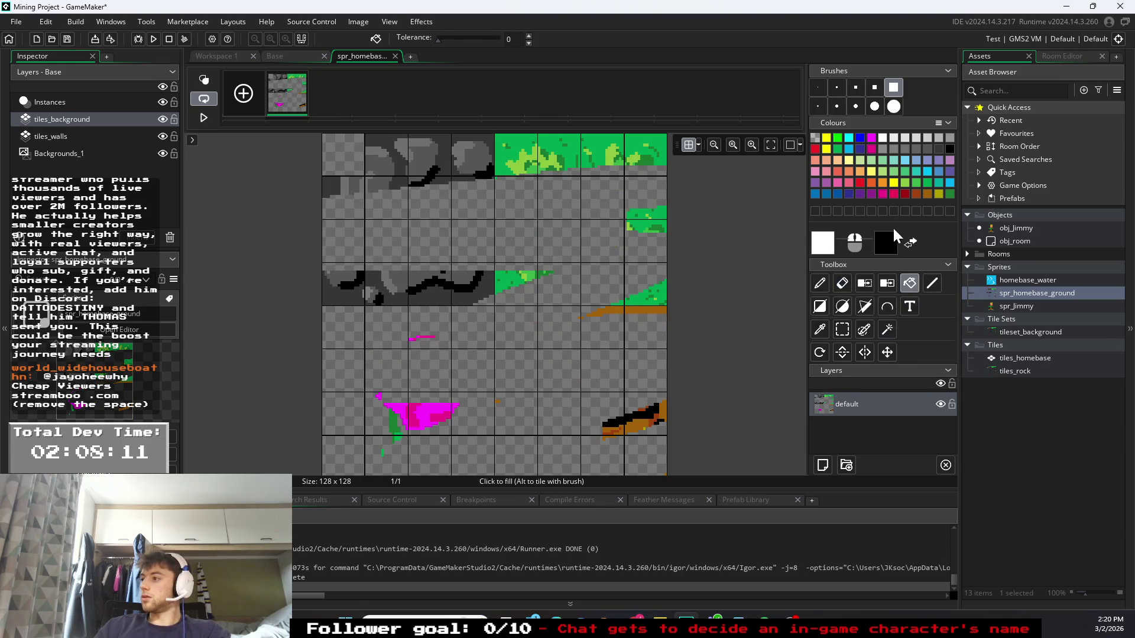
left_click(842, 285)
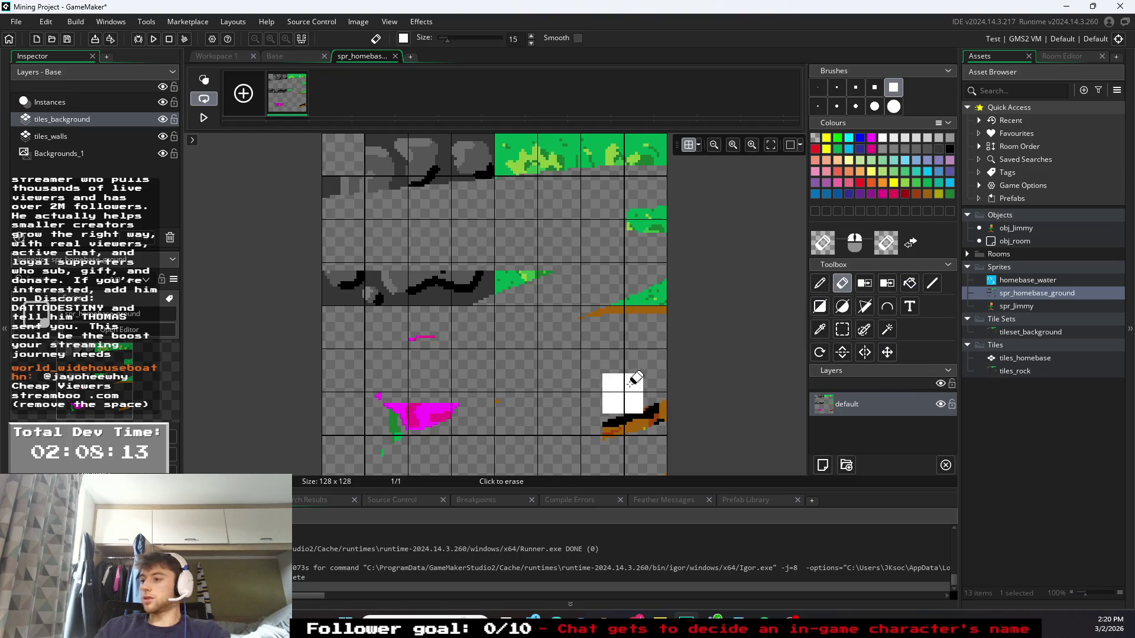
mouse_move(630, 383)
left_mouse_down()
mouse_move(608, 446)
mouse_move(363, 413)
mouse_move(438, 331)
mouse_move(434, 262)
mouse_move(396, 304)
mouse_move(577, 272)
mouse_move(649, 281)
mouse_move(626, 217)
mouse_move(482, 145)
mouse_move(350, 183)
mouse_move(443, 144)
mouse_move(322, 165)
left_mouse_up()
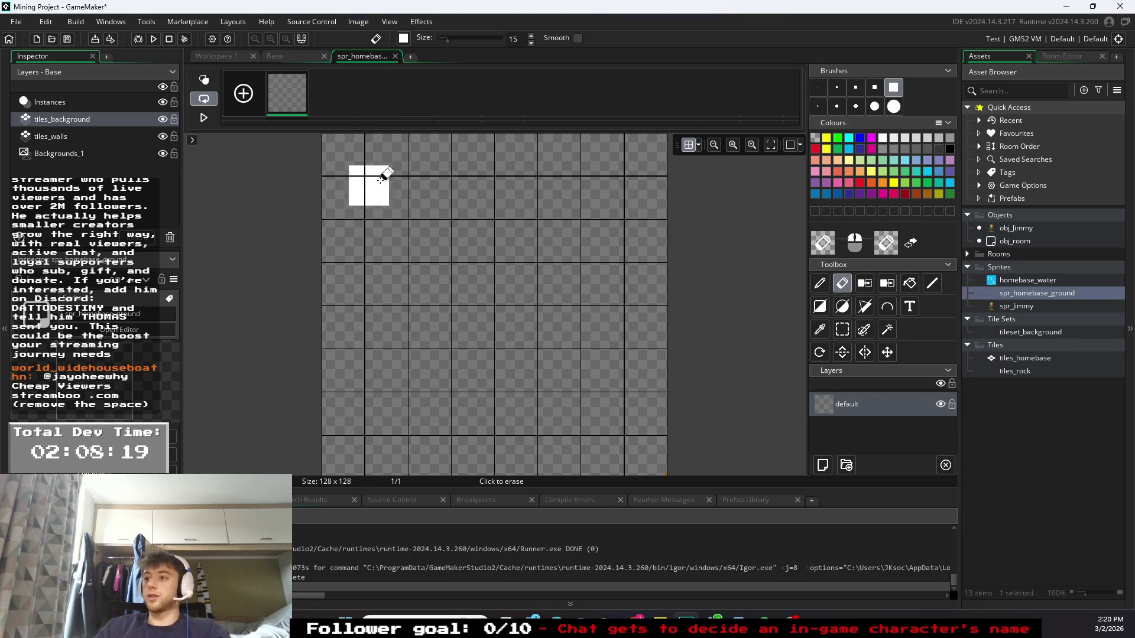
- Reset and zoom in on the empty canvas, then pick a 5-pixel square brush
left_click(731, 145)
left_click(752, 145)
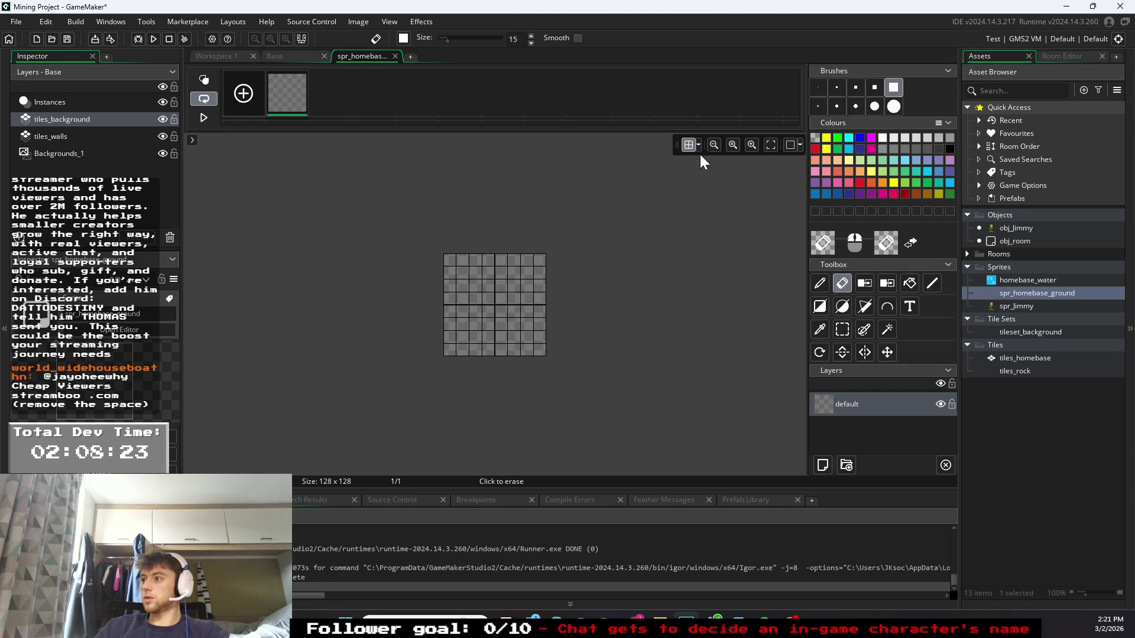
left_click(751, 146)
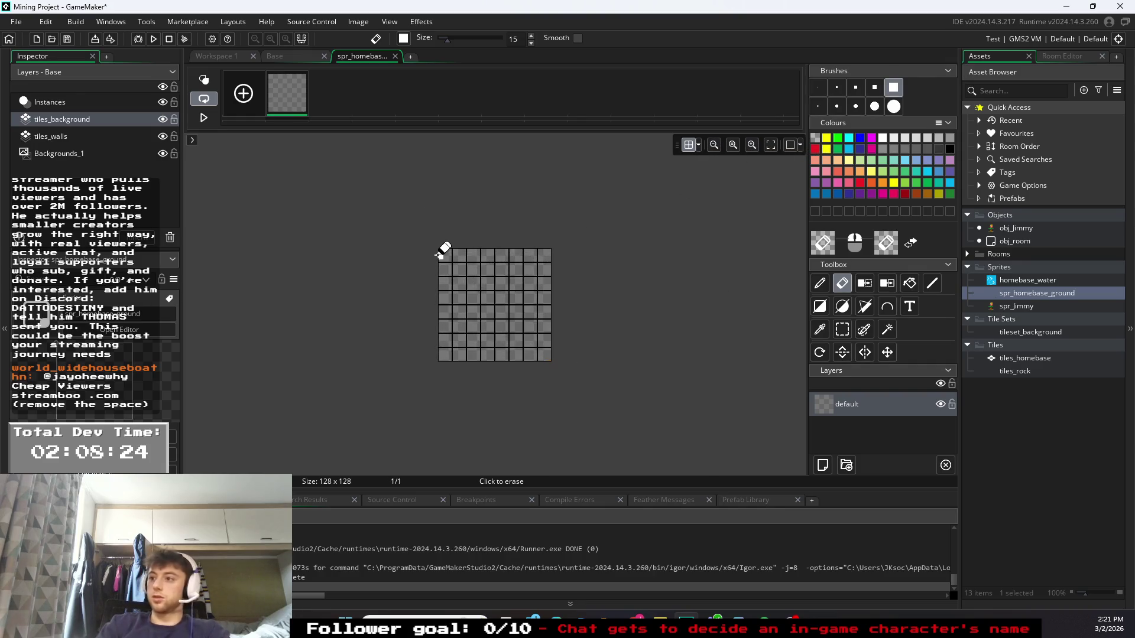
scroll(441, 249, "up", 5)
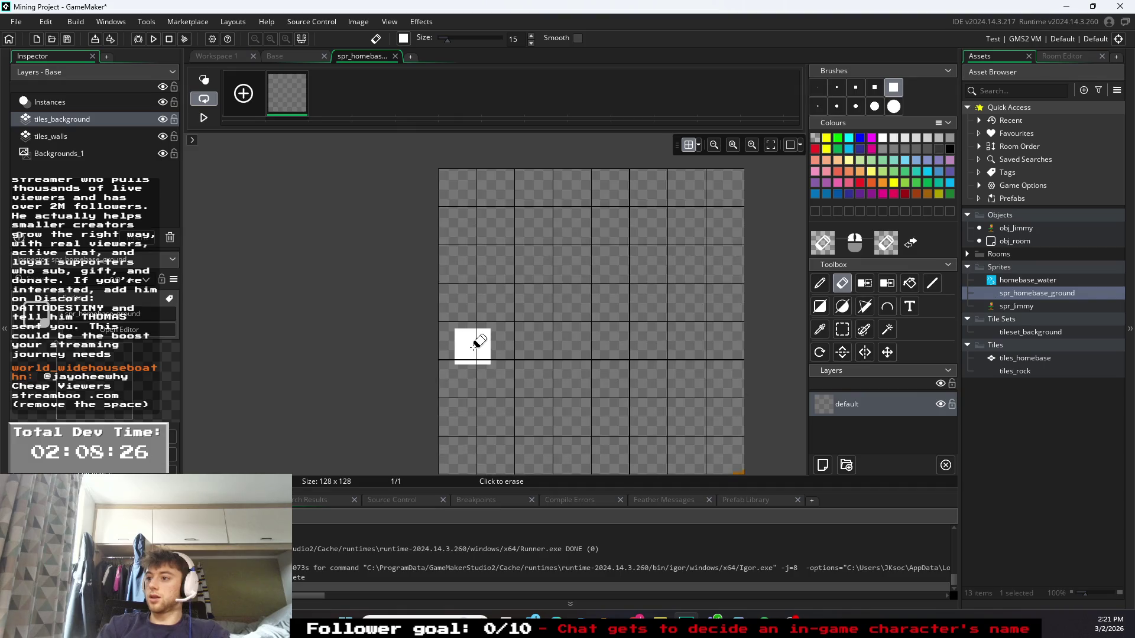
scroll(509, 198, "up", 3)
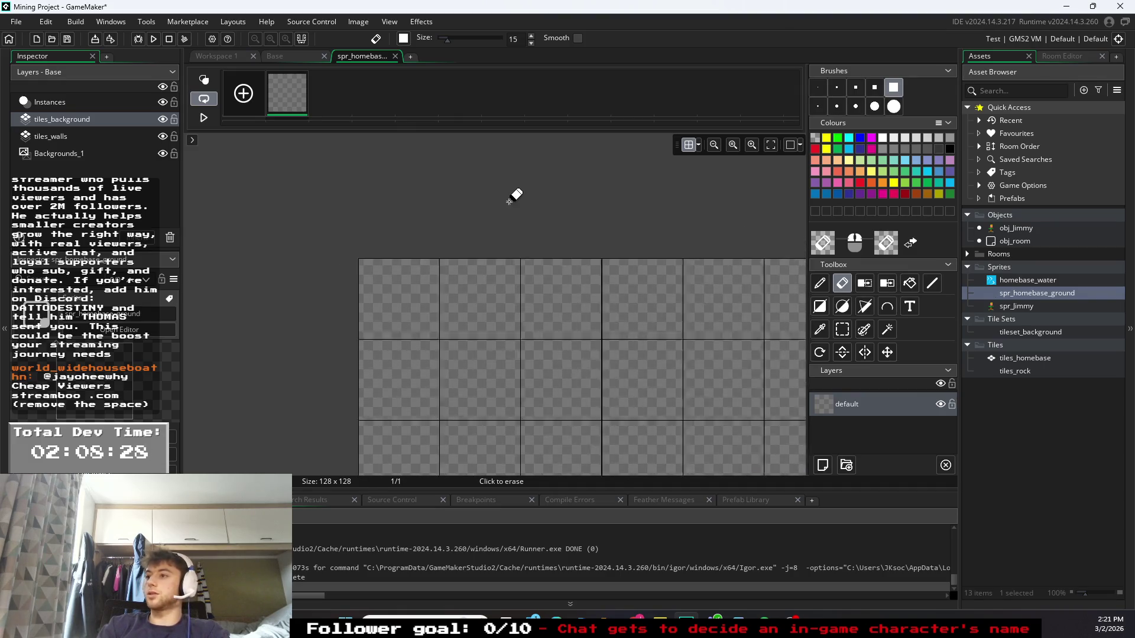
scroll(501, 329, "up", 3)
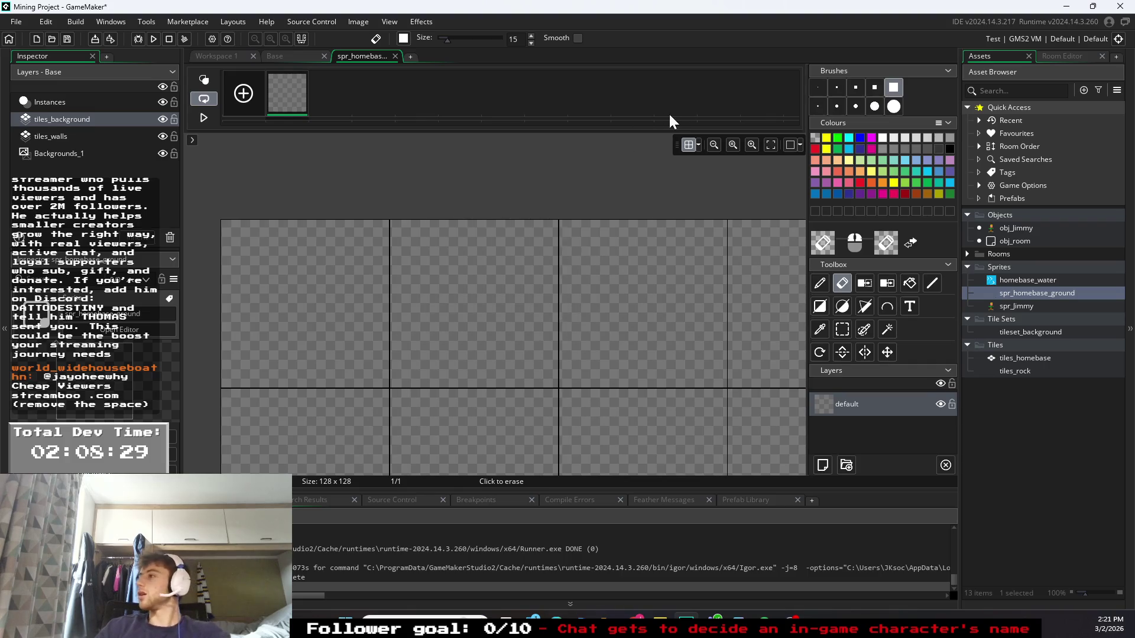
left_click(836, 88)
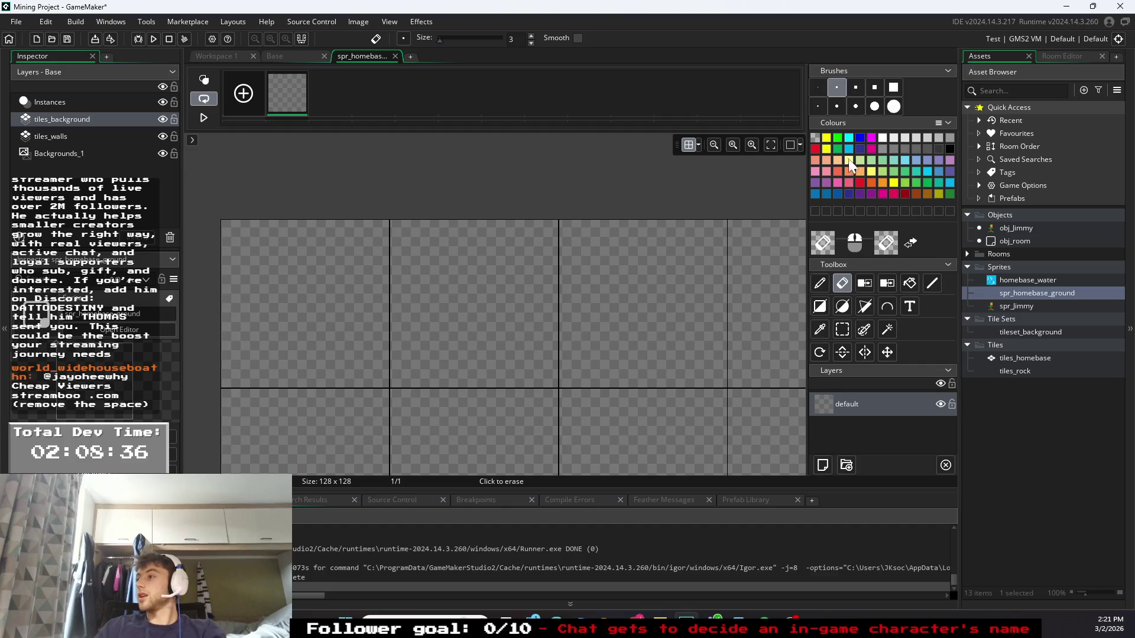
left_click(856, 90)
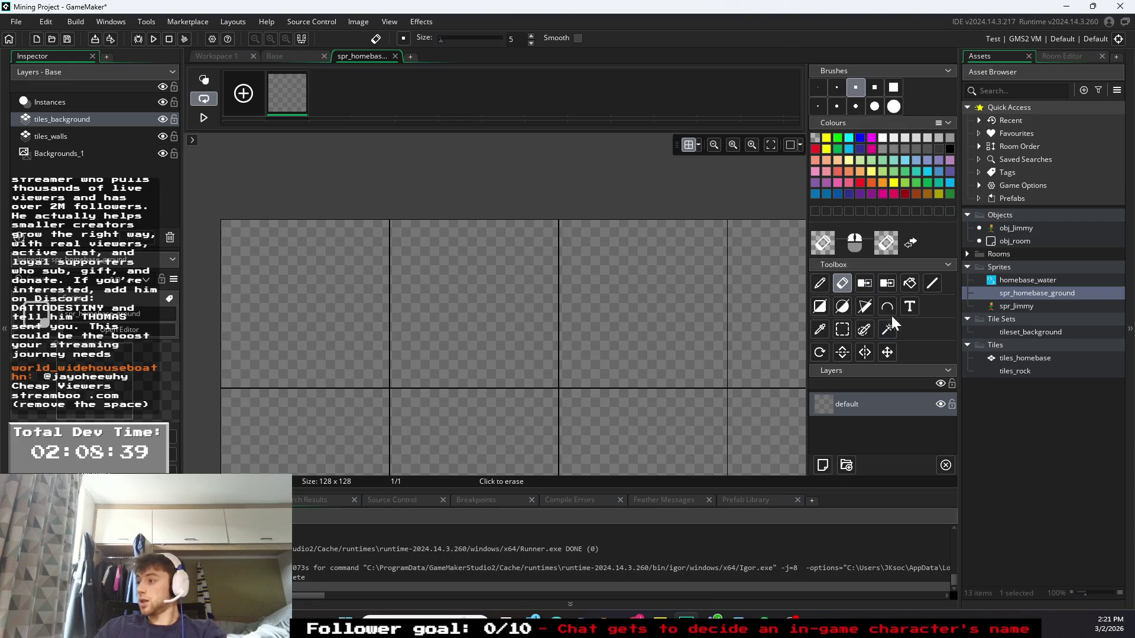
- Undo a trial white fill and choose dark grey with a large square brush
left_click(909, 284)
left_click(481, 289)
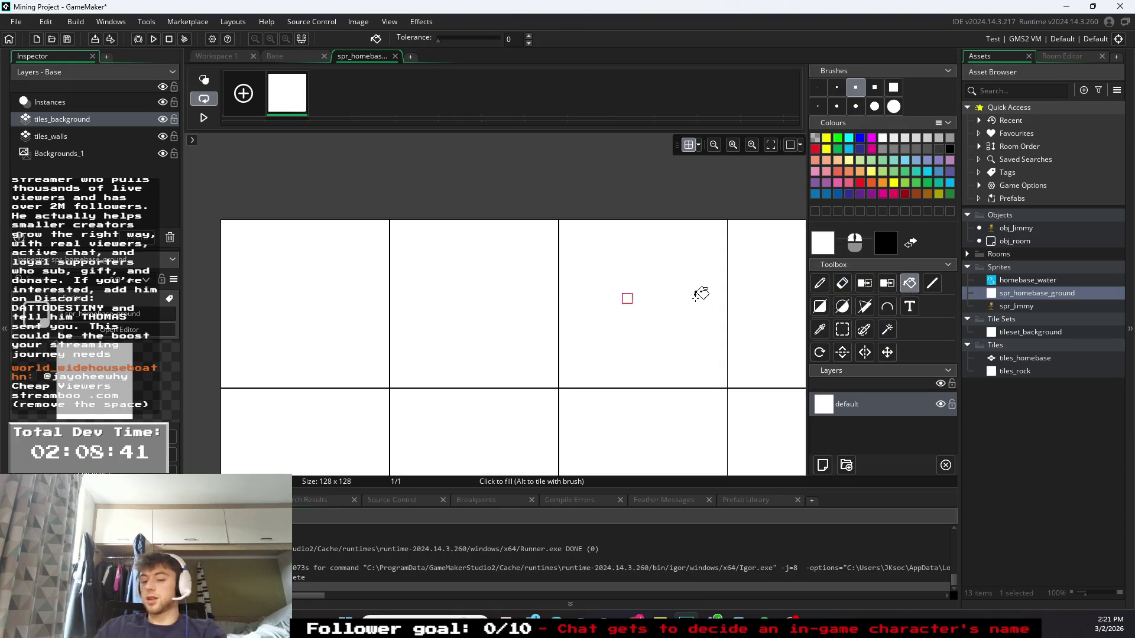
key("ctrl+z")
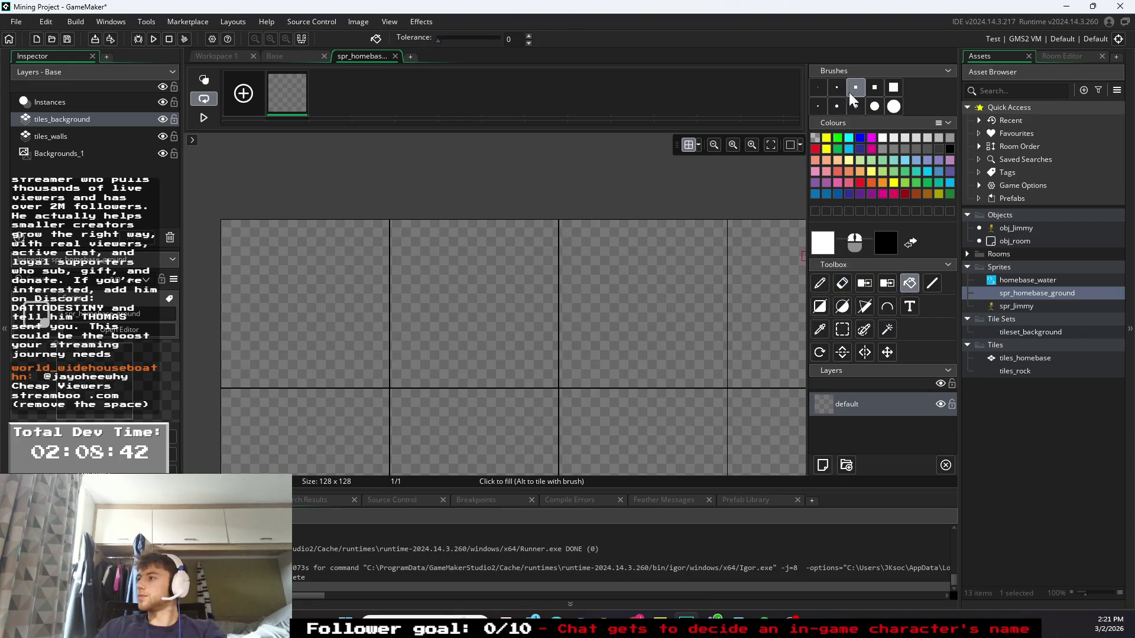
left_click(926, 150)
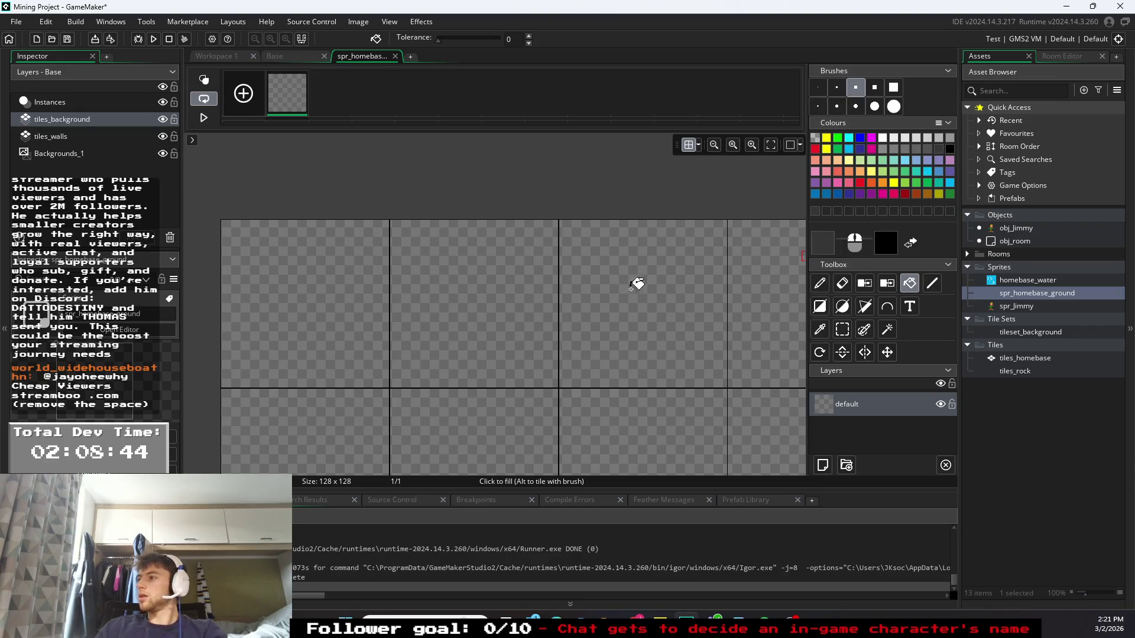
left_click(894, 87)
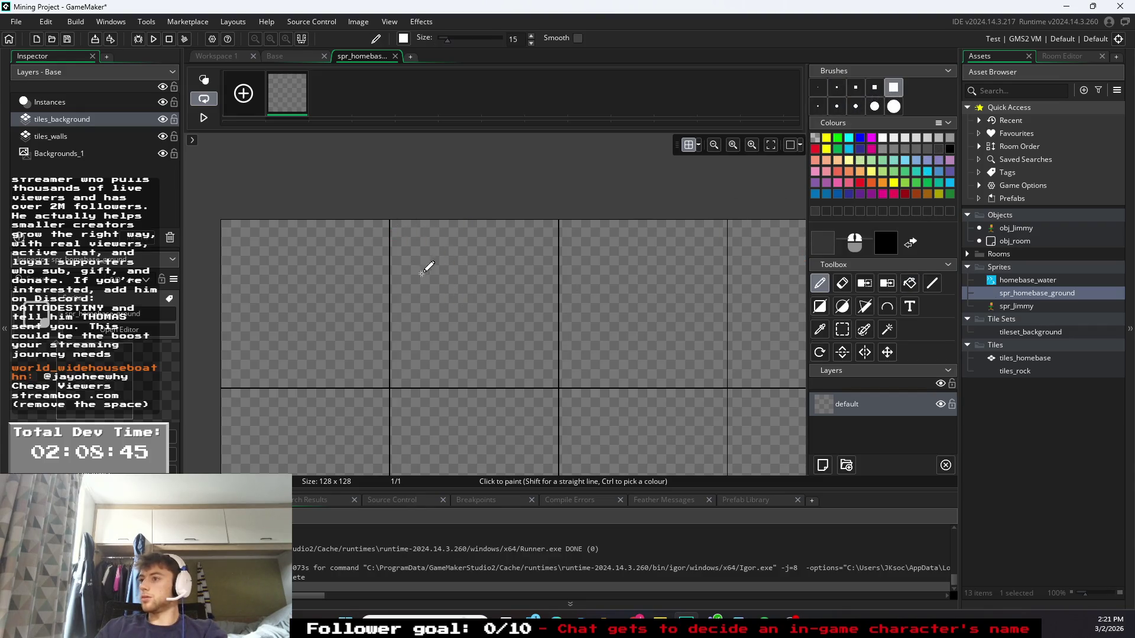
- Fill the second tile dark grey and paint lighter grey rock blobs on its left side
mouse_move(426, 261)
left_mouse_down()
mouse_move(471, 314)
mouse_move(477, 298)
left_mouse_up()
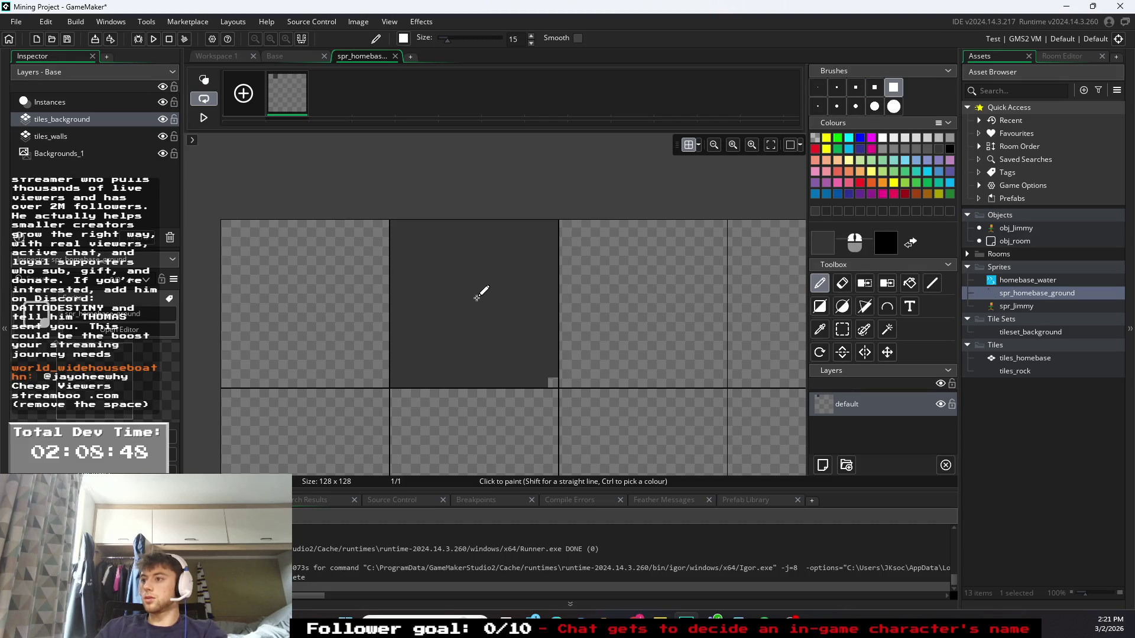
left_click(895, 142)
left_click(837, 87)
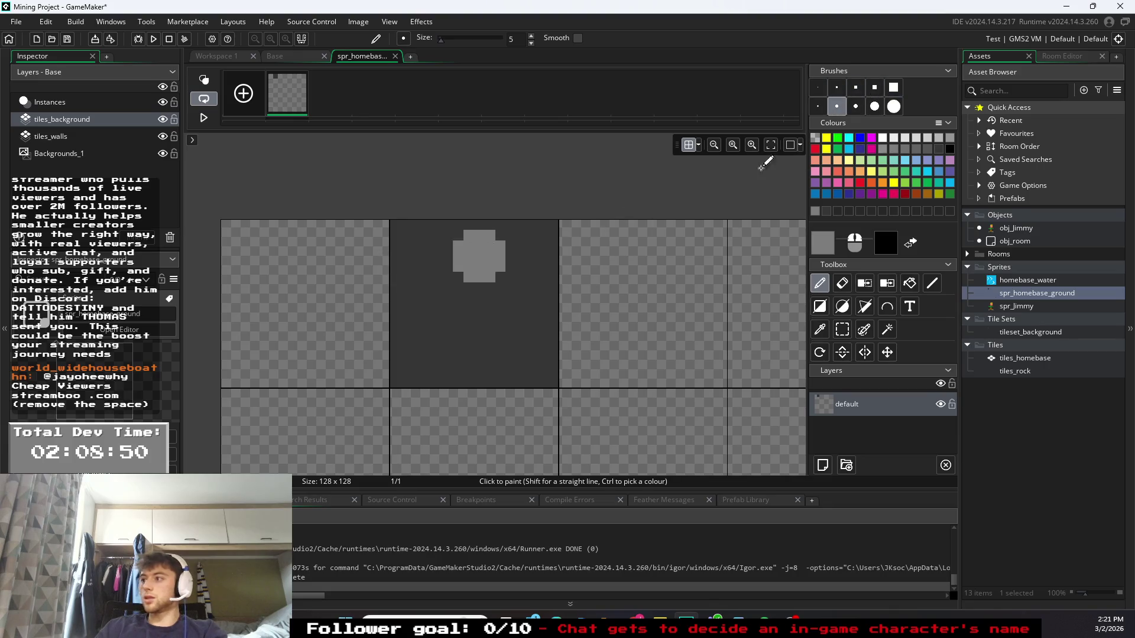
left_click(818, 107)
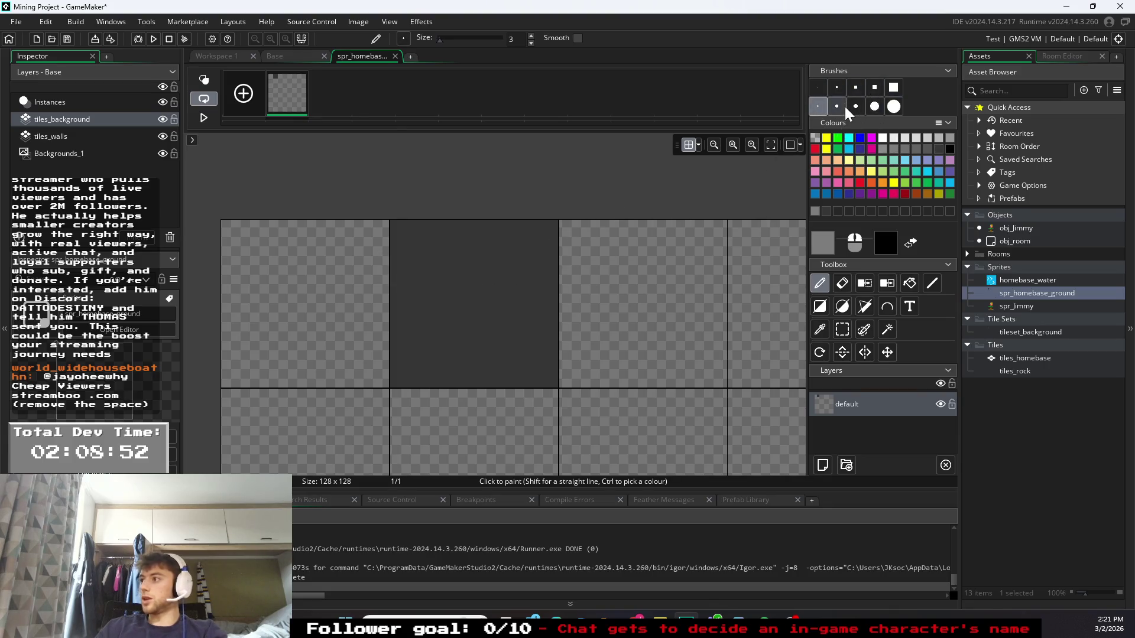
left_click(817, 106)
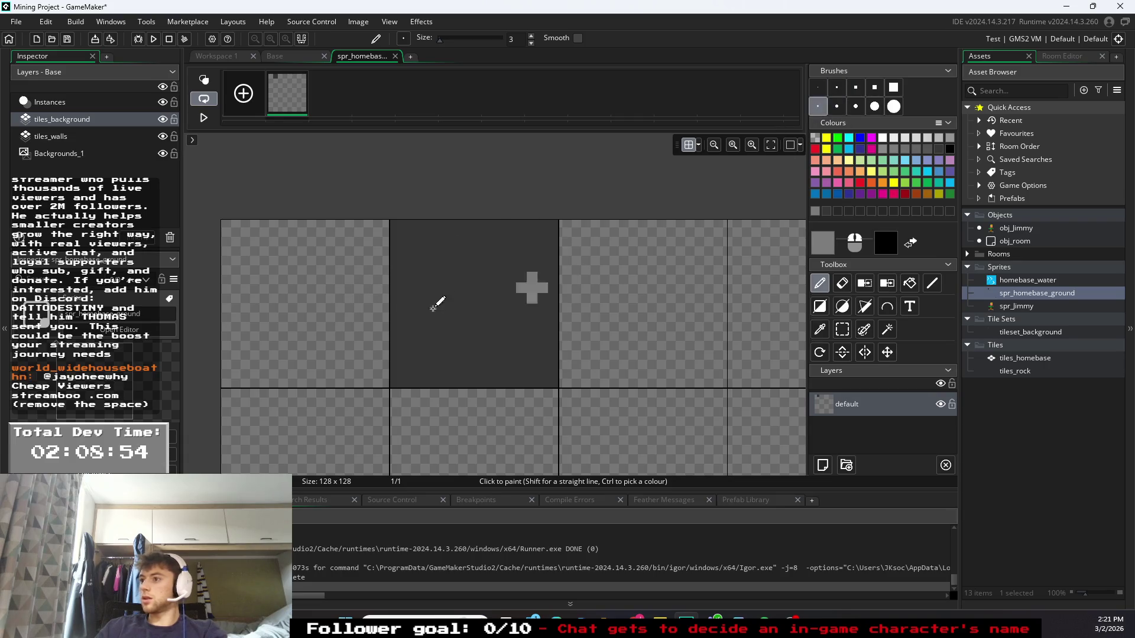
left_click_drag(428, 287, 443, 260)
mouse_move(436, 339)
left_mouse_down()
mouse_move(443, 314)
mouse_move(490, 291)
left_mouse_up()
- Round out the blobs and add grey rocks at the upper right and bottom right
left_click(817, 88)
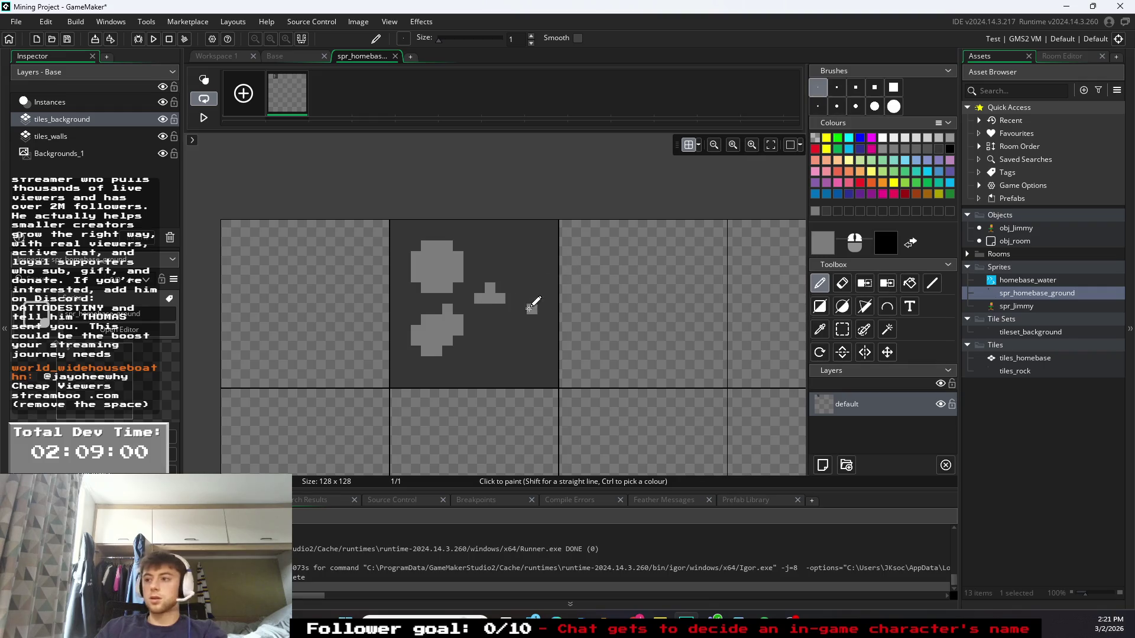
left_click_drag(502, 310, 484, 287)
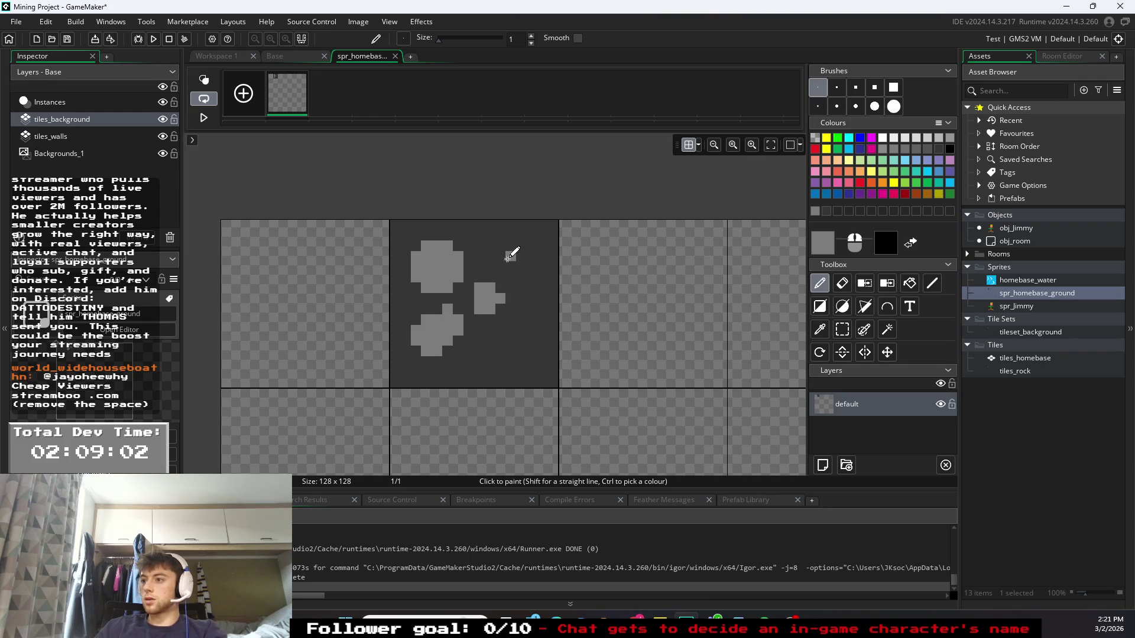
left_click_drag(494, 246, 535, 248)
left_click(836, 106)
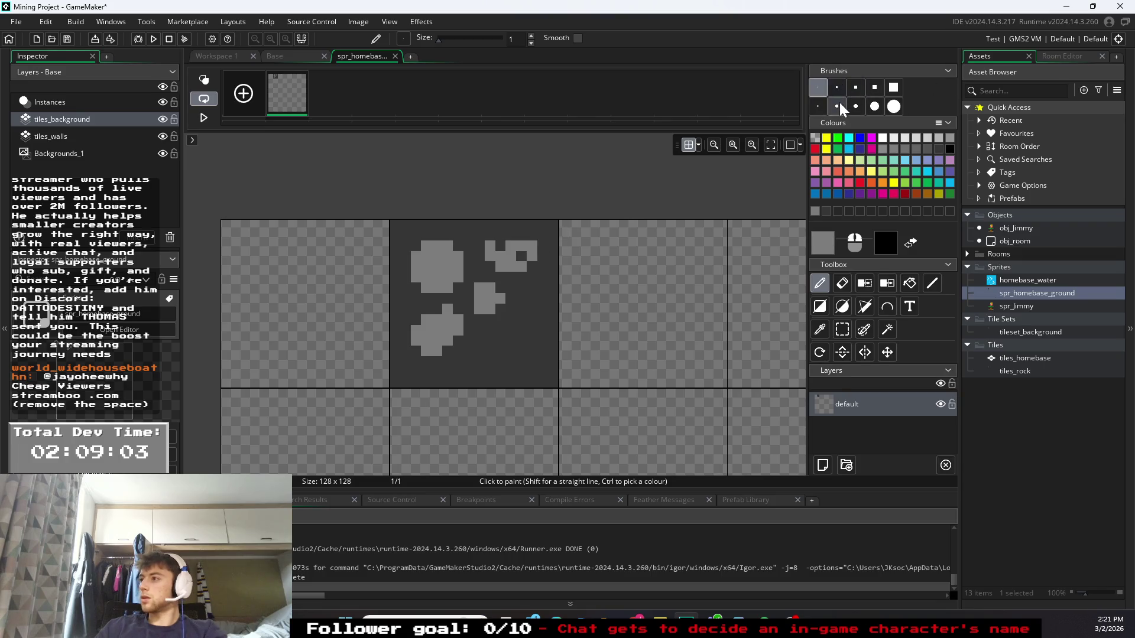
left_click(527, 256)
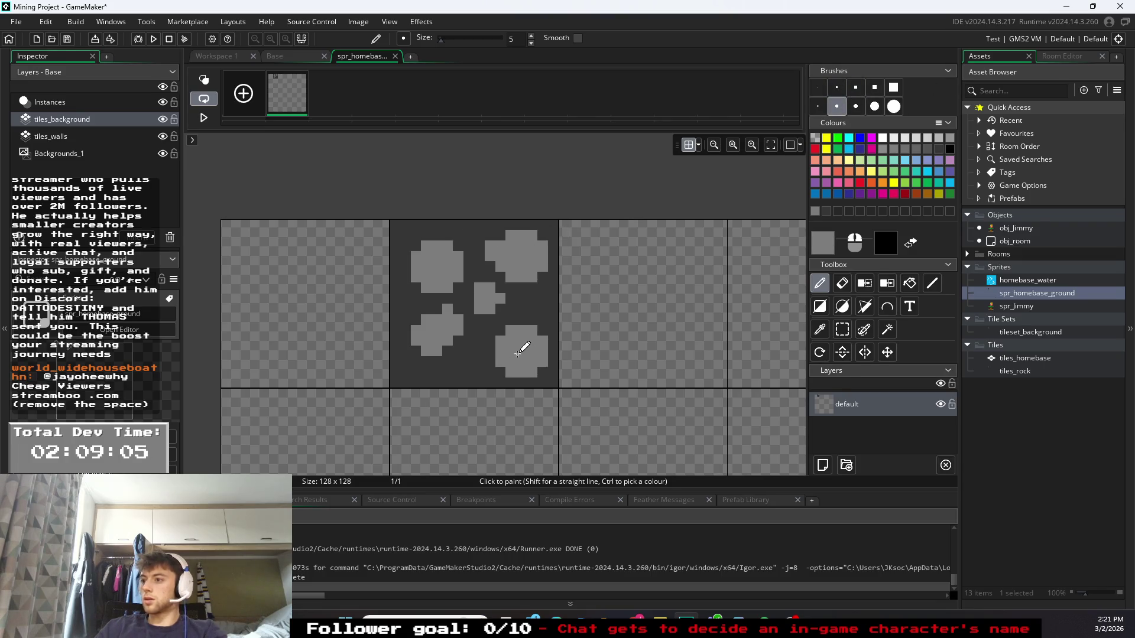
left_click_drag(513, 348, 473, 364)
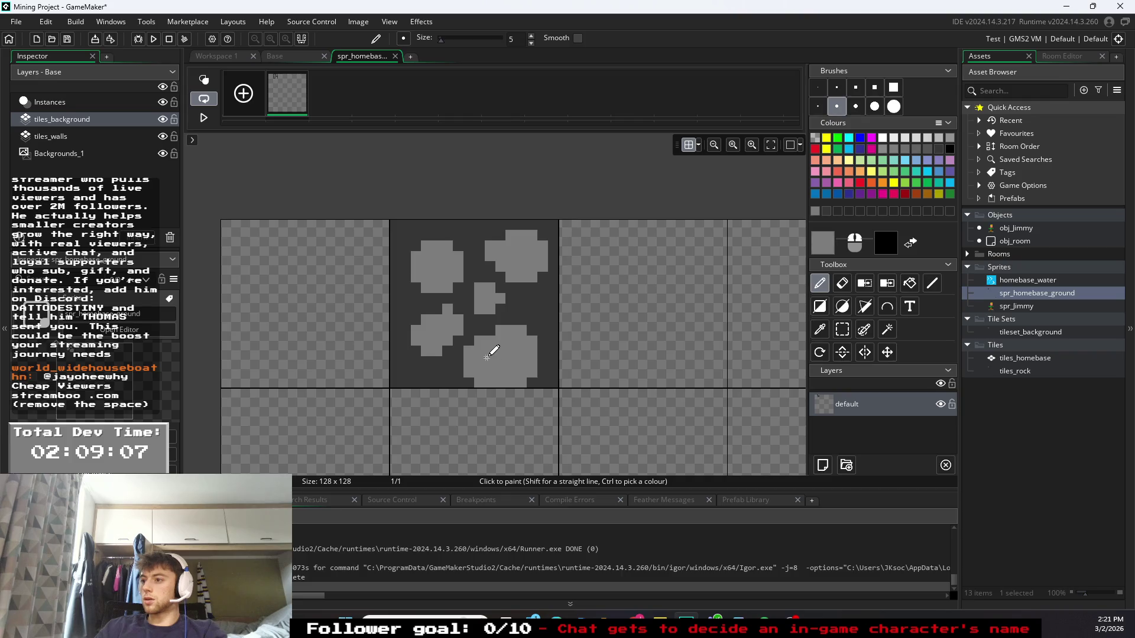
left_click(939, 149)
left_click(818, 87)
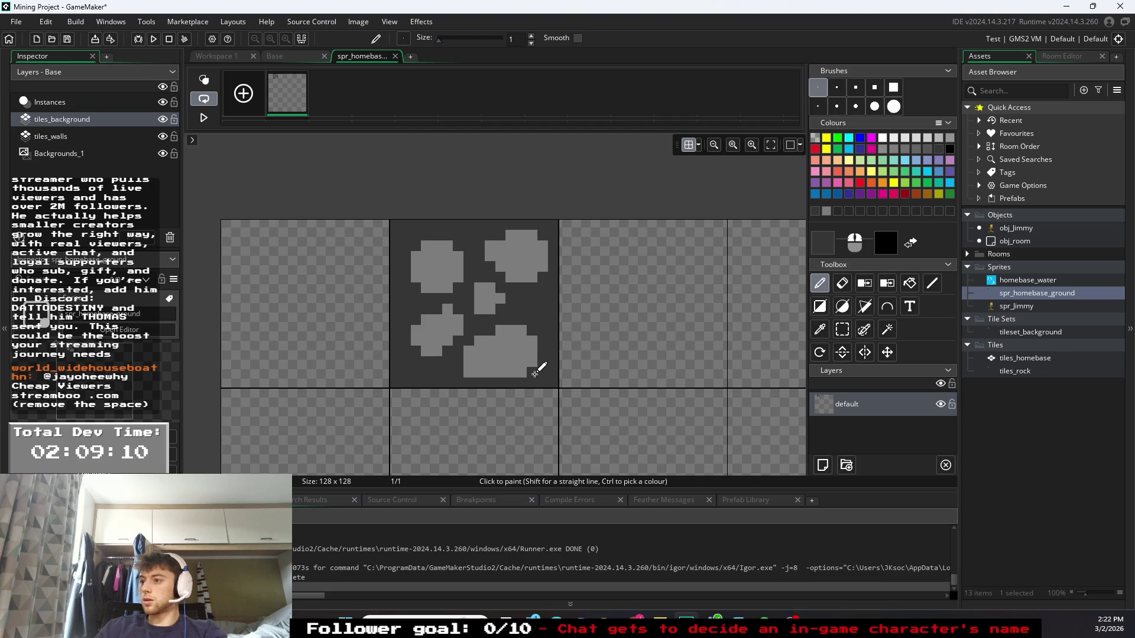
- Paint black shadows along the lower edges of the five grey rocks
left_click(950, 148)
left_click_drag(507, 371, 525, 372)
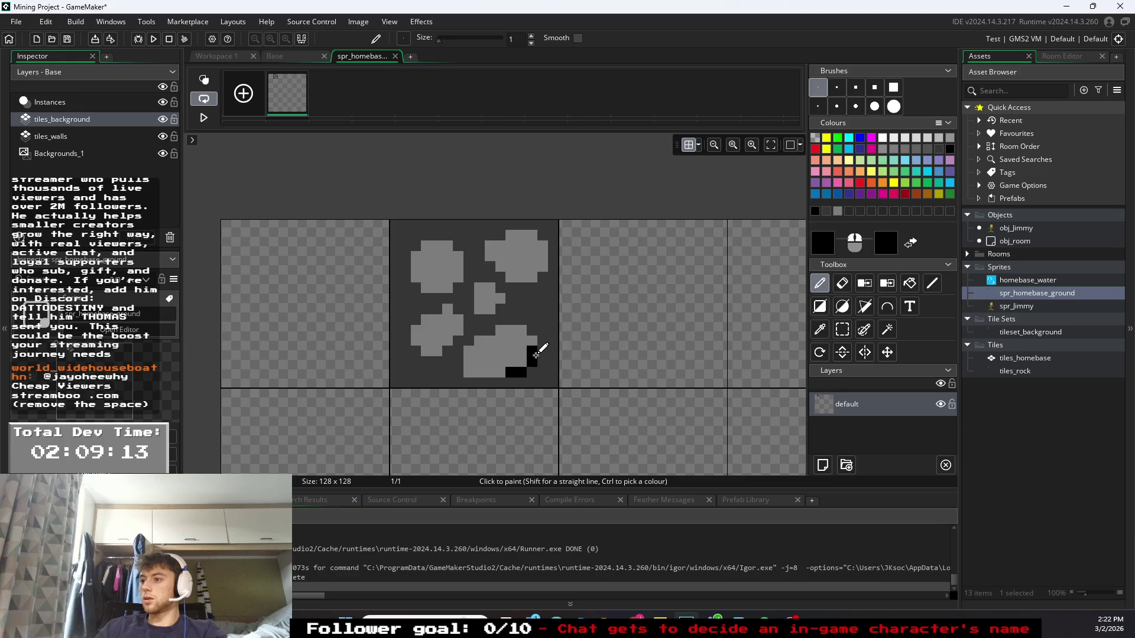
left_click_drag(498, 312, 502, 302)
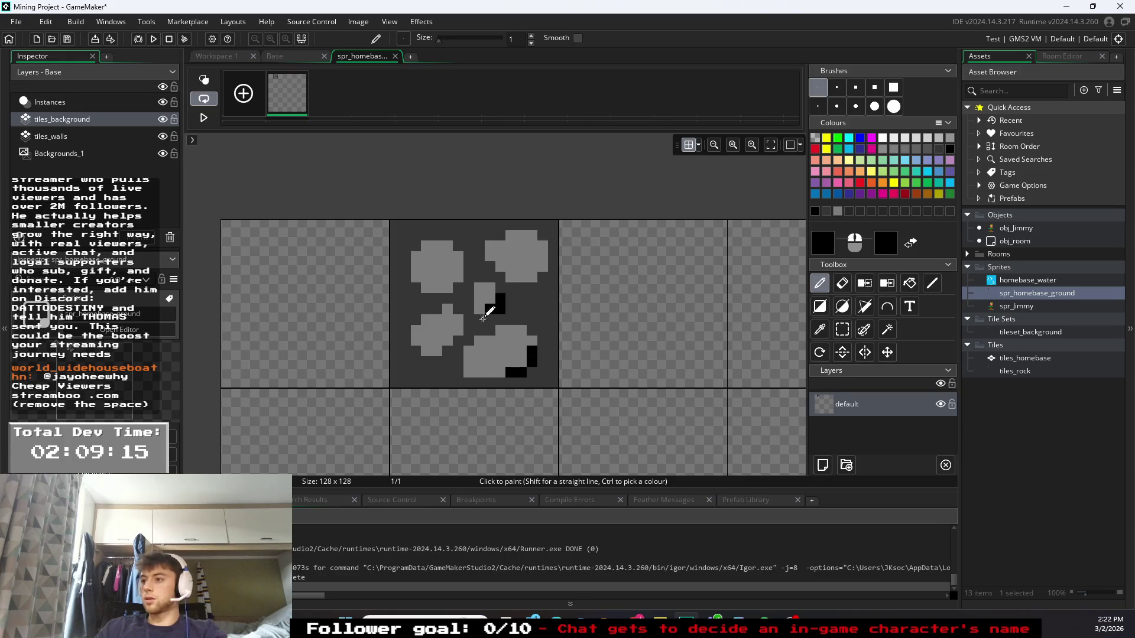
left_click_drag(436, 351, 454, 335)
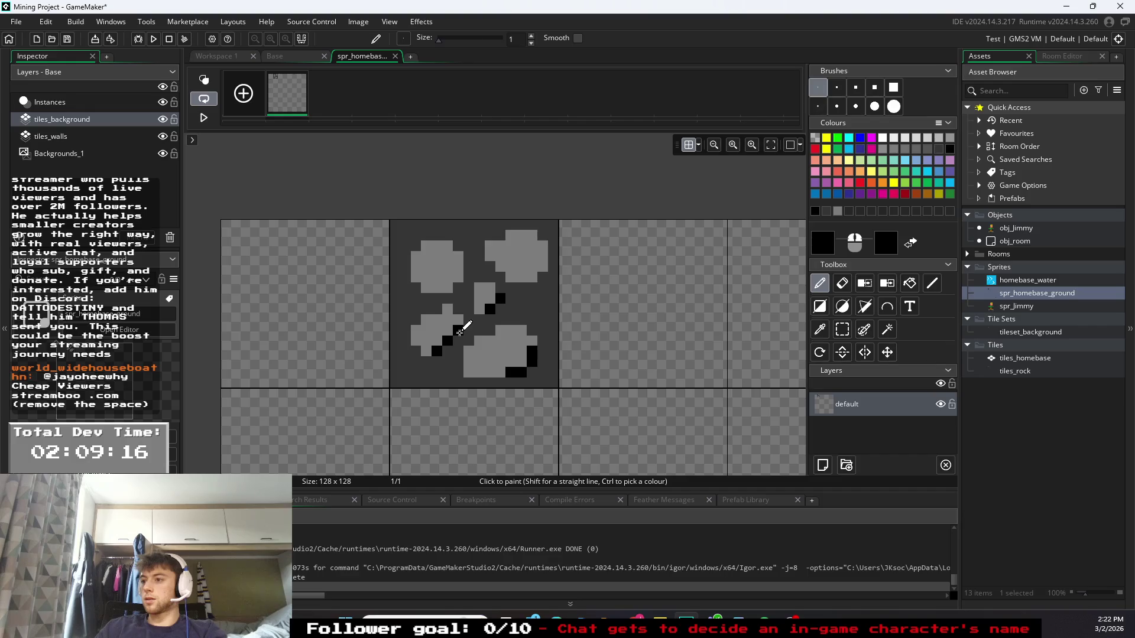
mouse_move(448, 292)
left_mouse_down()
mouse_move(436, 284)
mouse_move(447, 288)
mouse_move(453, 271)
left_mouse_up()
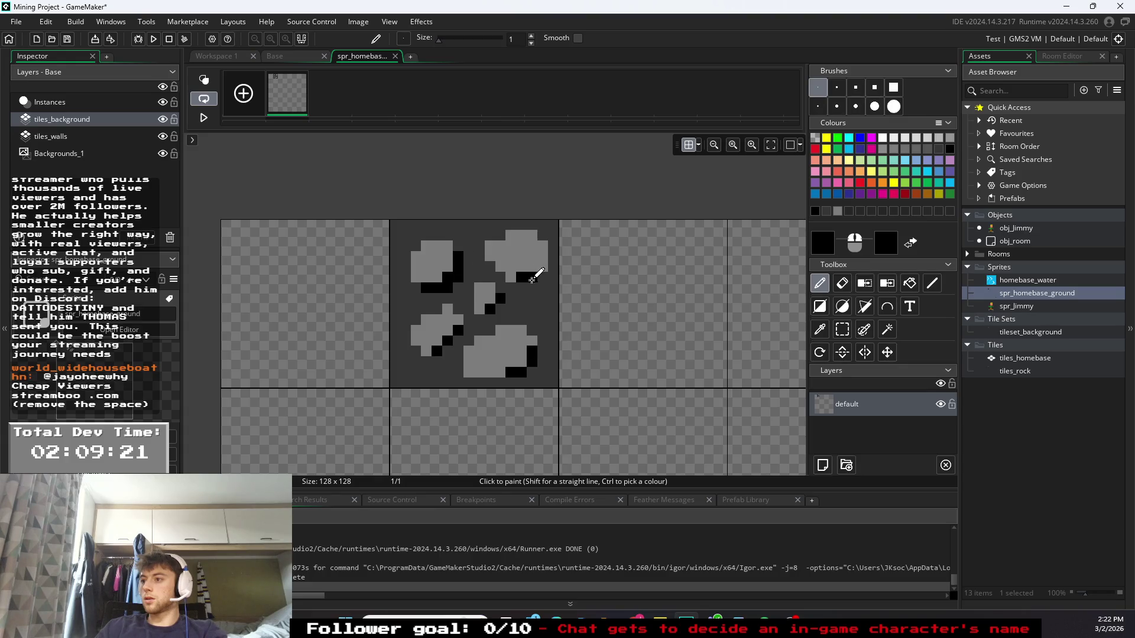
left_click_drag(532, 281, 544, 268)
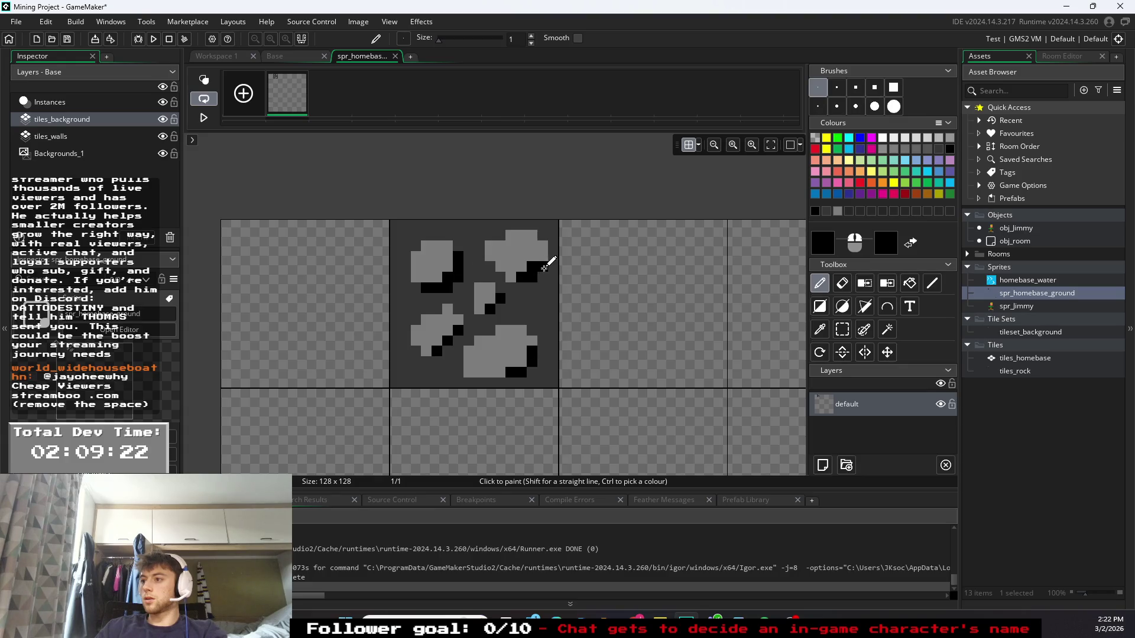
- Dot light grey highlights on the tops of the bottom-right, bottom-left, middle and top-right rocks
left_click(885, 139)
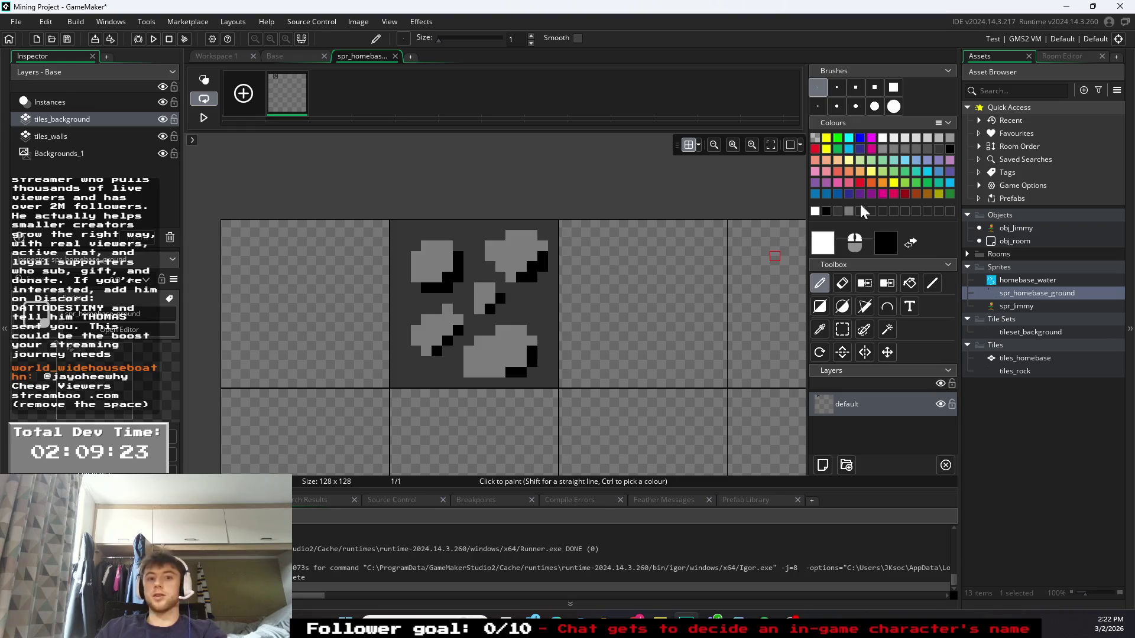
left_click(885, 148)
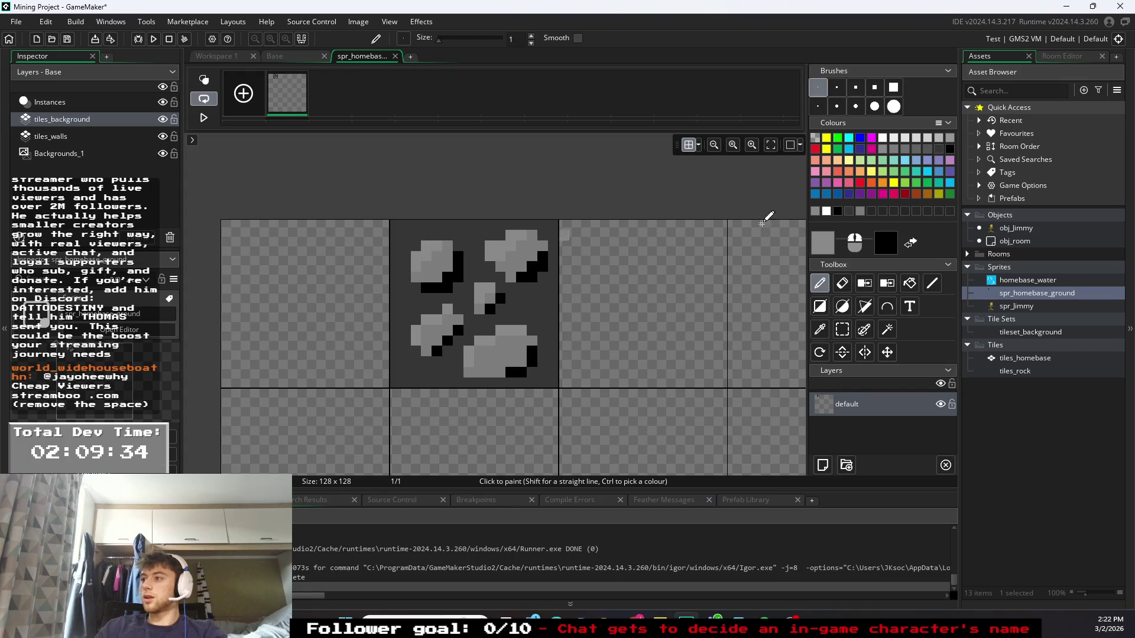
left_click(894, 140)
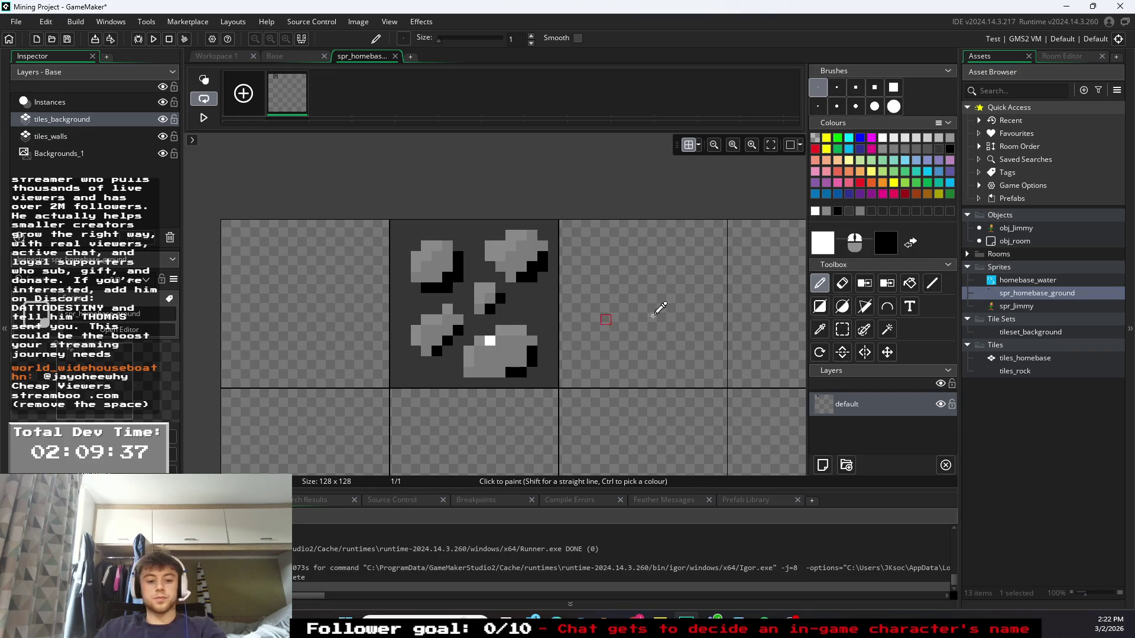
left_click(941, 149)
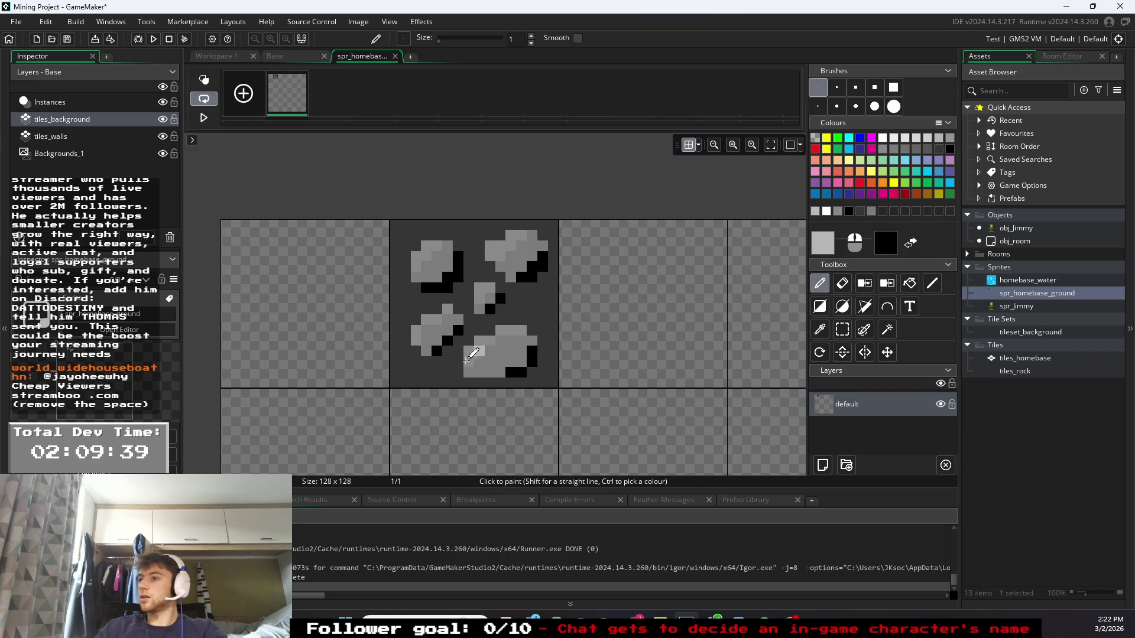
left_click(500, 331)
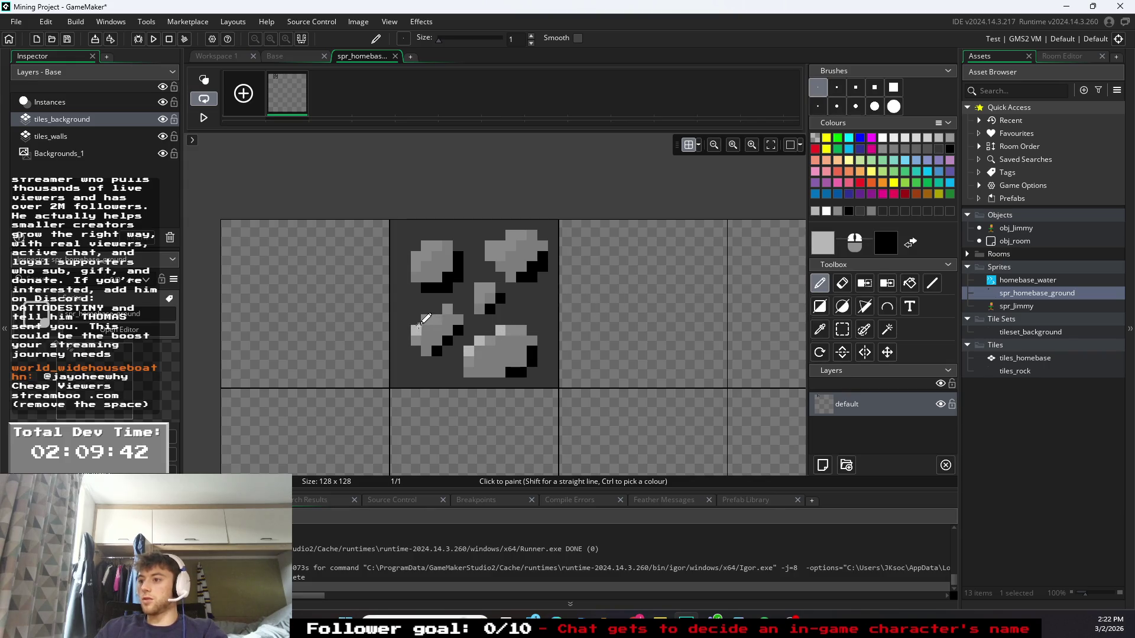
left_click(448, 309)
left_click(480, 288)
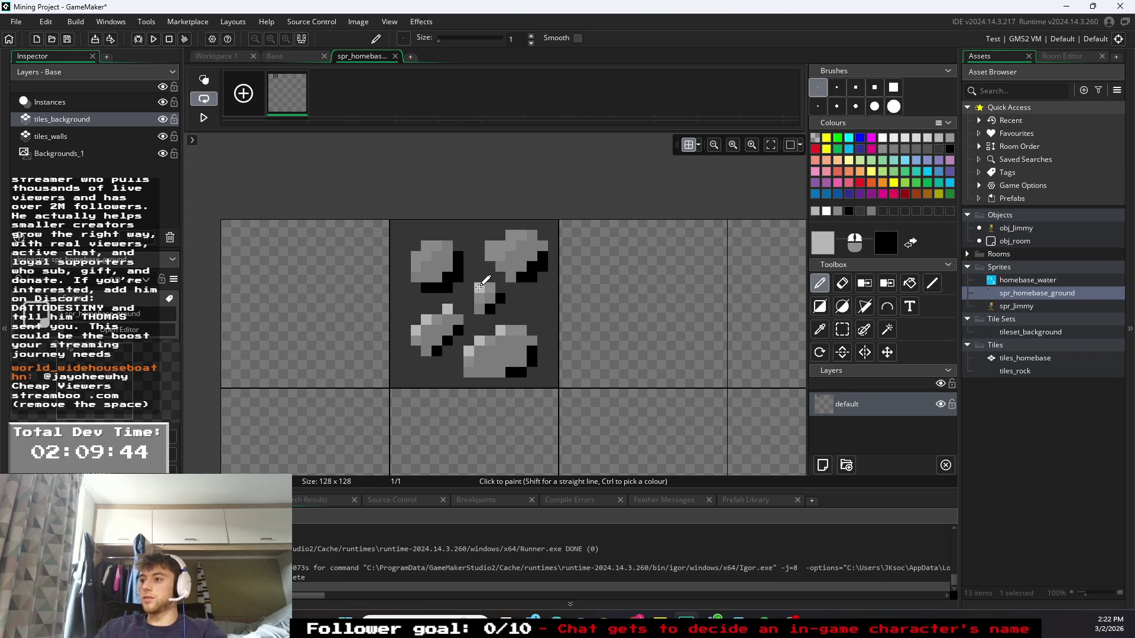
left_click(512, 235)
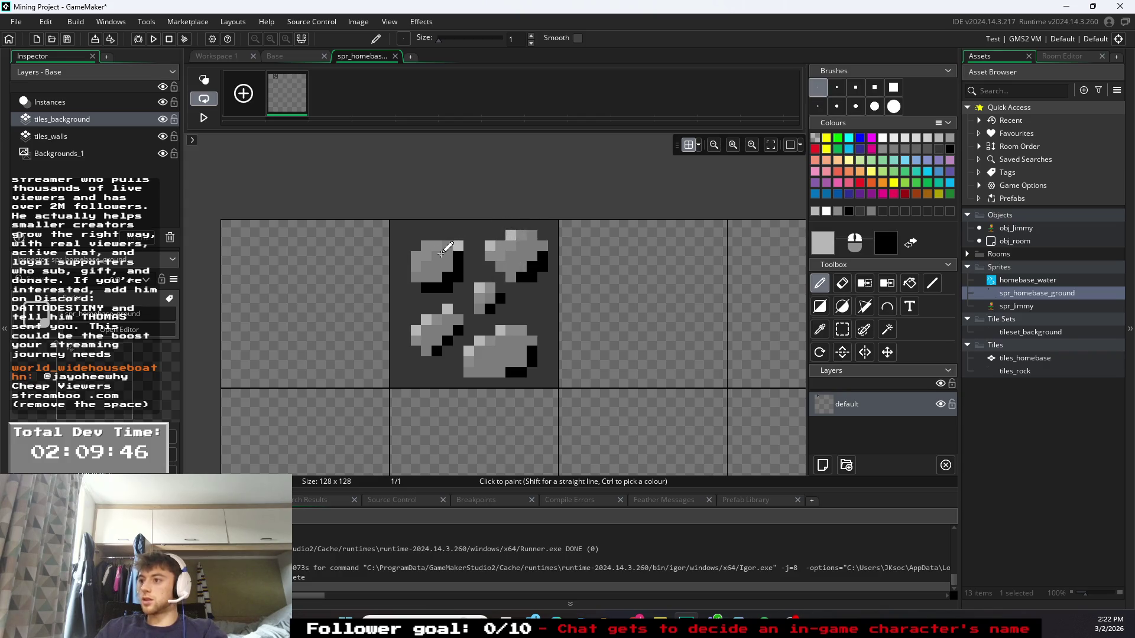
left_click(916, 149)
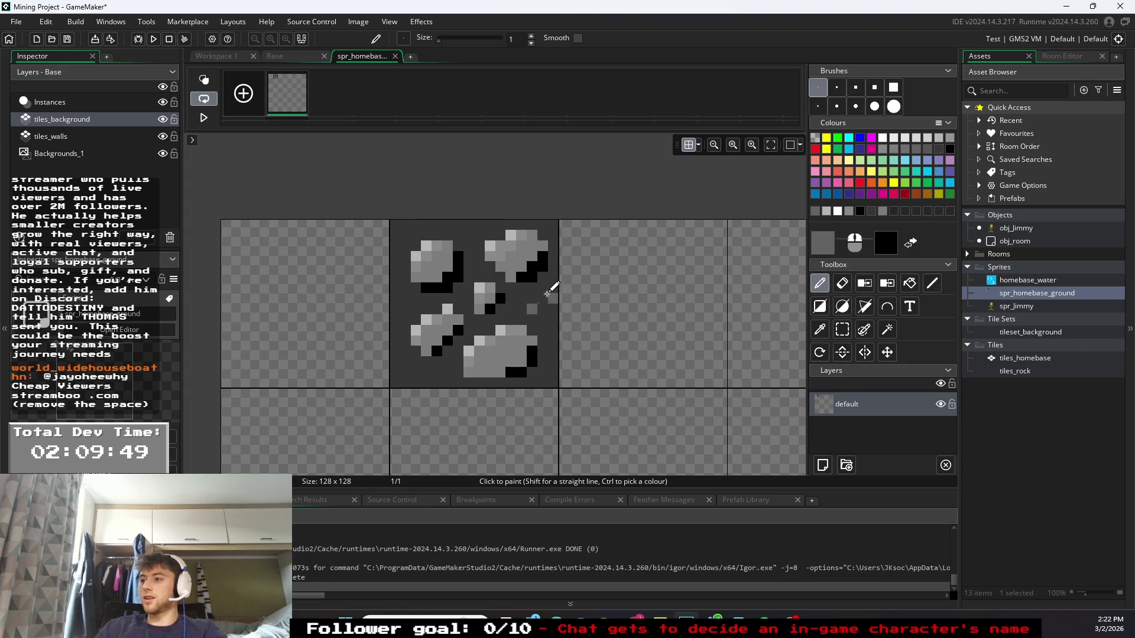
- Scatter grey speckle pixels around the rocks and along the tile's lower left and top edge
left_click(542, 298)
left_click(553, 319)
left_click(415, 307)
left_click(394, 352)
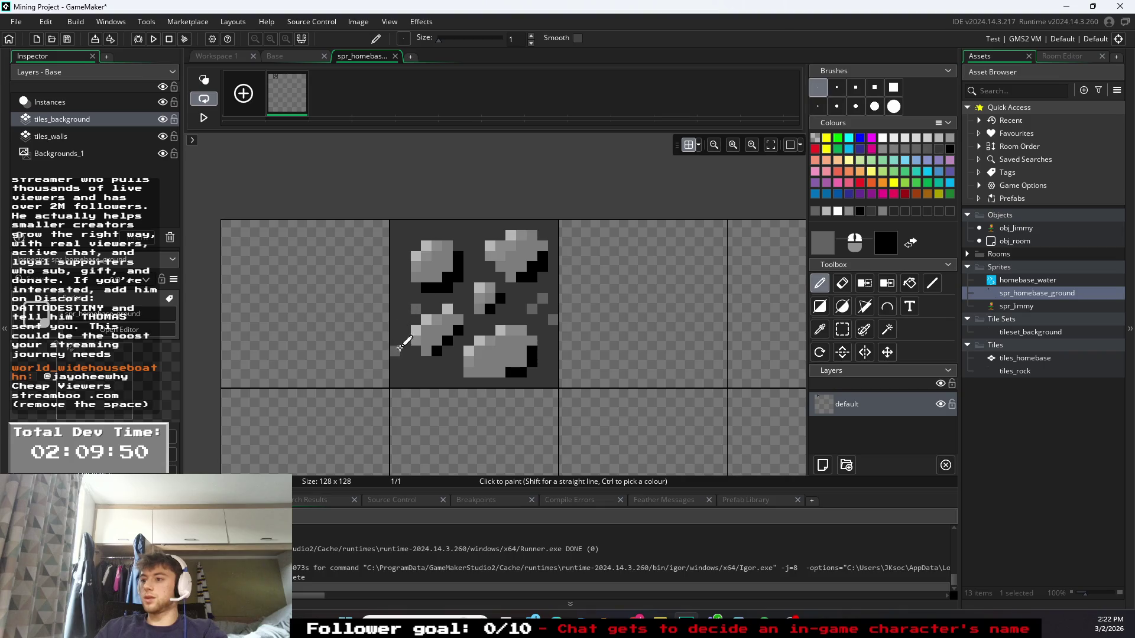
left_click(405, 361)
left_click(437, 371)
left_click(416, 382)
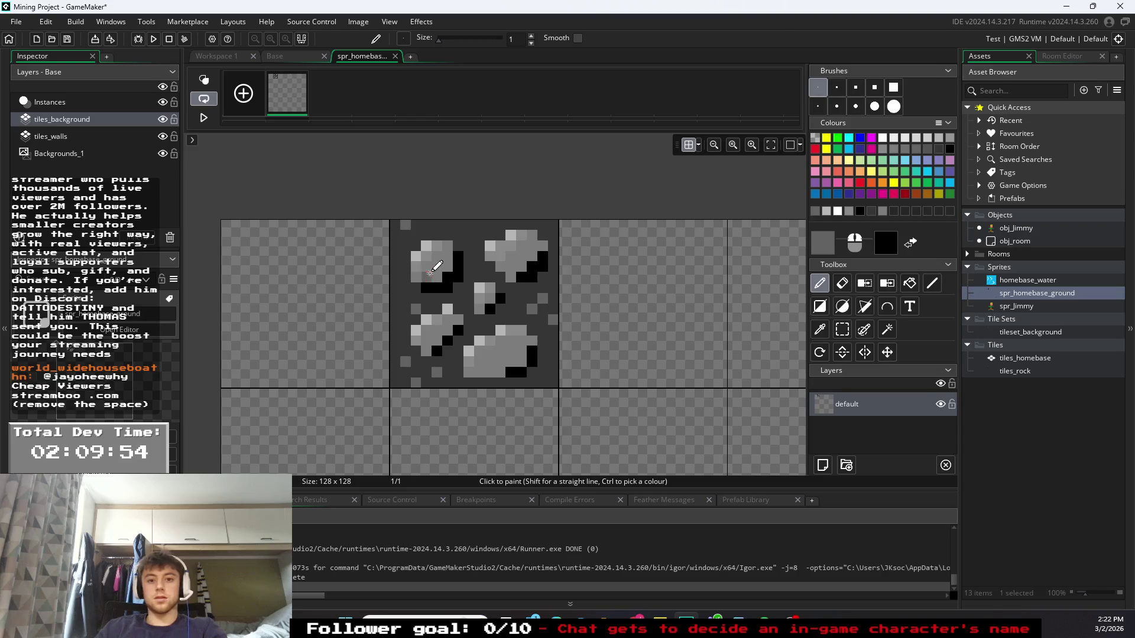
left_click(468, 225)
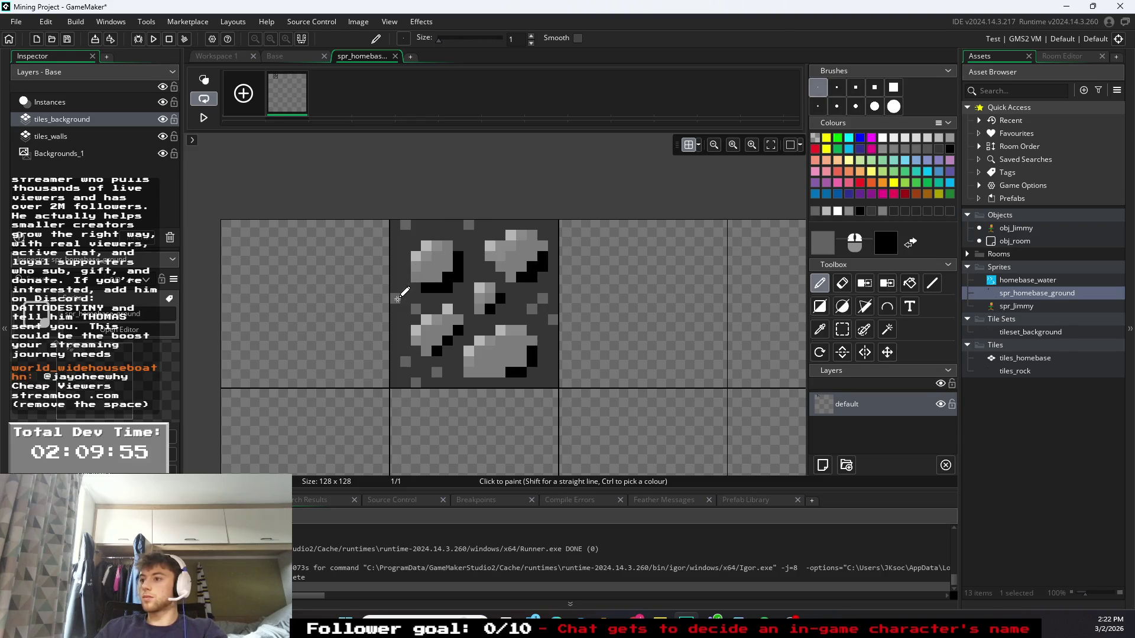
- Add one dark-grey shading pixel at the stone tile's top edge
left_click(932, 149)
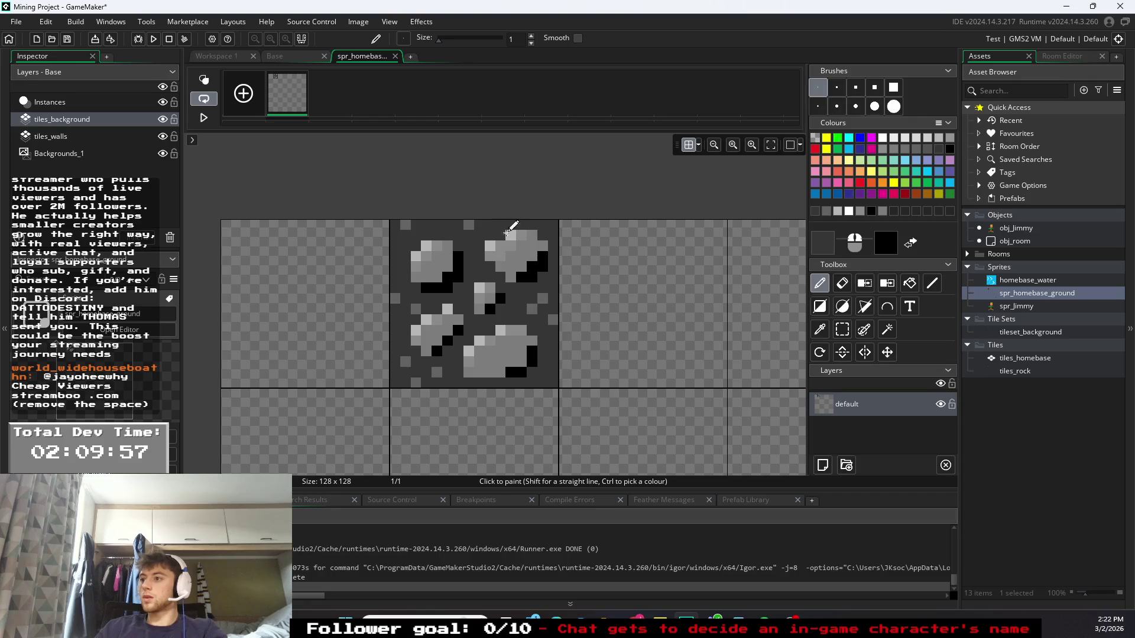
left_click(902, 150)
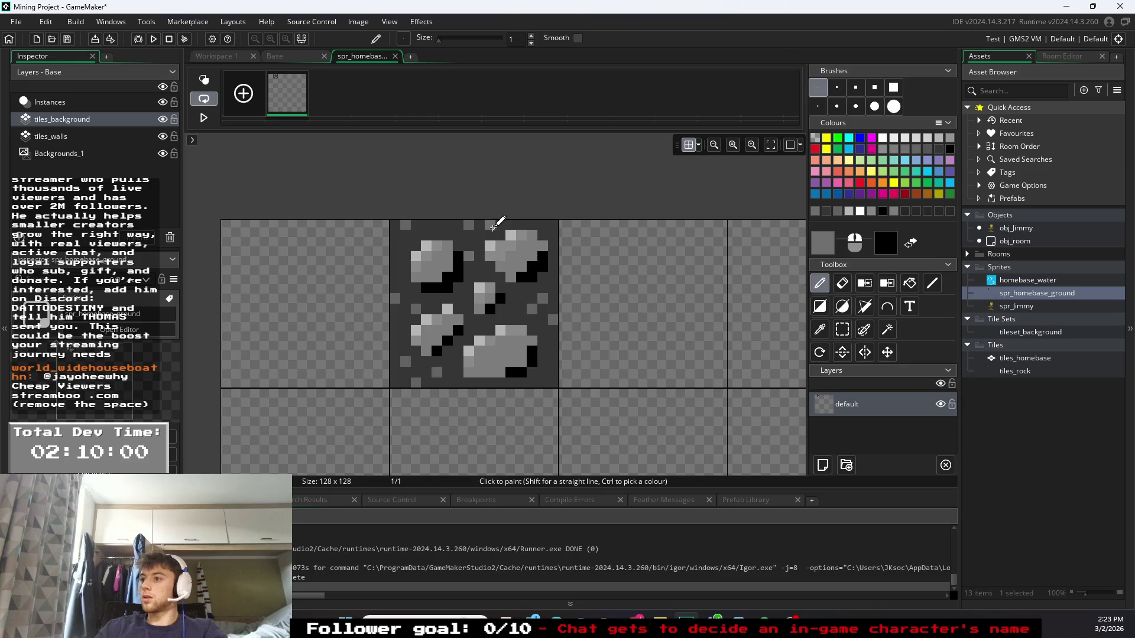
left_click(917, 152)
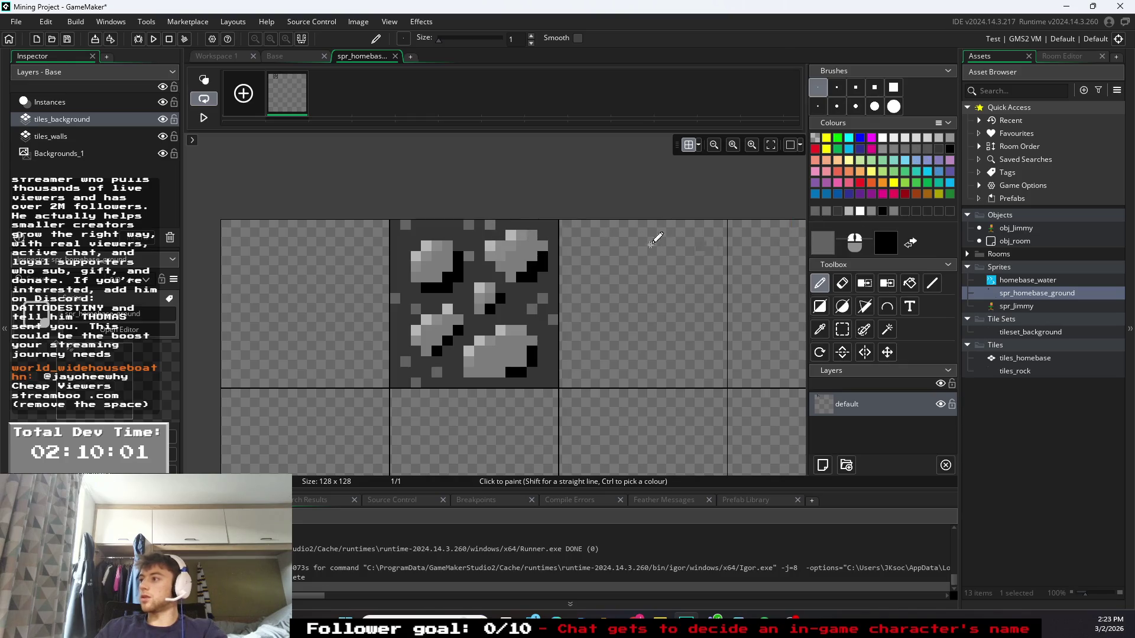
left_click(902, 151)
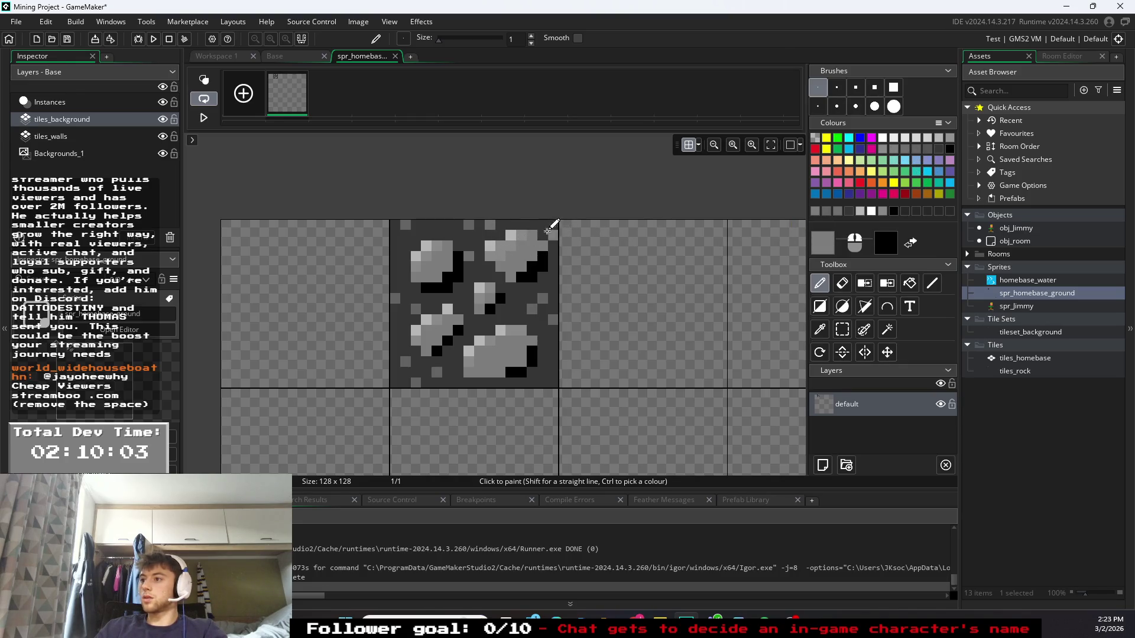
left_click(427, 225)
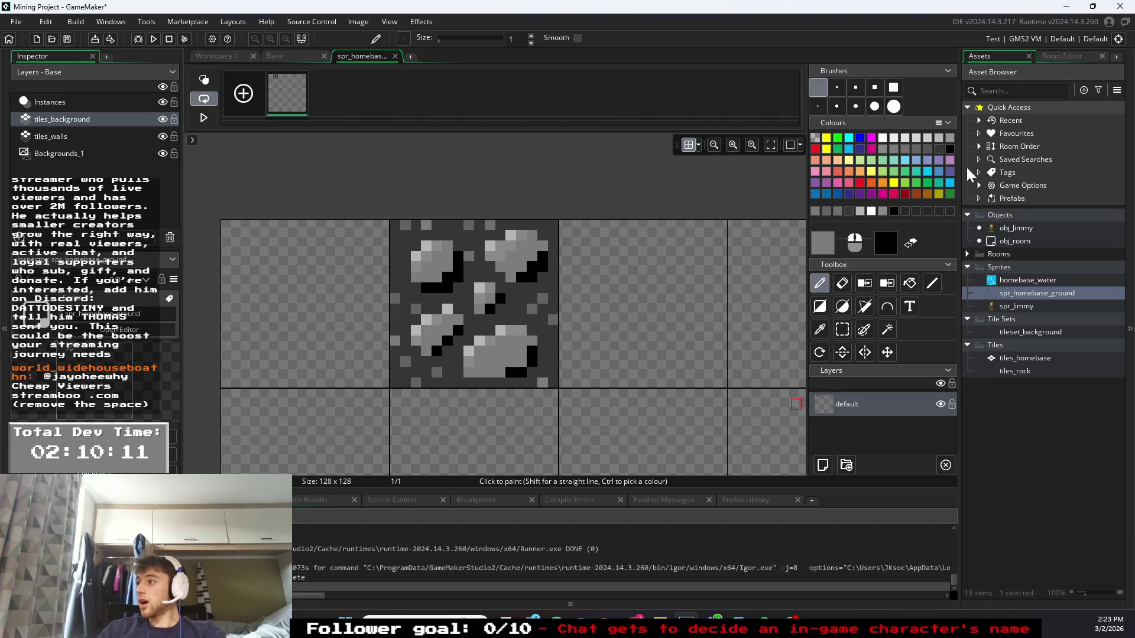
left_click(949, 193)
- Fill the tile right of the stone with green using the largest square brush
left_click(894, 87)
left_click_drag(683, 289, 634, 304)
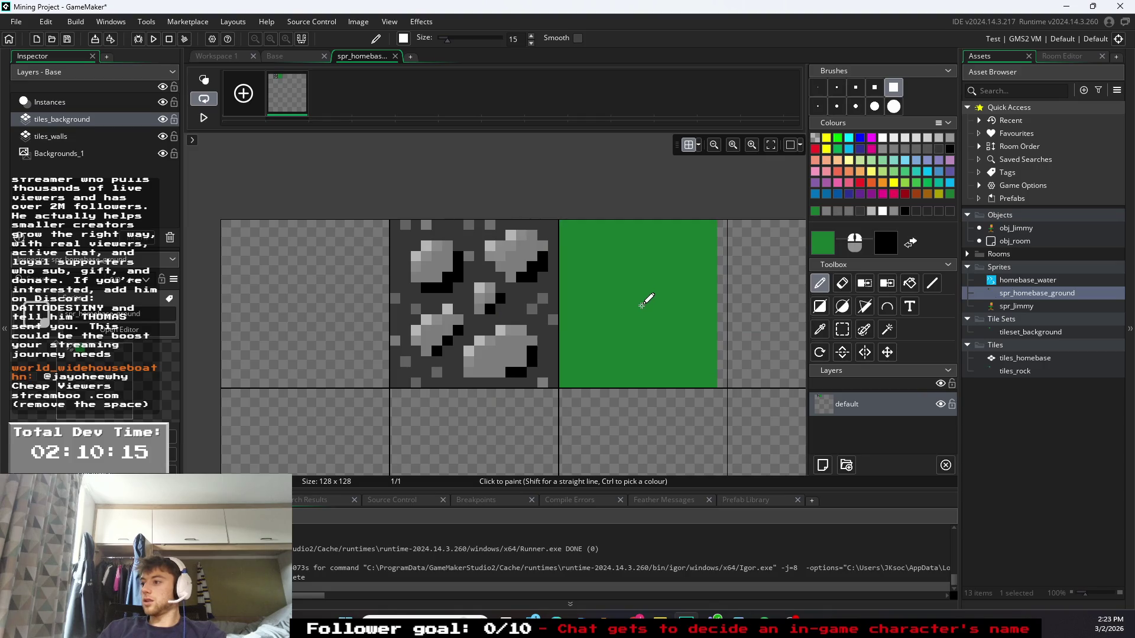
left_click(838, 137)
left_click(932, 195)
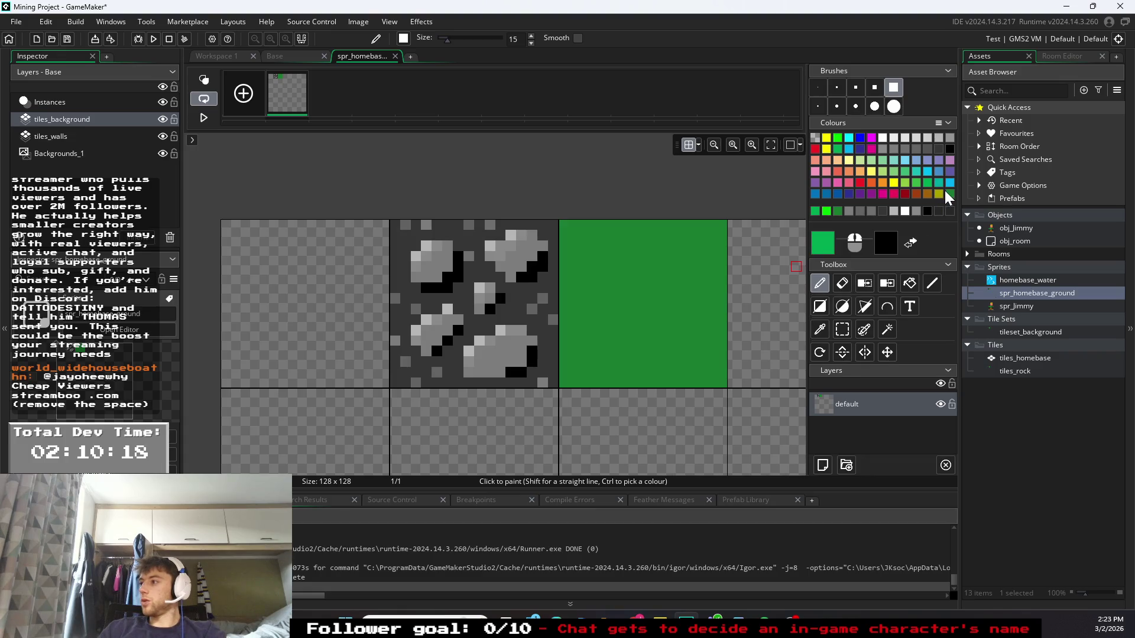
left_click(948, 194)
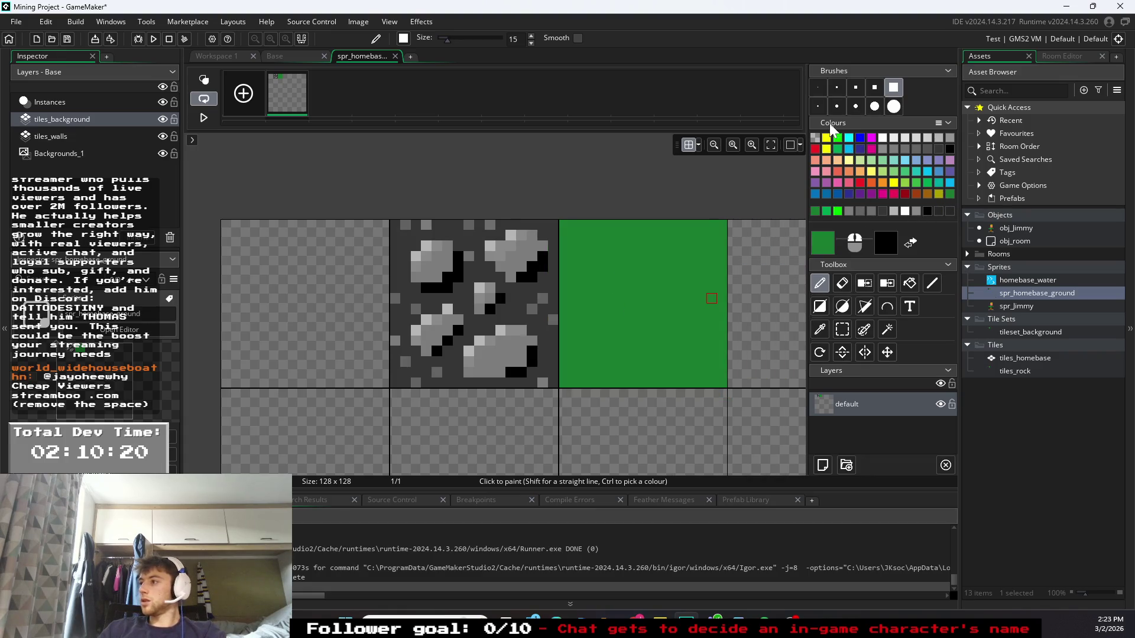
- With a 1px pencil, paint bright-green patches on the grass tile's lower-left and upper areas
left_click(818, 106)
left_click(840, 151)
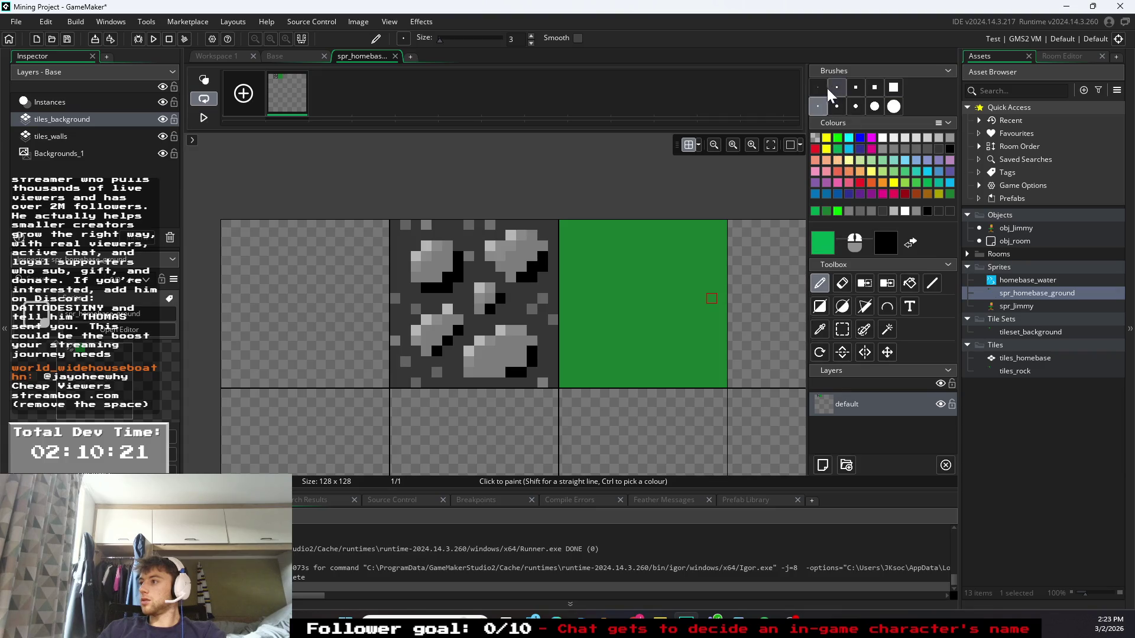
mouse_move(595, 308)
left_mouse_down()
mouse_move(587, 233)
mouse_move(609, 275)
mouse_move(610, 241)
mouse_move(580, 265)
mouse_move(630, 258)
mouse_move(590, 255)
left_mouse_up()
key("ctrl+z")
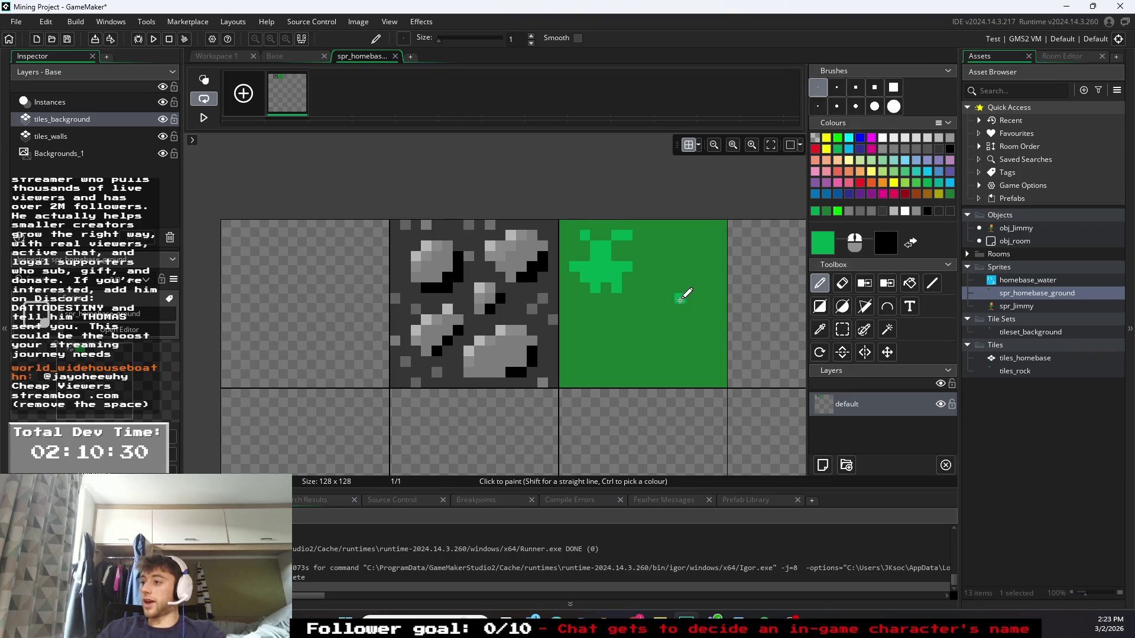
key("ctrl+z")
key("ctrl+z")
key("ctrl+z")
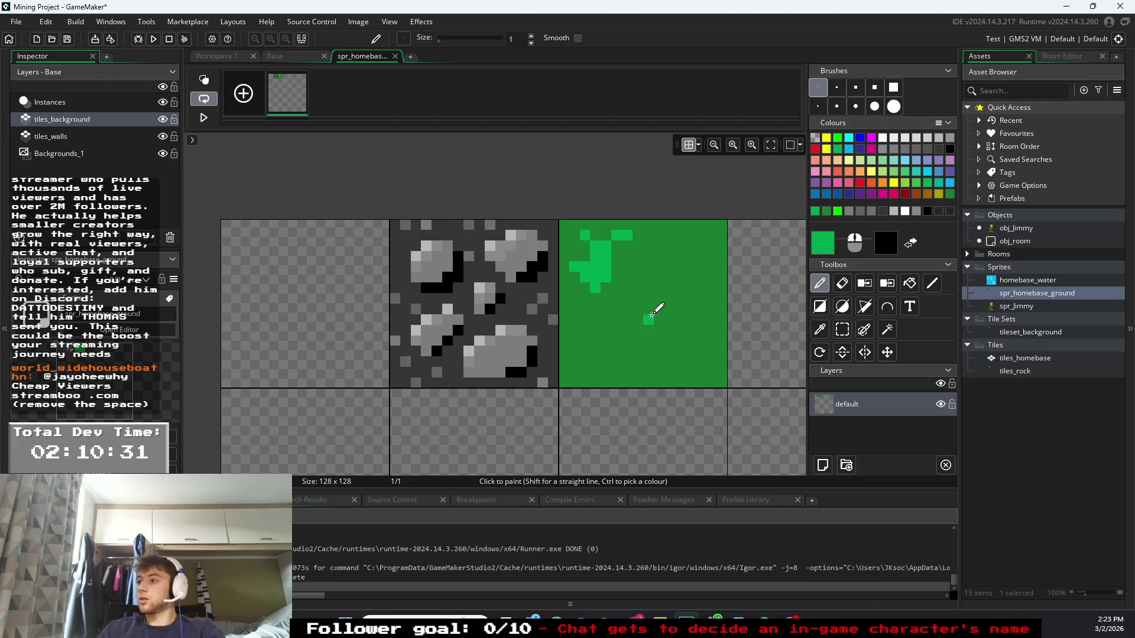
key("ctrl+z")
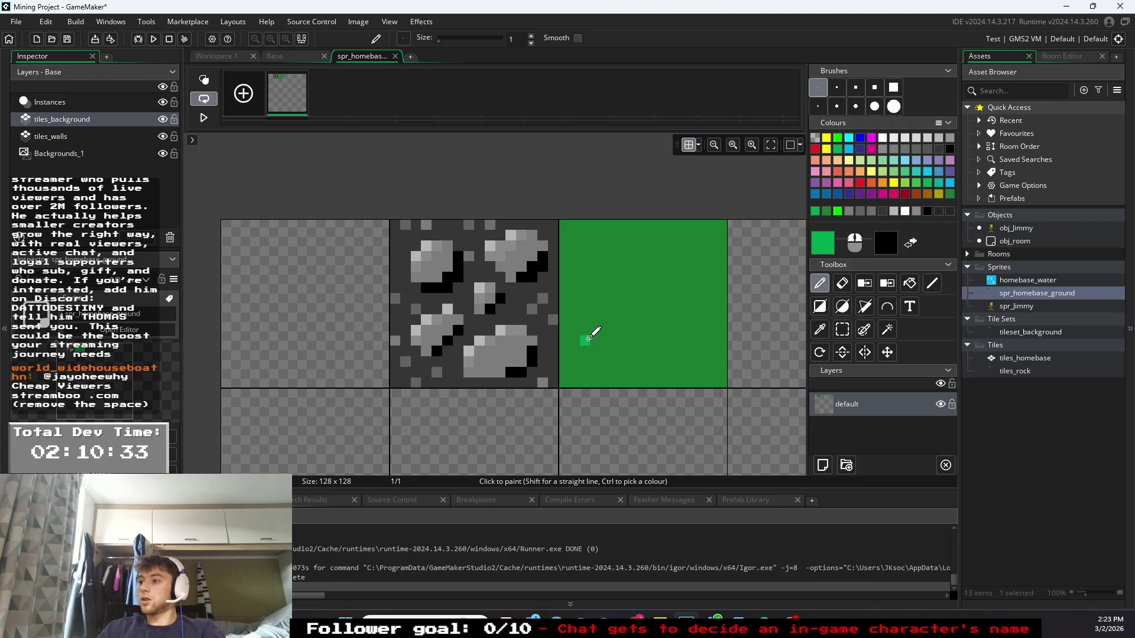
mouse_move(590, 331)
left_mouse_down()
mouse_move(602, 341)
mouse_move(596, 298)
left_mouse_up()
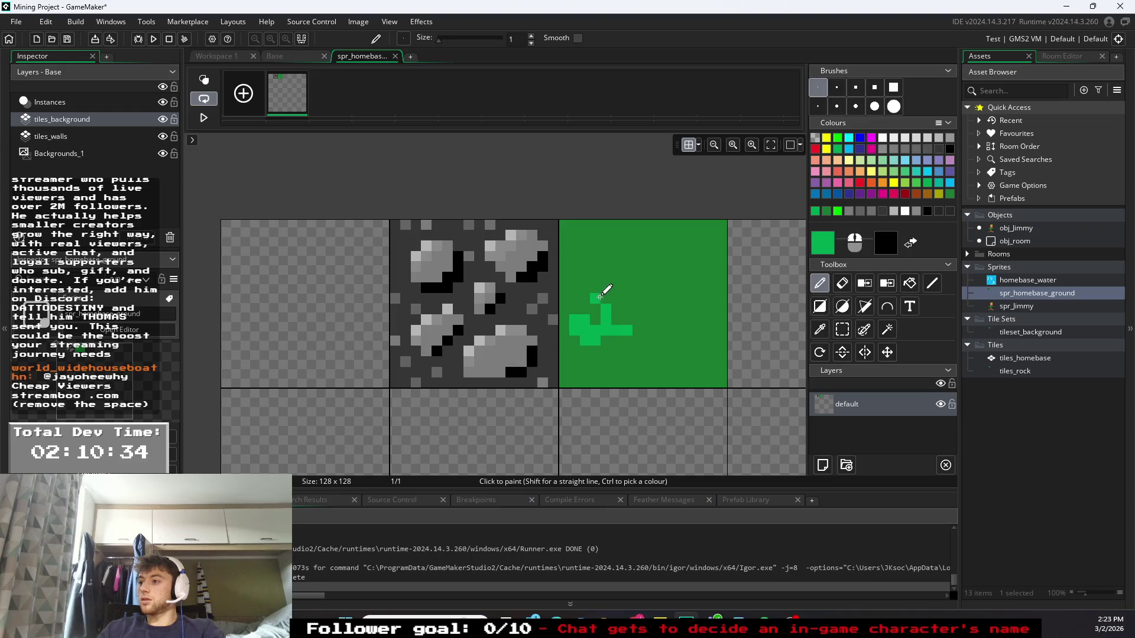
mouse_move(680, 285)
left_mouse_down()
mouse_move(659, 263)
mouse_move(672, 231)
left_mouse_up()
- Extend the bright-green patches near the tile's bottom and top, and place one red pixel
left_click(679, 359)
mouse_move(678, 358)
left_mouse_down()
mouse_move(693, 351)
mouse_move(694, 376)
mouse_move(656, 353)
left_mouse_up()
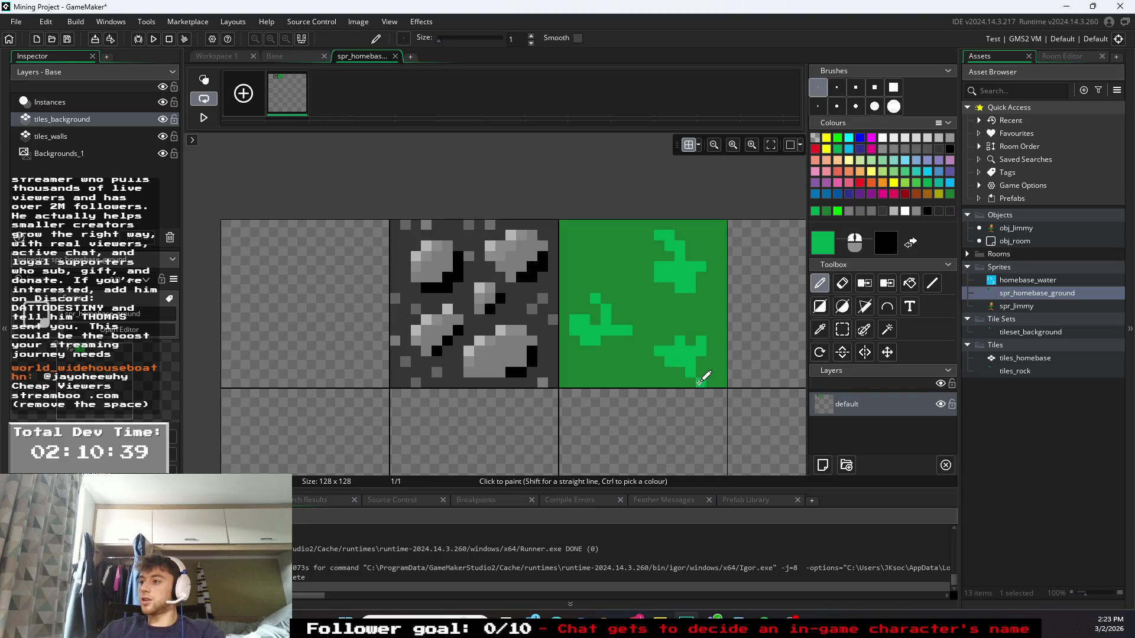
mouse_move(585, 259)
left_mouse_down()
mouse_move(584, 242)
mouse_move(608, 229)
left_mouse_up()
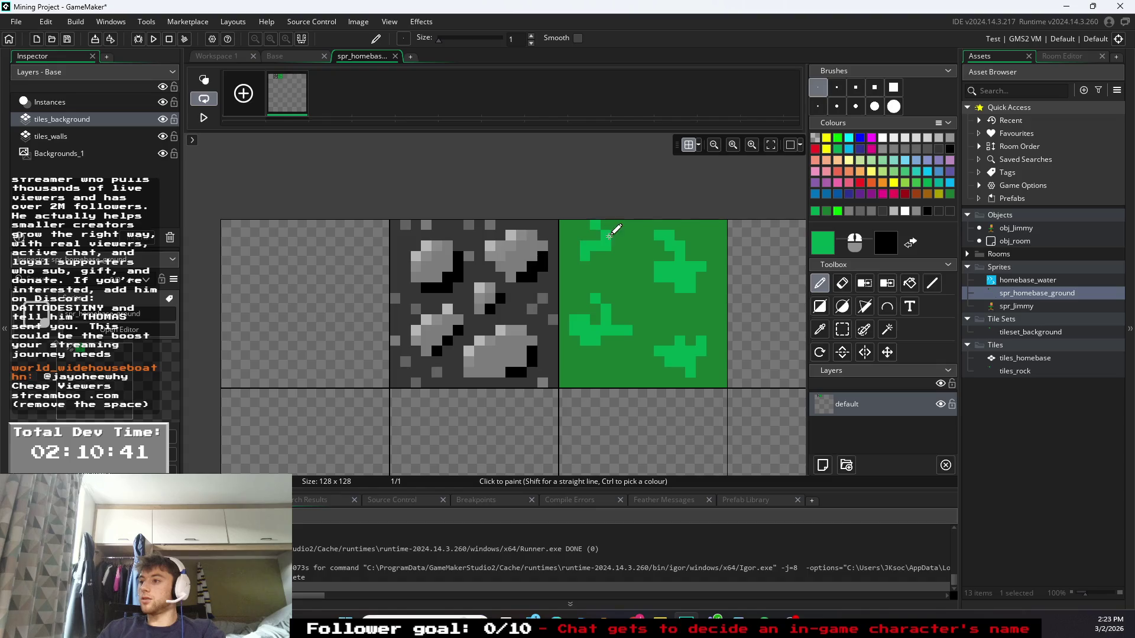
left_click(815, 149)
left_click(553, 256)
left_click(595, 235)
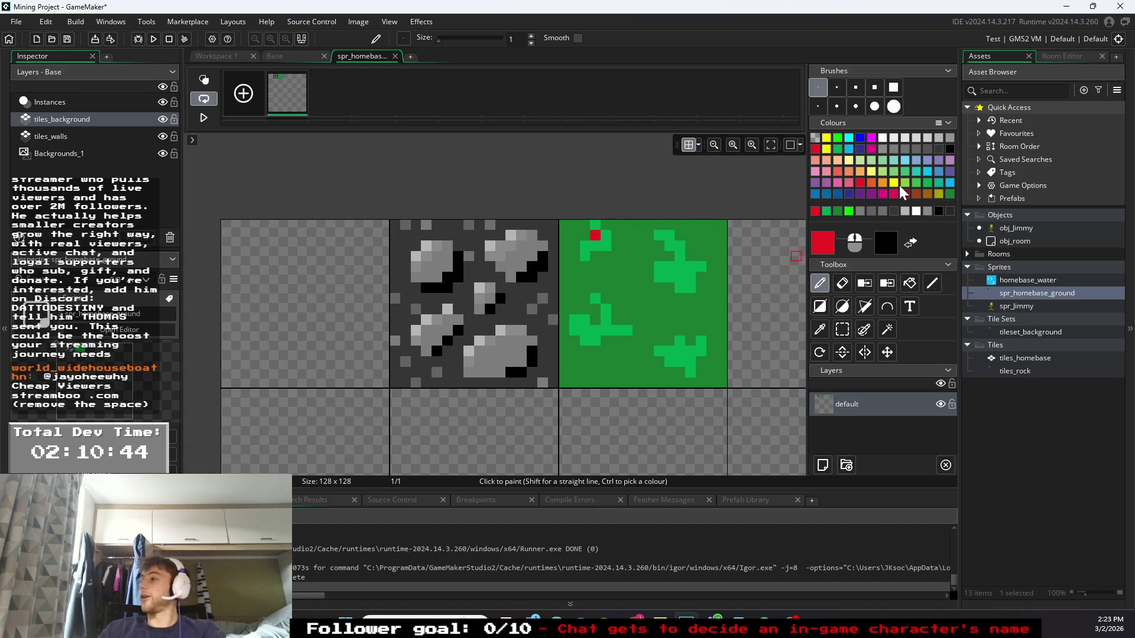
- Paint light-green highlight strokes and dots over the grass patches
left_click(884, 171)
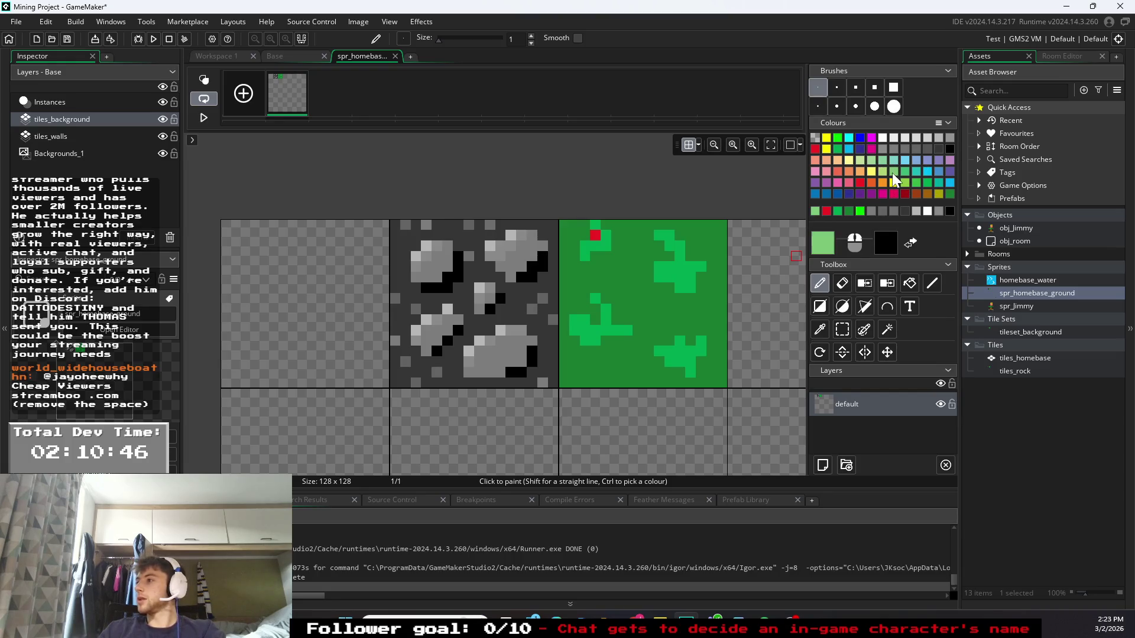
left_click(603, 314)
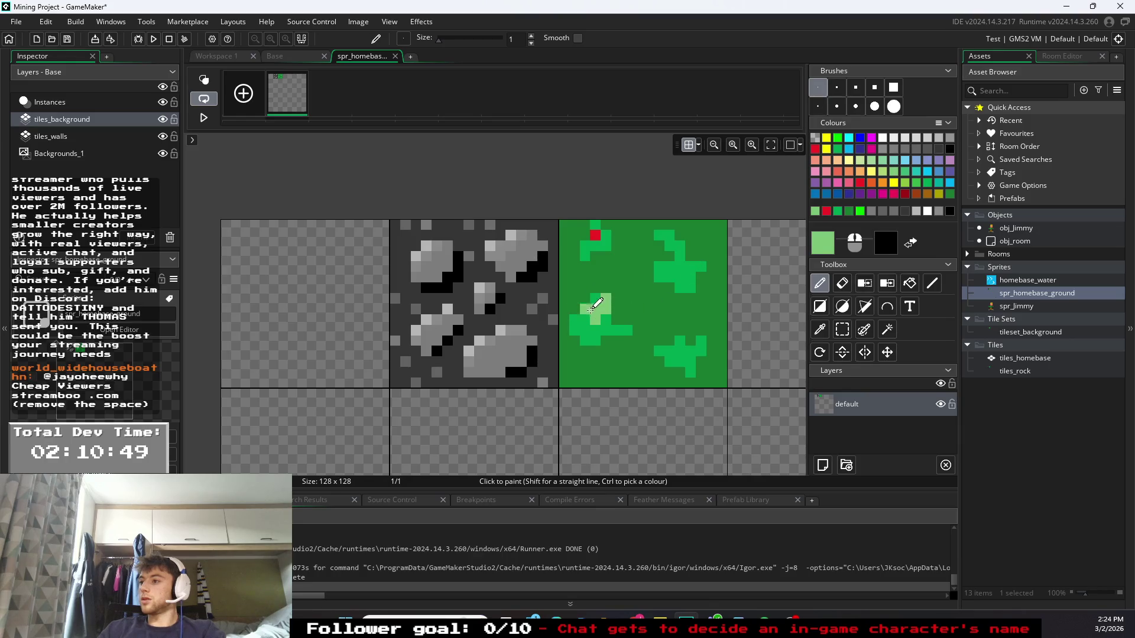
left_click_drag(589, 320, 576, 292)
left_click_drag(656, 316, 666, 317)
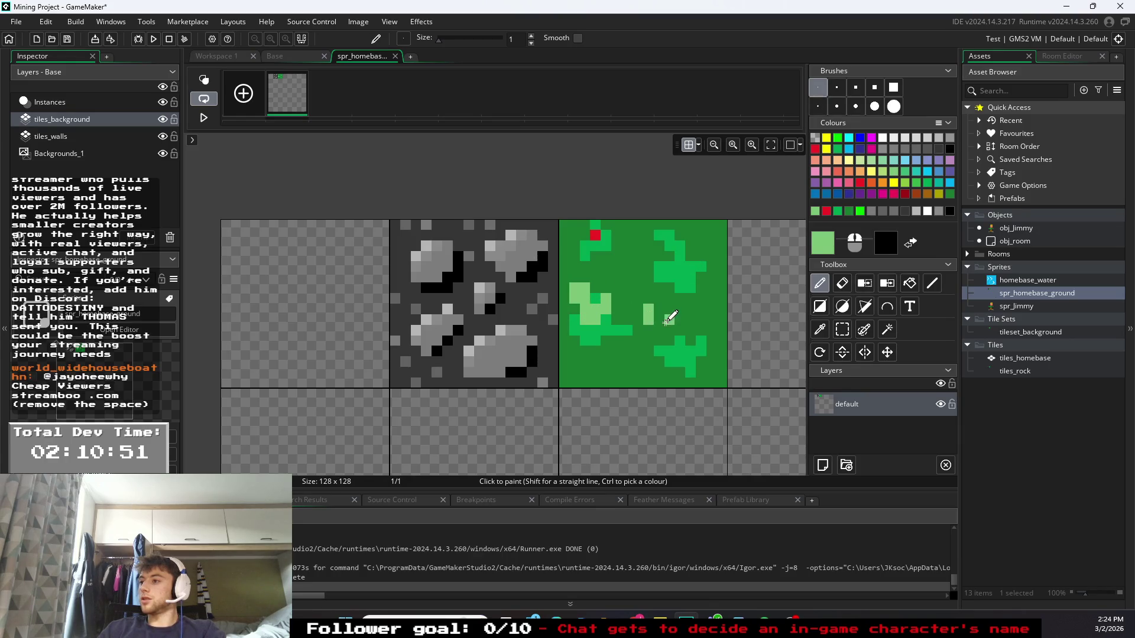
left_click(616, 362)
left_click(680, 341)
key("ctrl+z")
left_click_drag(612, 266, 679, 238)
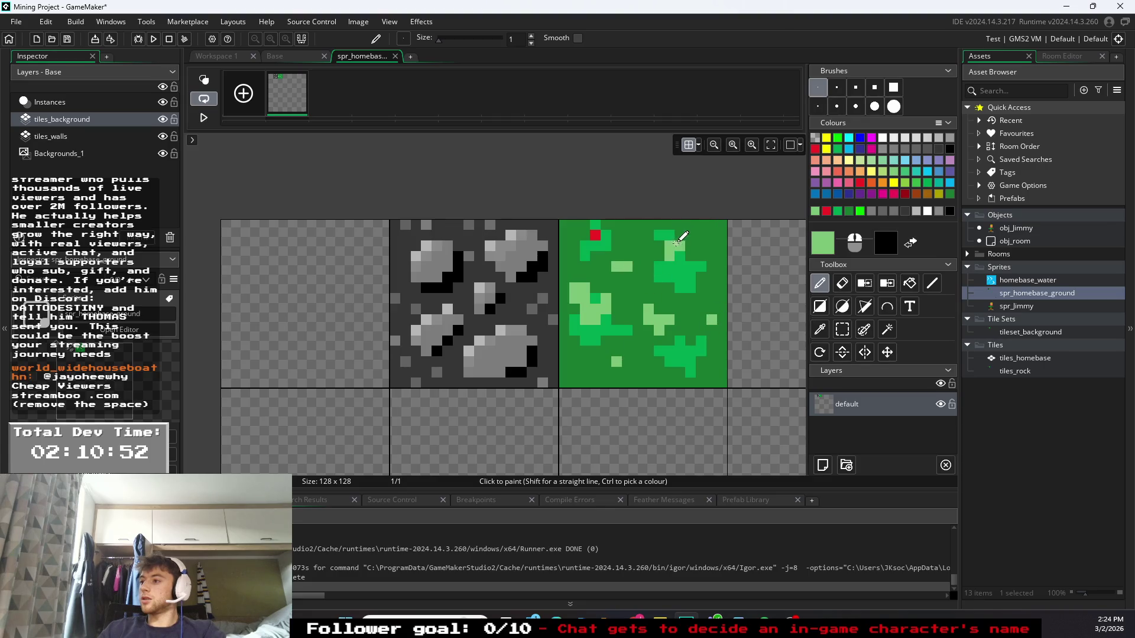
left_click_drag(712, 322, 712, 307)
left_click(638, 245)
left_click(649, 372)
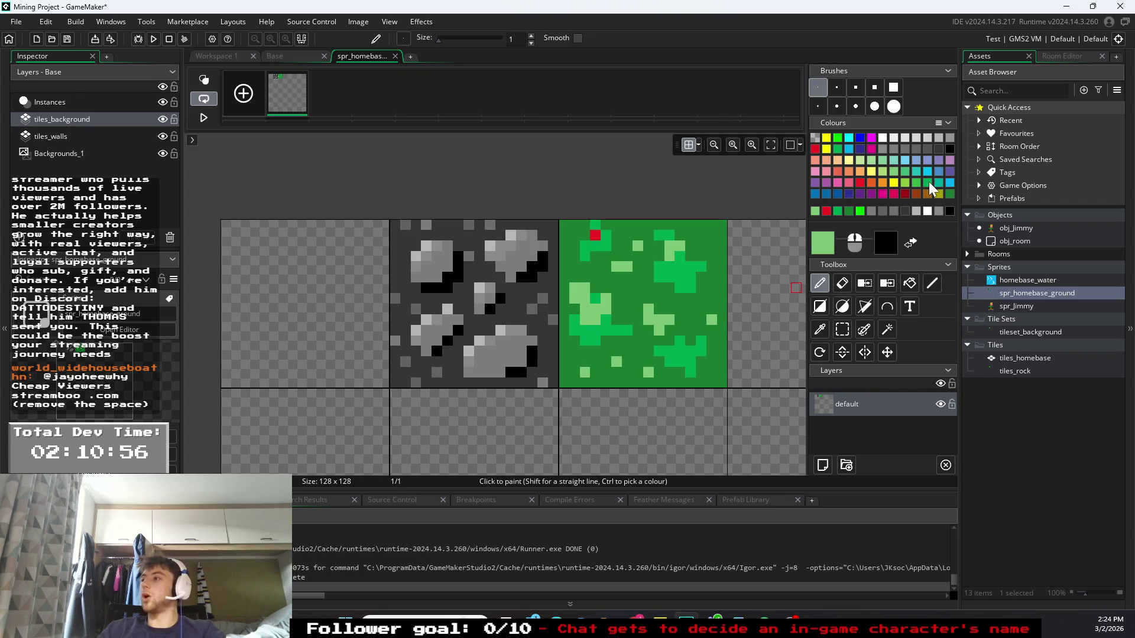
- Pick yellow-green and add a short strip and specks across the grass
left_click(839, 148)
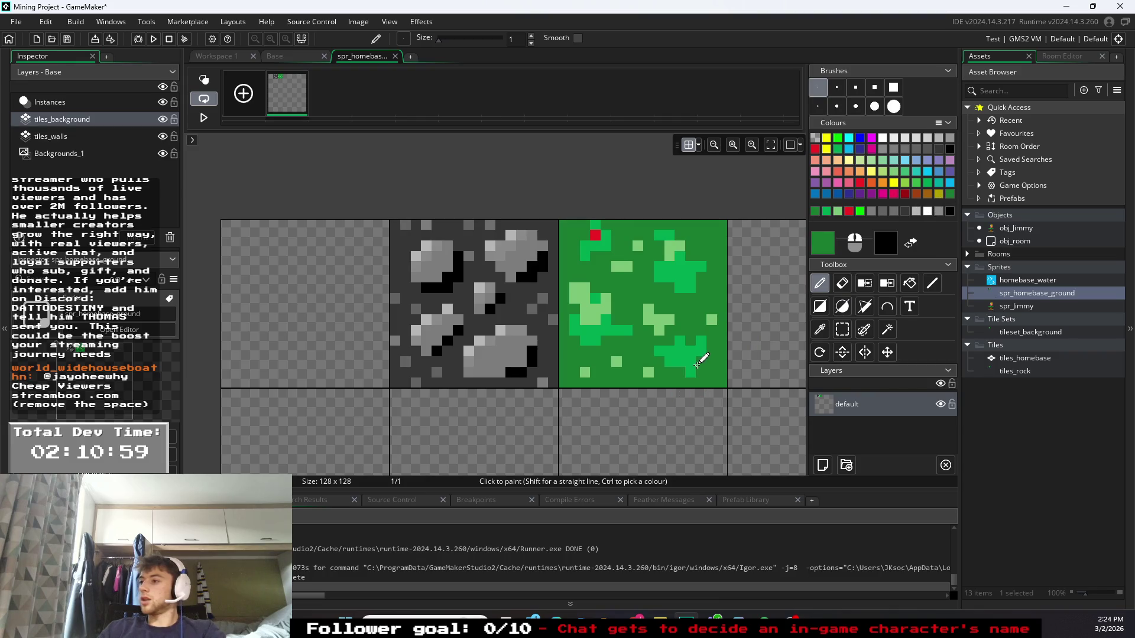
left_click(924, 179)
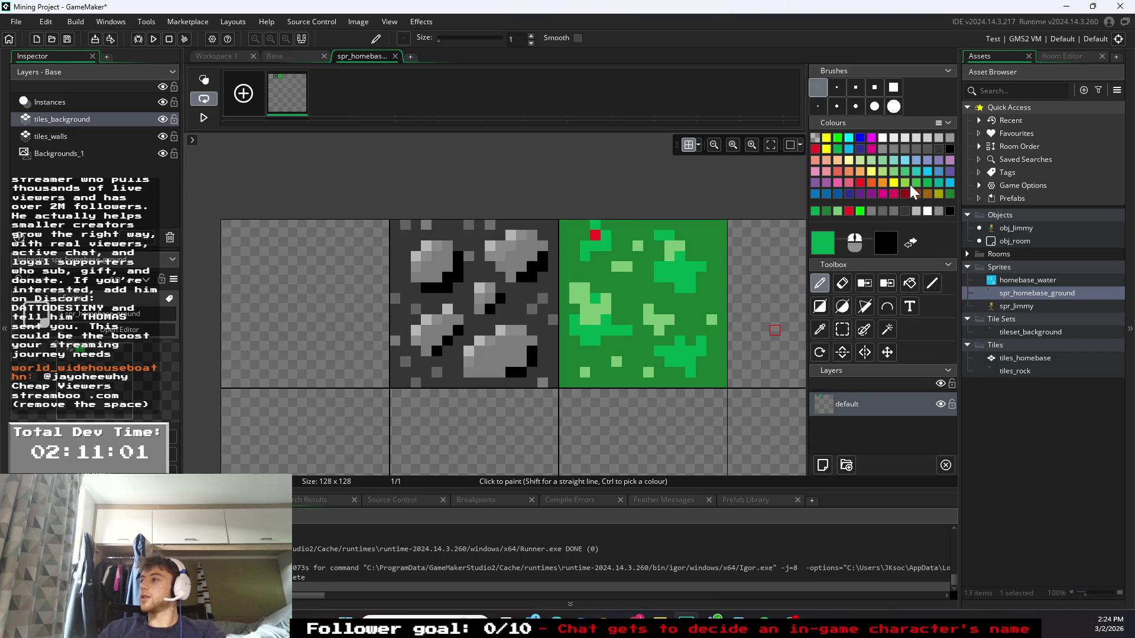
left_click(906, 177)
left_click(906, 181)
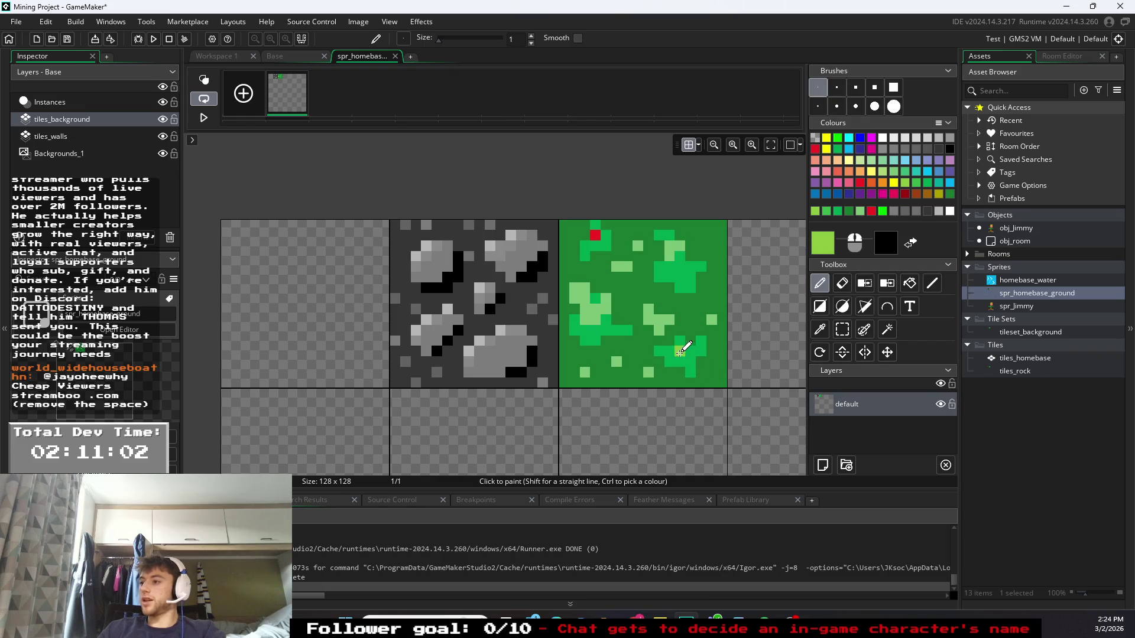
left_click_drag(682, 351, 656, 351)
key("ctrl+z")
left_click(690, 309)
left_click(712, 236)
left_click(722, 383)
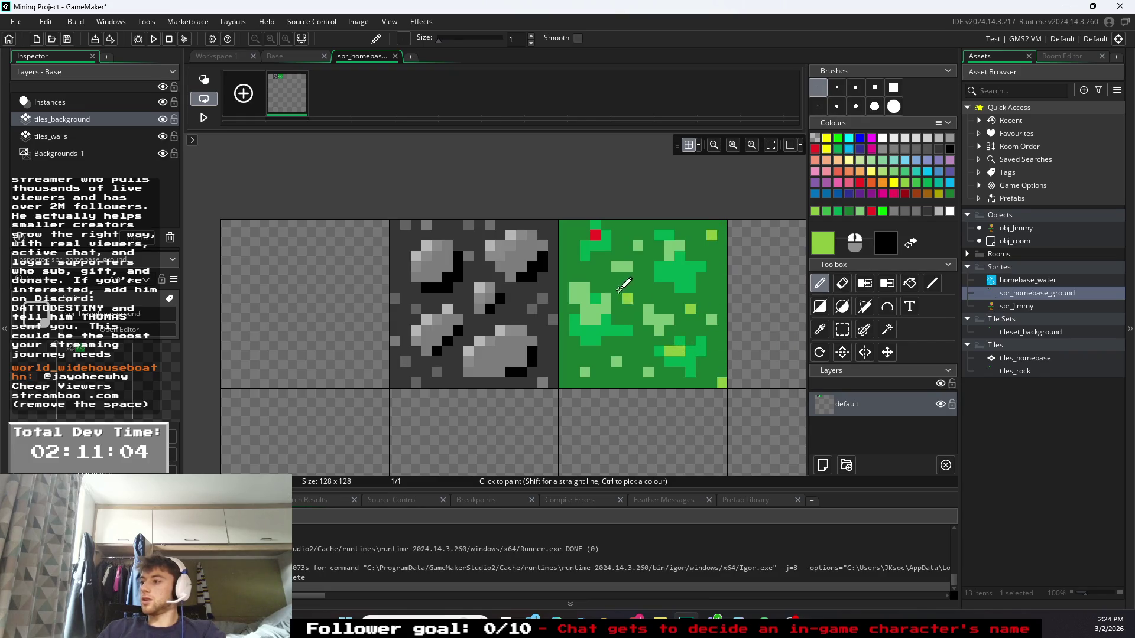
- Add more yellow-green specks and a small strip near the grass tile's left edge
left_click(564, 277)
key("ctrl+z")
left_click_drag(574, 267, 574, 278)
left_click(627, 288)
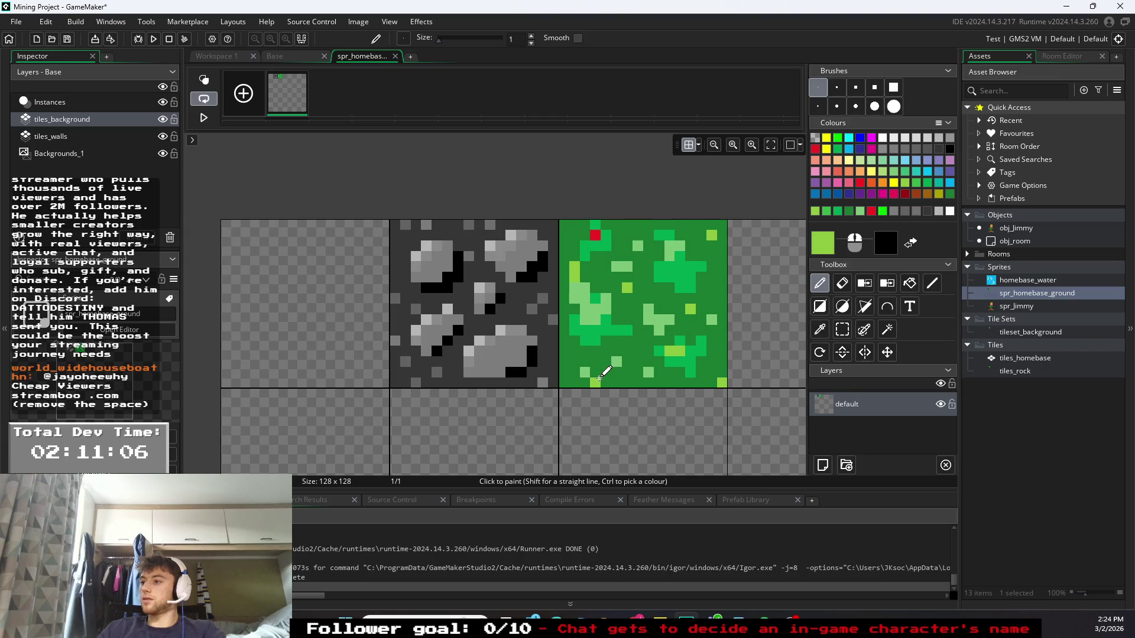
left_click(607, 381)
left_click(595, 361)
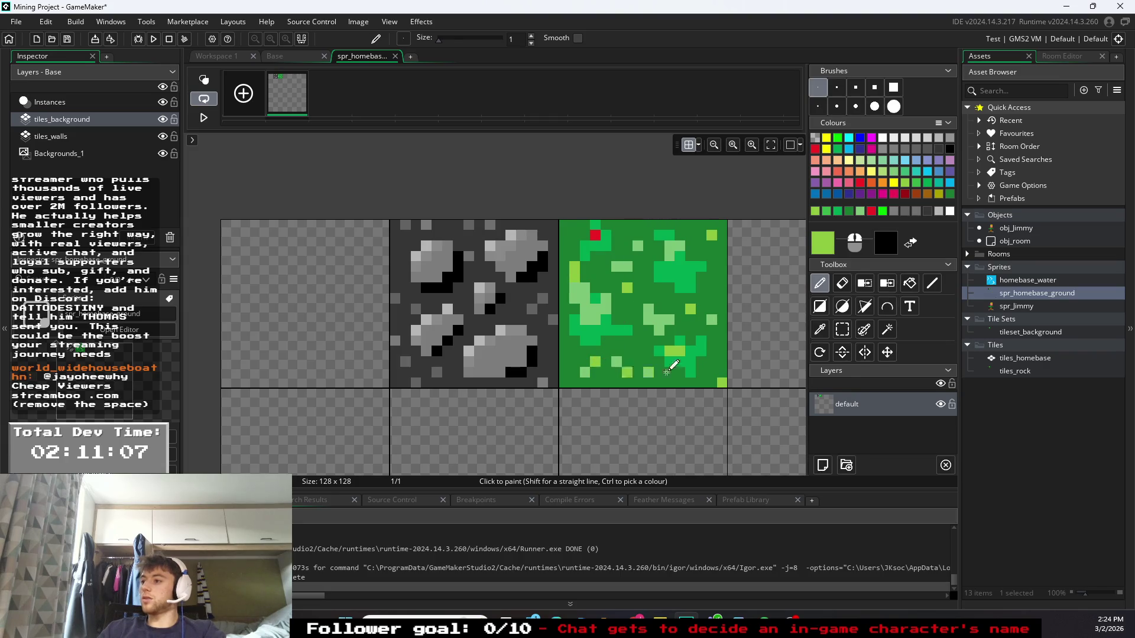
left_click(638, 256)
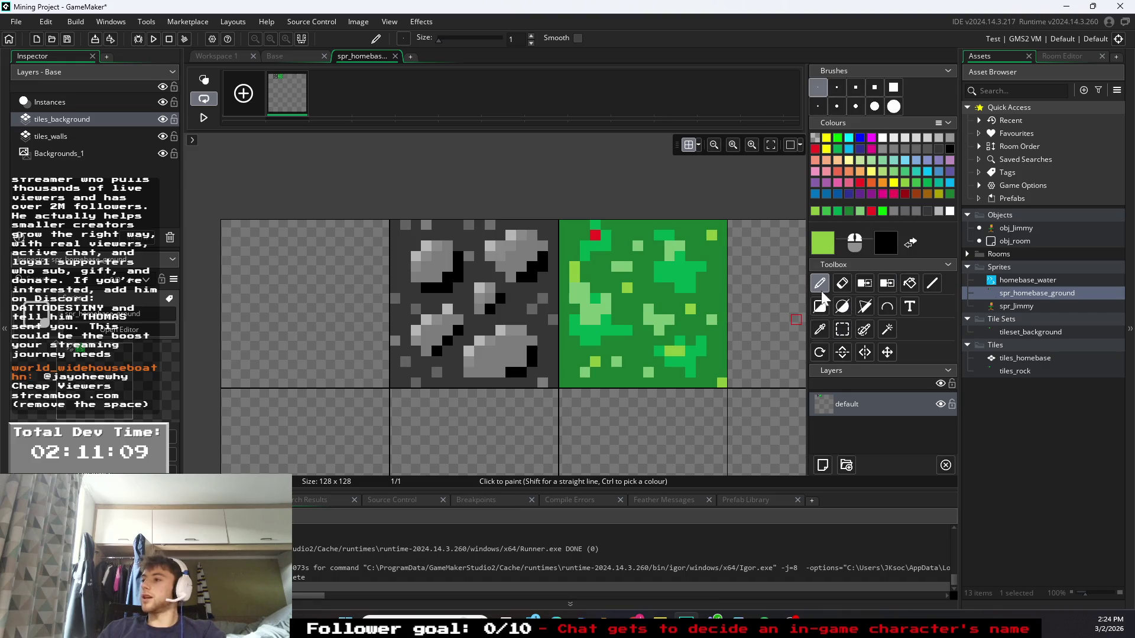
scroll(546, 331, "down", 1)
left_click(534, 339)
- Fill the tile below the stone with dark red, then repaint it solid brown
scroll(536, 341, "down", 1)
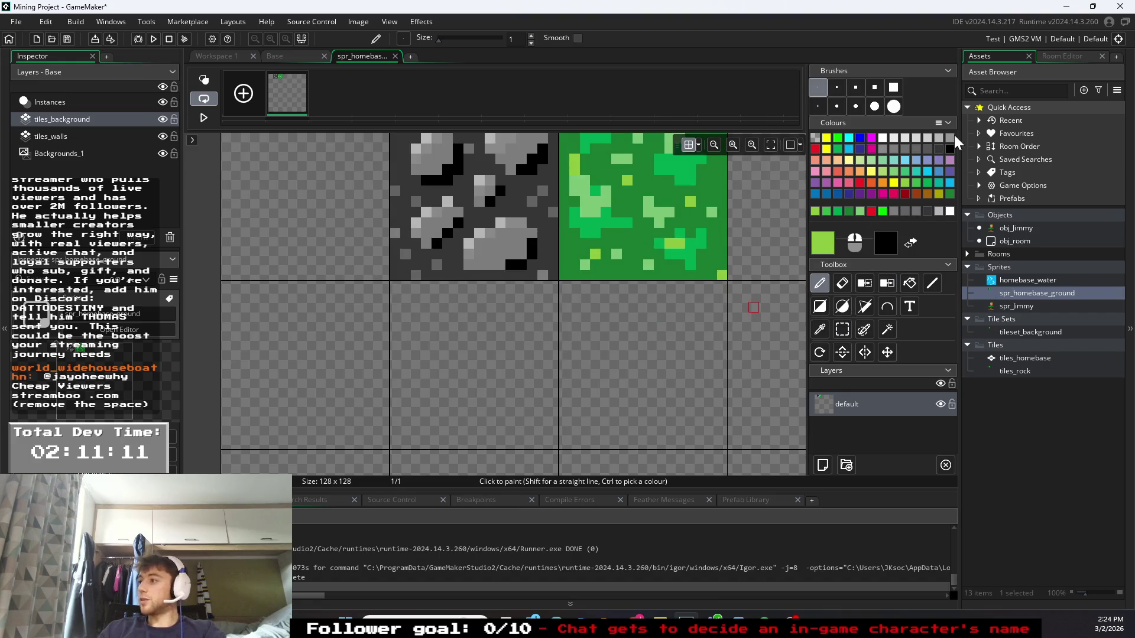
left_click(908, 193)
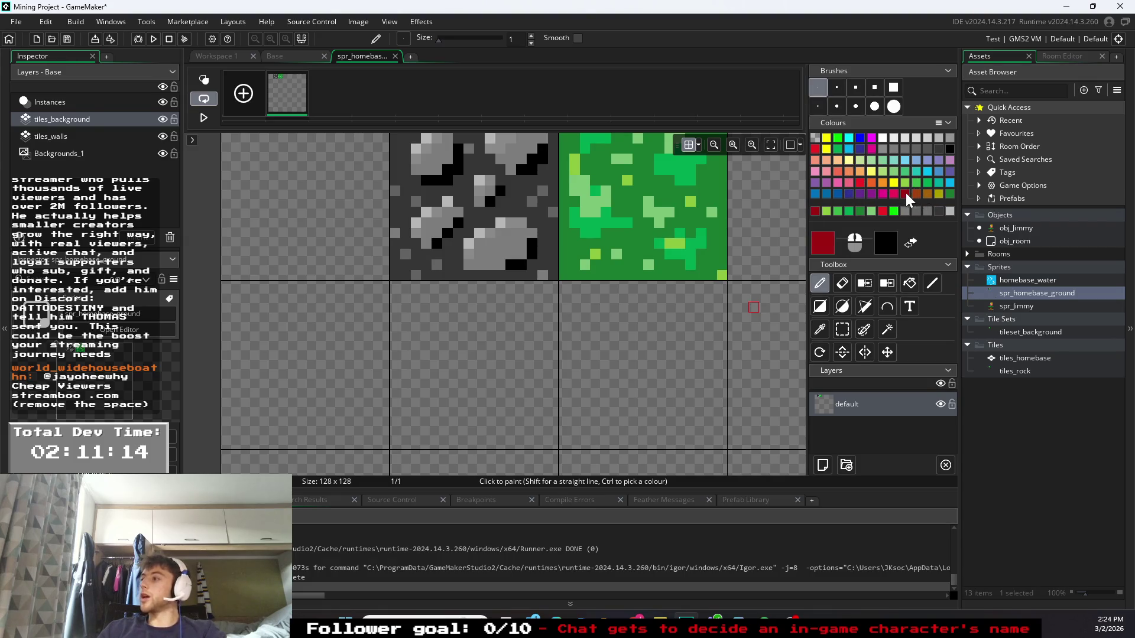
scroll(747, 299, "up", 5)
mouse_move(414, 308)
left_mouse_down()
mouse_move(480, 368)
mouse_move(479, 357)
left_mouse_up()
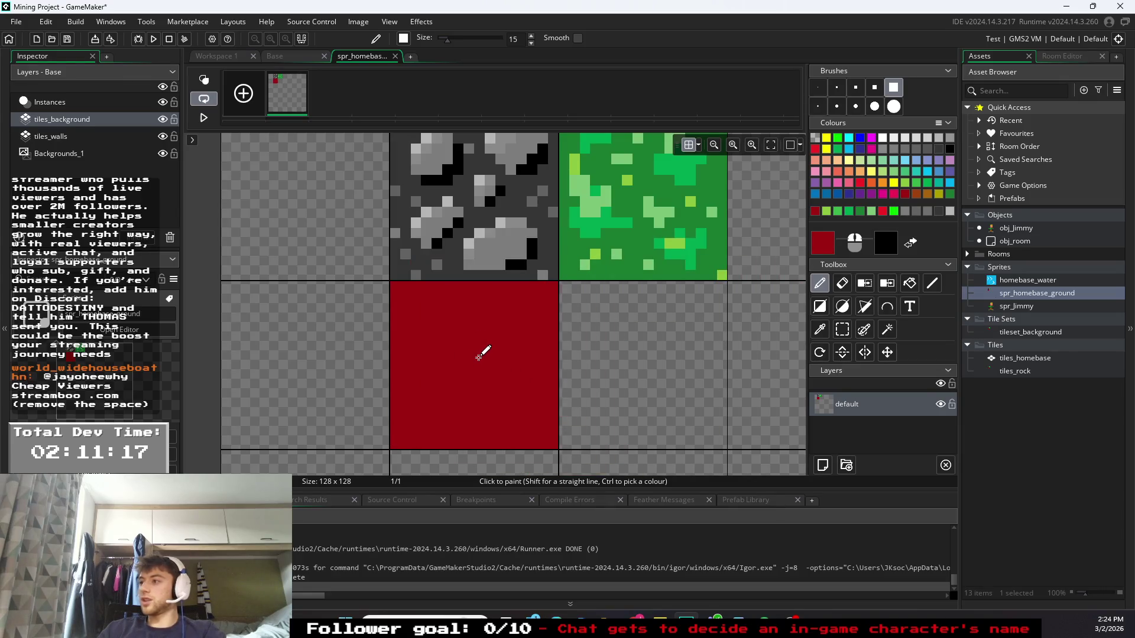
left_click(920, 193)
mouse_move(549, 355)
left_mouse_down()
mouse_move(465, 356)
mouse_move(475, 365)
left_mouse_up()
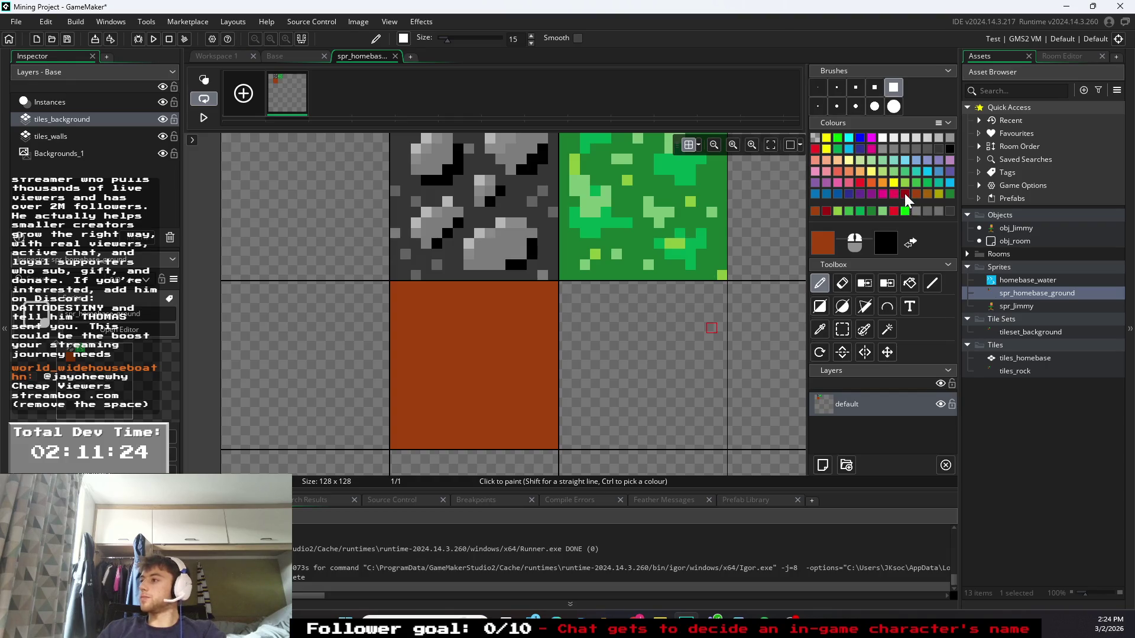
left_click(839, 169)
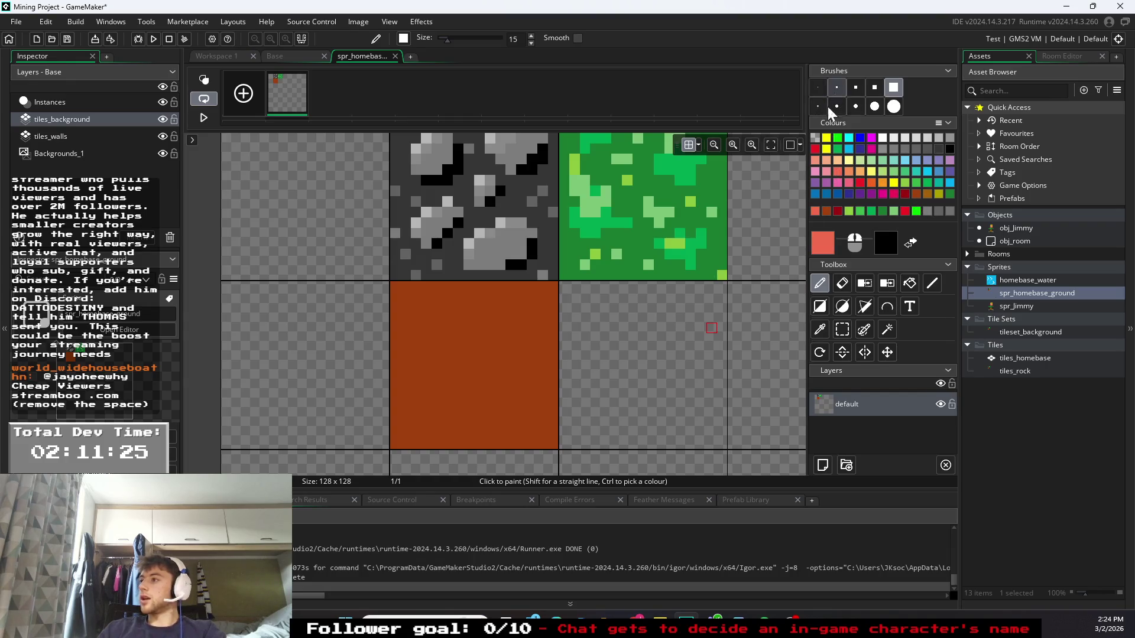
left_click(818, 87)
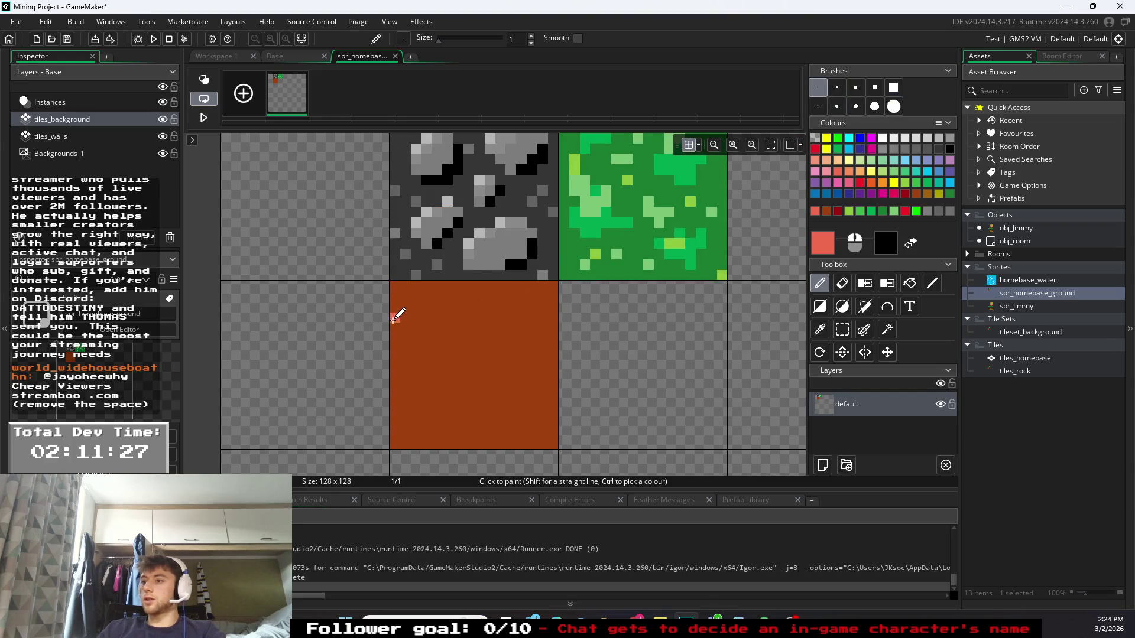
- Draw three light-orange horizontal mortar lines across the brown tile
left_click(856, 171)
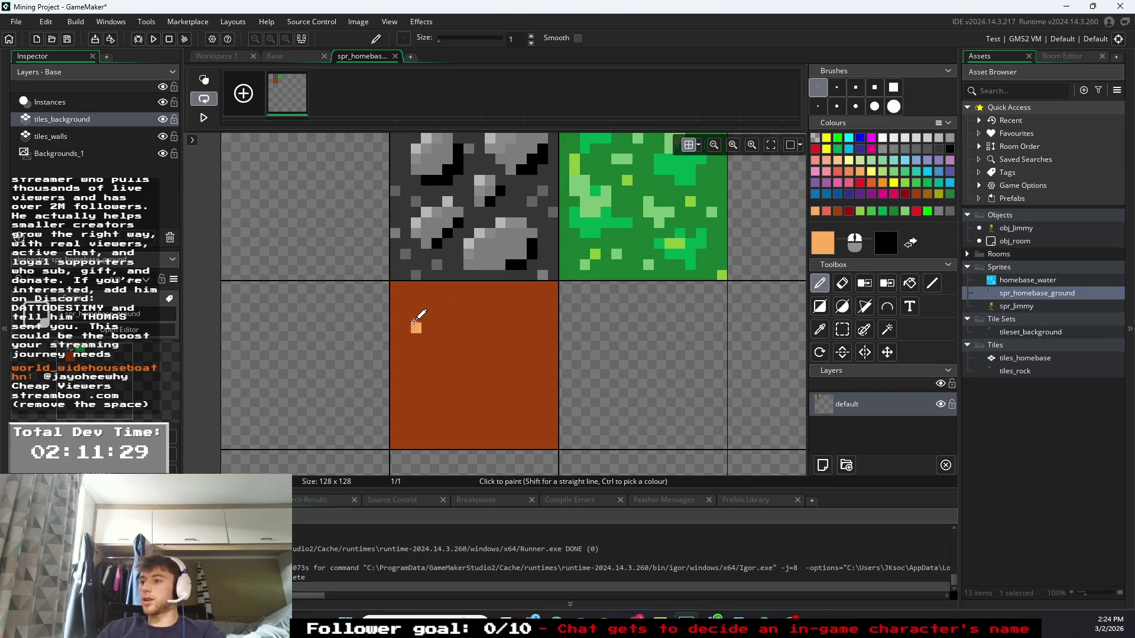
left_click_drag(395, 318, 559, 318)
left_click_drag(399, 367, 534, 368)
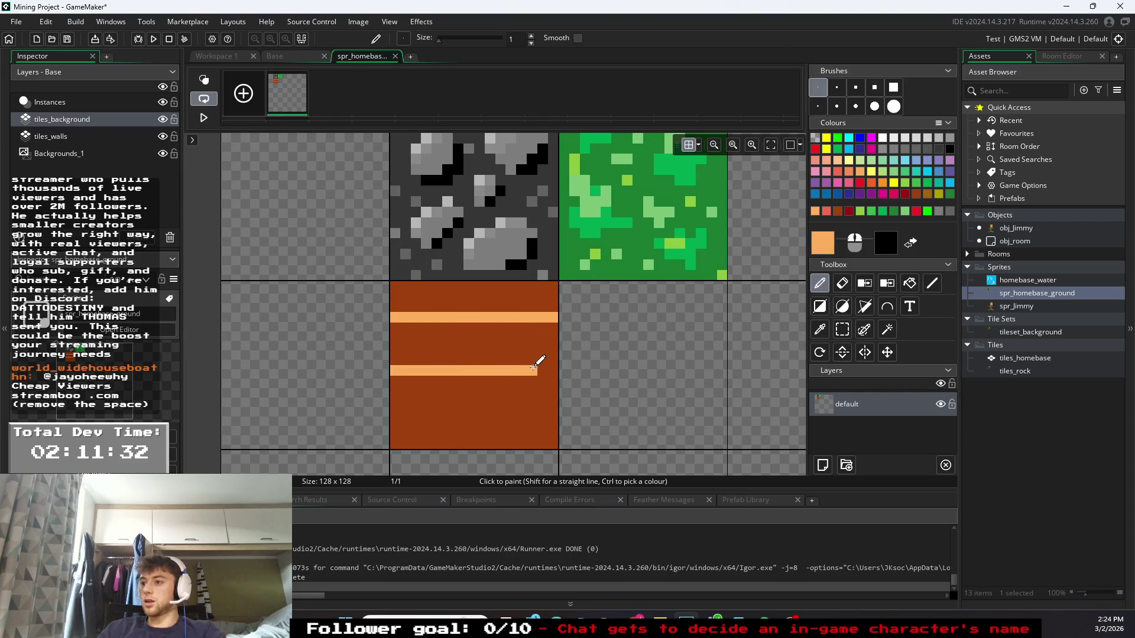
mouse_move(407, 412)
left_mouse_down()
mouse_move(395, 412)
mouse_move(541, 413)
left_mouse_up()
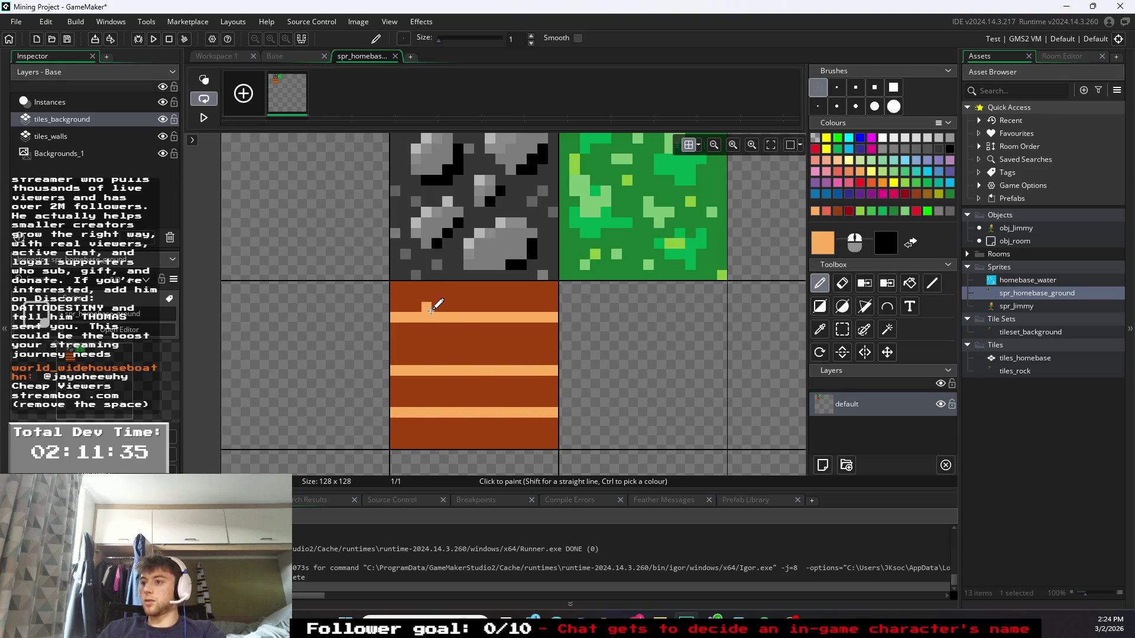
- Add vertical light-orange joints in the top and lower brick rows
left_click_drag(431, 308, 431, 287)
key("ctrl+z")
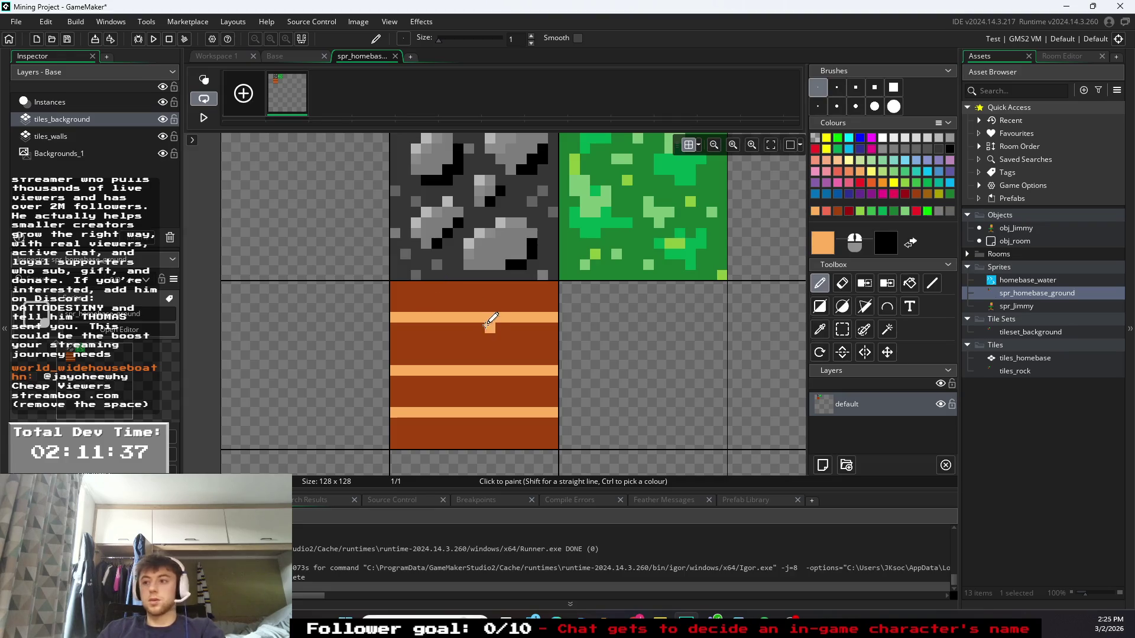
left_click_drag(426, 291, 426, 284)
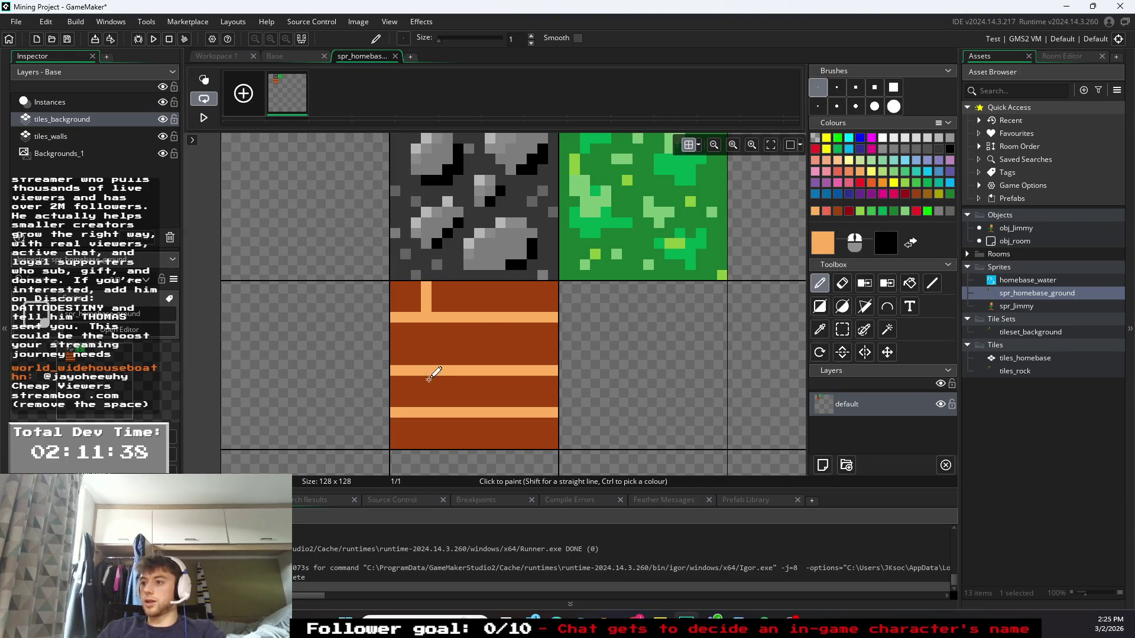
left_click_drag(427, 395, 427, 408)
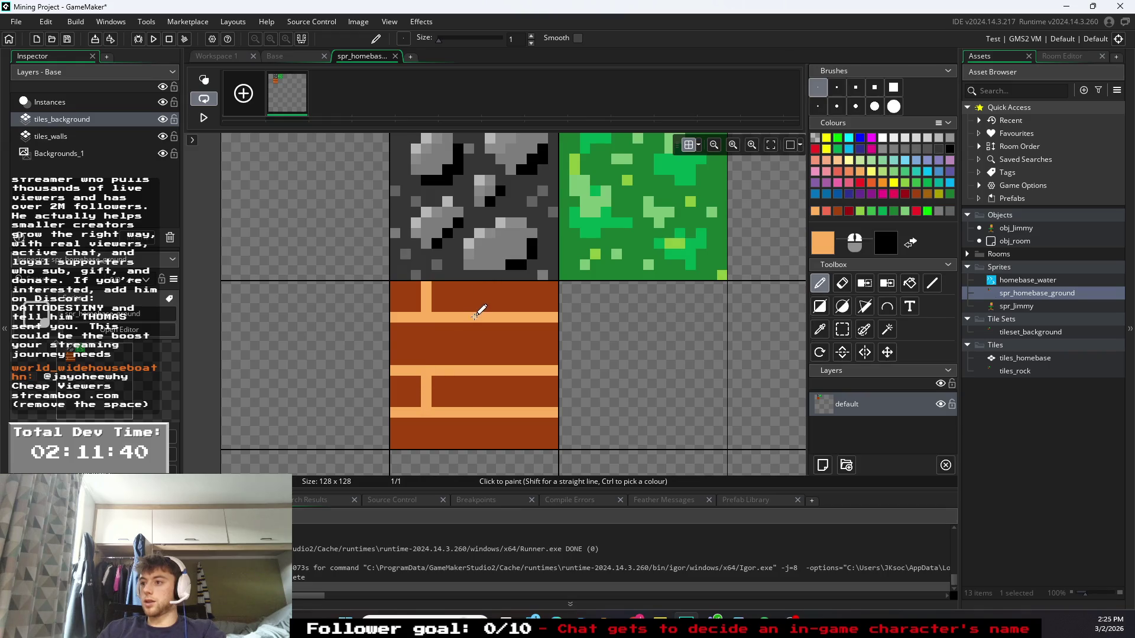
left_click_drag(512, 313, 511, 292)
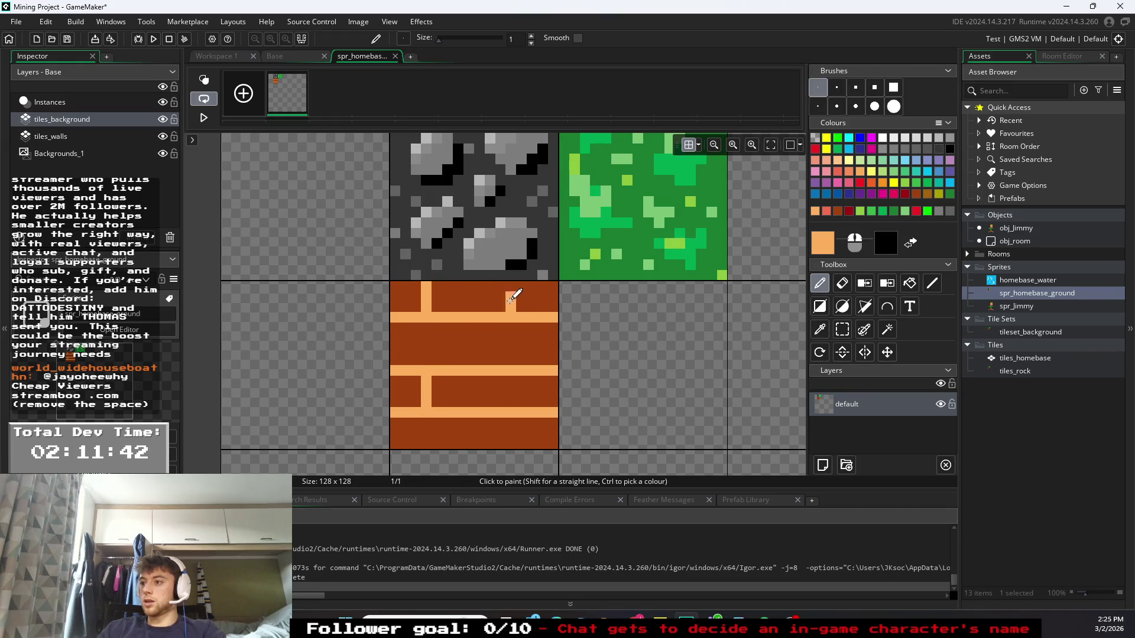
left_click_drag(510, 375, 511, 408)
- Add staggered joints in the middle and bottom rows to complete the brick pattern
left_click_drag(470, 324, 472, 363)
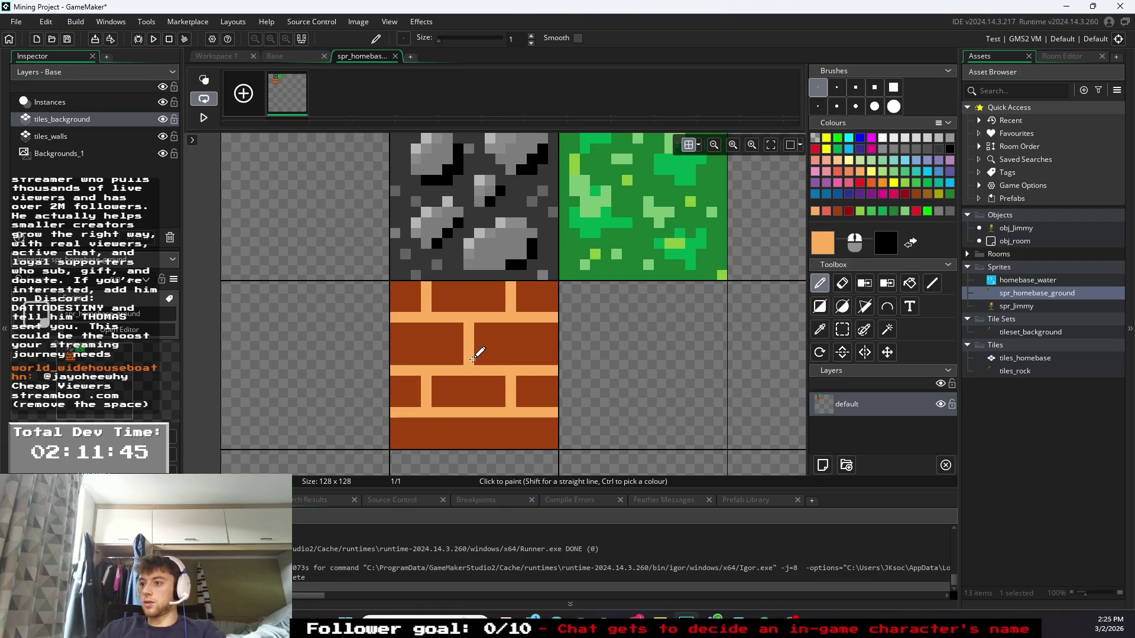
left_click(541, 328)
left_click_drag(544, 339, 544, 360)
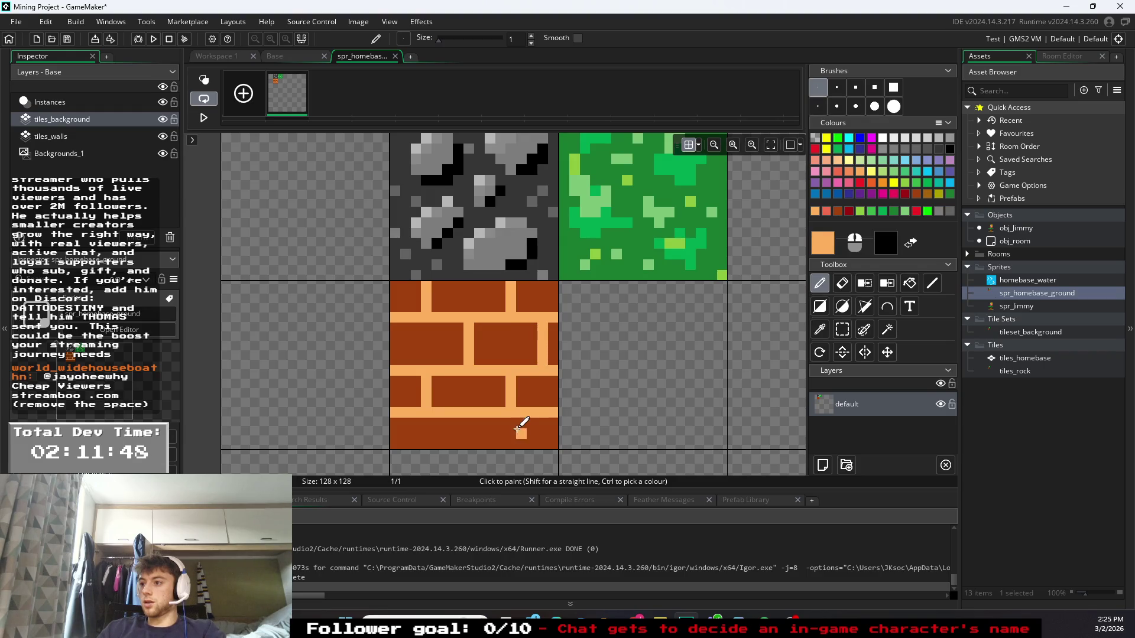
left_click_drag(470, 415, 471, 447)
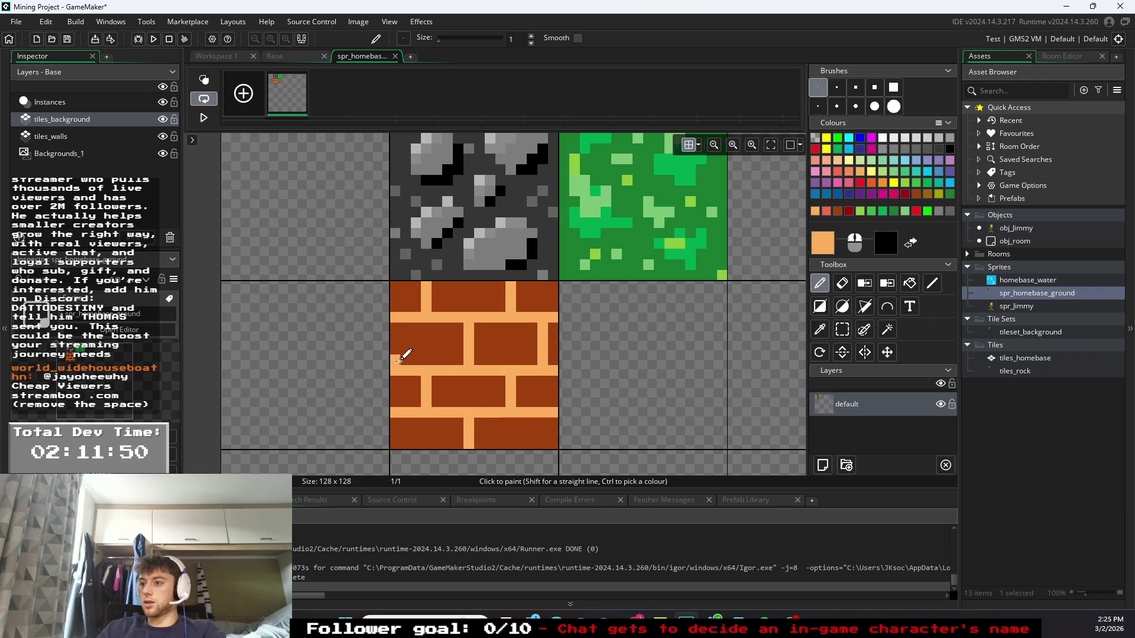
left_click_drag(406, 361, 406, 323)
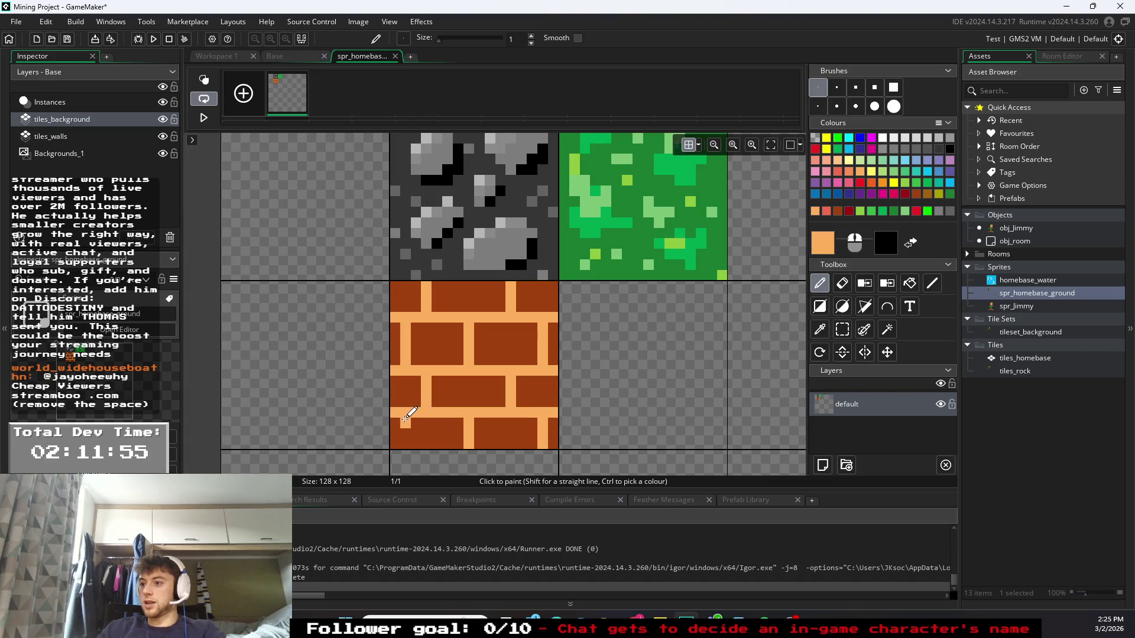
left_click(404, 433)
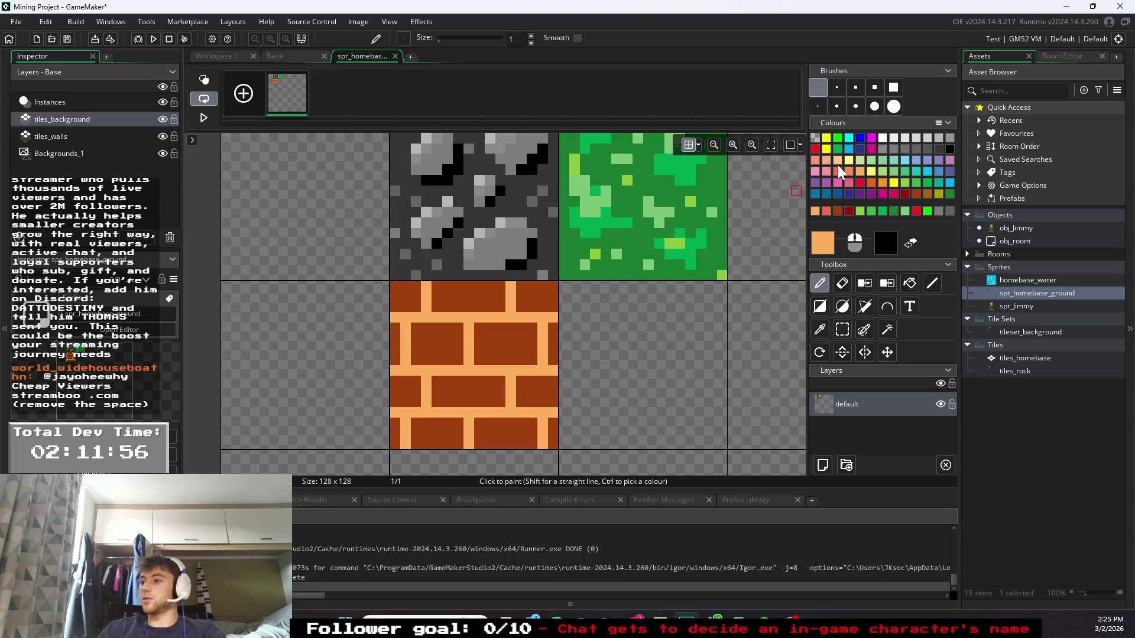
left_click(920, 192)
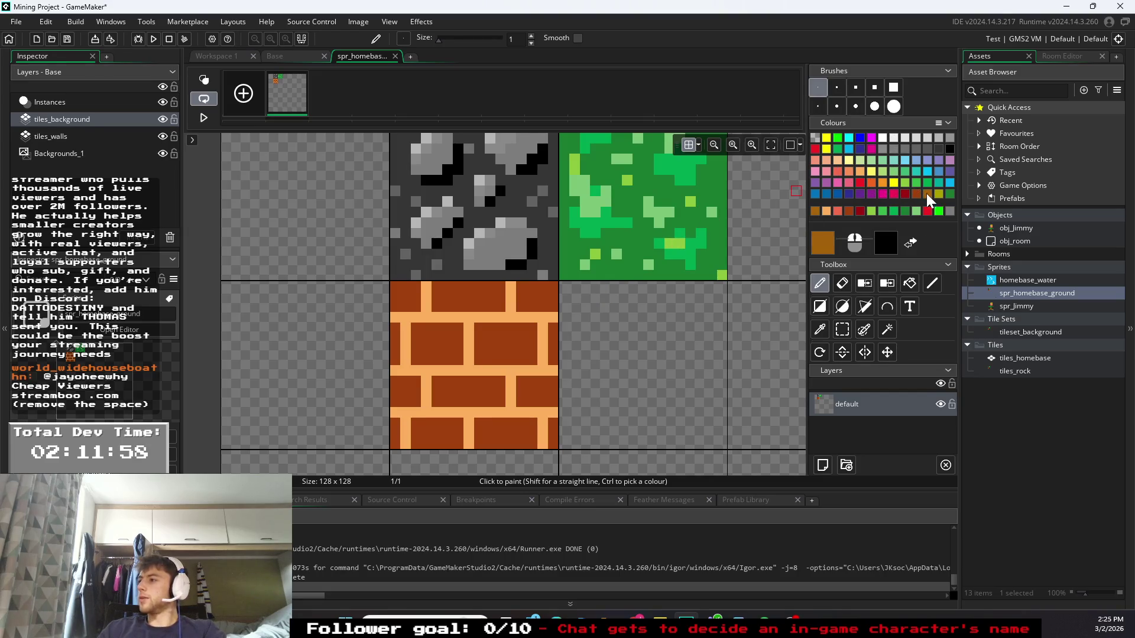
- Shade the bottom and right edges of the middle and lower bricks dark red
mouse_move(481, 361)
left_mouse_down()
mouse_move(535, 356)
mouse_move(531, 323)
left_mouse_up()
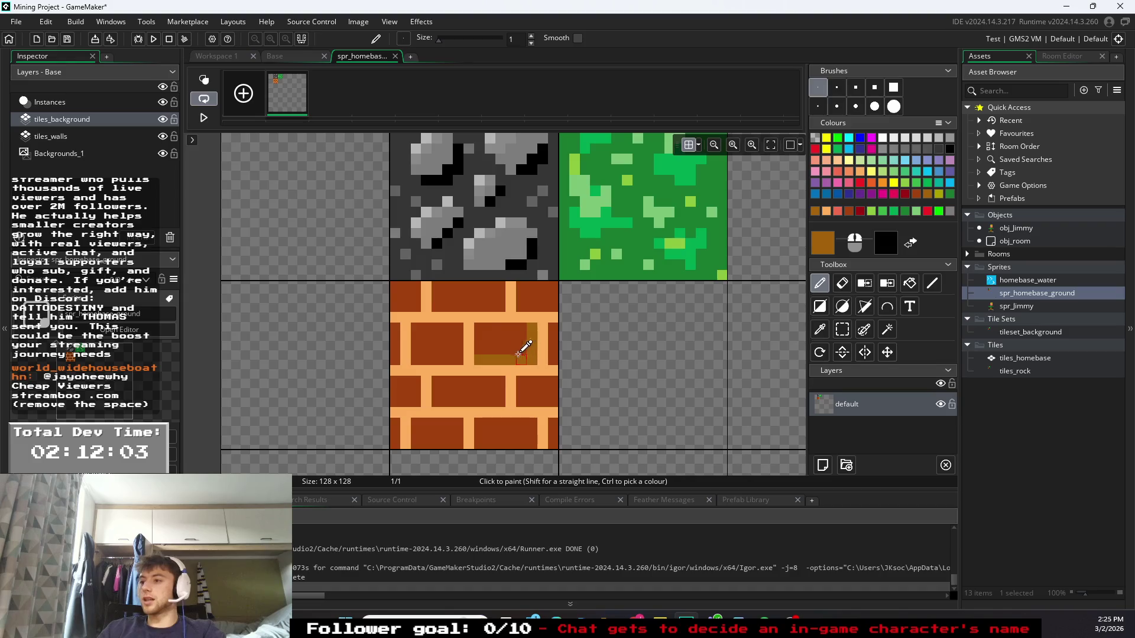
left_click(850, 169)
left_click_drag(499, 342, 520, 355)
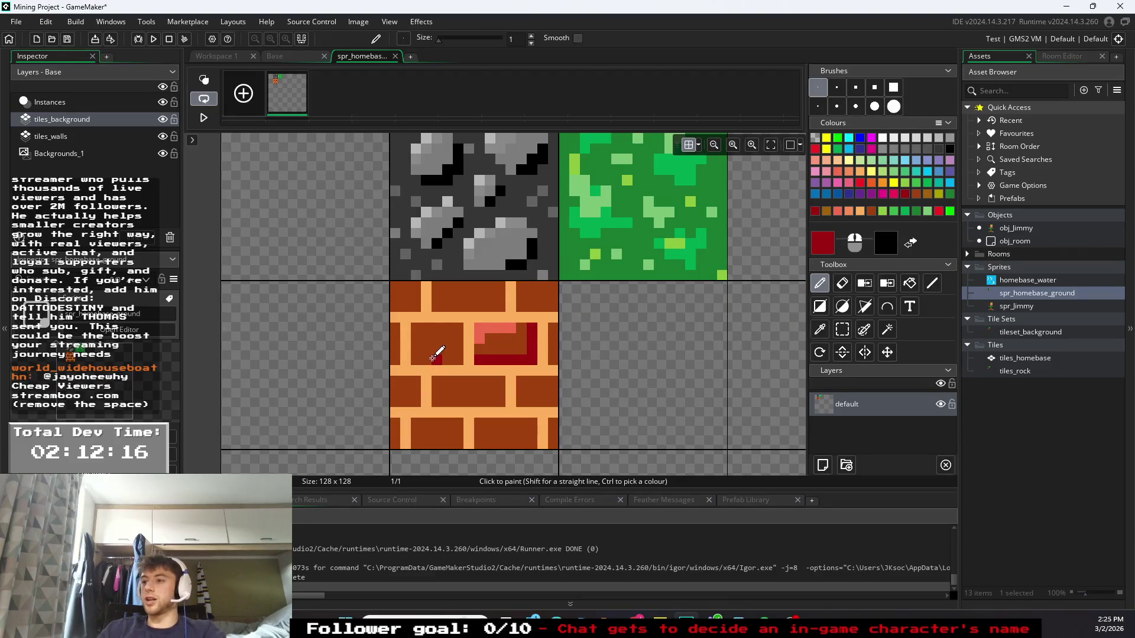
mouse_move(433, 357)
left_mouse_down()
mouse_move(456, 360)
mouse_move(460, 336)
mouse_move(428, 362)
left_mouse_up()
mouse_move(465, 403)
left_mouse_down()
mouse_move(503, 400)
mouse_move(507, 385)
left_mouse_up()
left_click(552, 402)
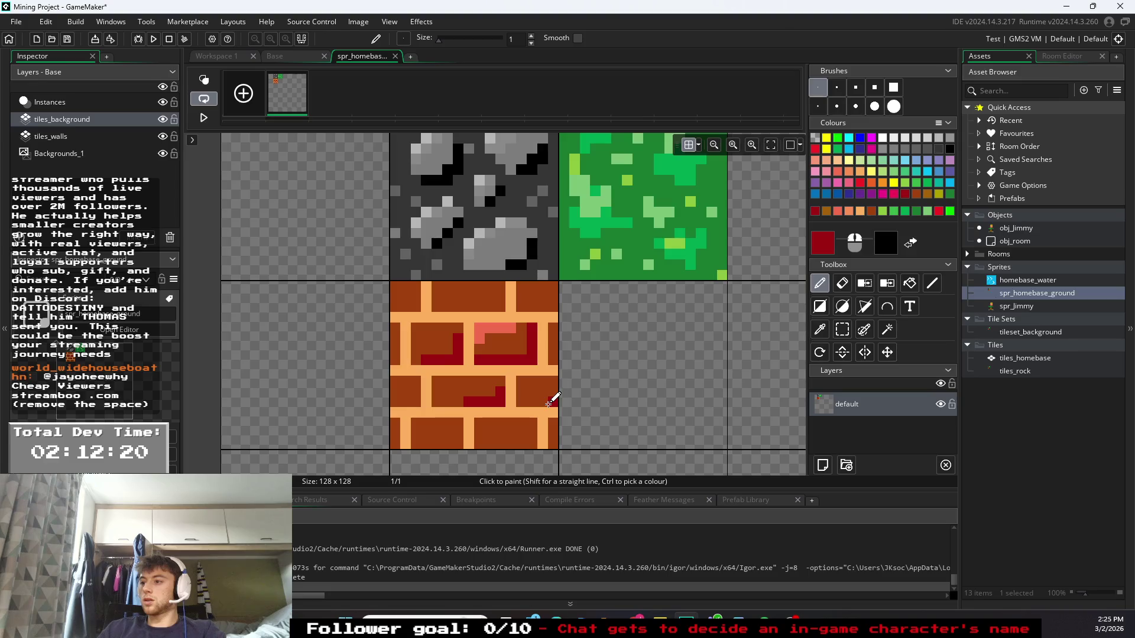
left_click_drag(410, 392, 427, 402)
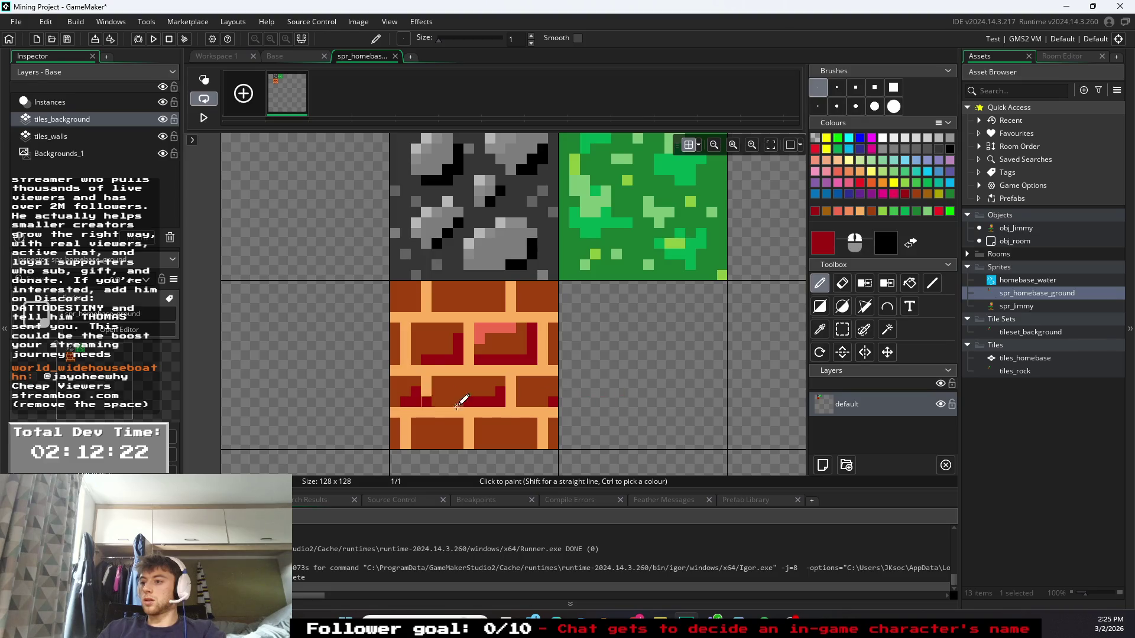
left_click(435, 445)
- Shade the bottom row, left edges and top bricks dark red, then add a salmon L-highlight
left_click_drag(455, 442, 527, 442)
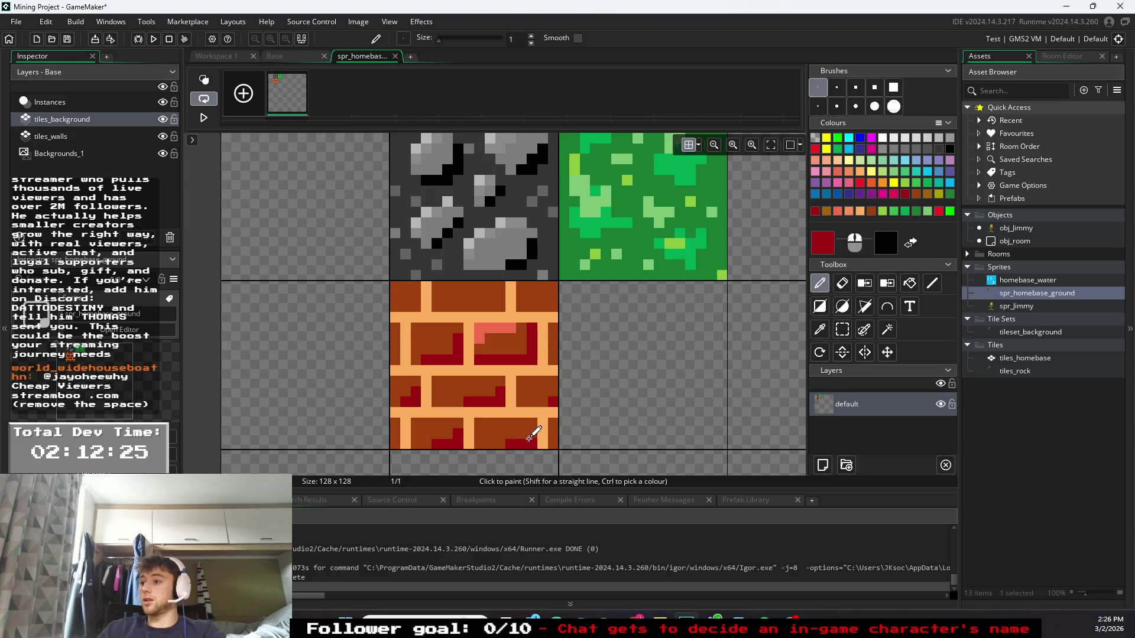
left_click_drag(393, 444, 395, 432)
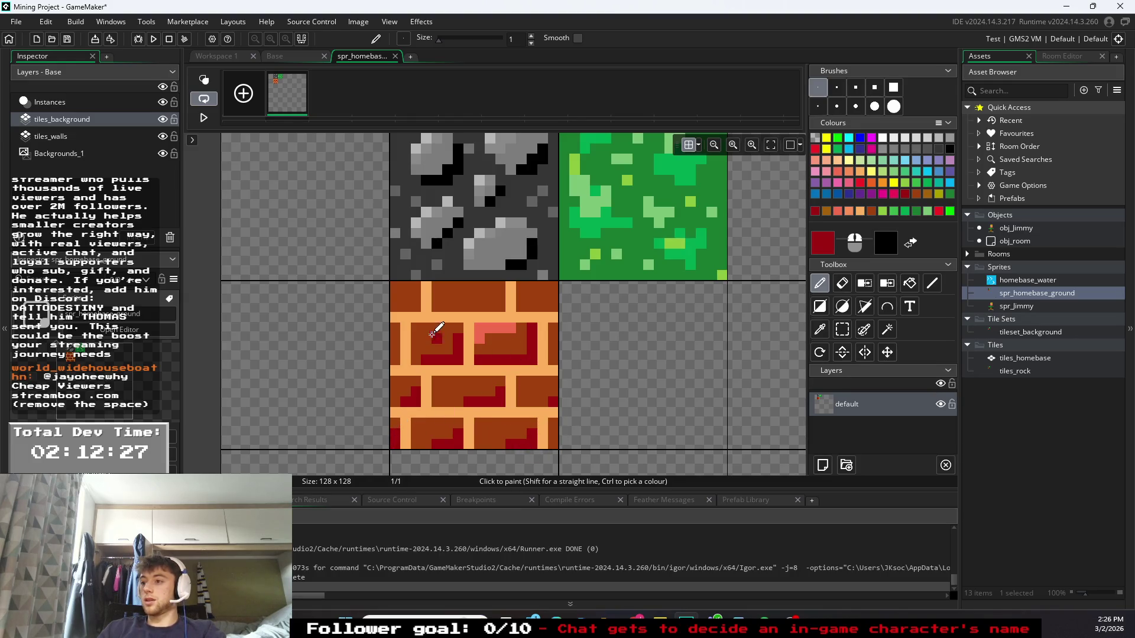
left_click_drag(395, 308, 417, 297)
left_click_drag(394, 343, 395, 364)
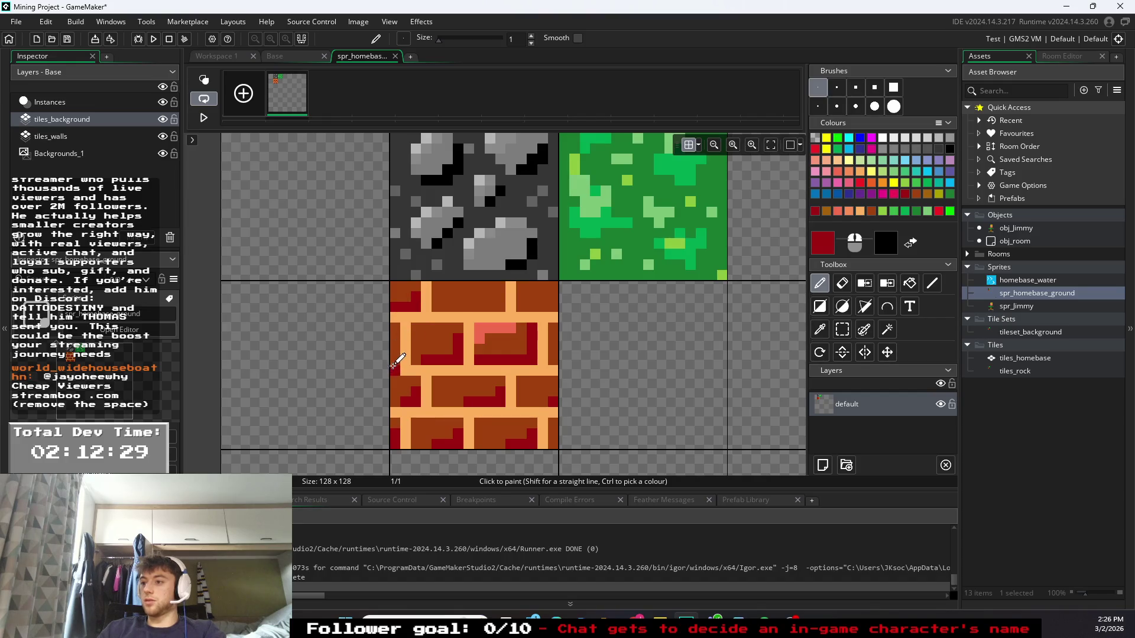
left_click(489, 306)
mouse_move(489, 305)
left_mouse_down()
mouse_move(481, 296)
mouse_move(501, 289)
mouse_move(550, 308)
left_mouse_up()
left_click(460, 334, "ctrl")
left_click_drag(440, 328, 415, 339)
- Add salmon highlight pixels to the top, middle, right and lower-left bricks
left_click(438, 286)
left_click(523, 288)
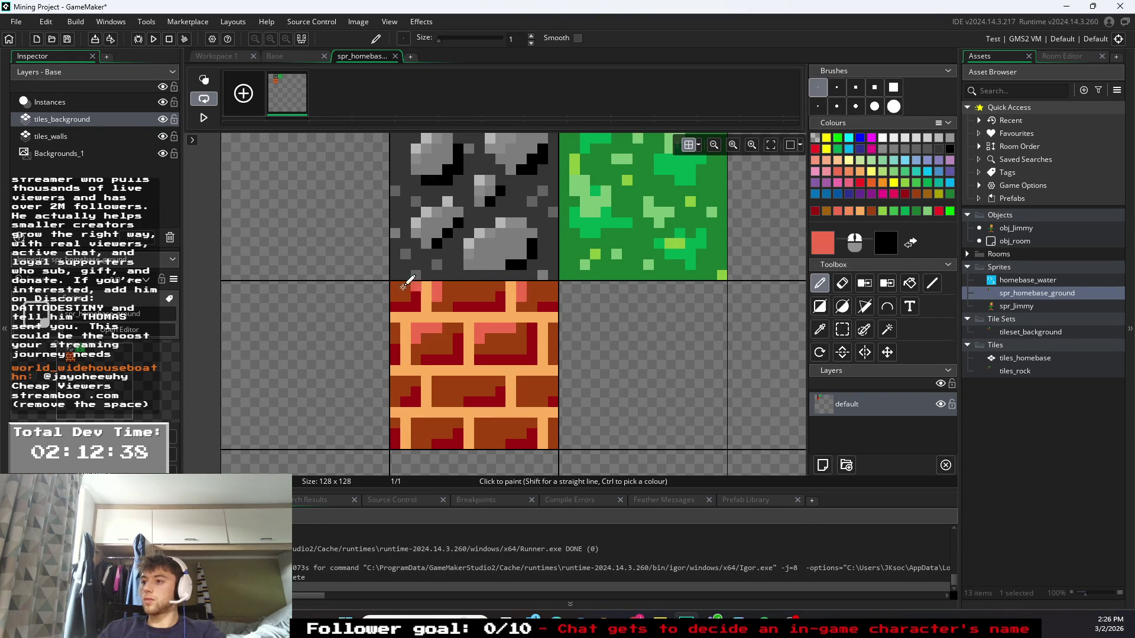
left_click(555, 328)
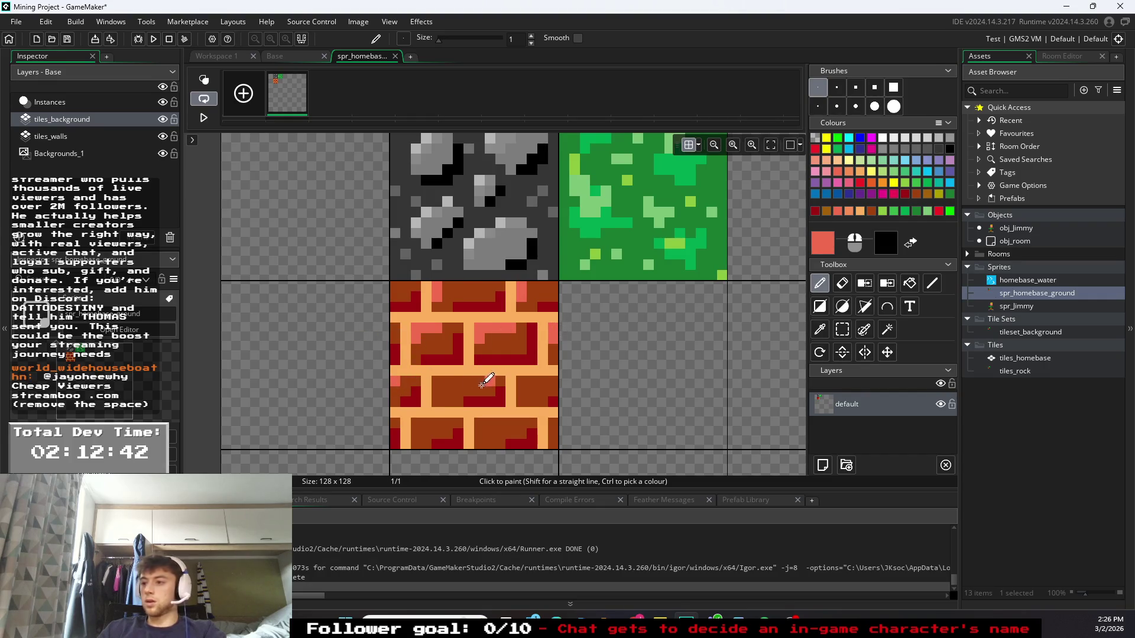
mouse_move(440, 385)
left_mouse_down()
mouse_move(433, 391)
mouse_move(466, 380)
mouse_move(518, 388)
left_mouse_up()
left_click(495, 423)
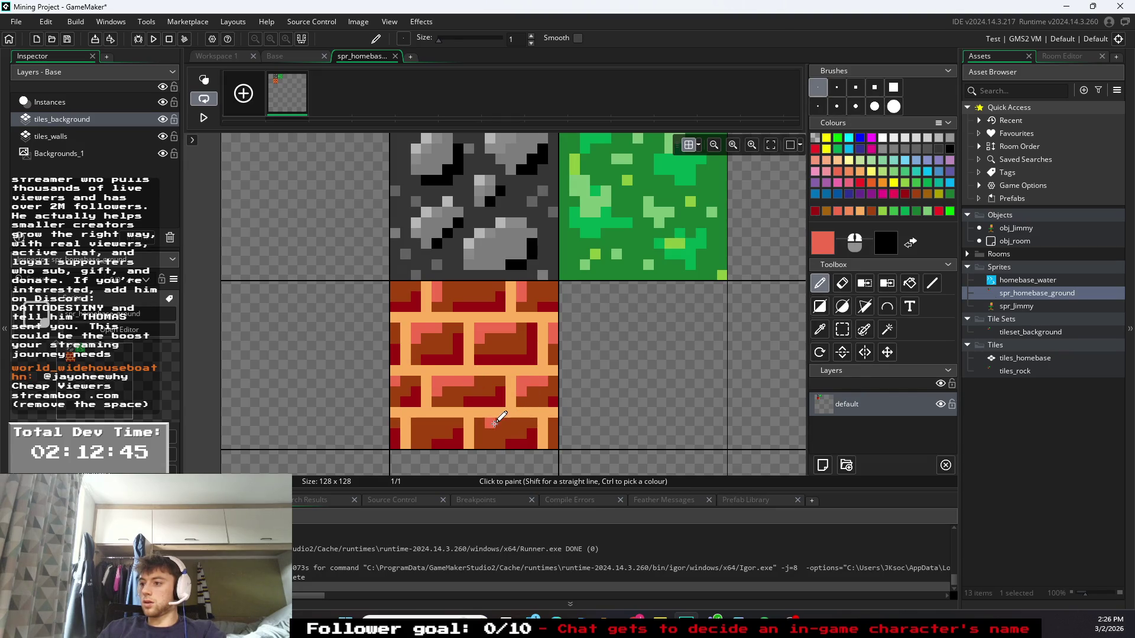
left_click_drag(490, 423, 490, 430)
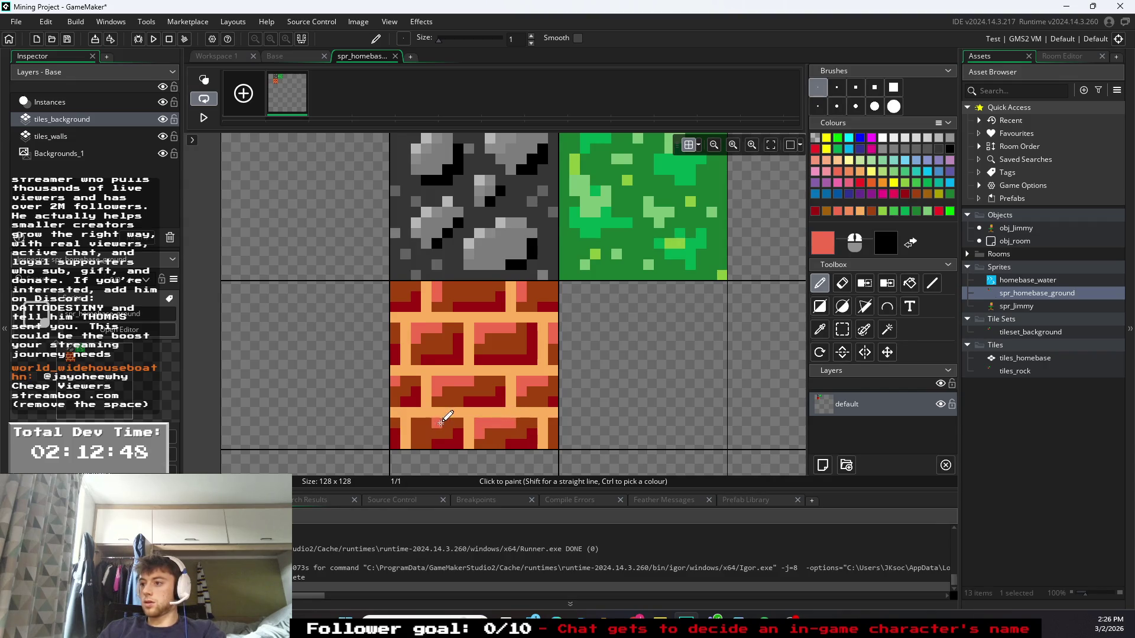
left_click(424, 431)
left_click(417, 425)
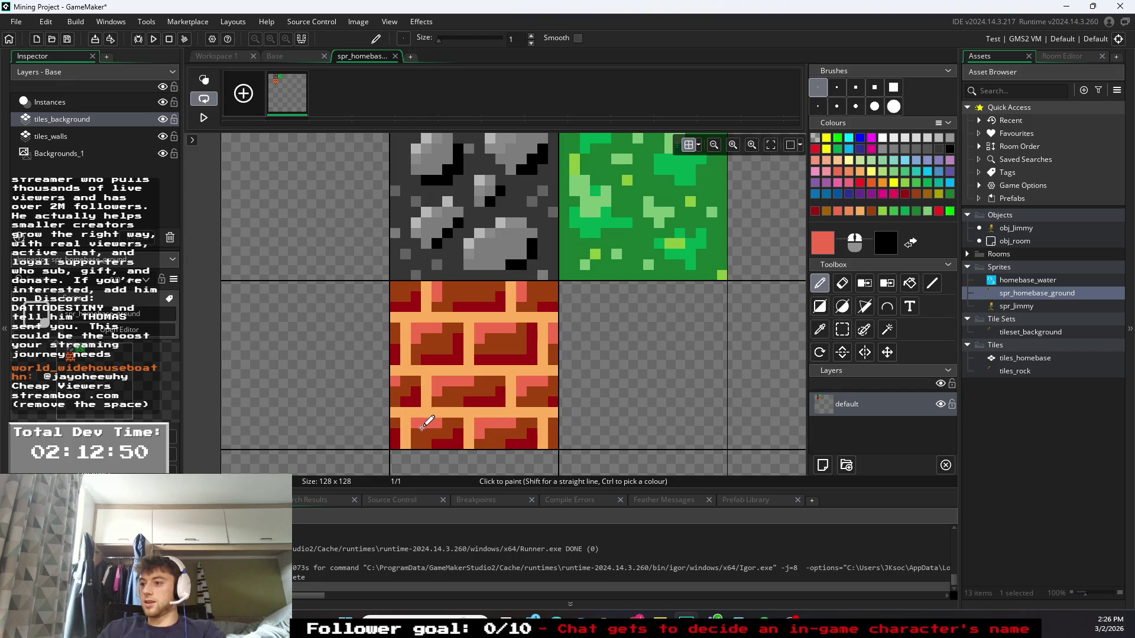
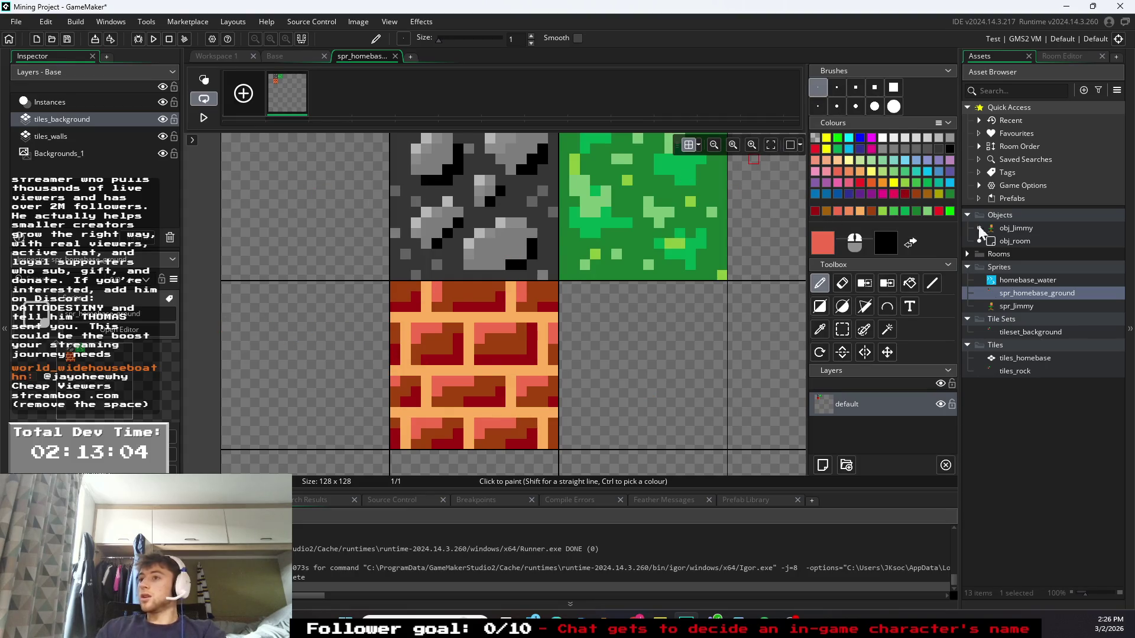
- Close the spr_homebase_ground editor, view the tileset_background tile set, then go back to the Base room
left_click(395, 55)
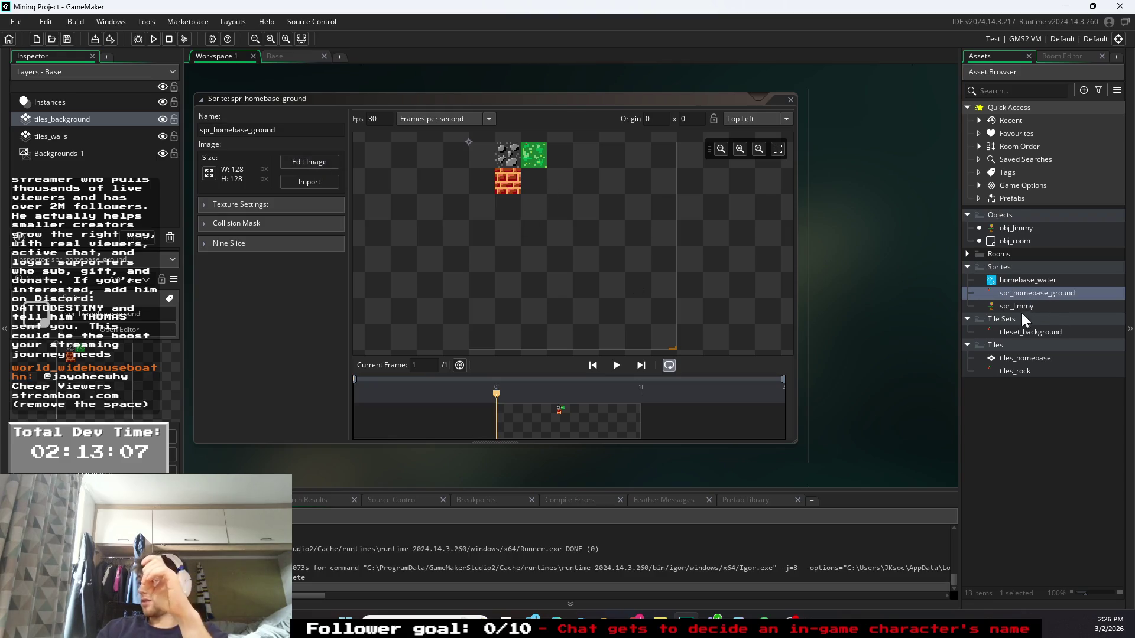
left_click(1021, 331)
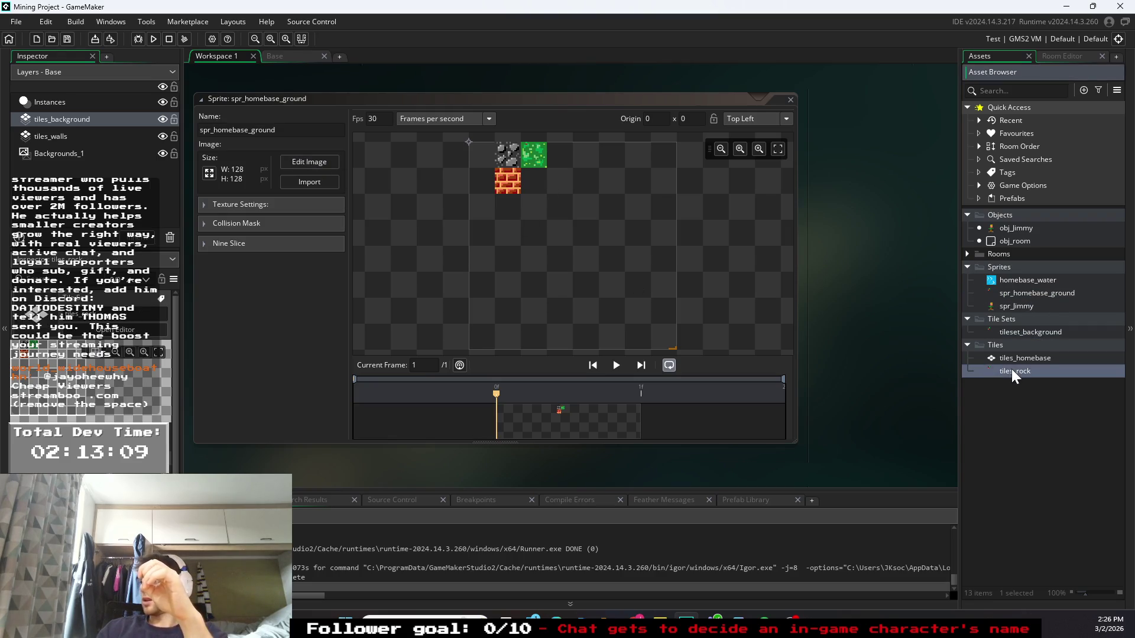
double_click(1005, 332)
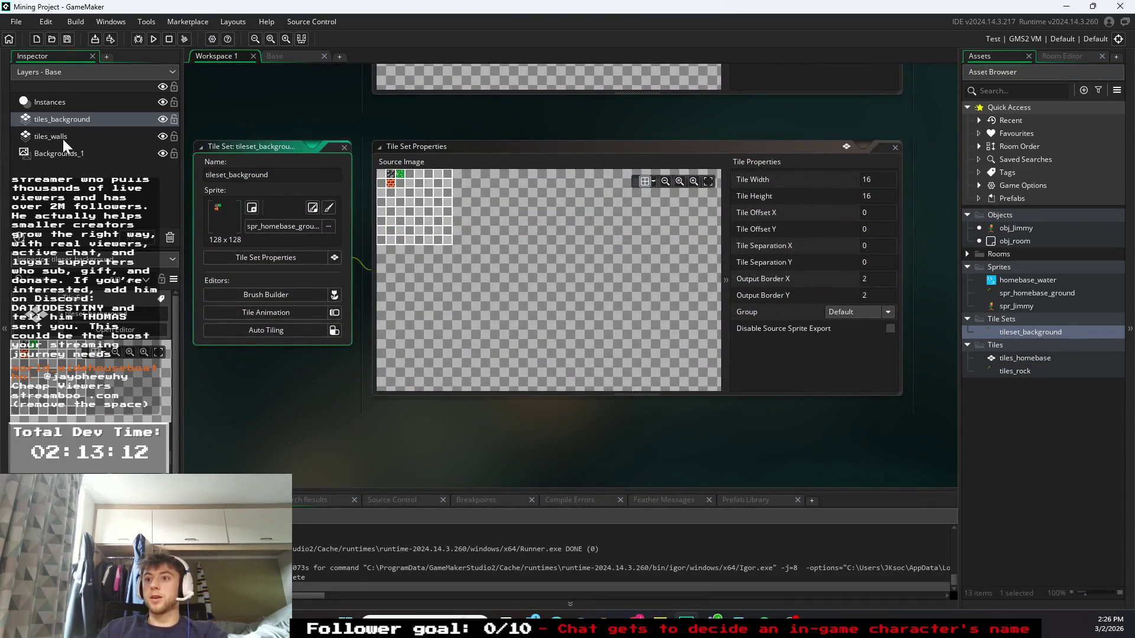
left_click(76, 153)
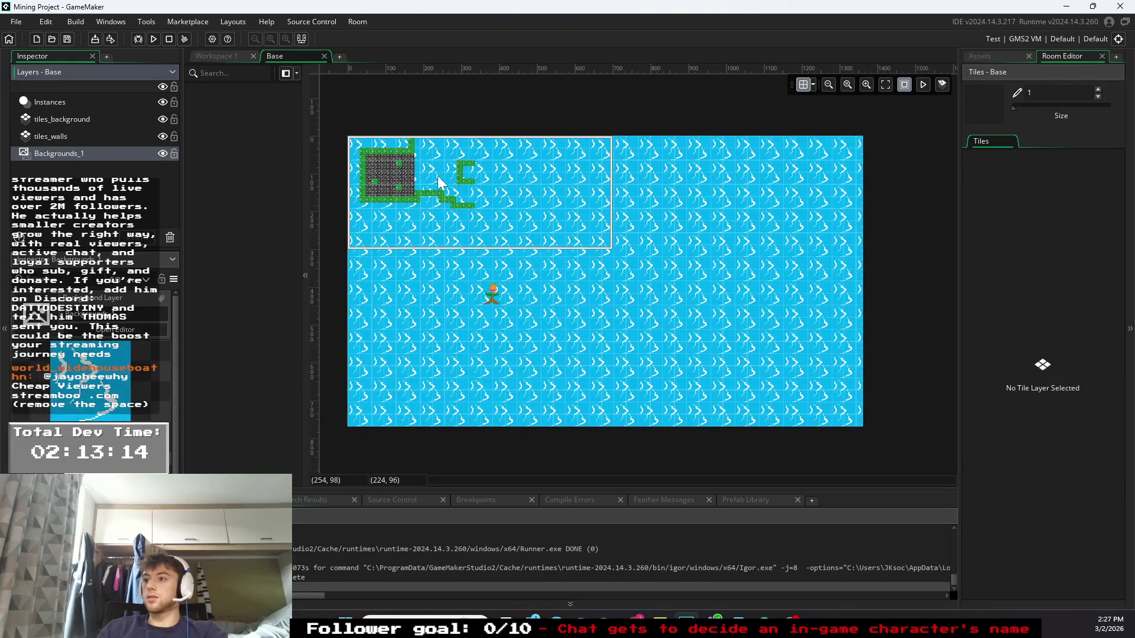
- Erase the green wall tiles on tiles_walls and part of the grey rock block on tiles_background
left_click(61, 136)
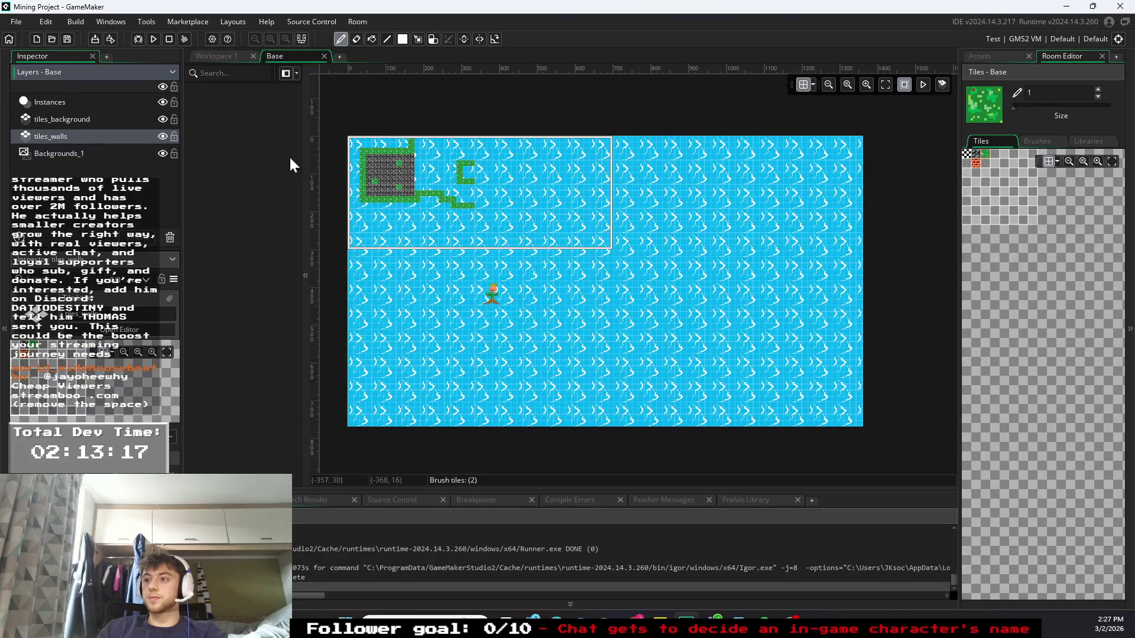
left_click(357, 39)
left_click_drag(378, 150, 399, 160)
left_click(402, 39)
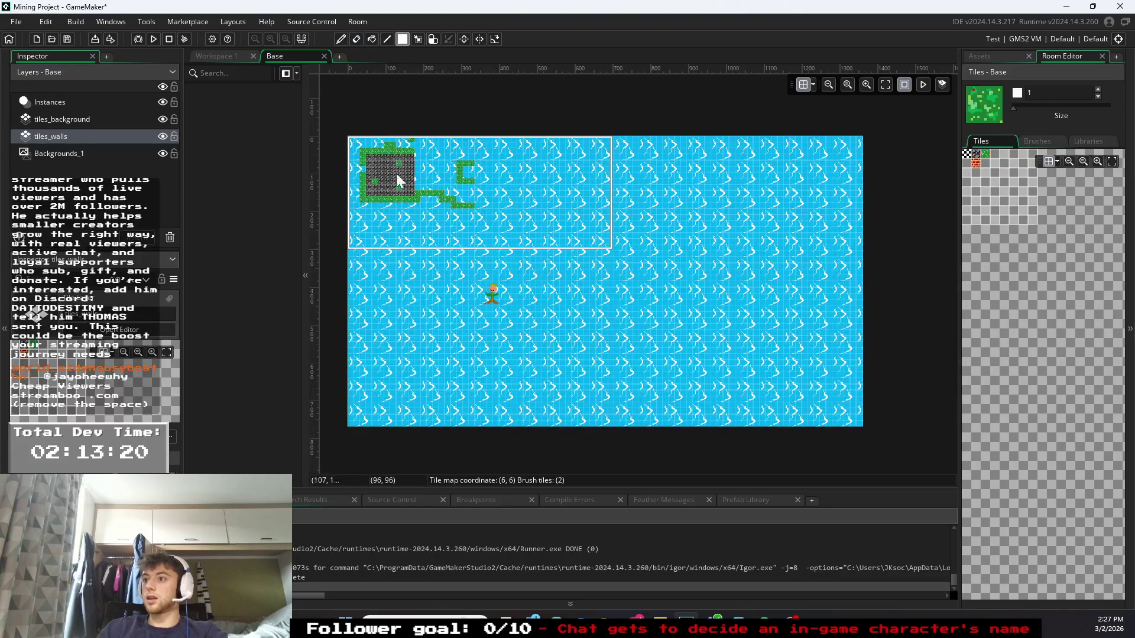
left_click(356, 39)
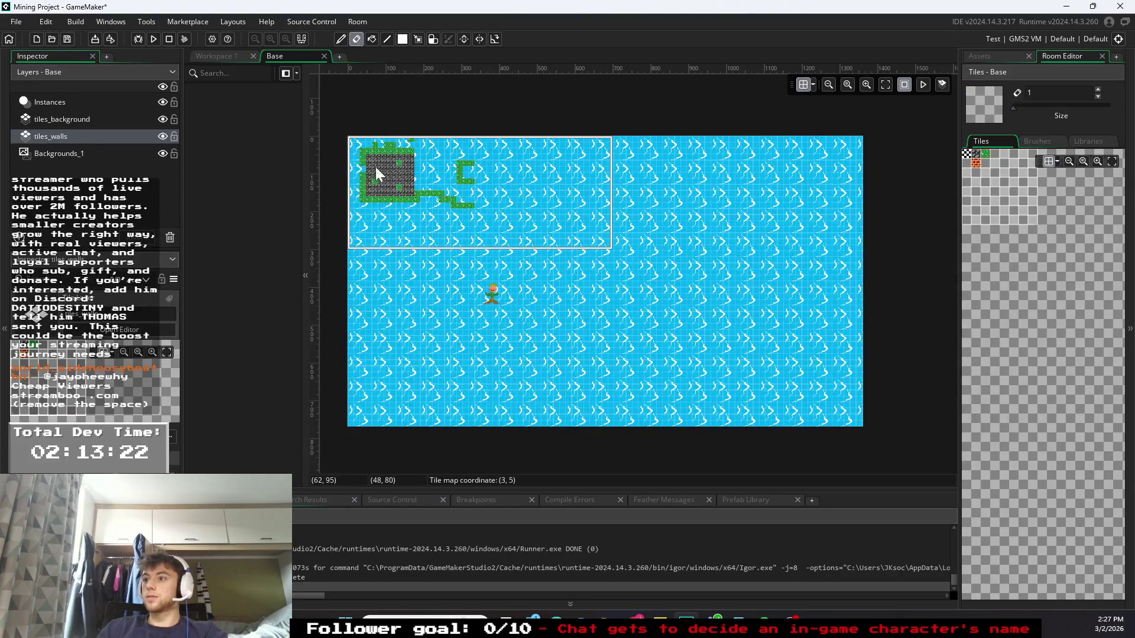
mouse_move(366, 189)
left_mouse_down()
mouse_move(391, 201)
mouse_move(442, 195)
left_mouse_up()
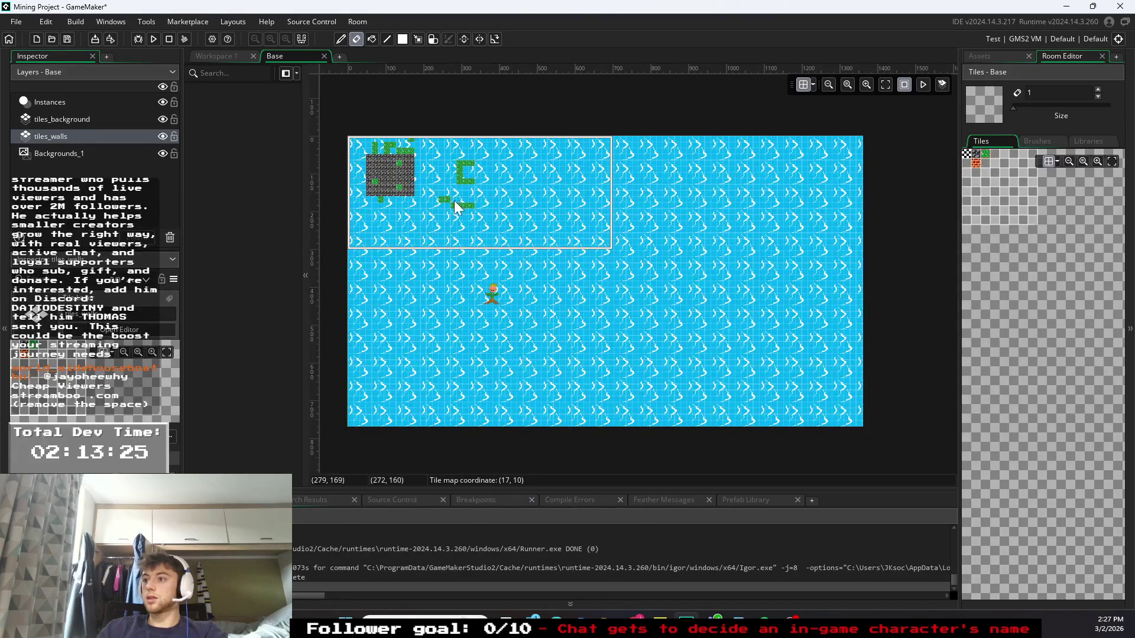
mouse_move(445, 200)
left_mouse_down()
mouse_move(467, 171)
mouse_move(461, 184)
mouse_move(384, 204)
mouse_move(396, 189)
mouse_move(358, 184)
mouse_move(388, 175)
left_mouse_up()
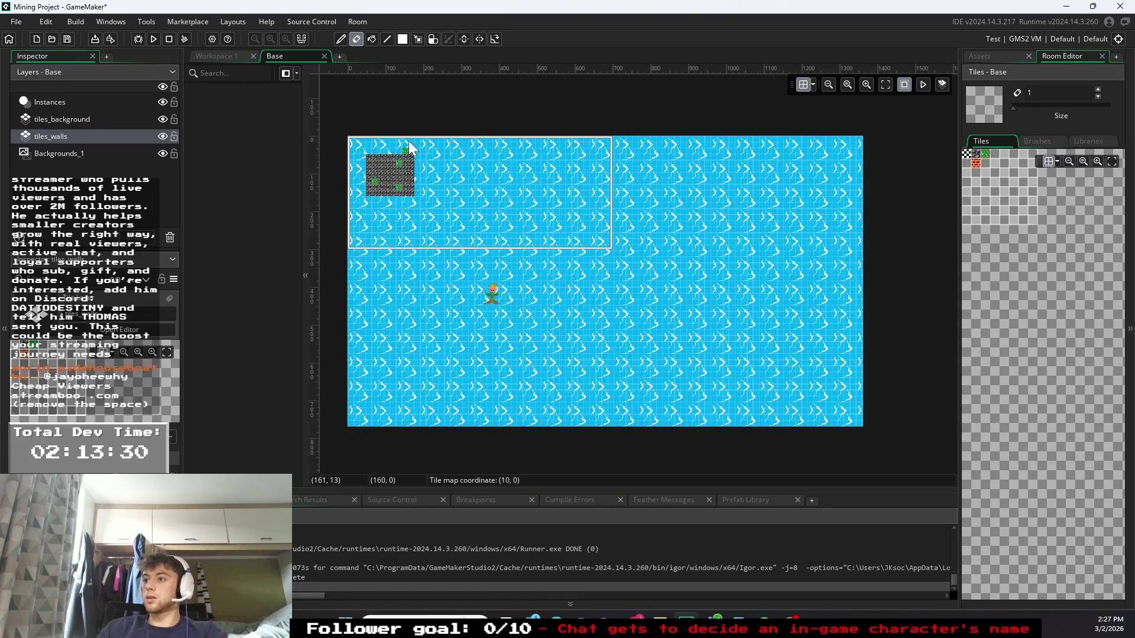
left_click(107, 118)
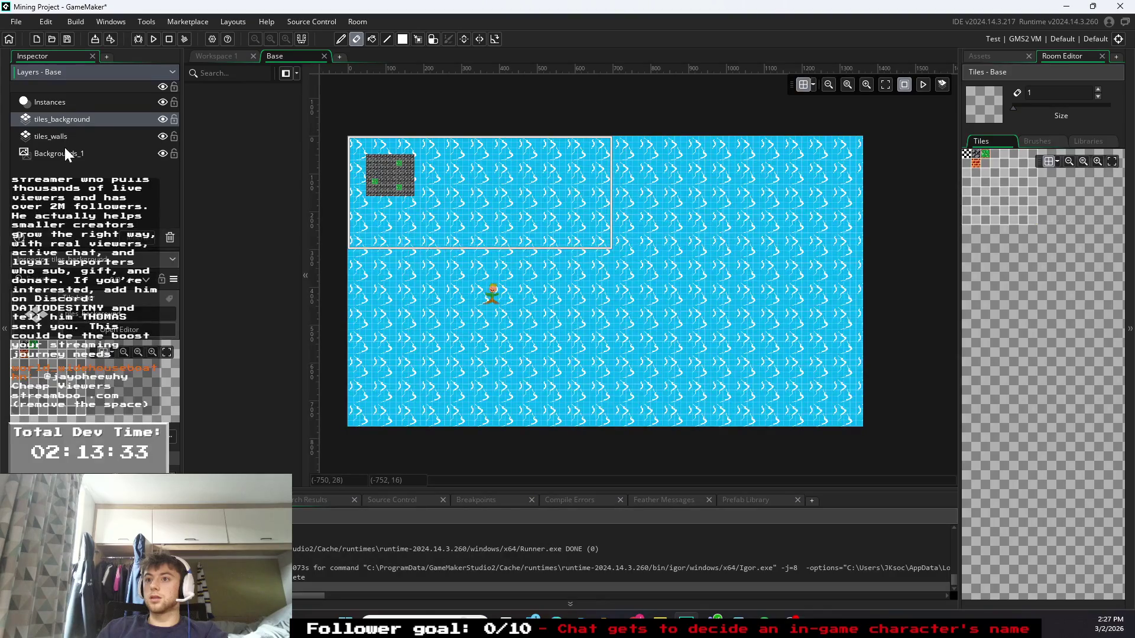
mouse_move(387, 185)
left_mouse_down()
mouse_move(373, 190)
mouse_move(371, 167)
mouse_move(367, 197)
mouse_move(387, 192)
mouse_move(397, 169)
mouse_move(408, 190)
left_mouse_up()
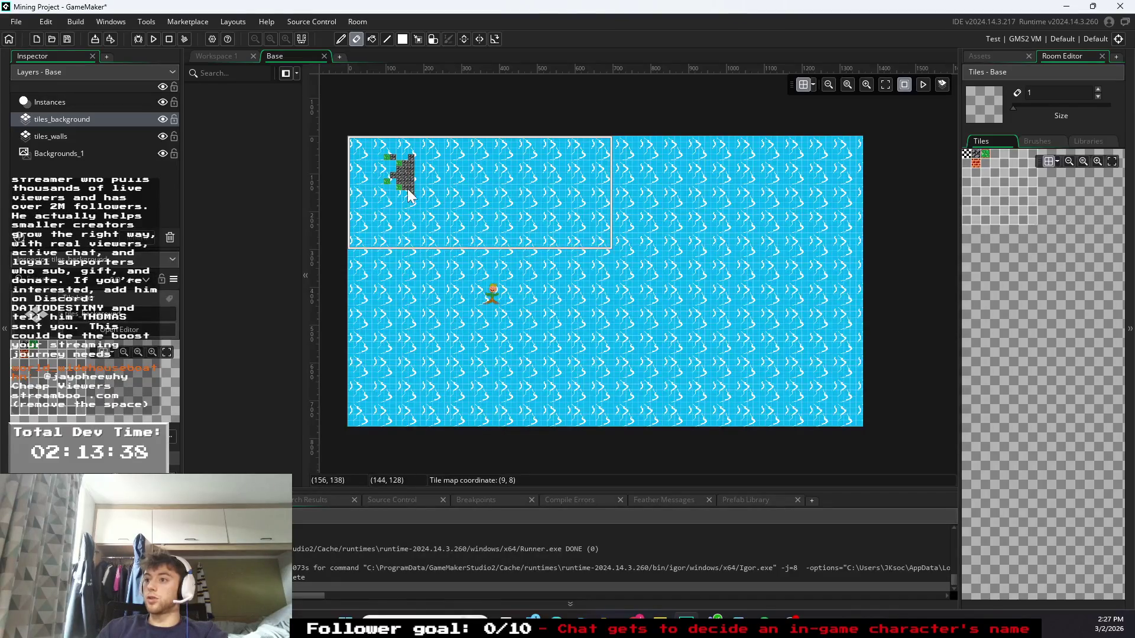
- Delete the tiles_walls and tiles_background layers, then run the game
left_click(77, 136)
right_click(88, 133)
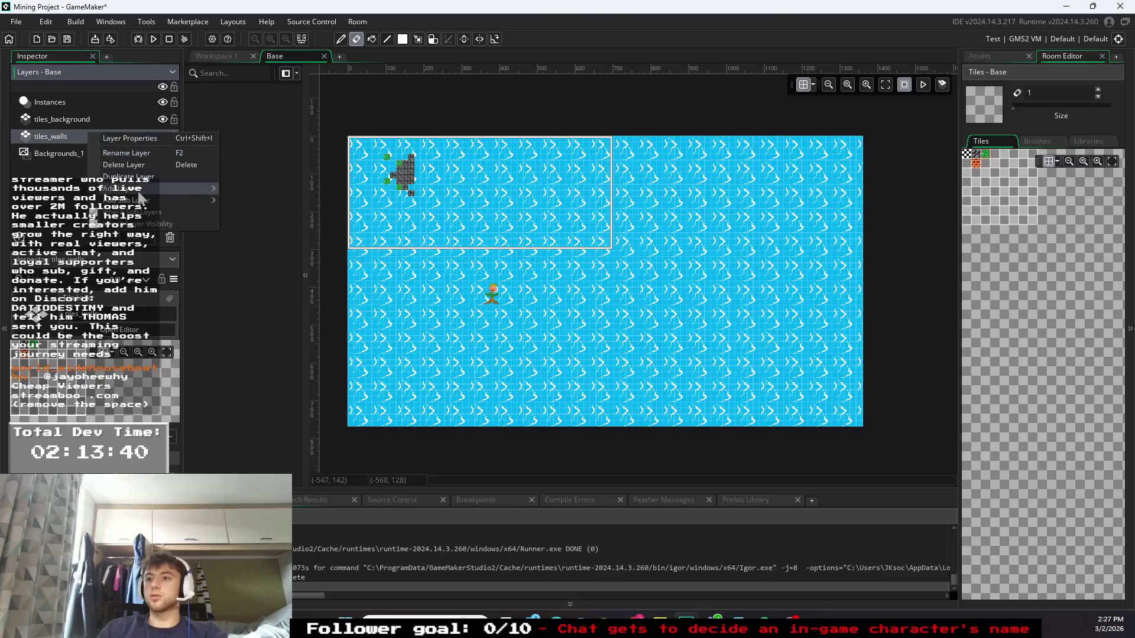
left_click(118, 152)
left_click(614, 332)
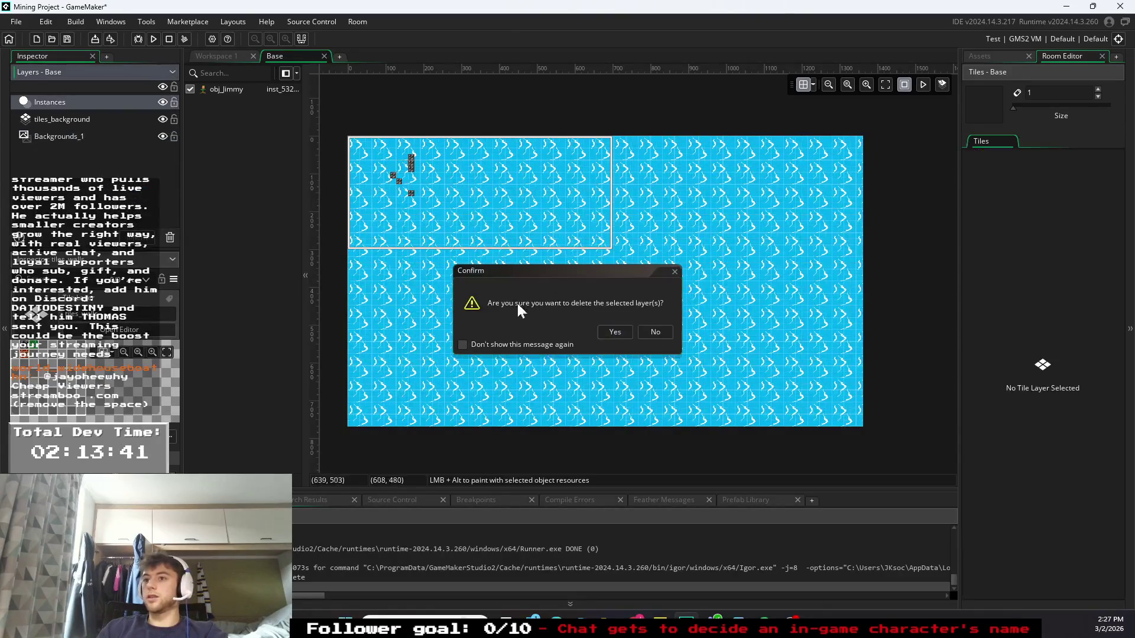
right_click(95, 119)
left_click(143, 151)
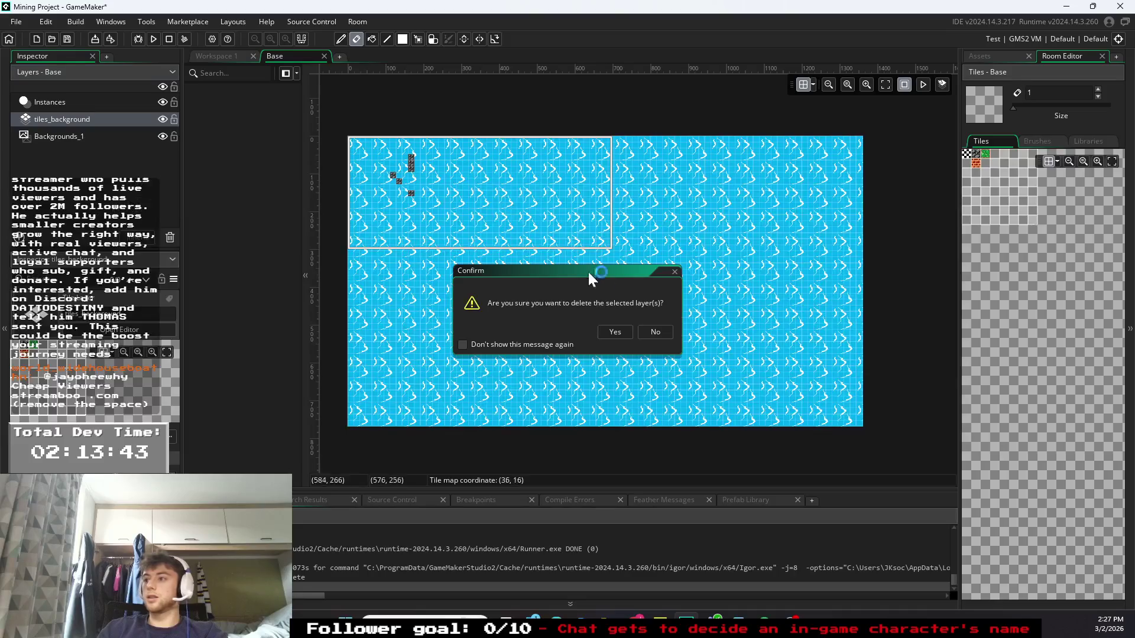
left_click(611, 330)
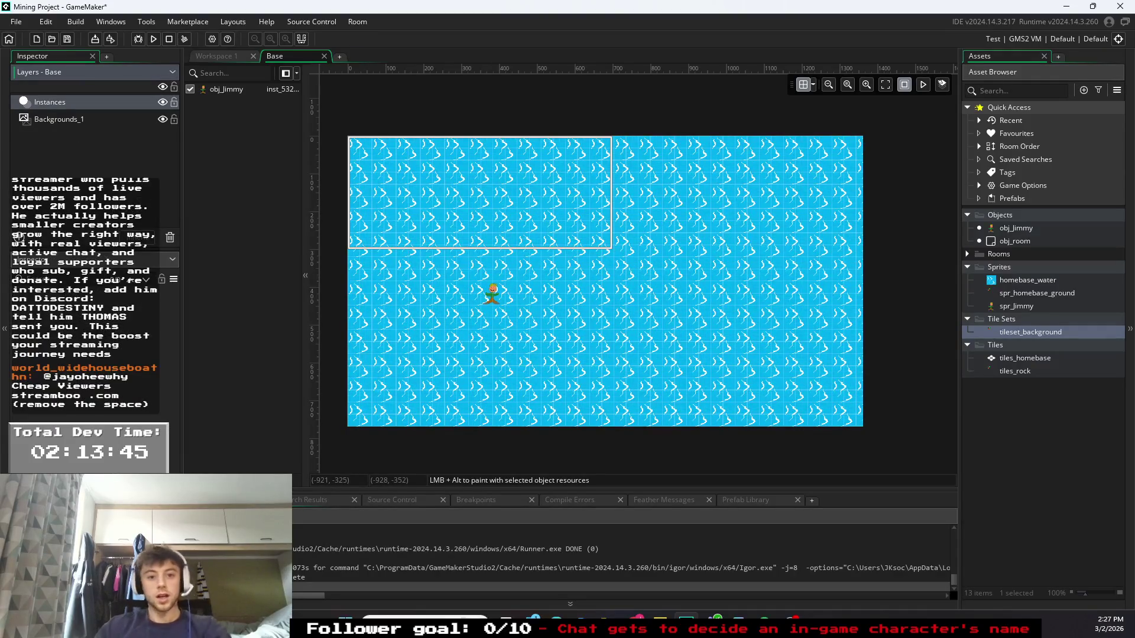
left_click(154, 39)
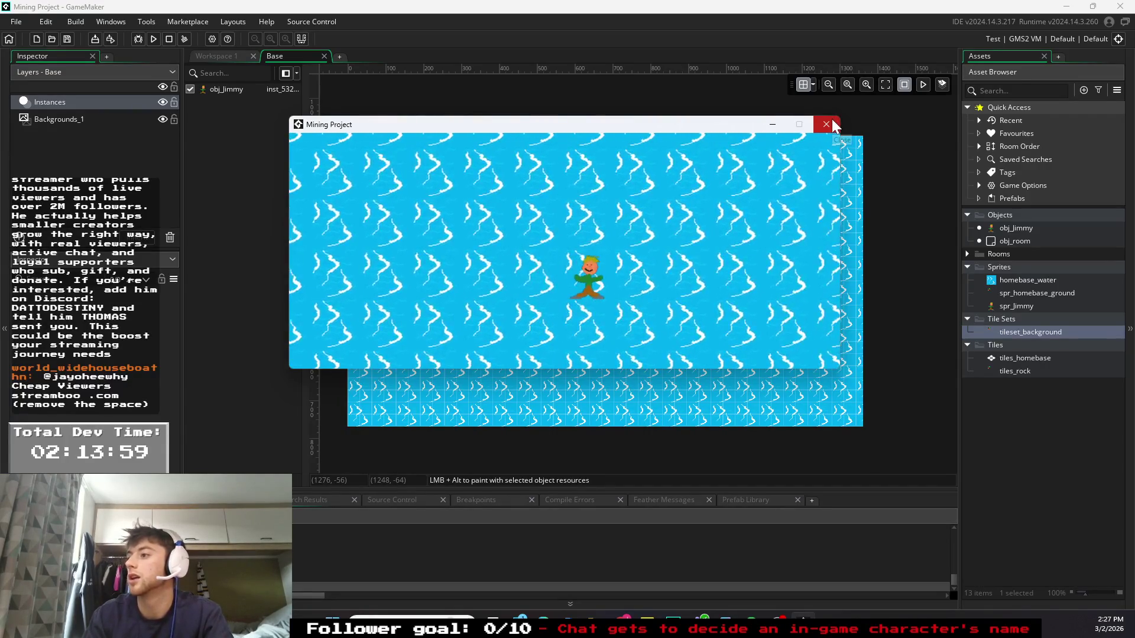
key("Right")
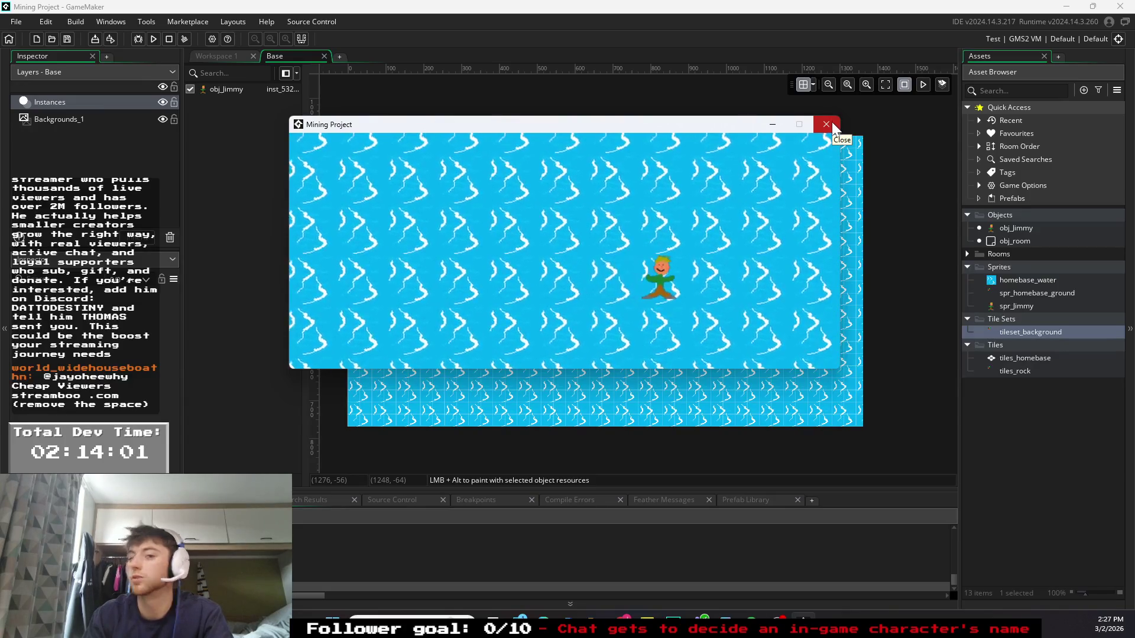
left_click(825, 122)
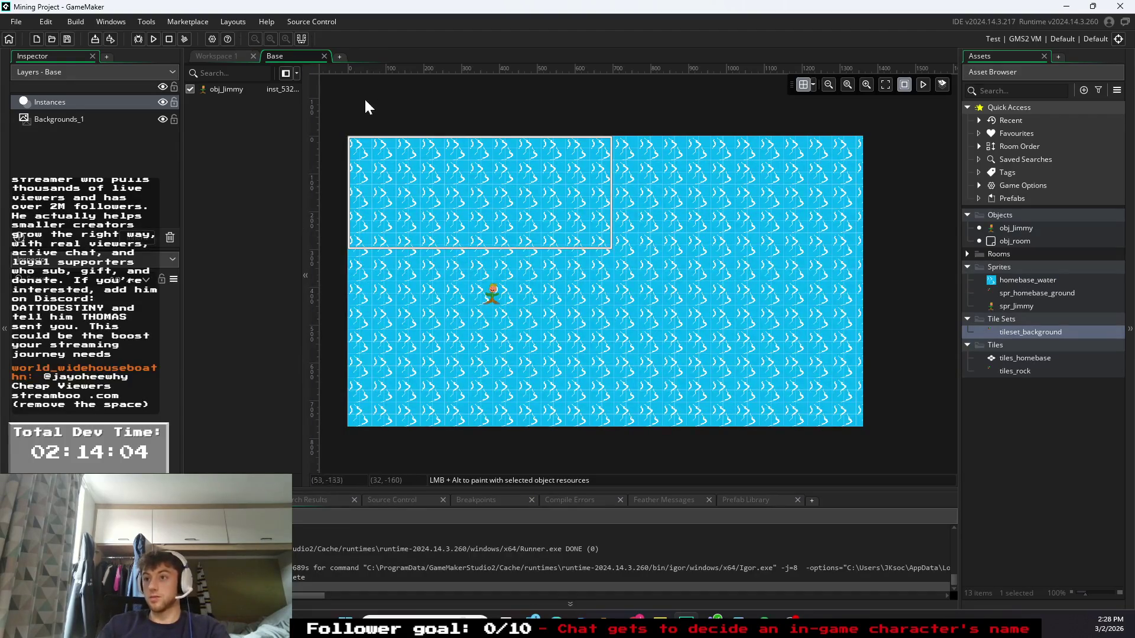
- Add a new tile layer to the Base room and name it floor
left_click(208, 56)
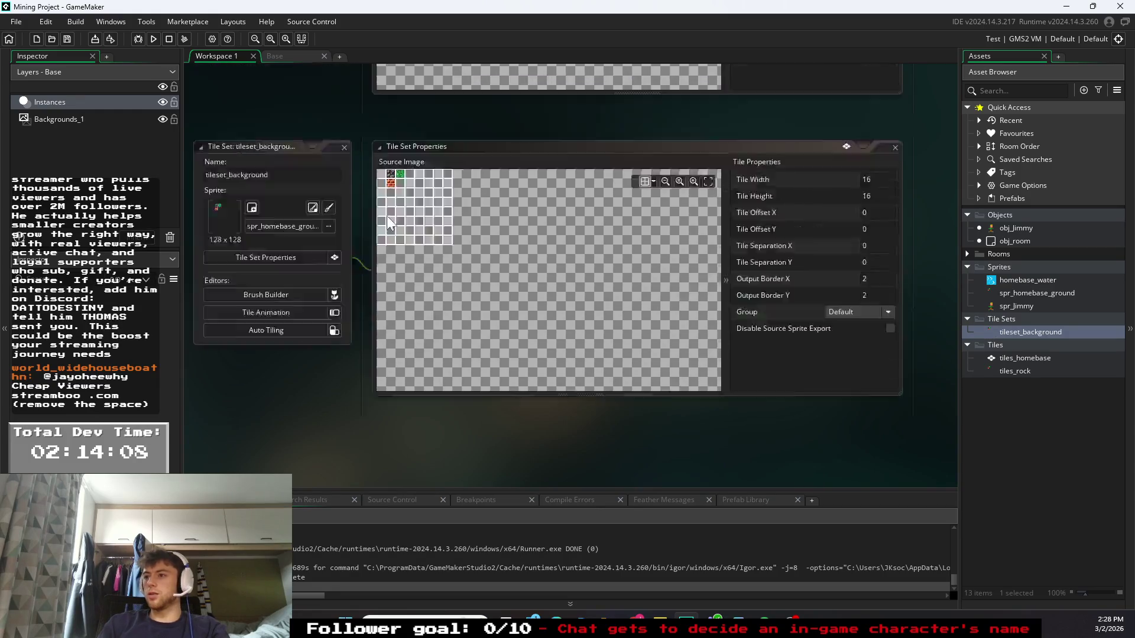
scroll(402, 229, "up", 5)
left_click(305, 57)
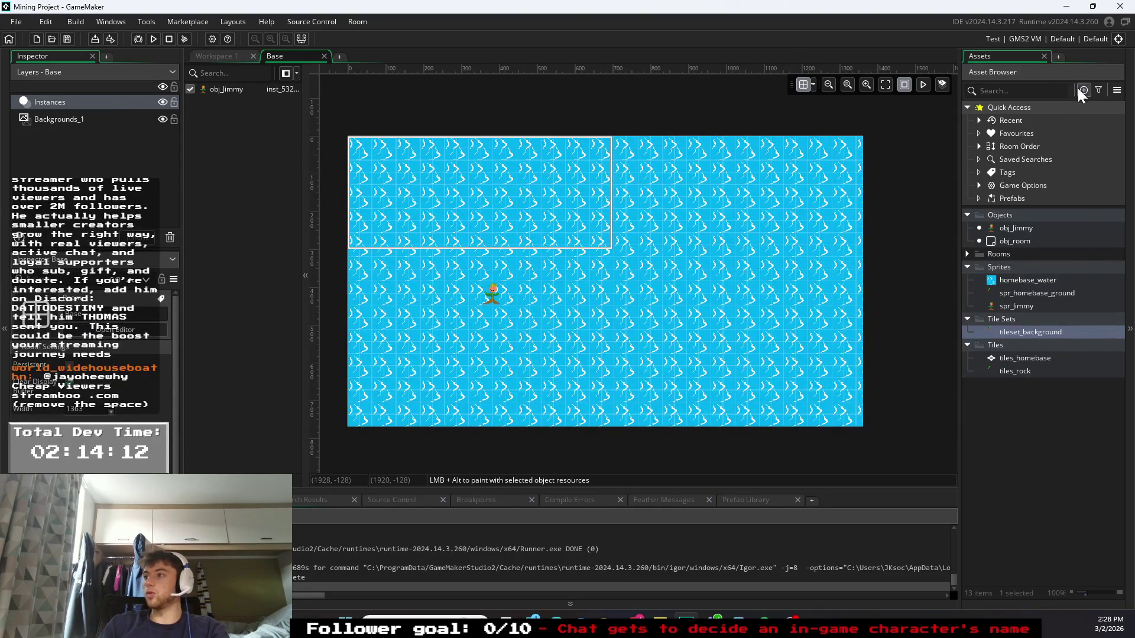
left_click(20, 238)
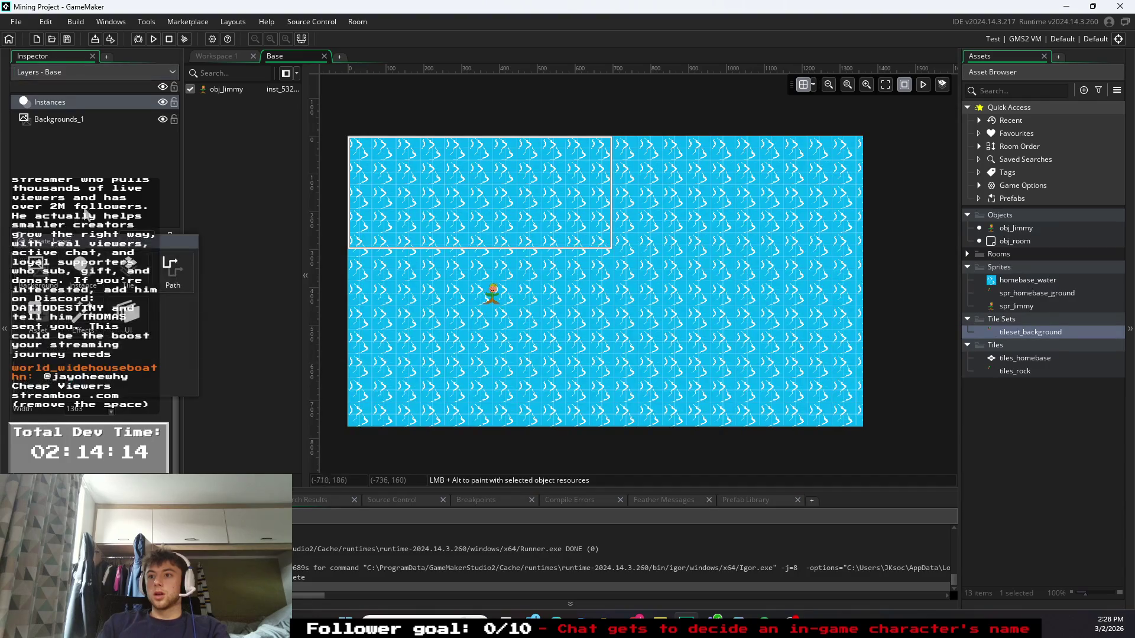
left_click(127, 273)
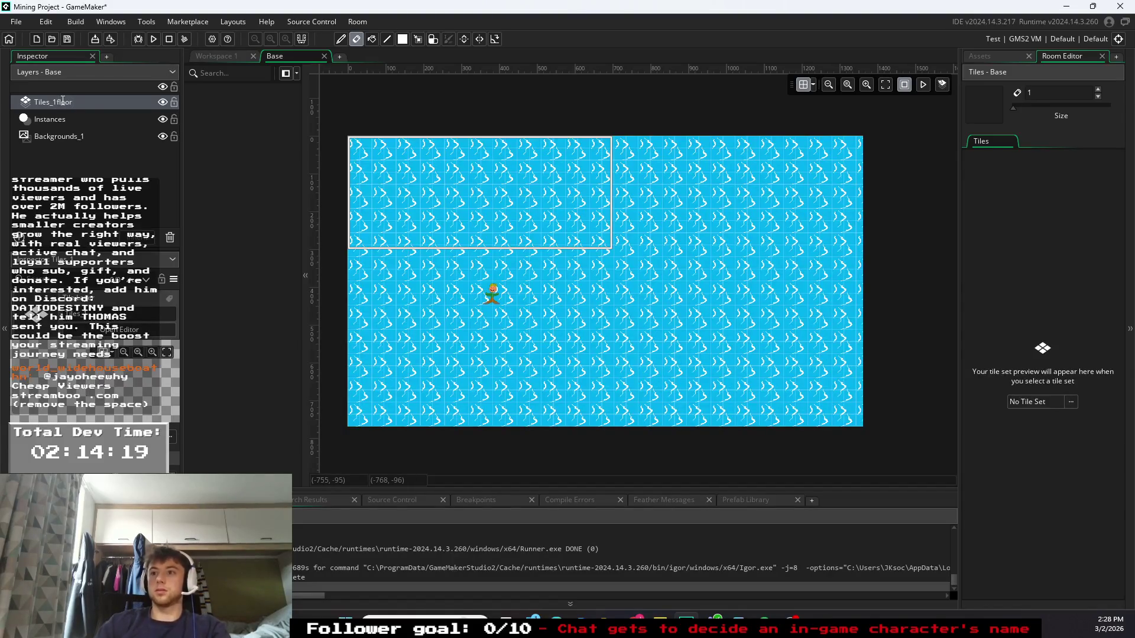
key("Return")
right_click(73, 101)
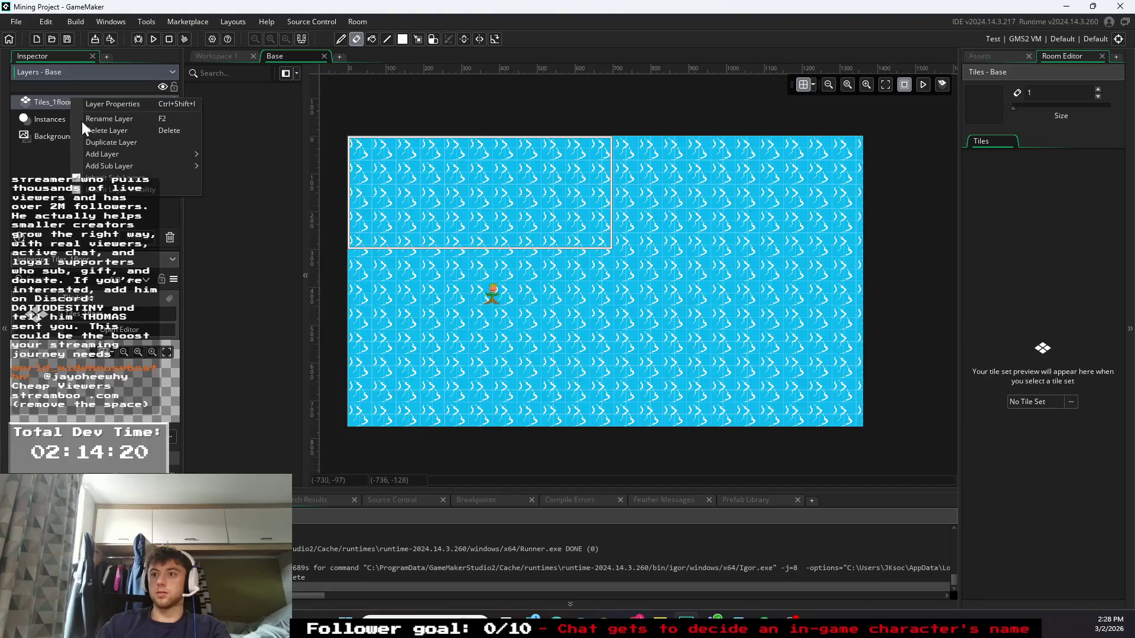
left_click(114, 117)
key("ctrl+a")
type("floor")
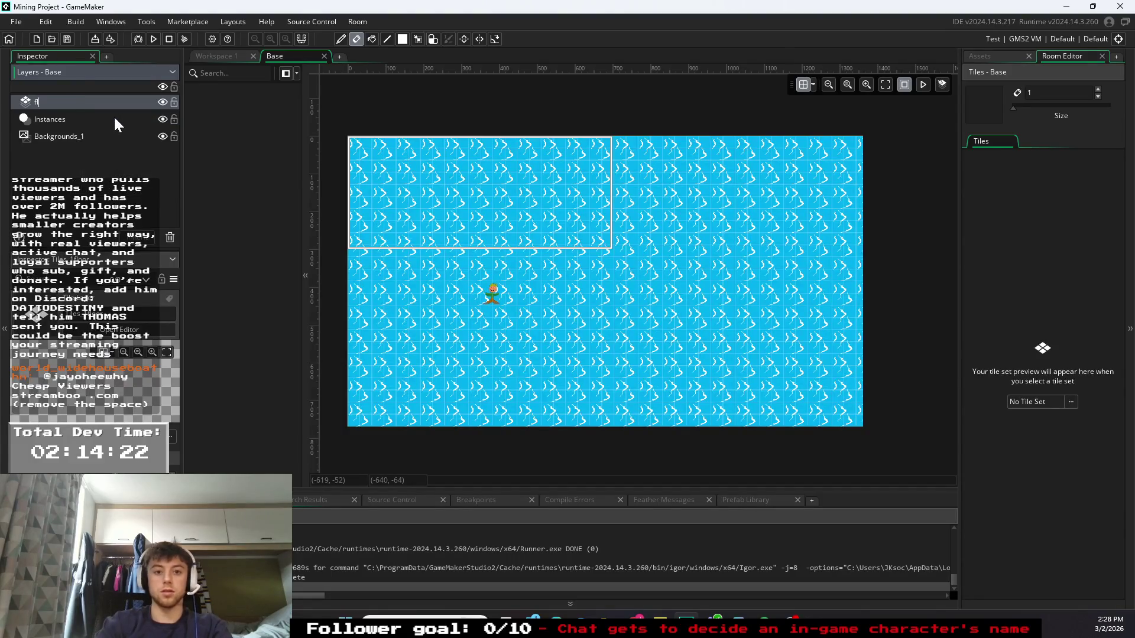
left_click(107, 208)
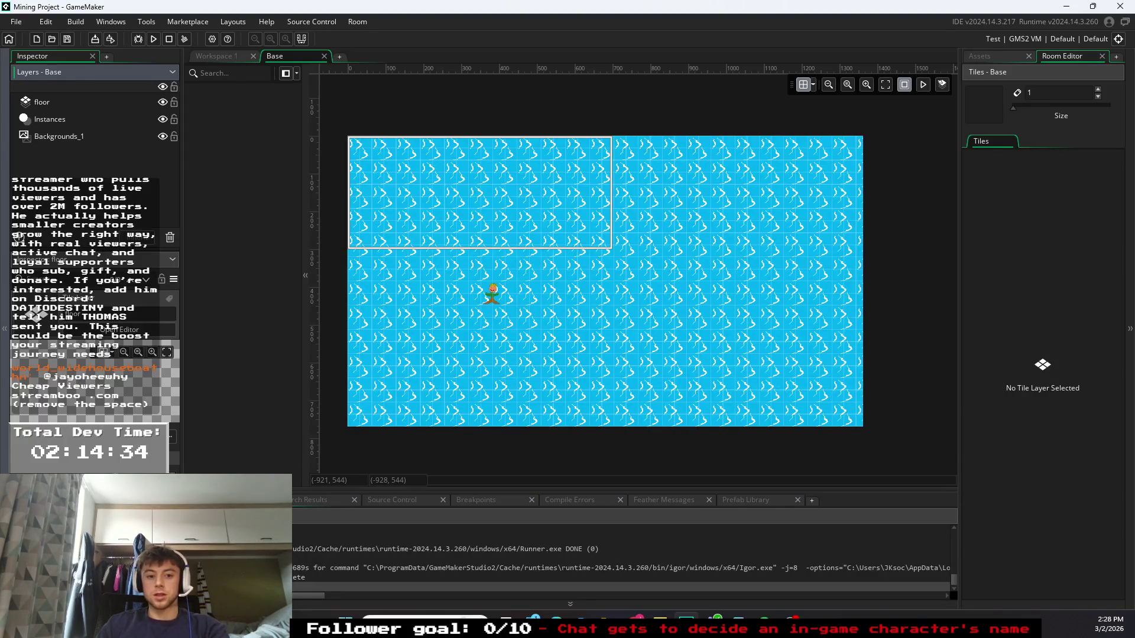
- Assign the tileset_background tile set to the floor layer
left_click(73, 101)
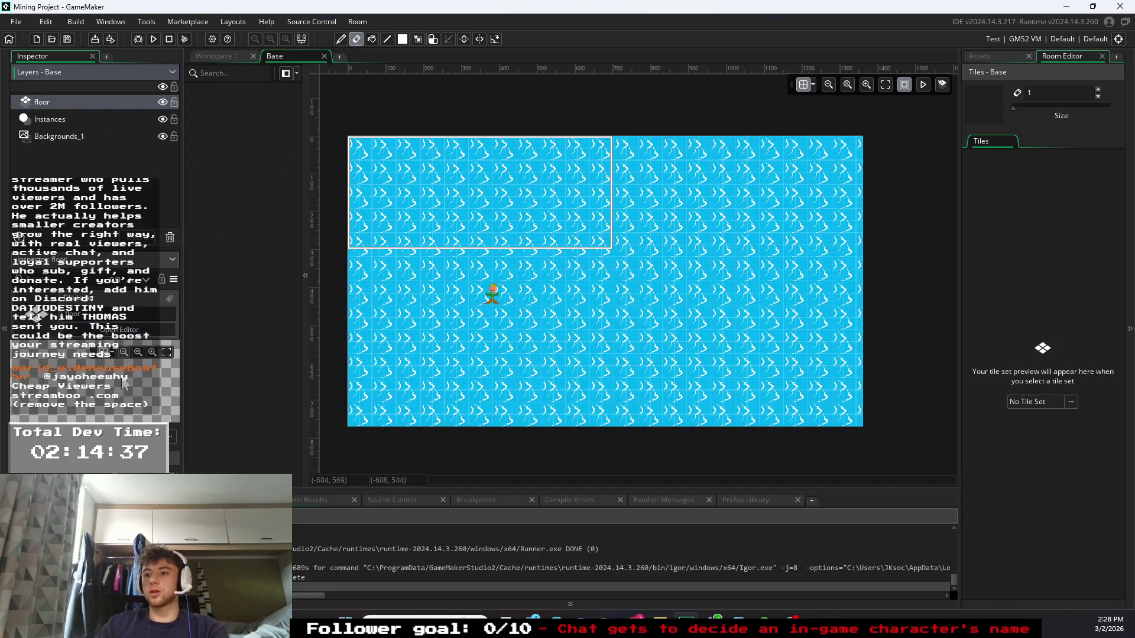
left_click(118, 313)
double_click(246, 286)
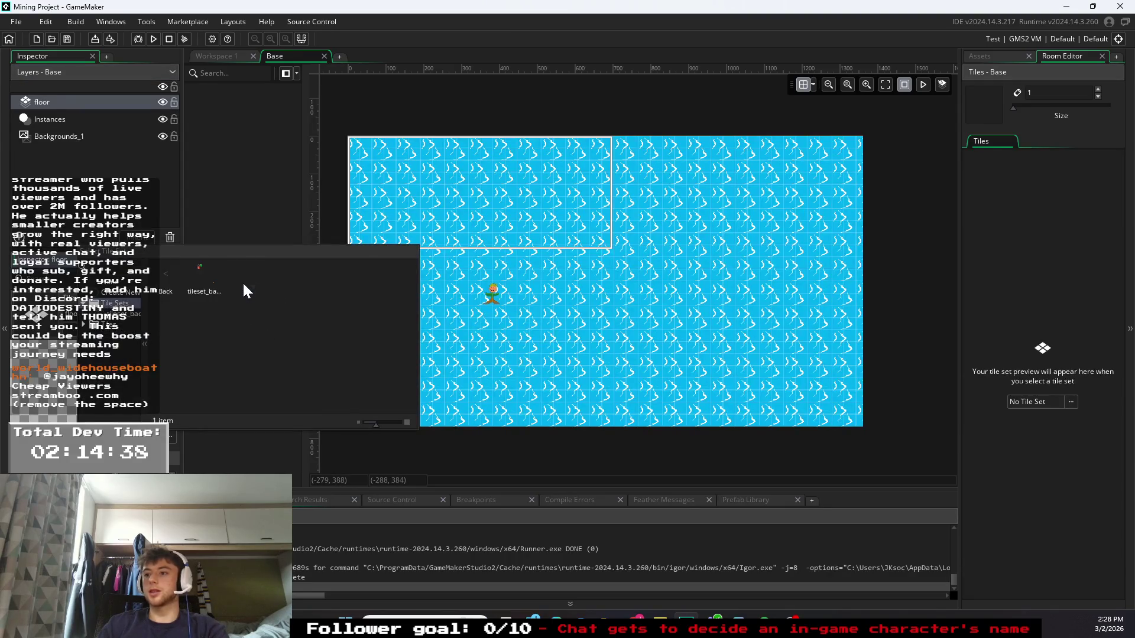
left_click(195, 281)
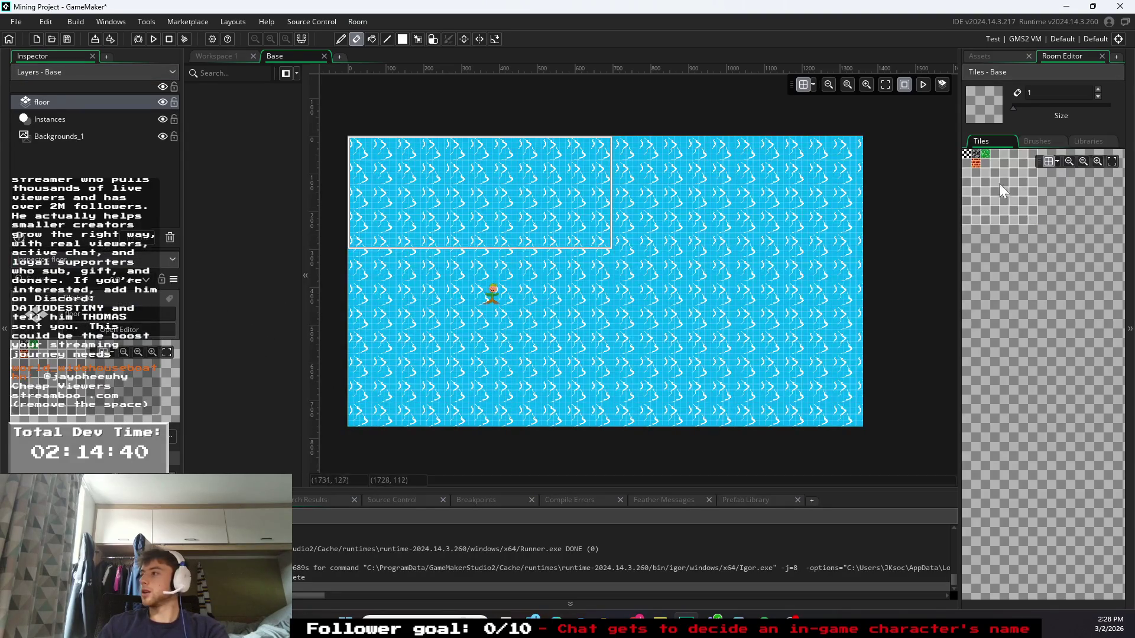
- Paint grass down the floor layer, then a grey stone path strip and an inner stone block
left_click(983, 153)
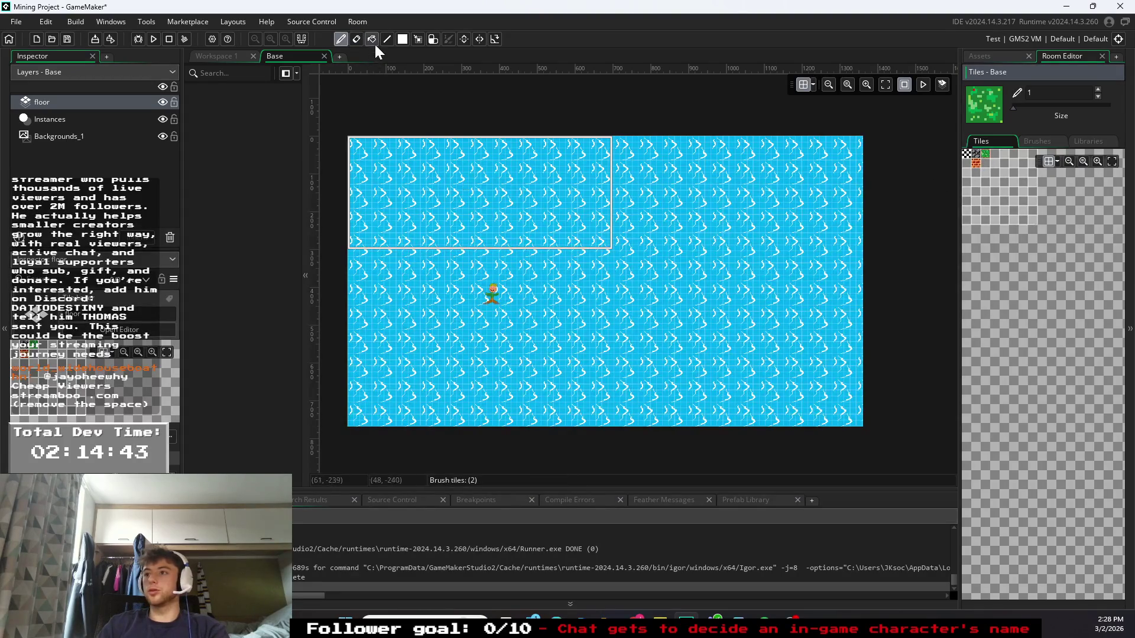
mouse_move(350, 196)
left_mouse_down()
mouse_move(472, 241)
mouse_move(503, 235)
left_mouse_up()
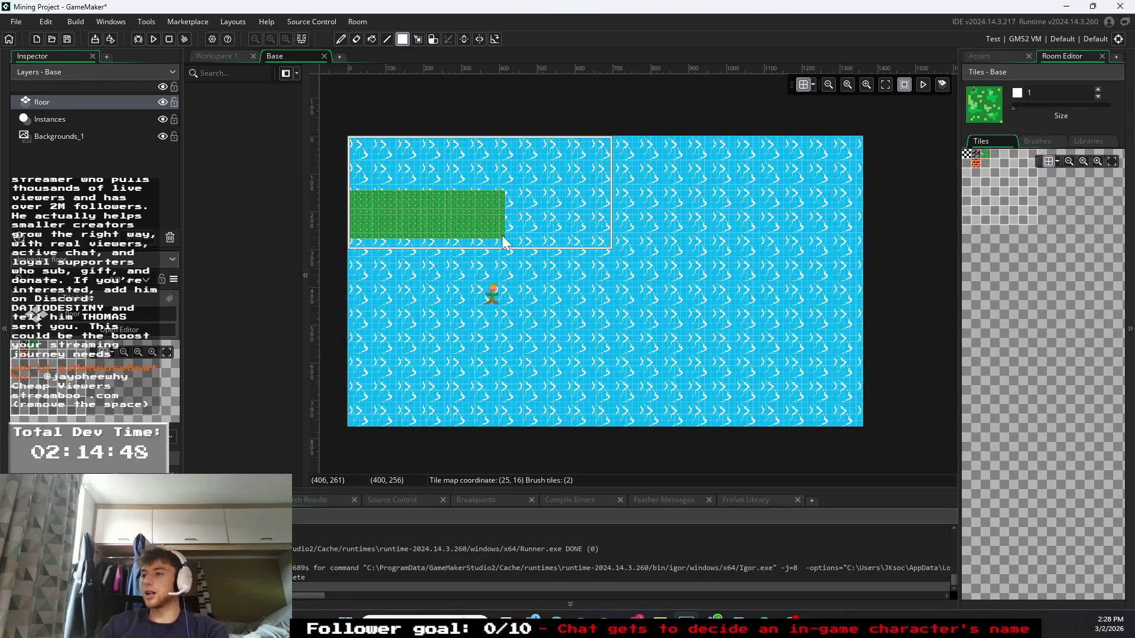
left_click_drag(503, 236, 504, 350)
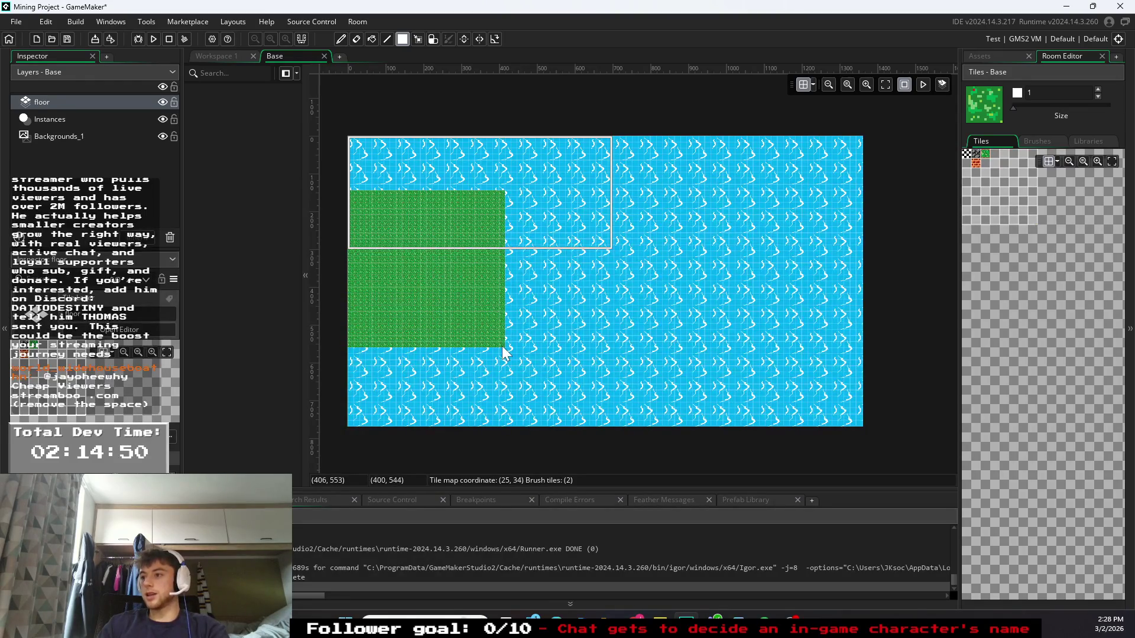
left_click(976, 153)
mouse_move(507, 239)
left_mouse_down()
mouse_move(653, 286)
mouse_move(652, 158)
mouse_move(788, 174)
mouse_move(767, 371)
mouse_move(791, 375)
mouse_move(641, 349)
mouse_move(619, 353)
mouse_move(615, 369)
mouse_move(638, 362)
mouse_move(638, 263)
mouse_move(613, 260)
mouse_move(617, 271)
left_mouse_up()
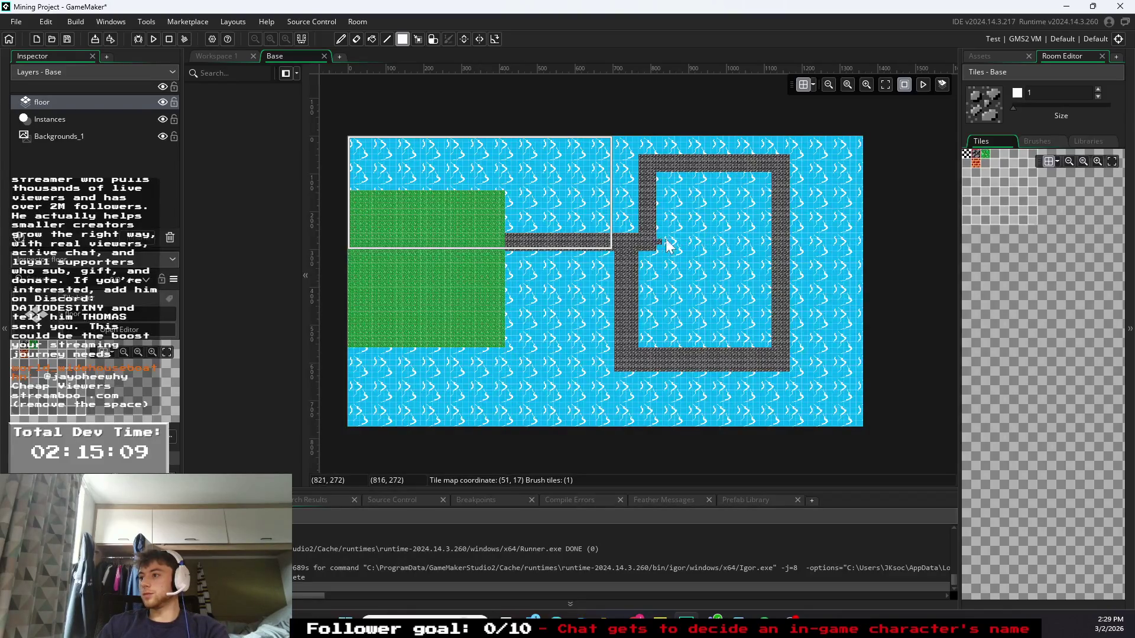
mouse_move(657, 242)
left_mouse_down()
mouse_move(713, 245)
mouse_move(736, 314)
left_mouse_up()
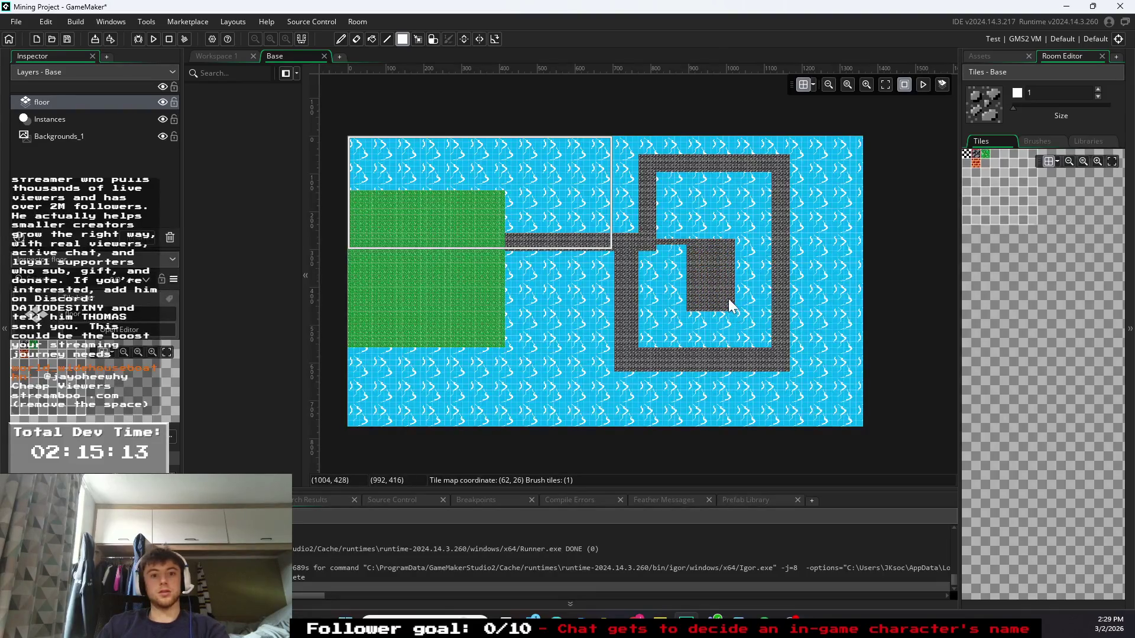
left_click(763, 260)
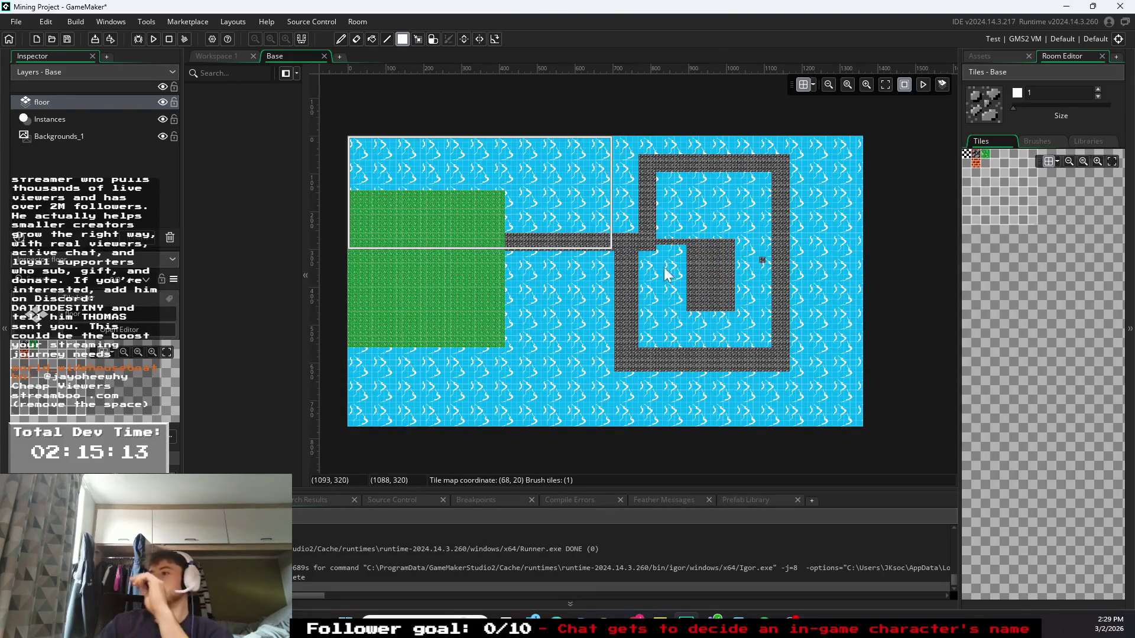
- Outline the stone path and inner block with brick tiles using rectangles and lines
left_click(980, 160)
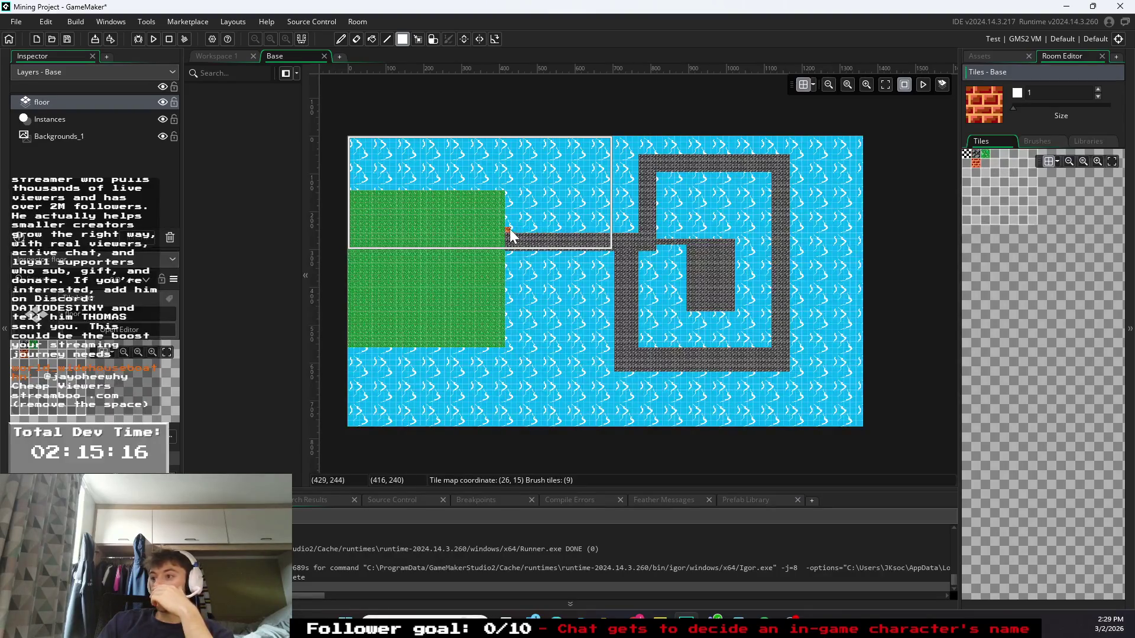
mouse_move(509, 229)
left_mouse_down()
mouse_move(634, 229)
mouse_move(636, 155)
left_mouse_up()
left_click(387, 38)
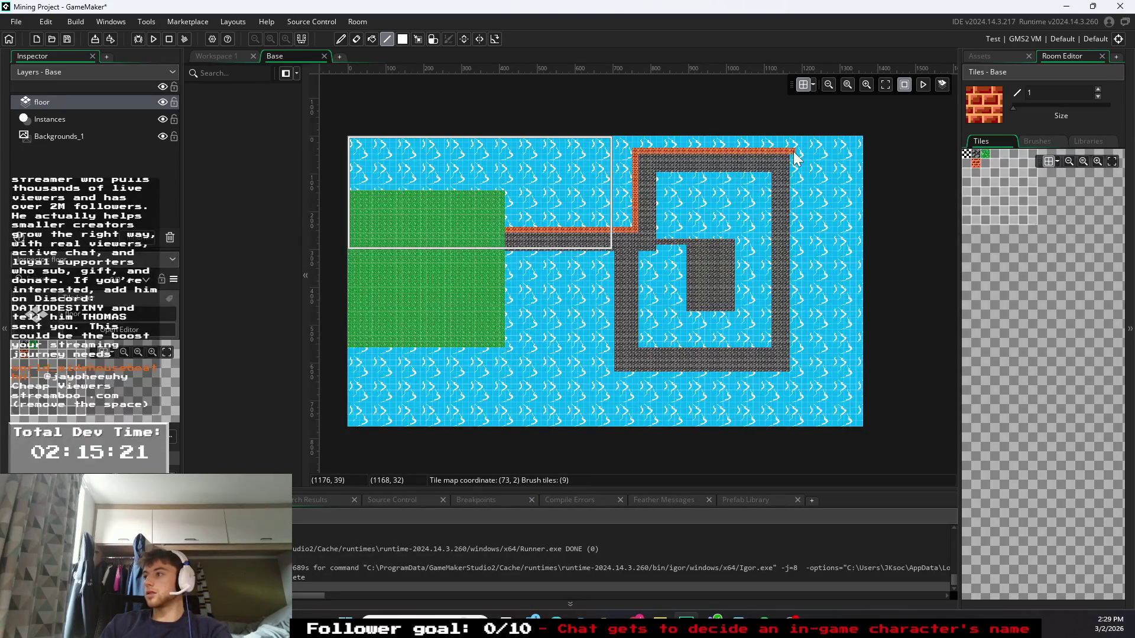
mouse_move(793, 153)
left_mouse_down()
mouse_move(795, 374)
mouse_move(616, 383)
mouse_move(612, 260)
mouse_move(507, 254)
left_mouse_up()
mouse_move(651, 238)
left_mouse_down()
mouse_move(739, 243)
mouse_move(744, 318)
mouse_move(687, 322)
mouse_move(685, 260)
mouse_move(646, 260)
left_mouse_up()
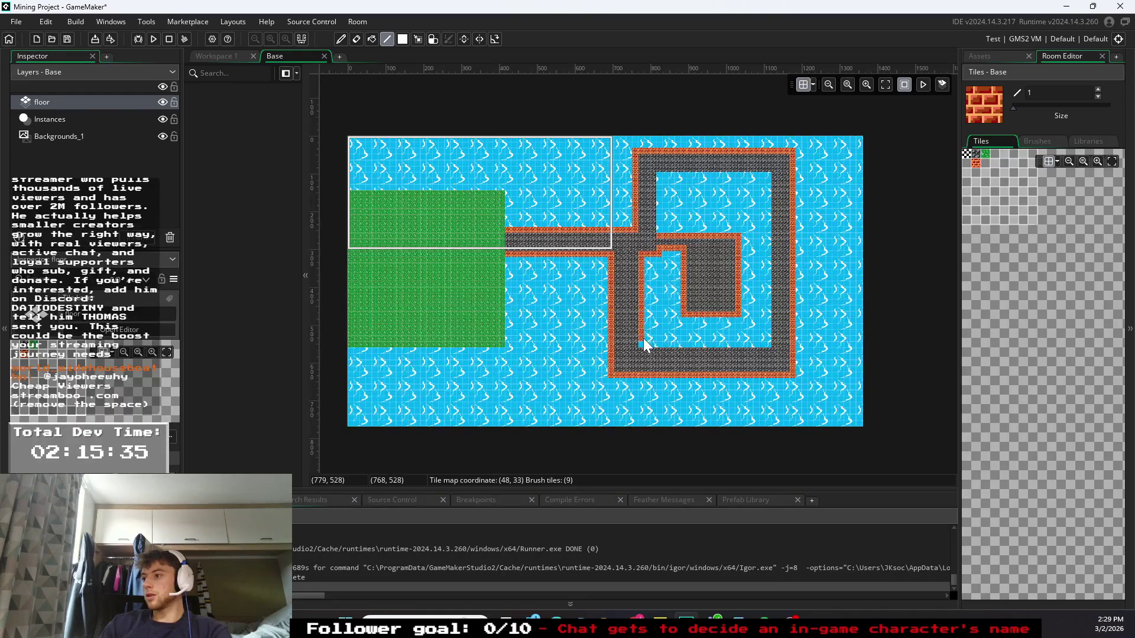
mouse_move(644, 344)
left_mouse_down()
mouse_move(761, 344)
mouse_move(770, 180)
left_mouse_up()
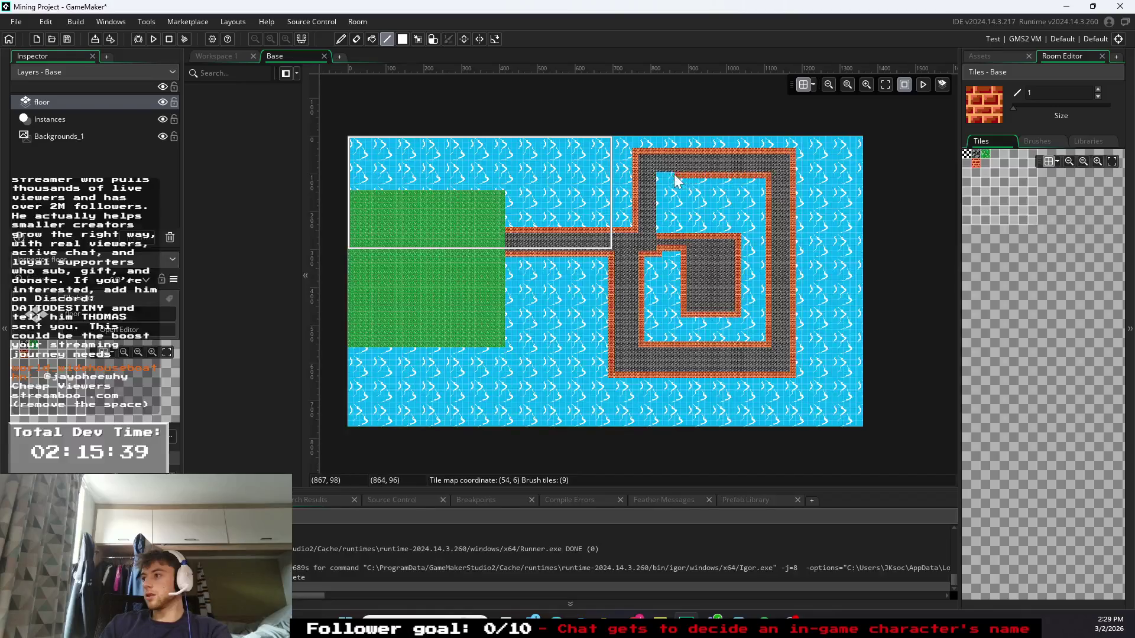
left_click_drag(660, 178, 660, 217)
left_click(659, 230)
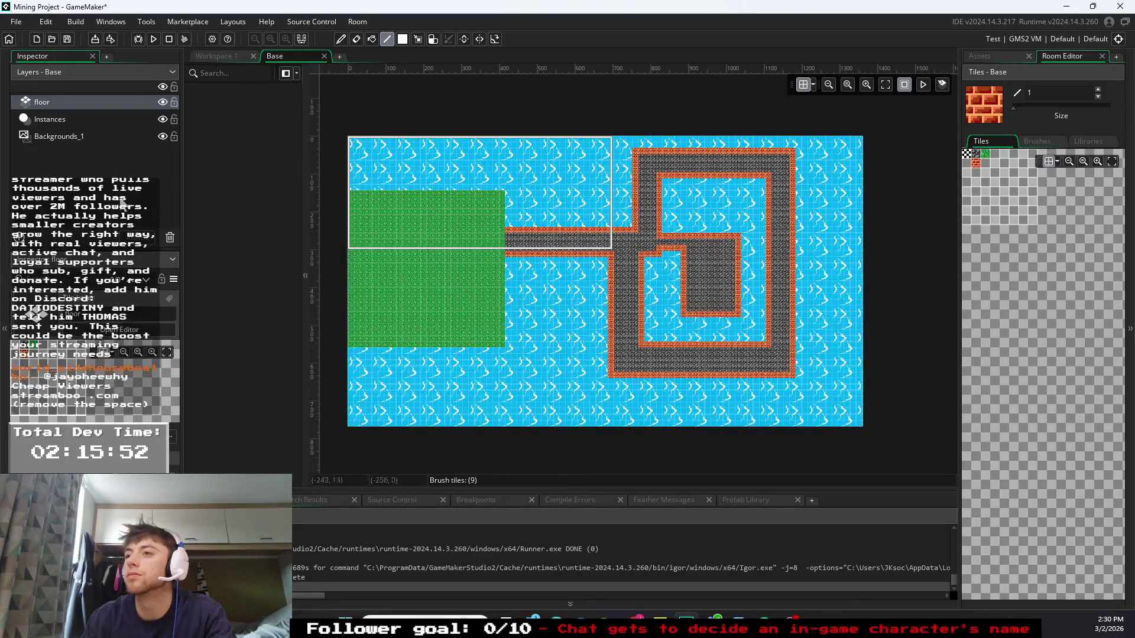
- Move the Instances layer above the floor layer in the Layers list
left_click(55, 121)
left_click_drag(55, 120, 58, 97)
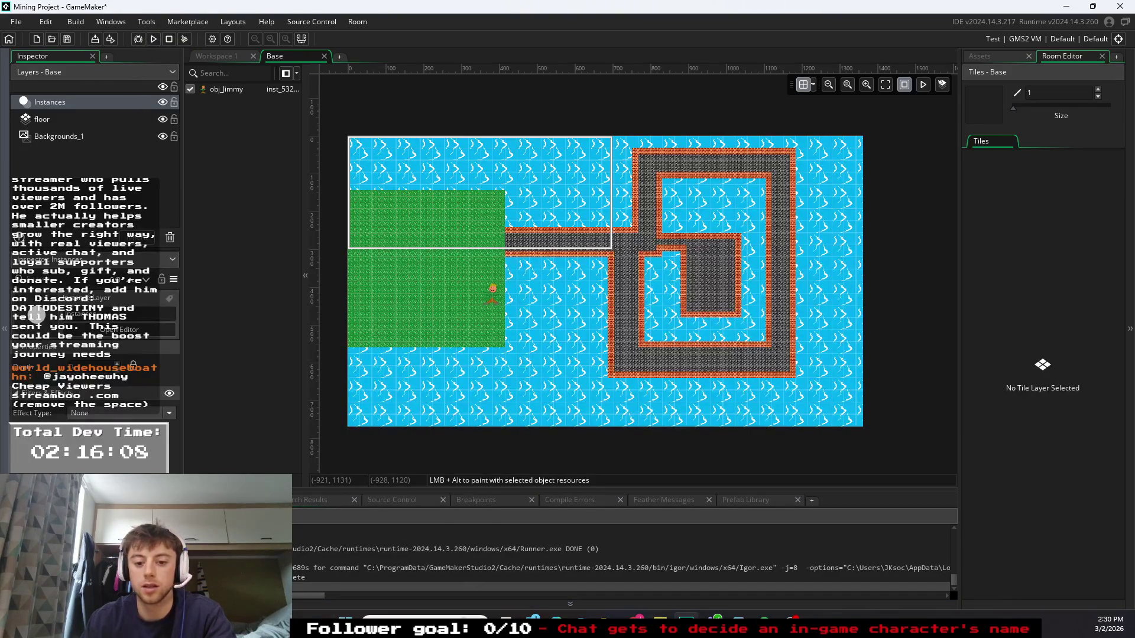
left_click(69, 122)
left_click(71, 140)
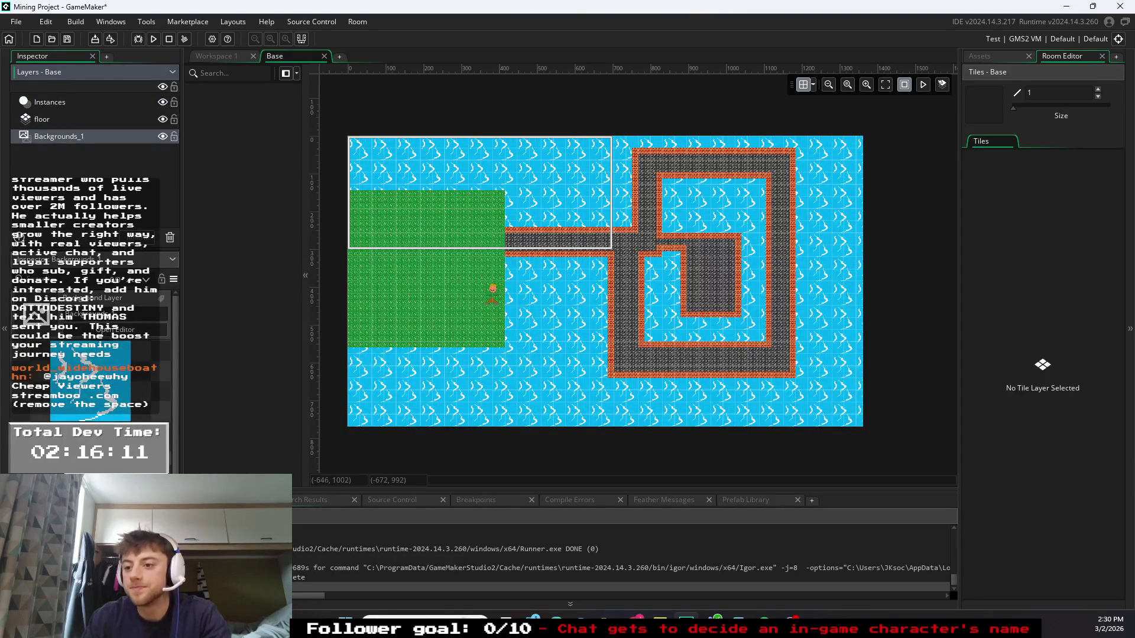
scroll(89, 326, "down", 3)
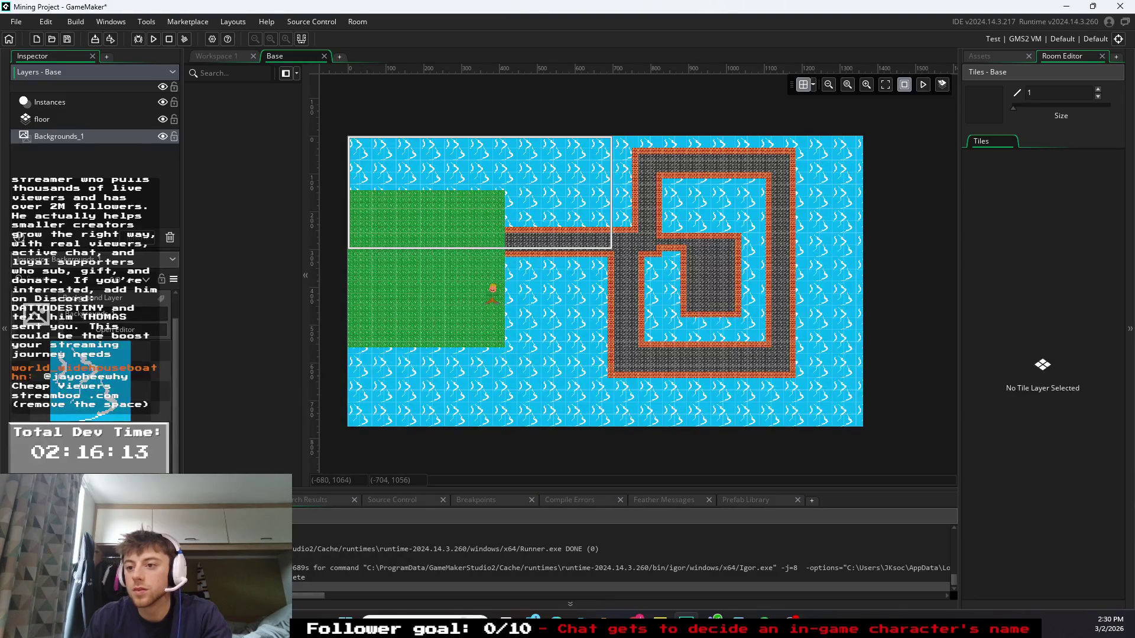
left_click(65, 102)
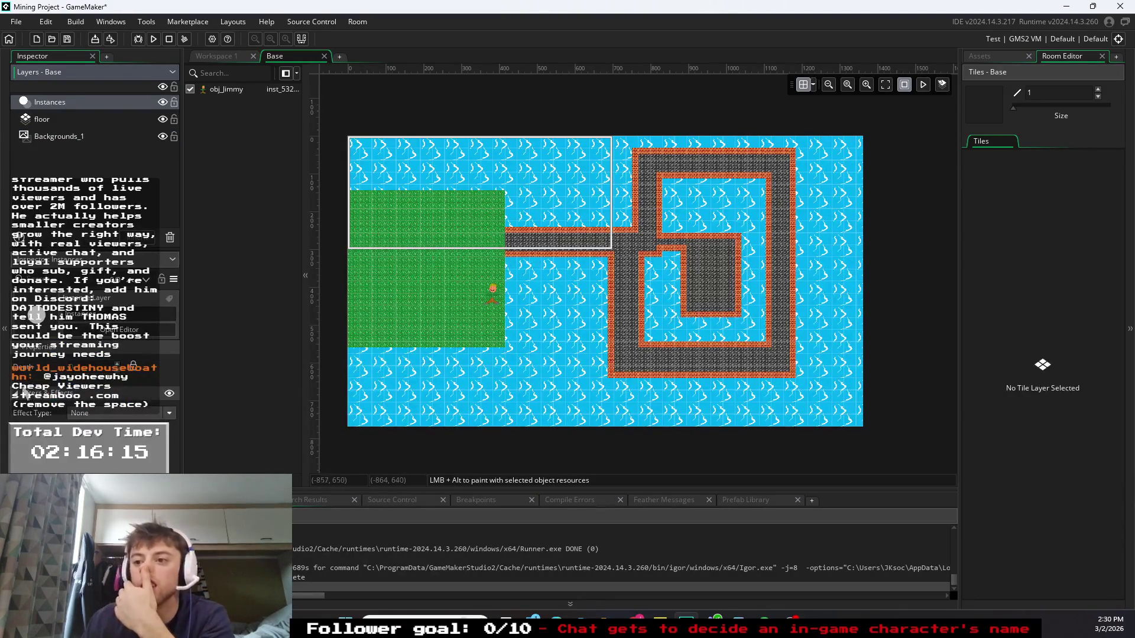
left_click(18, 396)
left_click(58, 136)
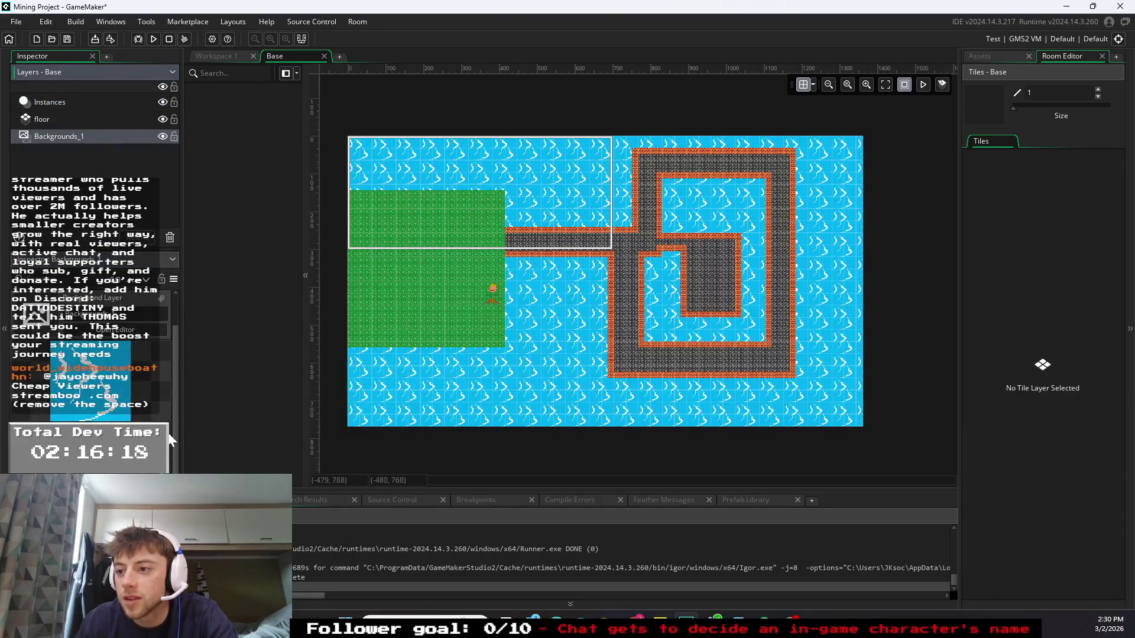
left_click(173, 322)
scroll(178, 296, "down", 5)
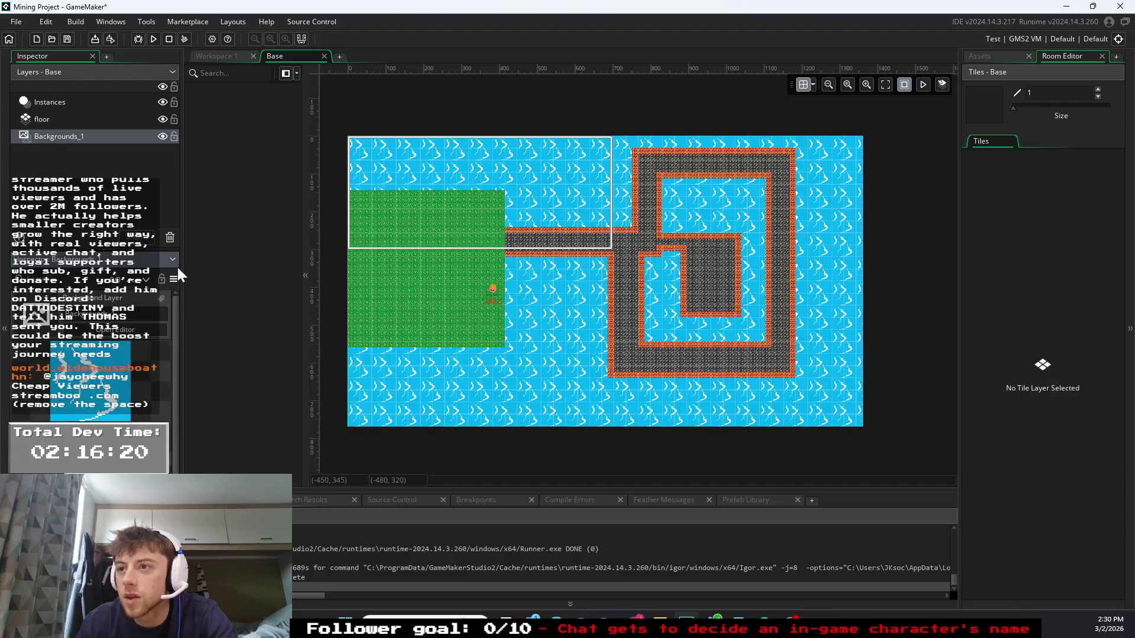
scroll(175, 337, "up", 3)
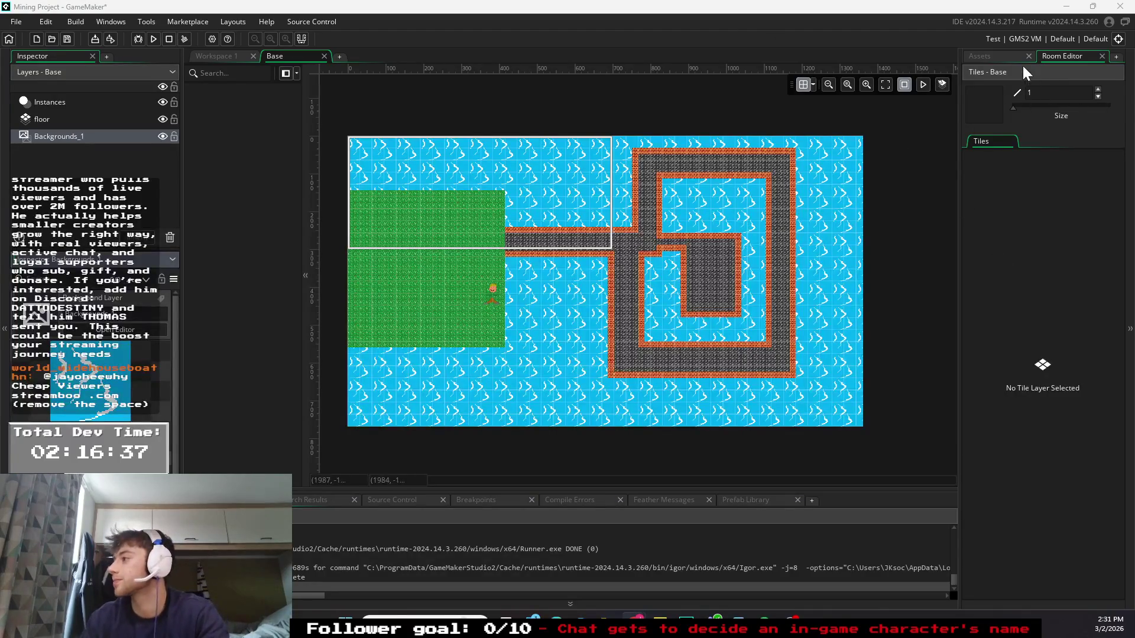
- Open the Base room from the Assets list's Rooms folder and run a test build
left_click(1010, 56)
left_click(967, 254)
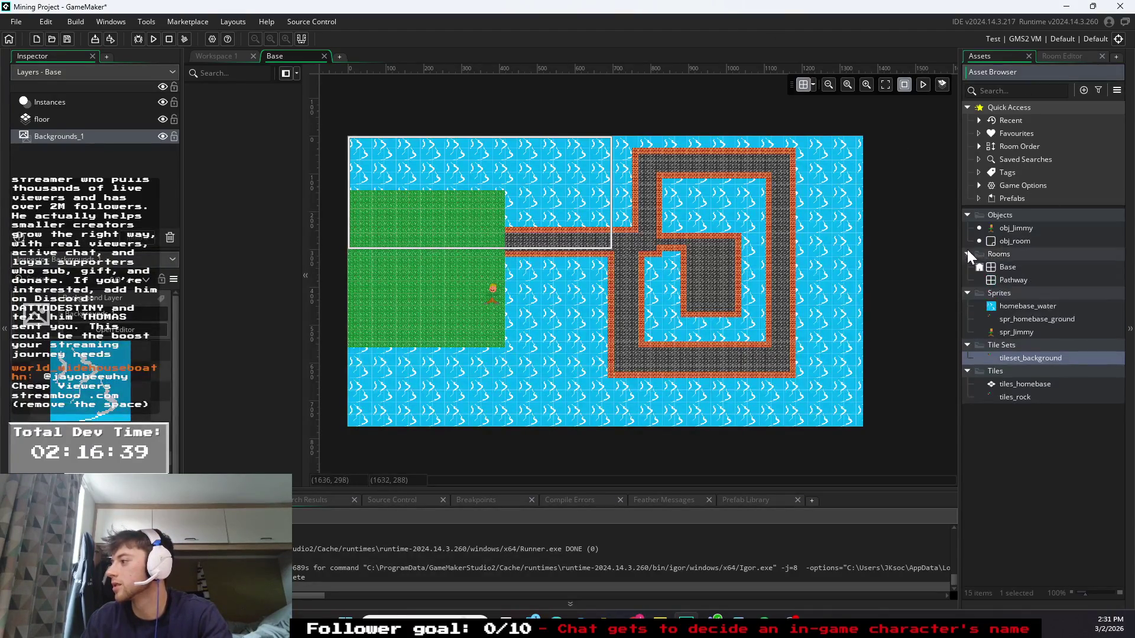
right_click(1015, 268)
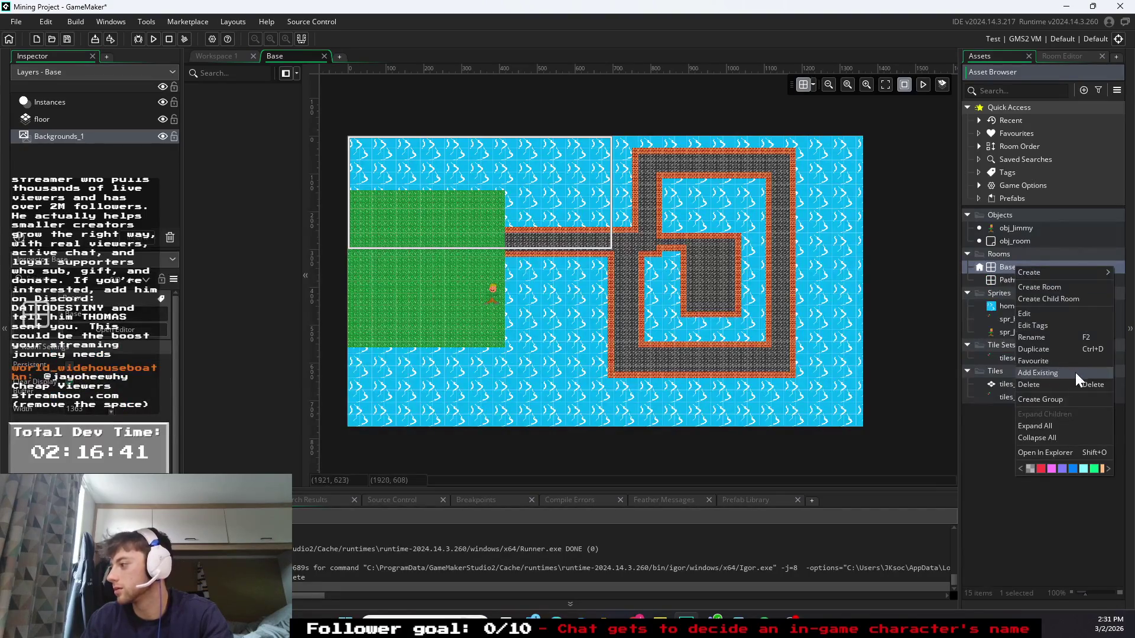
left_click(995, 265)
double_click(996, 267)
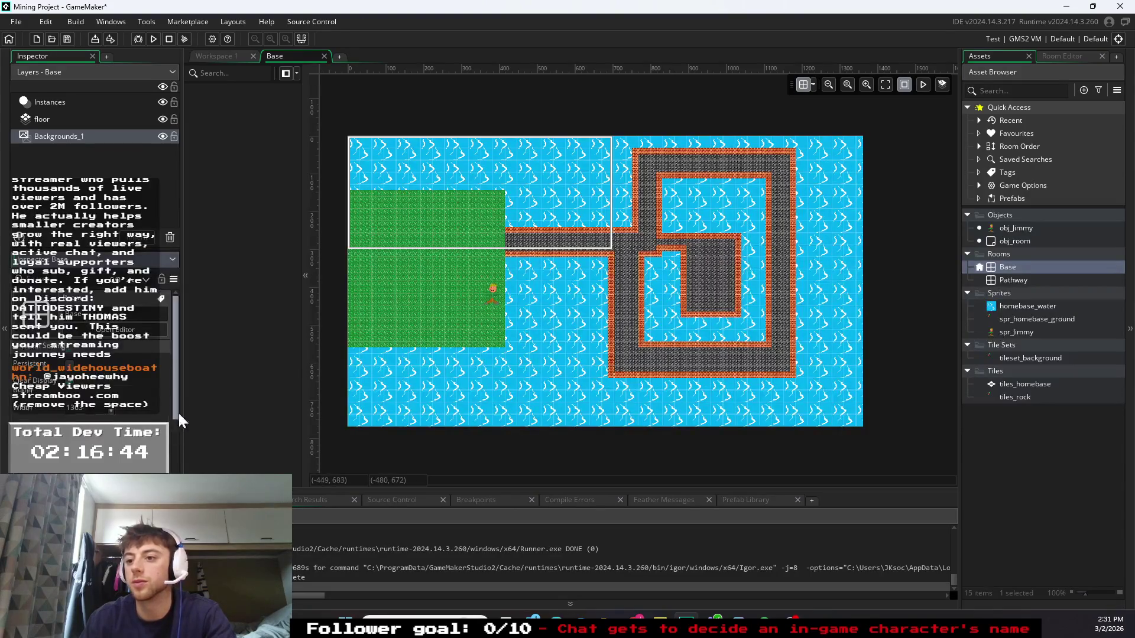
scroll(177, 411, "down", 5)
scroll(176, 410, "down", 2)
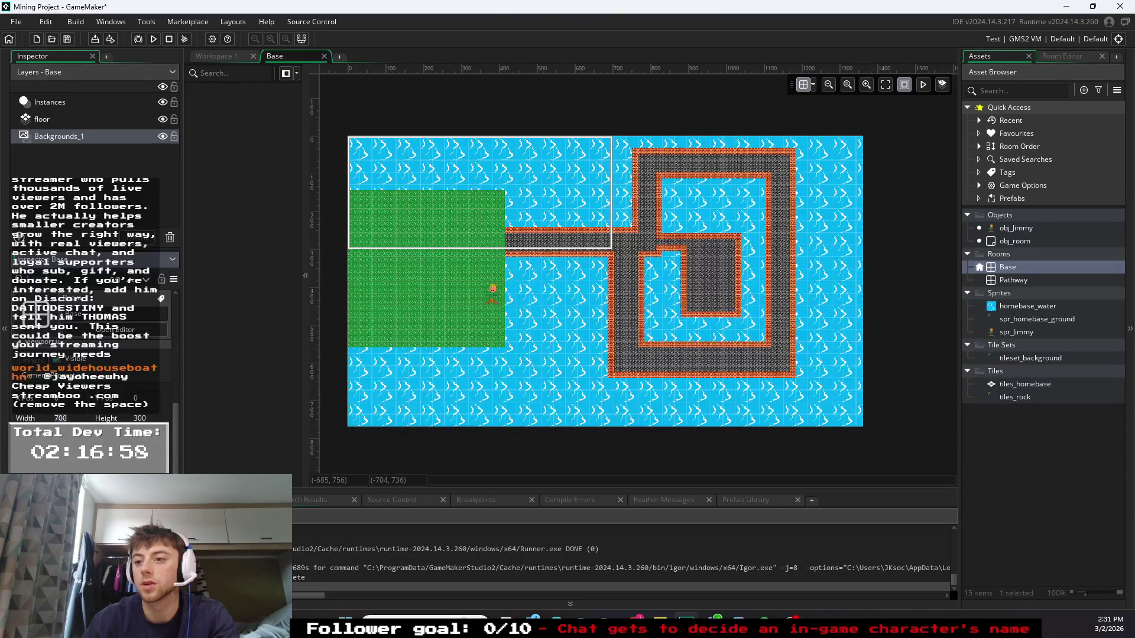
scroll(89, 354, "down", 2)
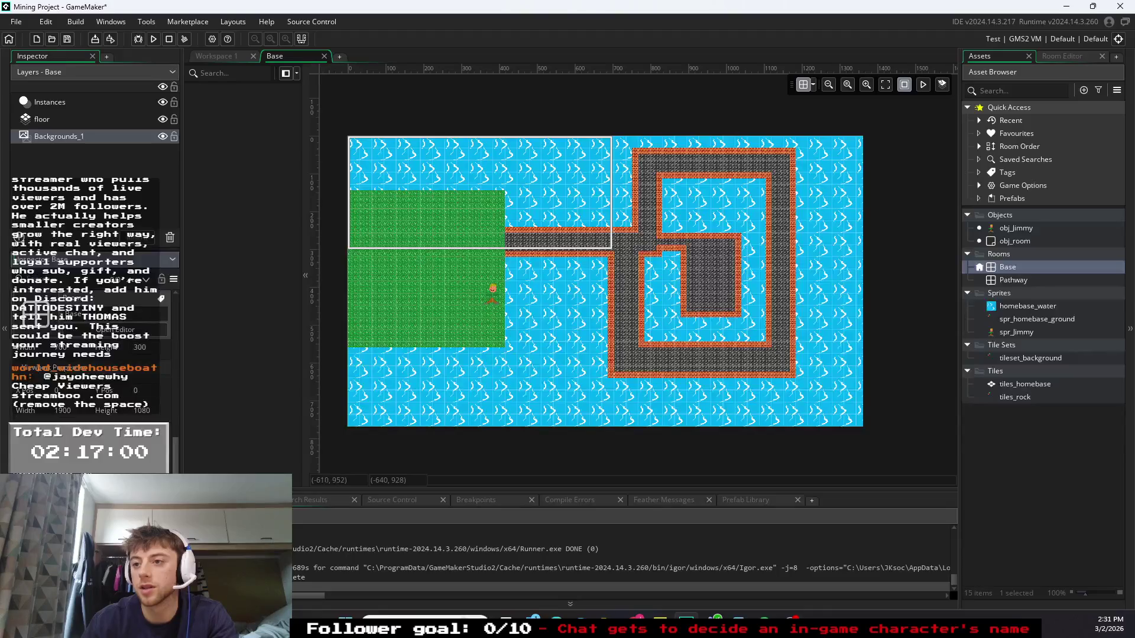
left_click(152, 39)
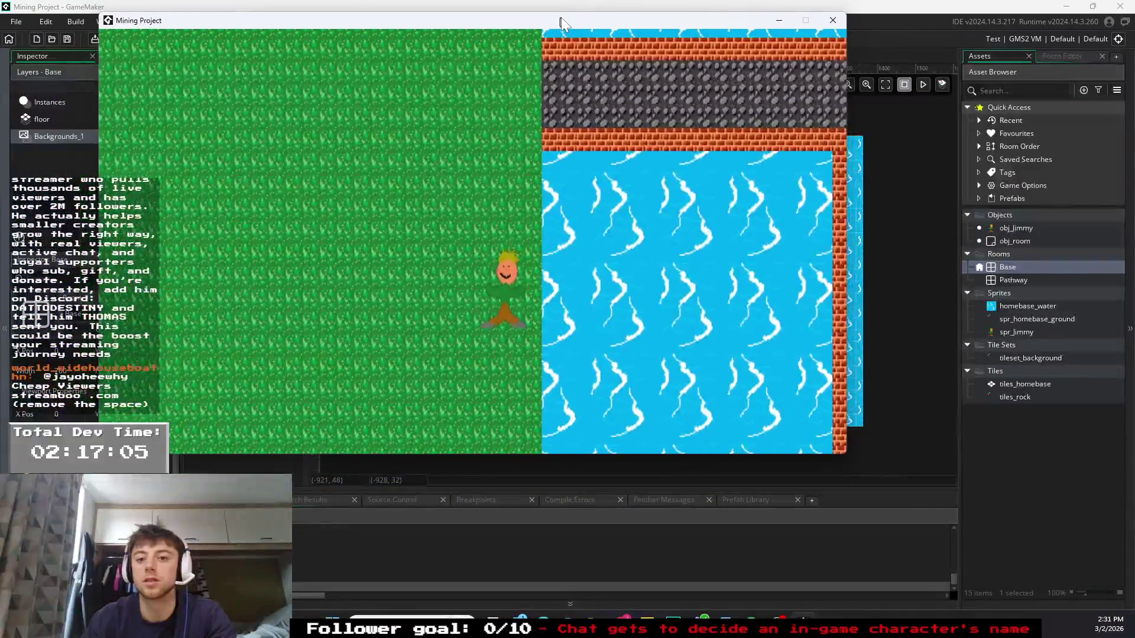
- Walk Jimmy through the stone maze corridors and out onto the grass
left_click_drag(562, 18, 598, 57)
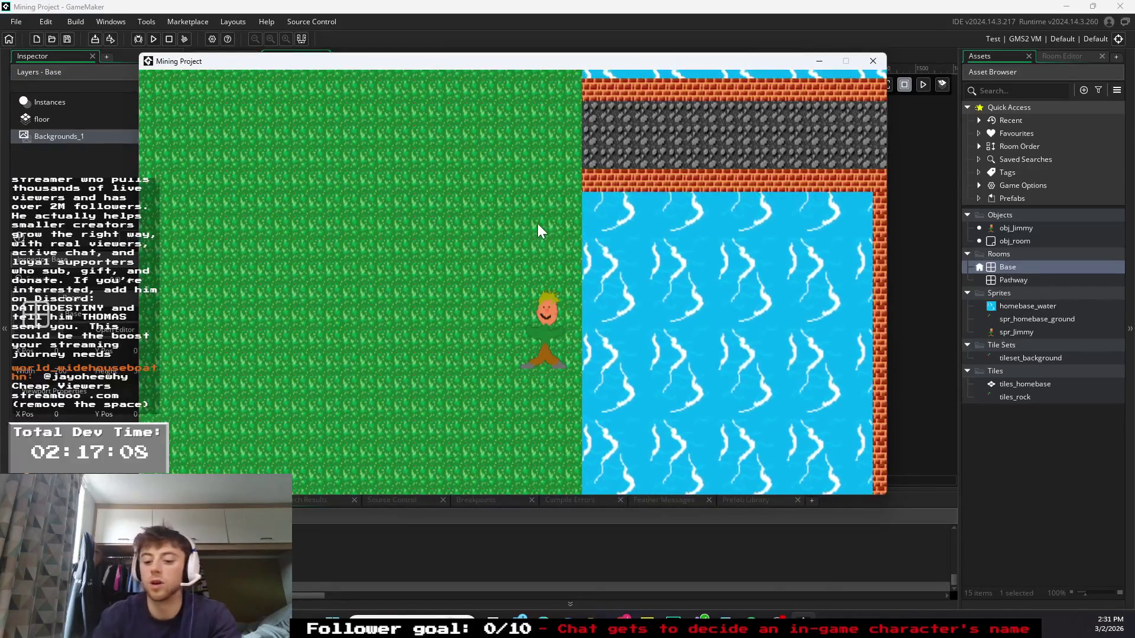
key("Up")
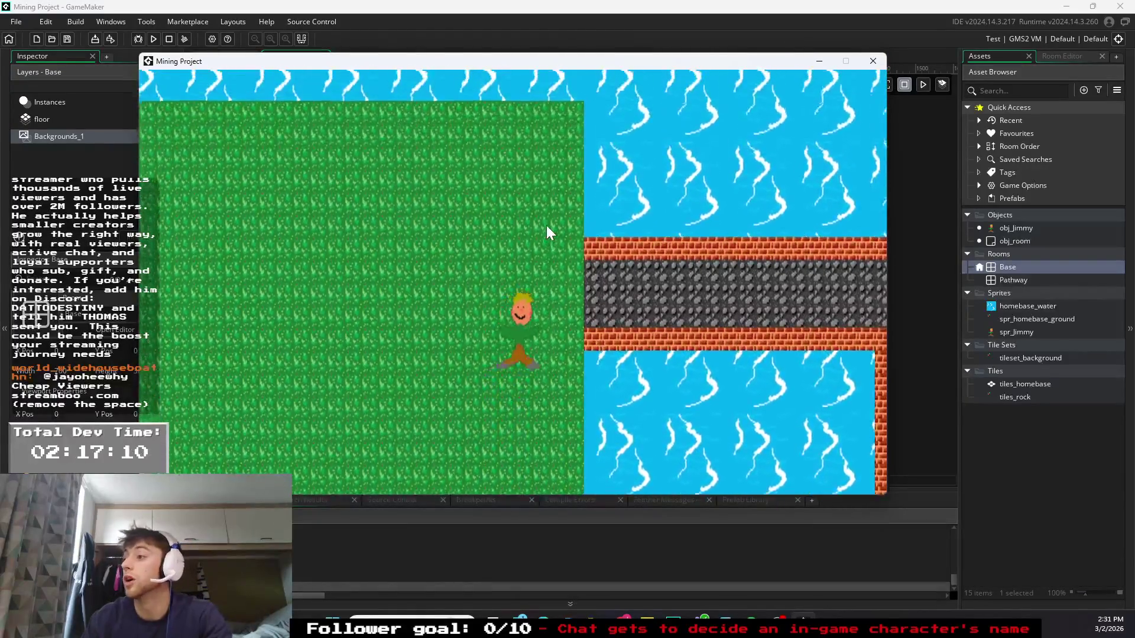
key("Right")
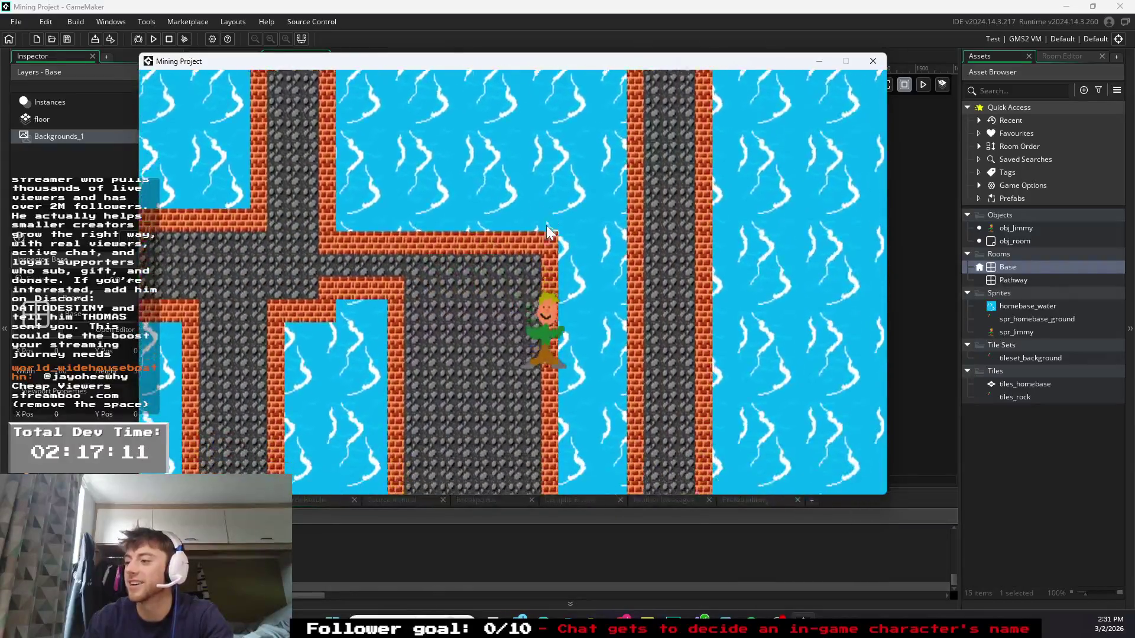
key("Left")
key("Up")
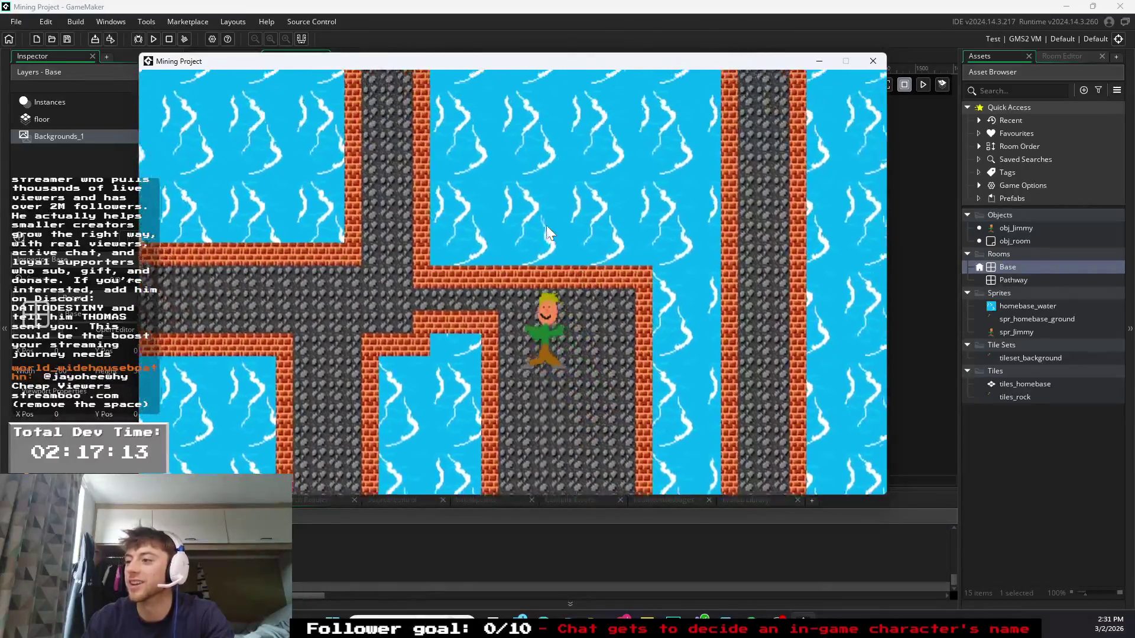
key("Left")
key("Down")
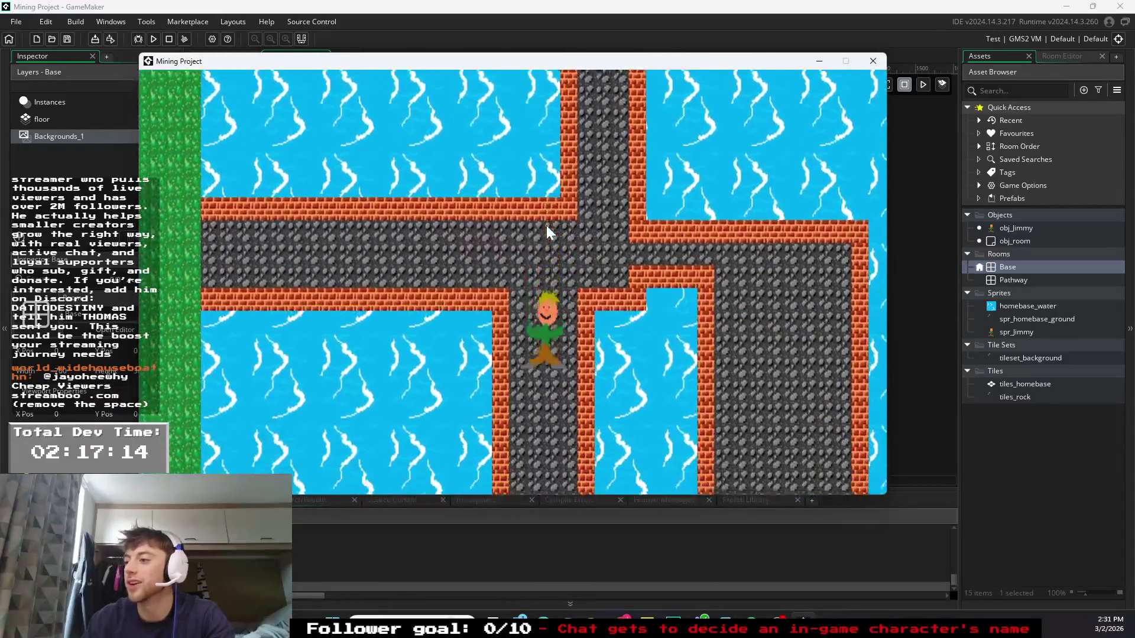
key("Down")
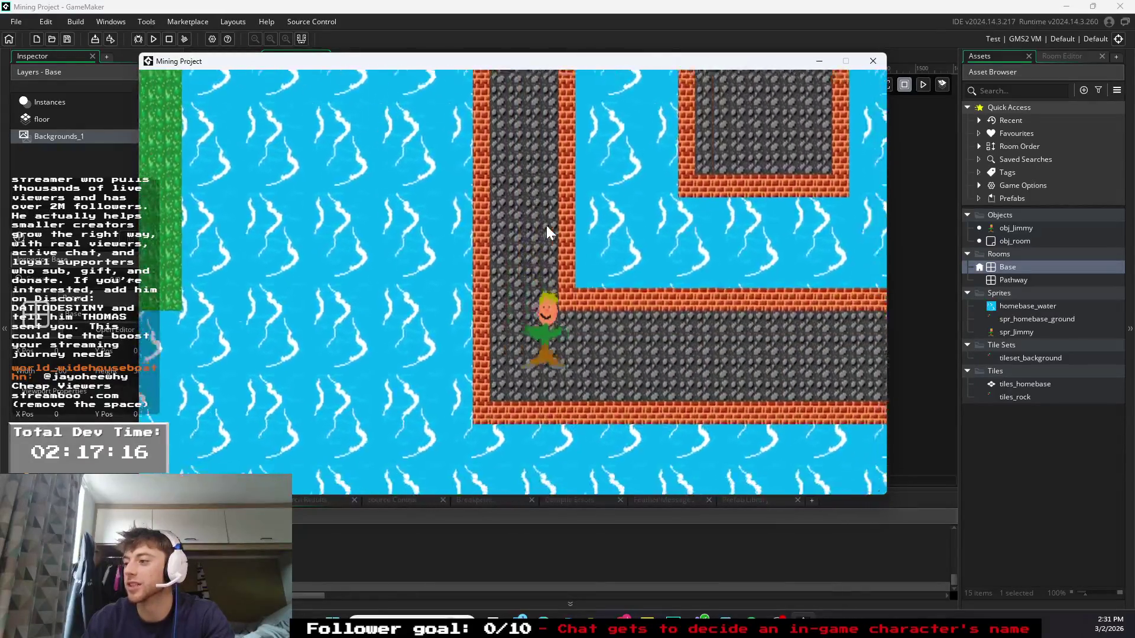
key("Right")
key("Up")
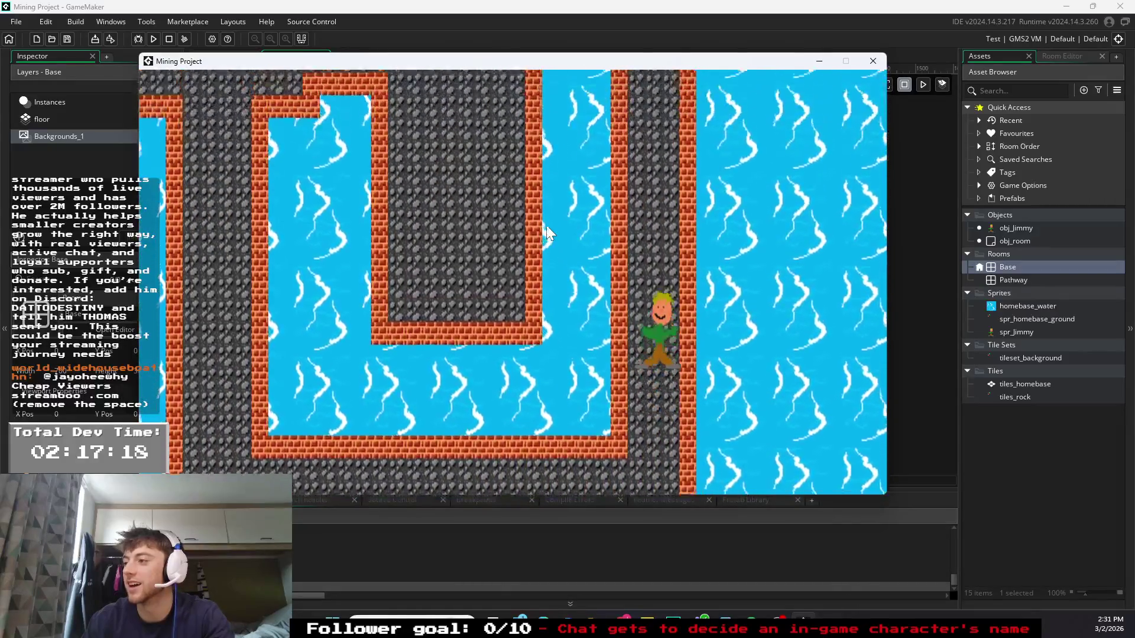
key("Up")
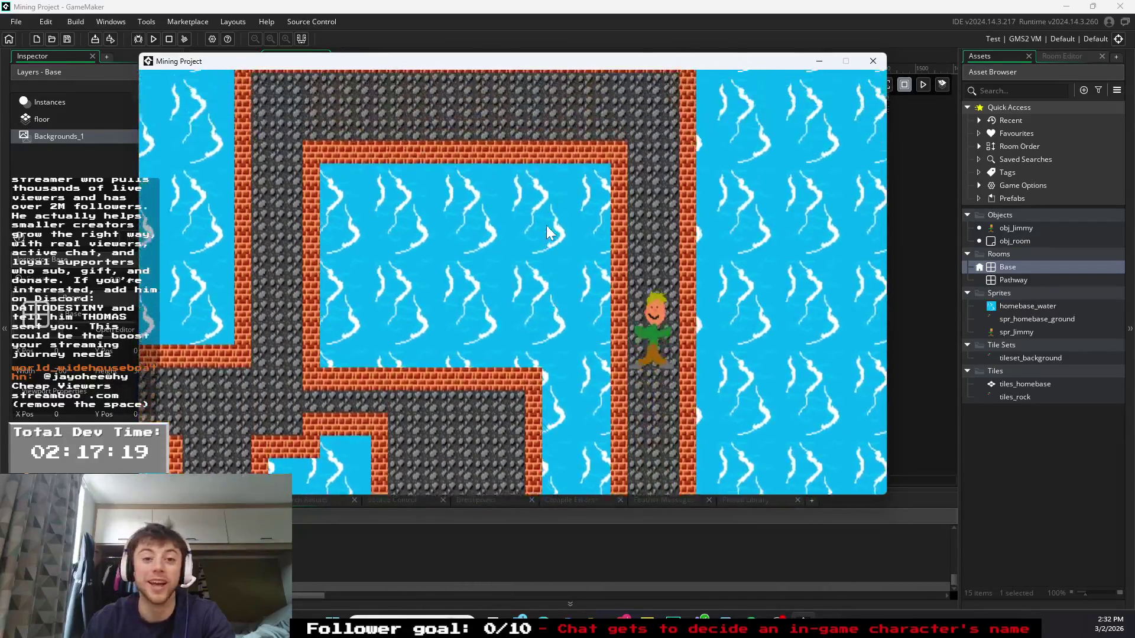
key("Left")
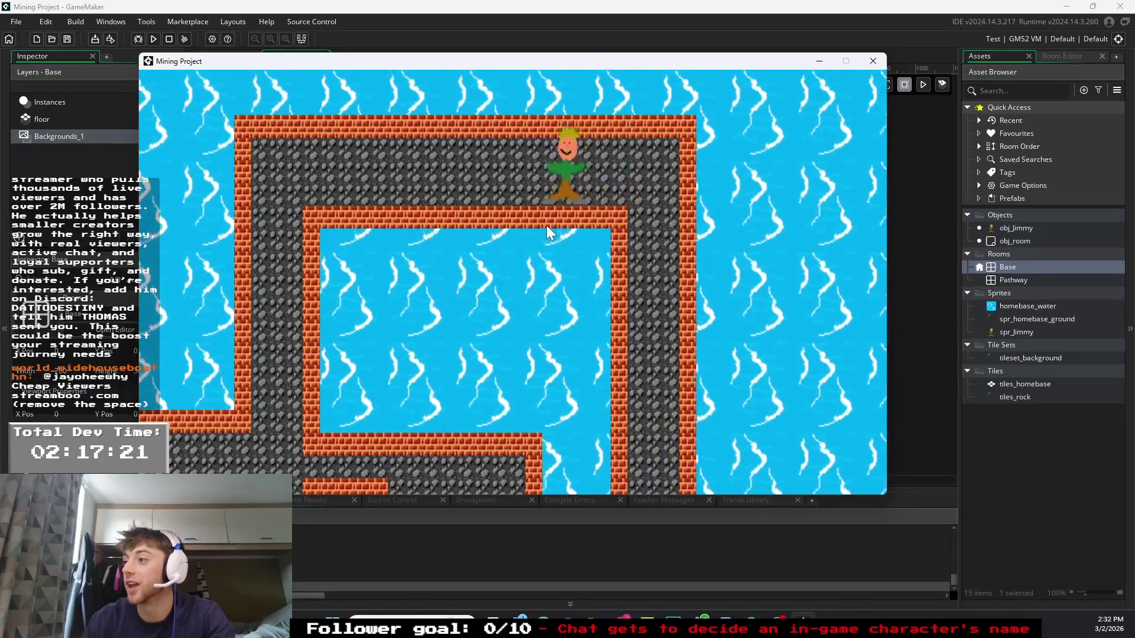
key("Left")
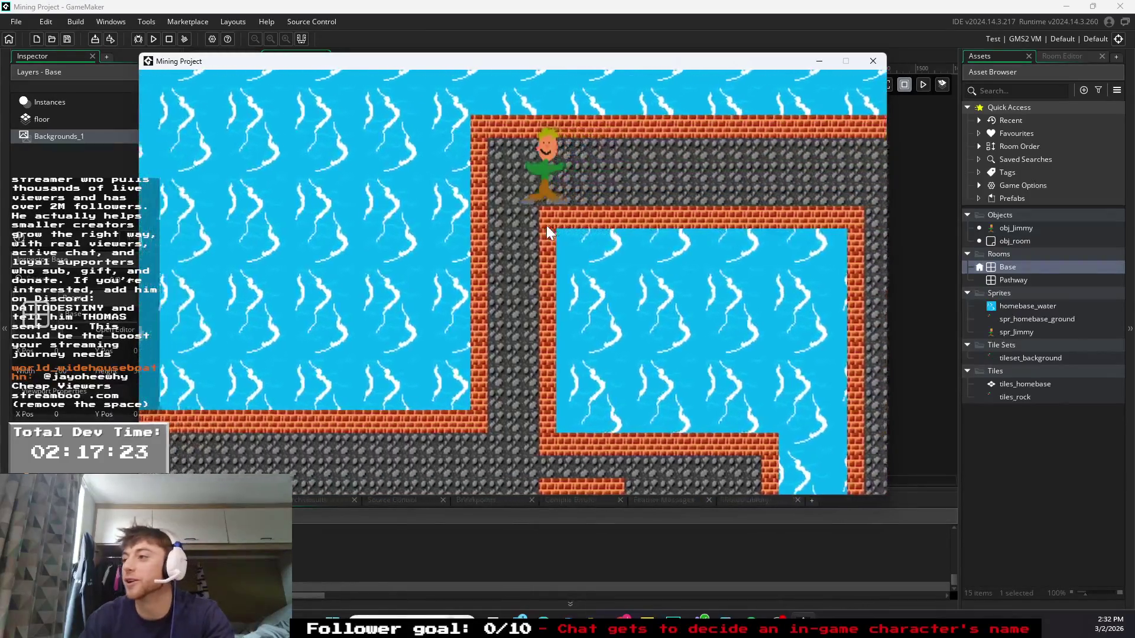
key("Down")
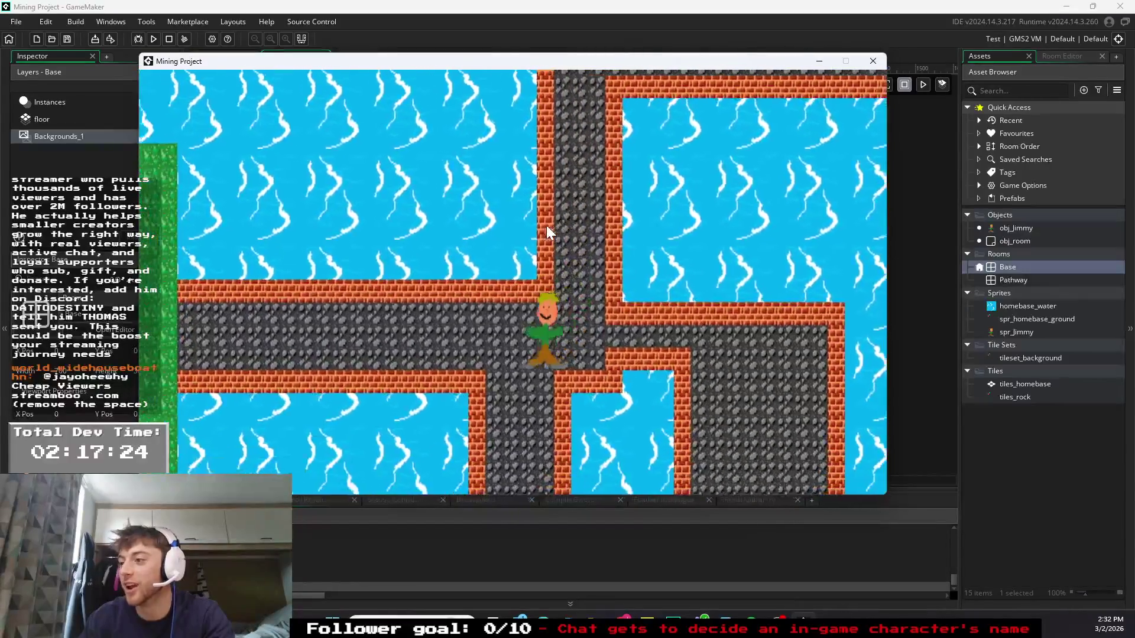
key("Left")
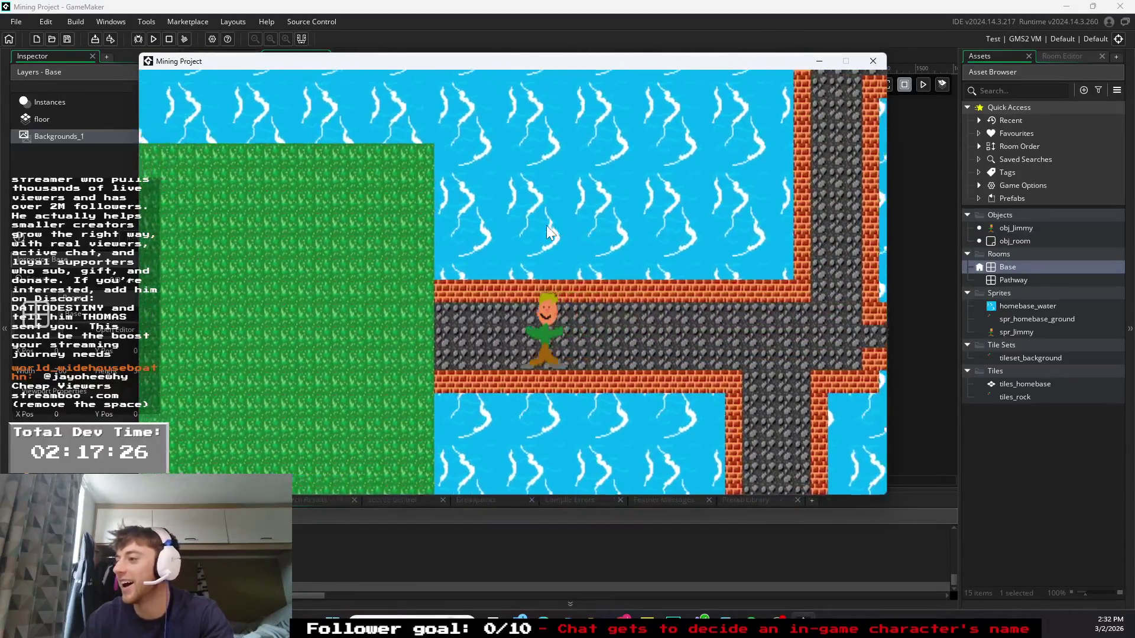
key("Left")
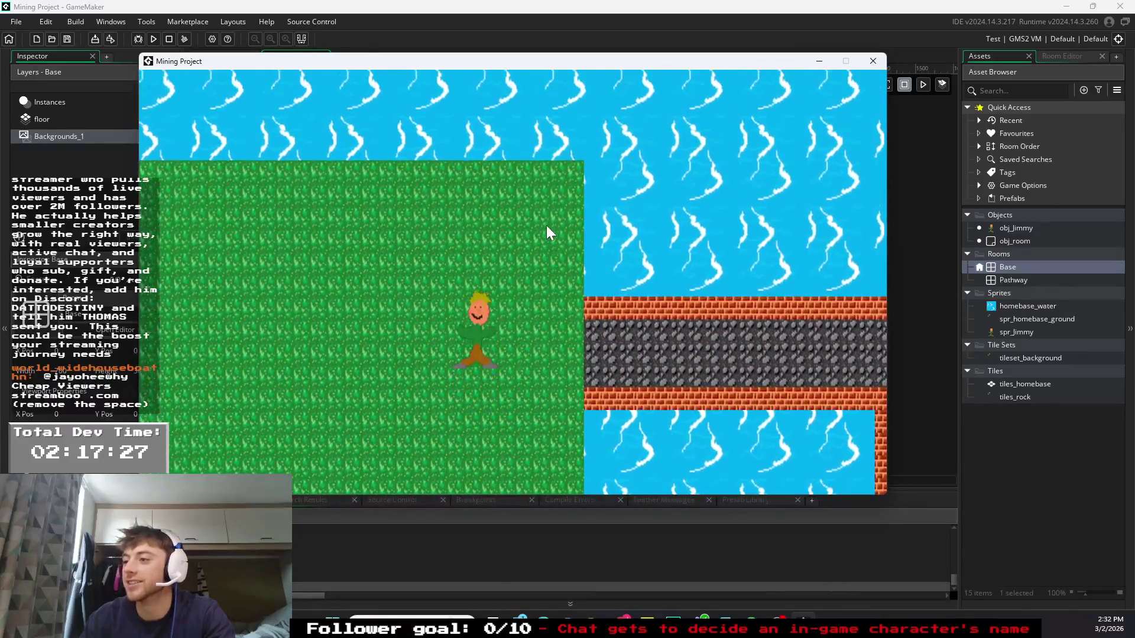
- Walk Jimmy back around the maze corridors and down-left onto the water
key("Right")
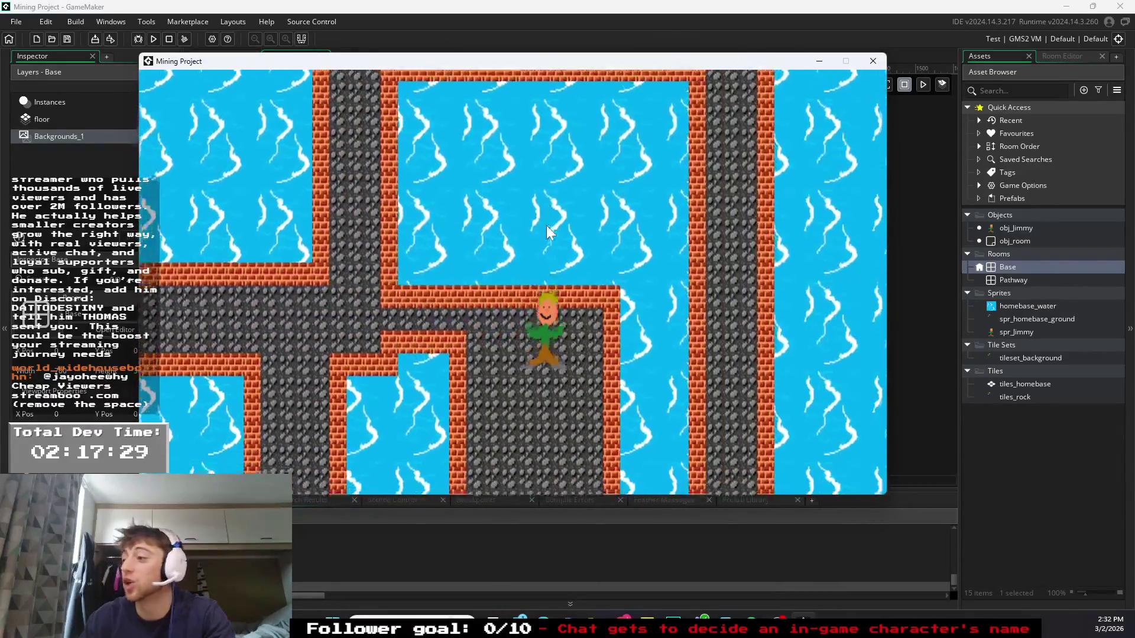
key("Down")
key("Right")
key("Left")
key("Up")
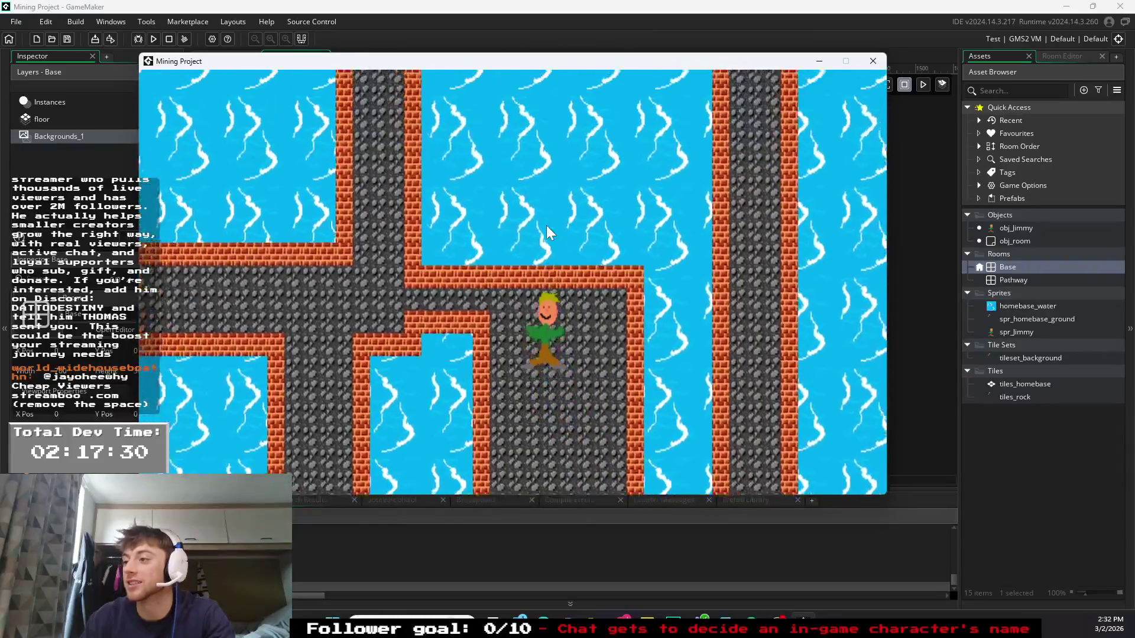
key("Up")
key("Left")
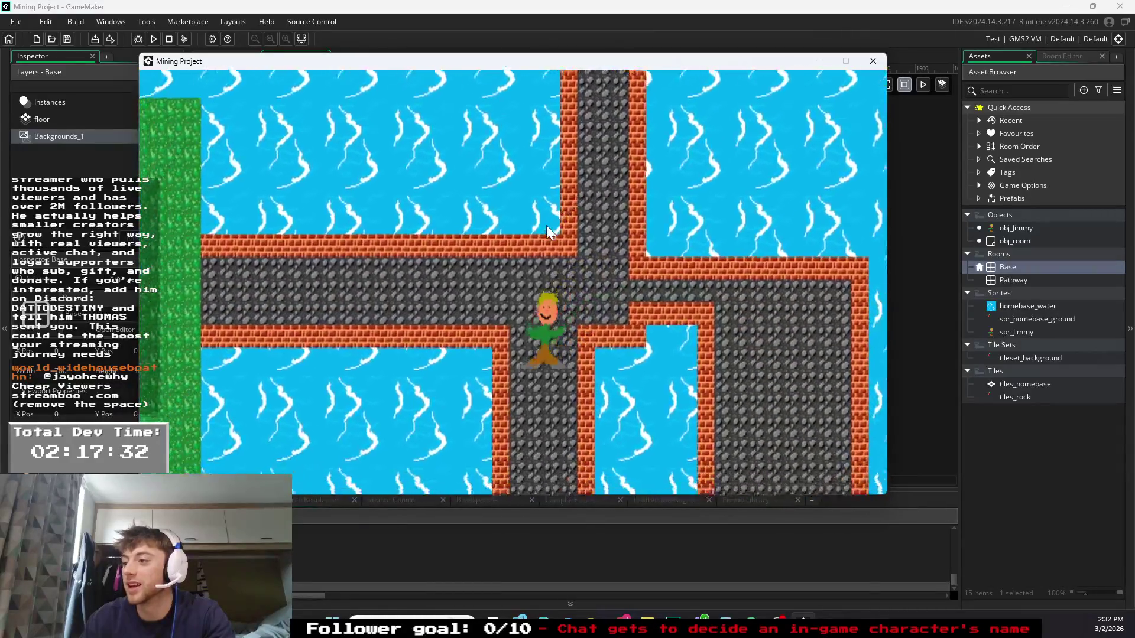
key("Up")
key("Left")
key("Right")
key("Down")
key("Right")
key("Left")
key("Up")
key("Up")
key("Left")
key("Down")
key("Left")
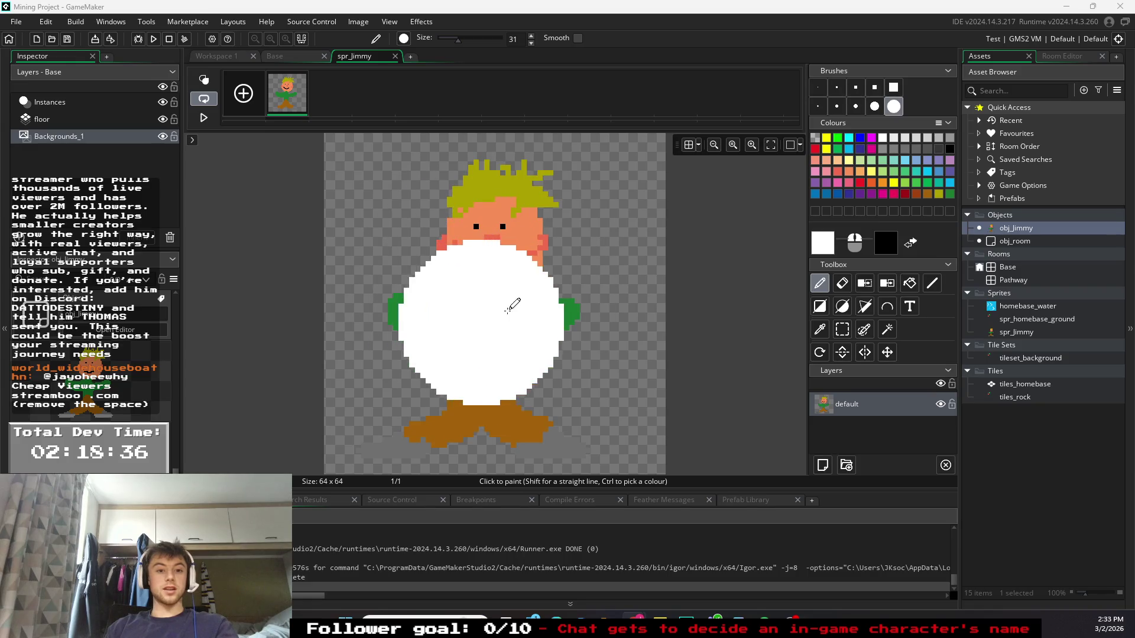
- Paint over spr_Jimmy in white, erase the frame to transparency, and pick black
left_click_drag(464, 260, 506, 274)
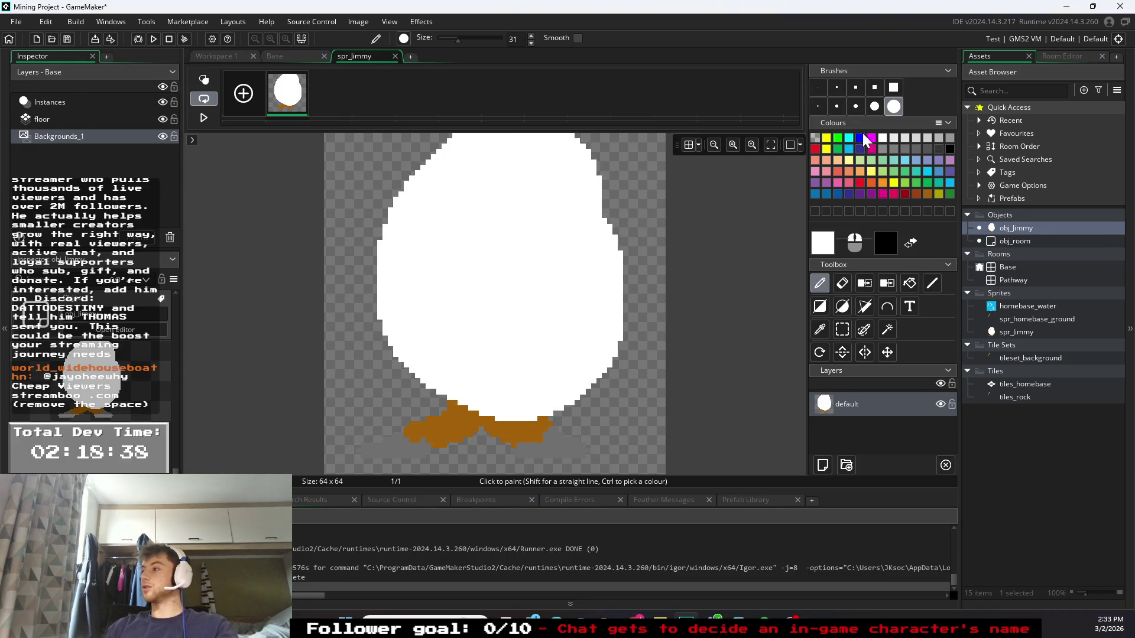
left_click(842, 283)
mouse_move(561, 189)
left_mouse_down()
mouse_move(464, 296)
mouse_move(578, 202)
left_mouse_up()
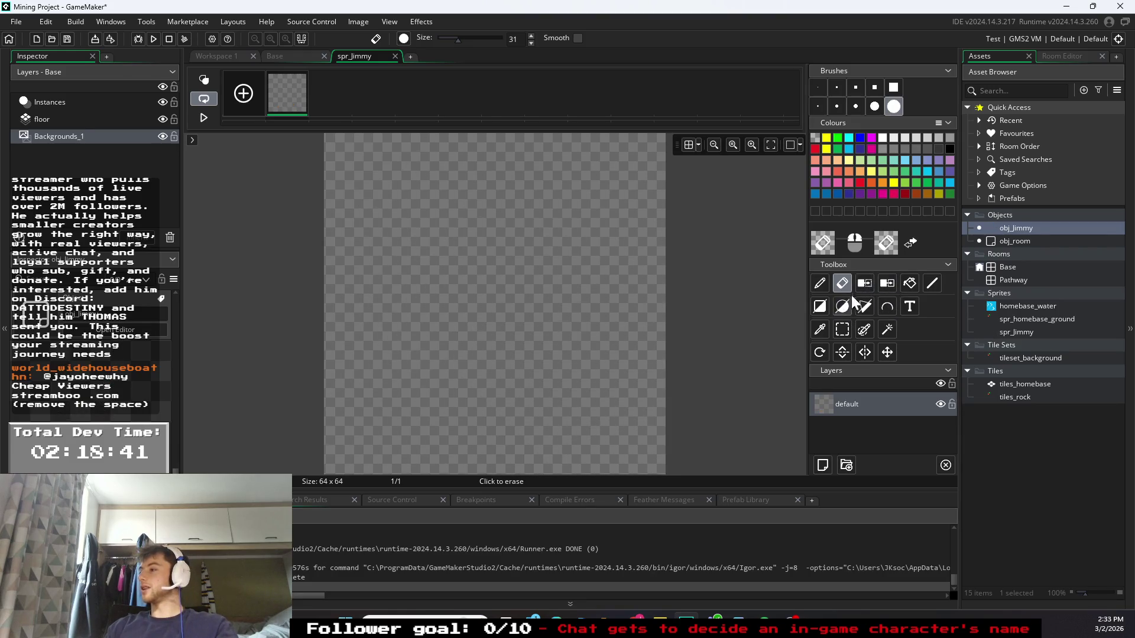
left_click(949, 149)
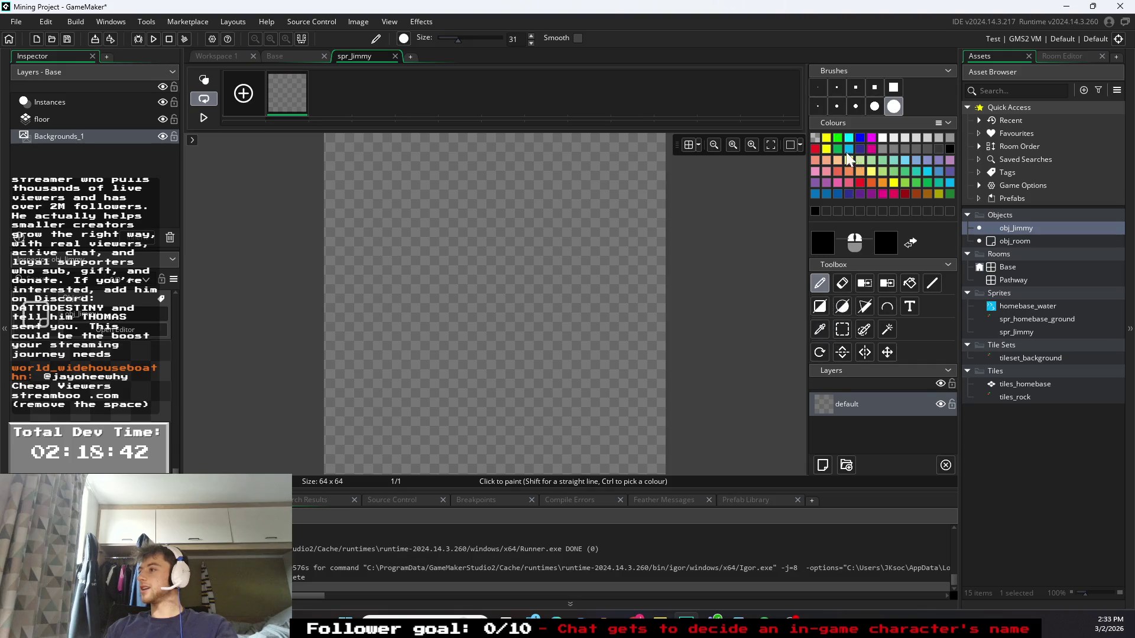
- Draw the stick figure's round head, body line and leg with a small brush
left_click(840, 105)
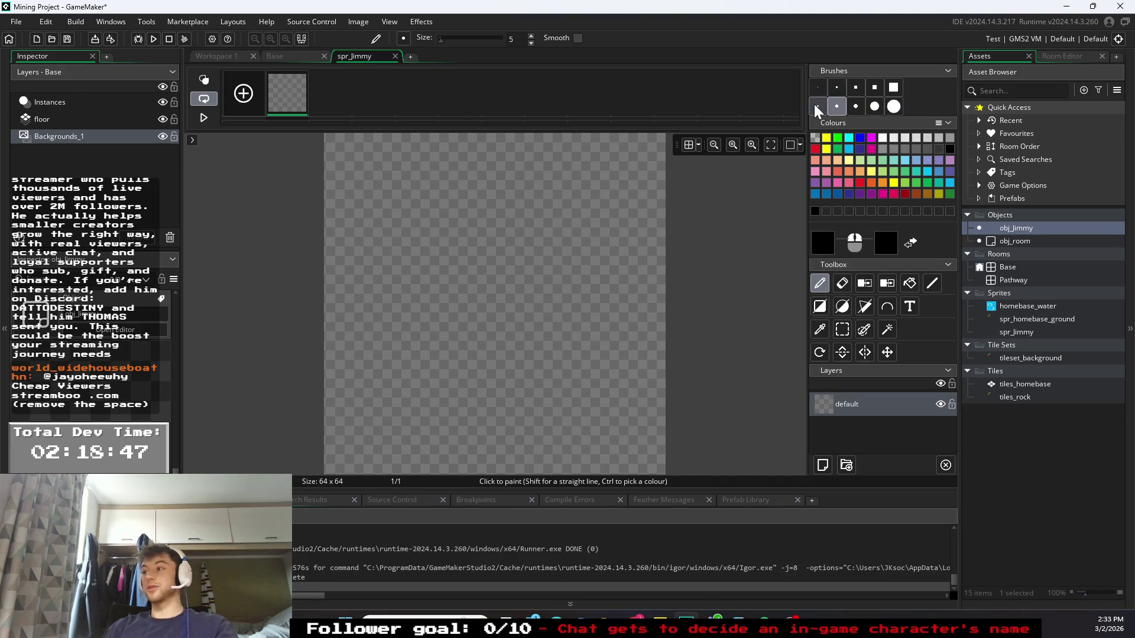
mouse_move(528, 201)
left_mouse_down()
mouse_move(453, 212)
mouse_move(499, 297)
mouse_move(535, 214)
mouse_move(526, 203)
left_mouse_up()
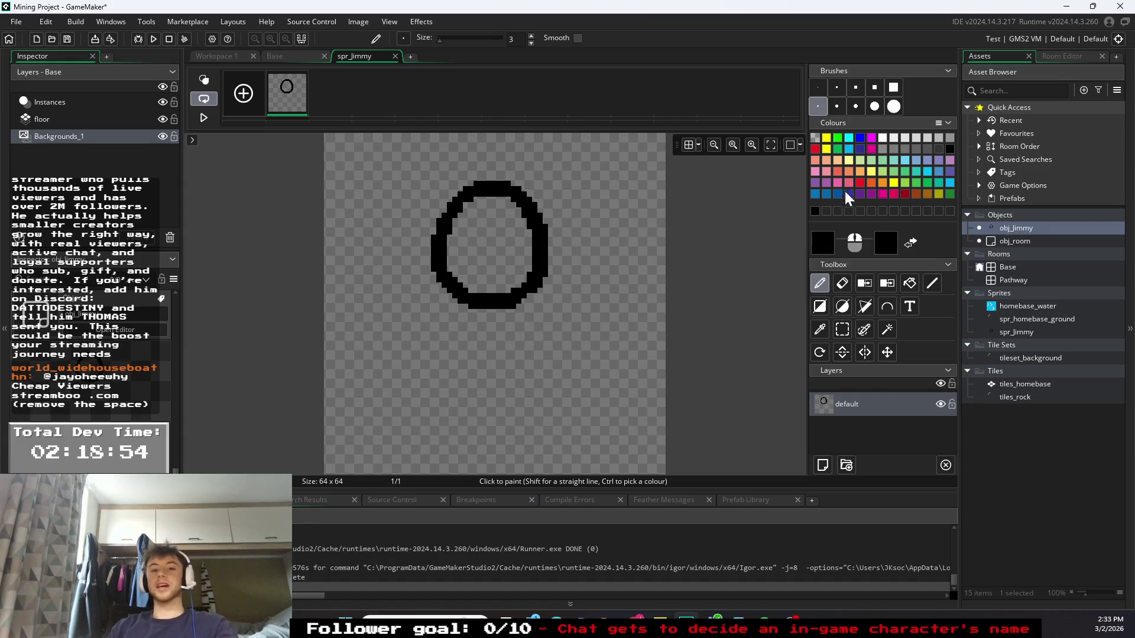
left_click(534, 322)
key("ctrl+z")
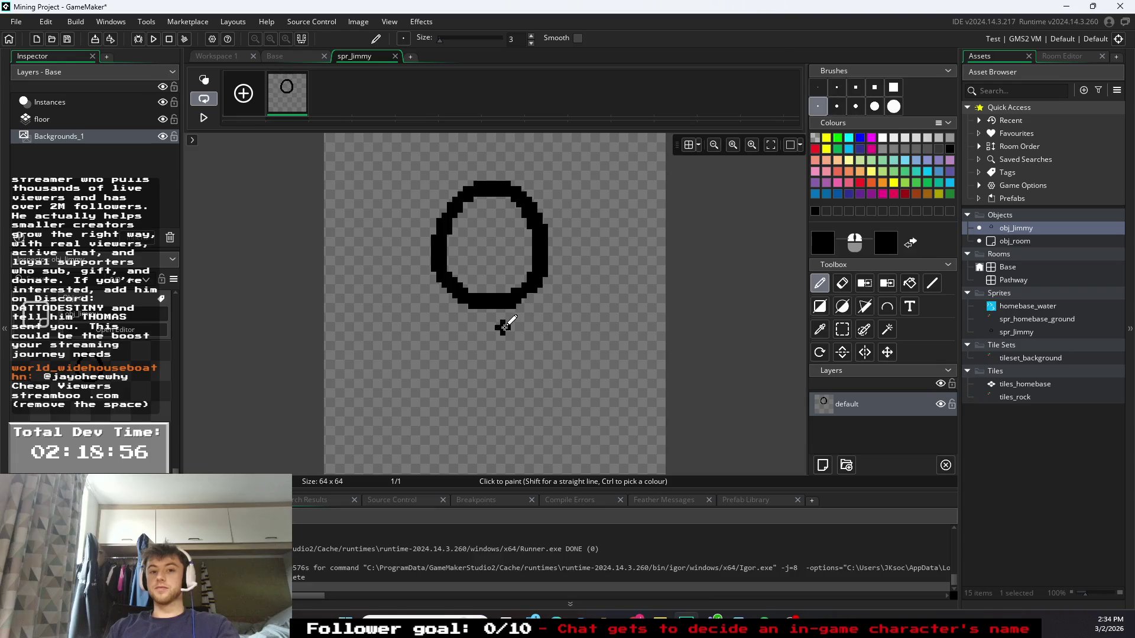
mouse_move(488, 299)
left_mouse_down()
mouse_move(482, 397)
mouse_move(443, 457)
left_mouse_up()
left_click_drag(483, 406, 518, 452)
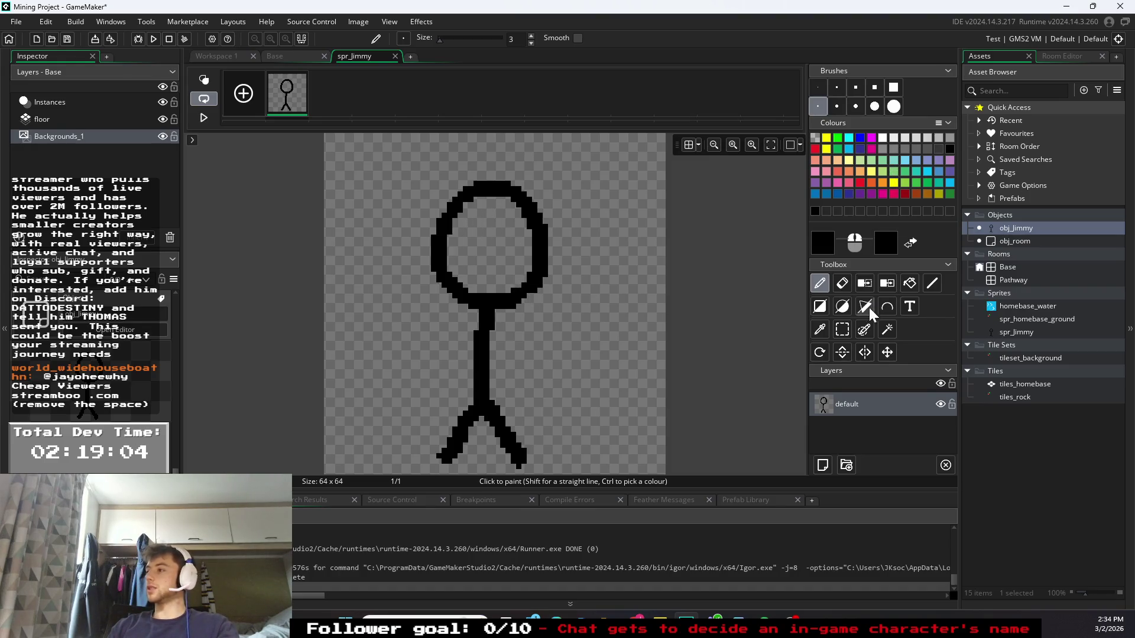
- Fill the head white with the Fill tool, then return to black pencil
left_click(910, 282)
left_click(503, 250)
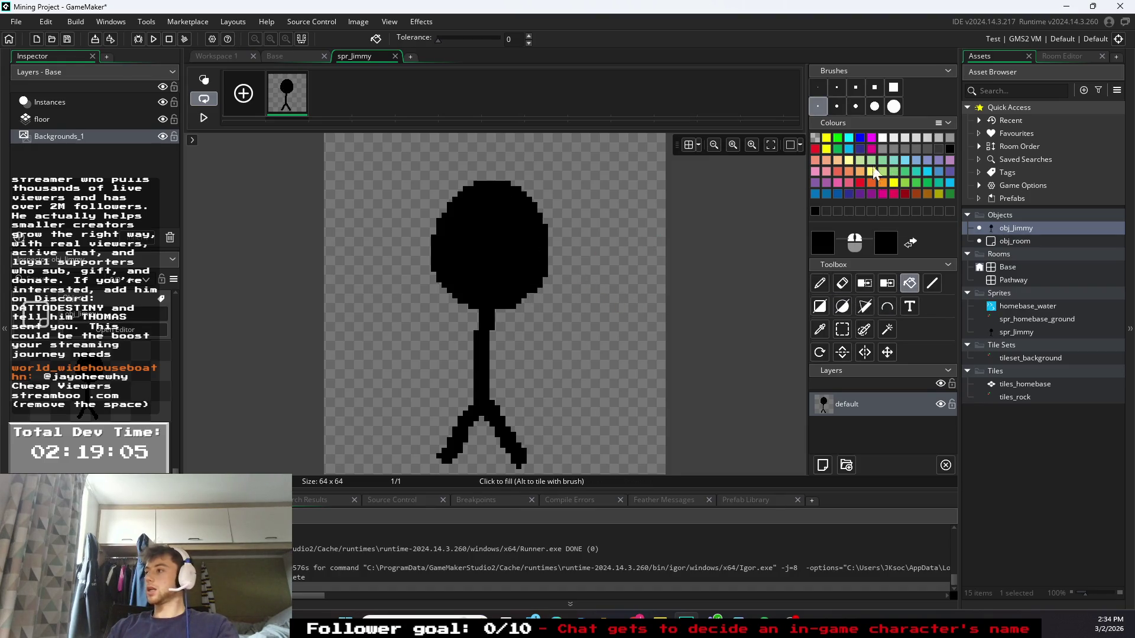
key("ctrl+z")
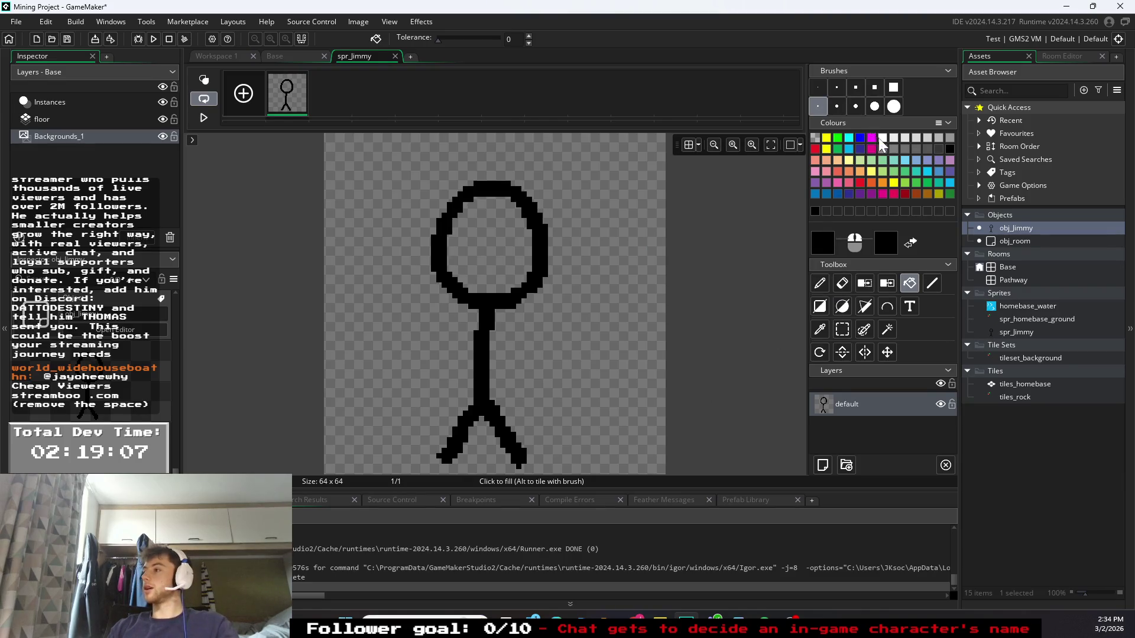
left_click(879, 138)
left_click(486, 241)
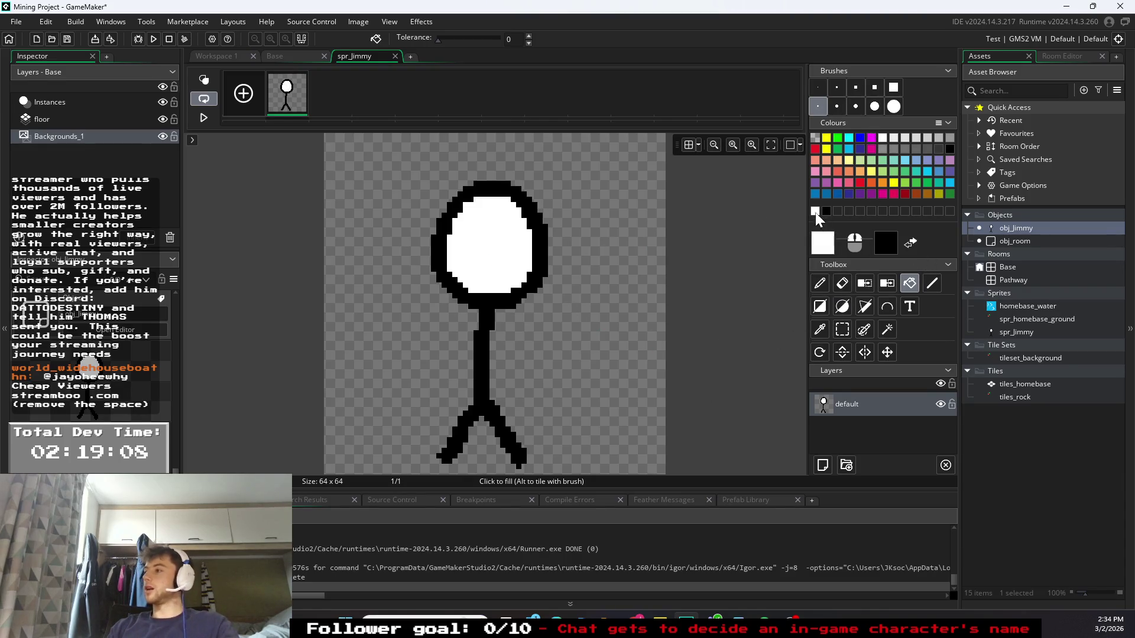
left_click(827, 211)
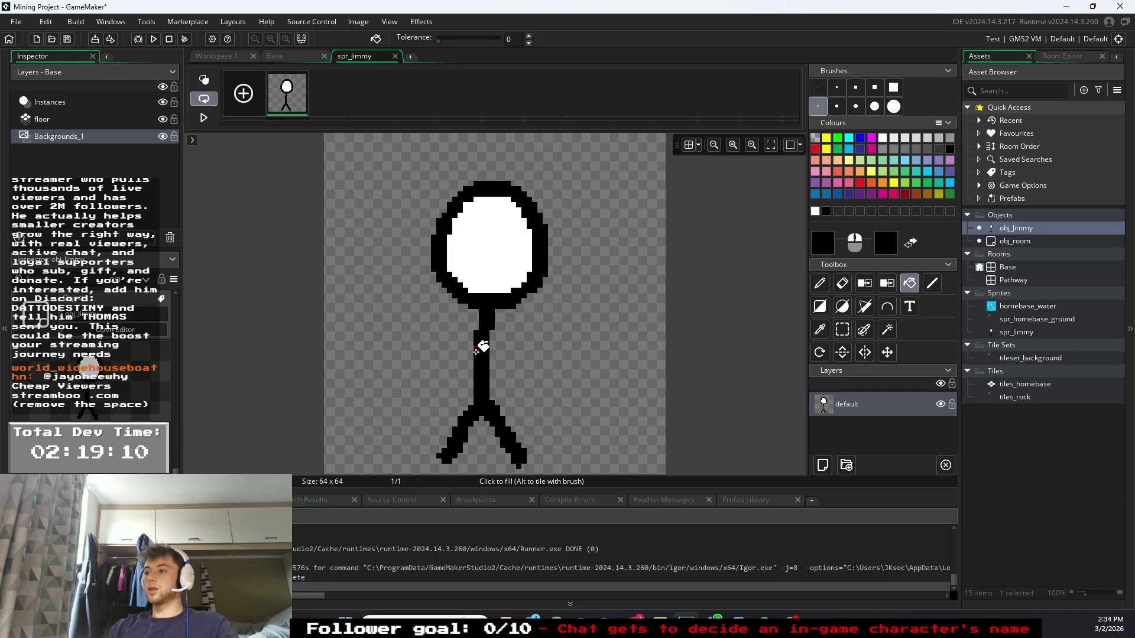
left_click(819, 278)
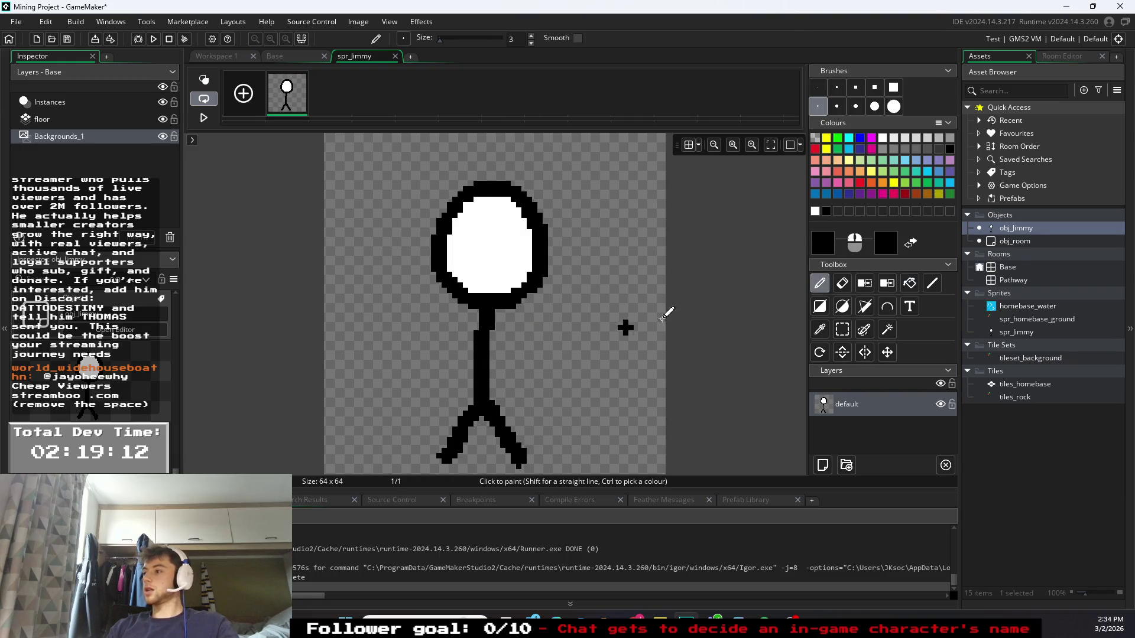
- Draw both arms, two eyes and a smile on the stick figure
left_click_drag(483, 334, 441, 376)
left_click_drag(494, 337, 543, 382)
left_click(476, 231)
left_click(503, 227)
left_click(481, 263)
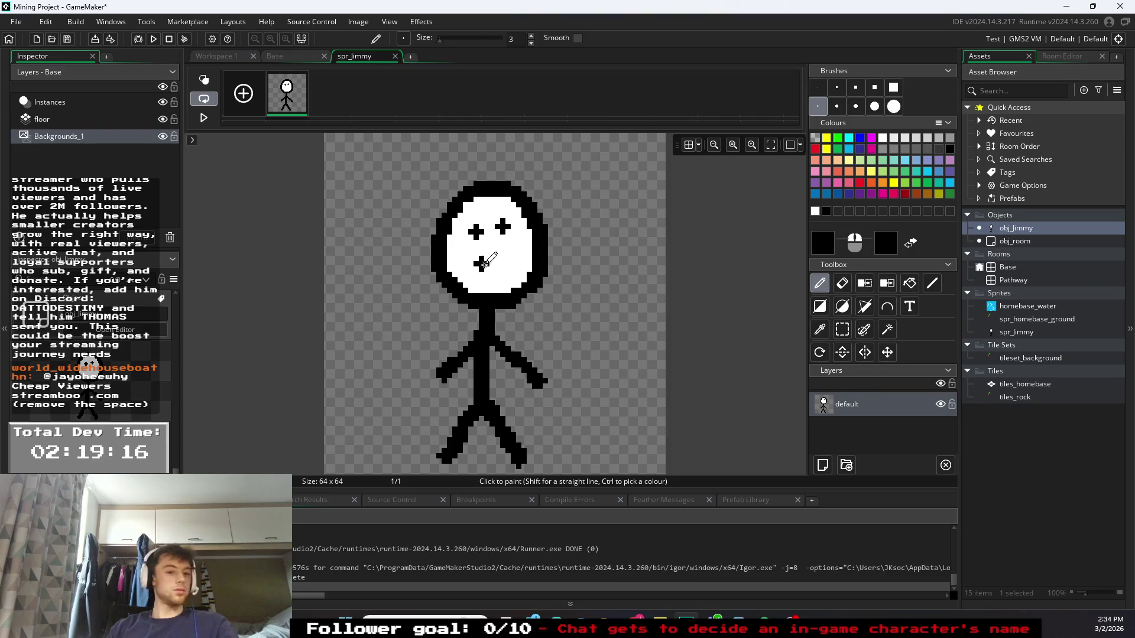
key("ctrl+z")
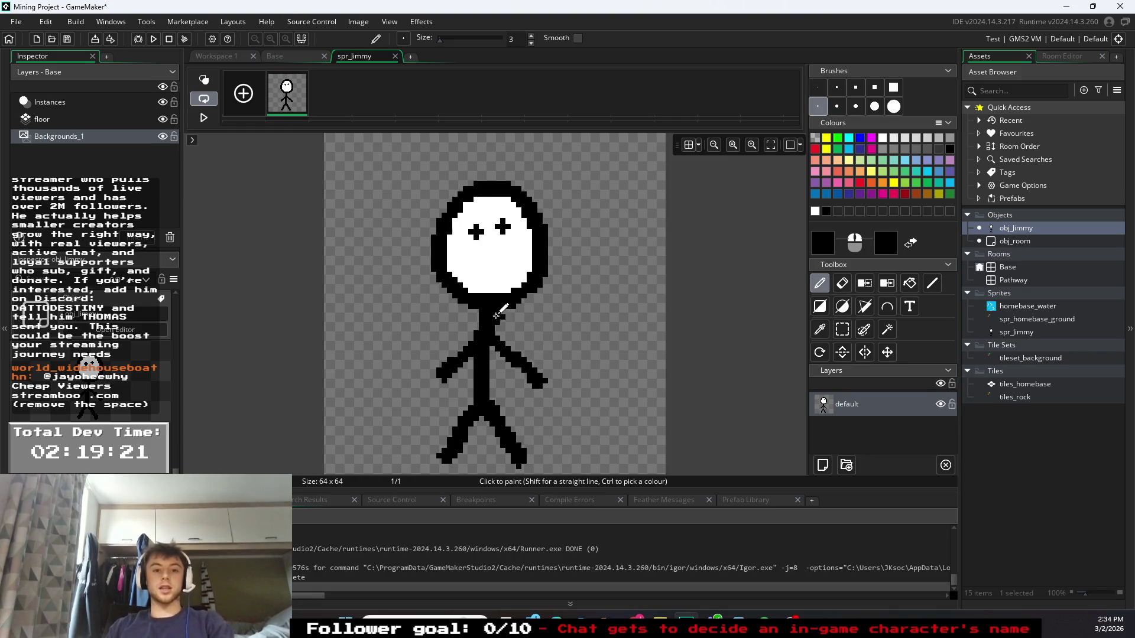
left_click(508, 259)
key("ctrl+z")
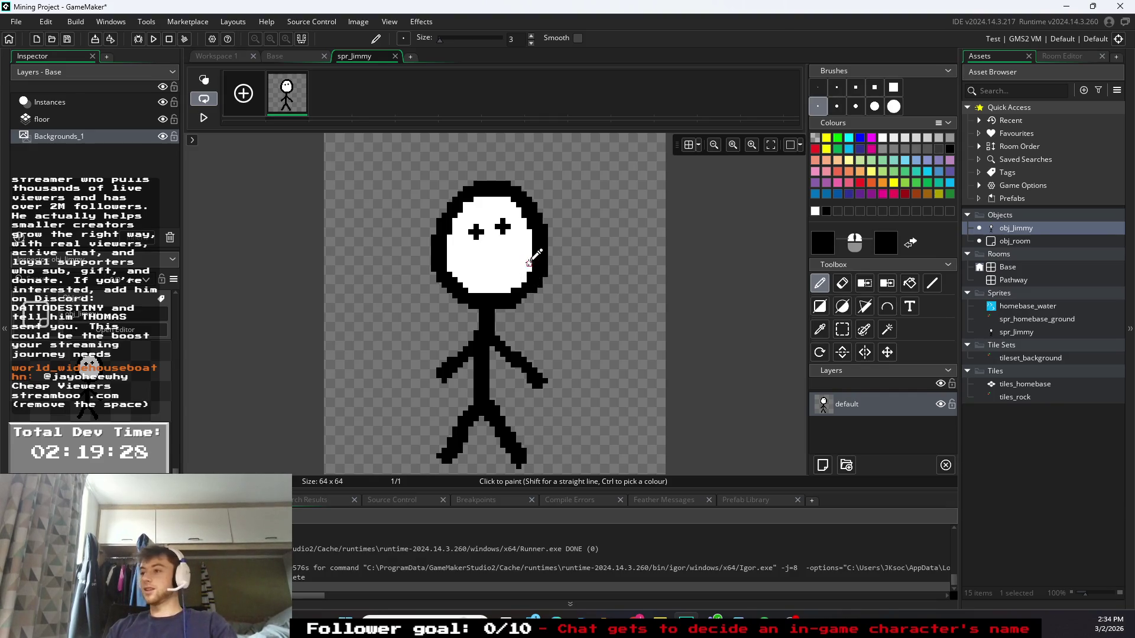
mouse_move(459, 255)
left_mouse_down()
mouse_move(491, 273)
mouse_move(512, 259)
left_mouse_up()
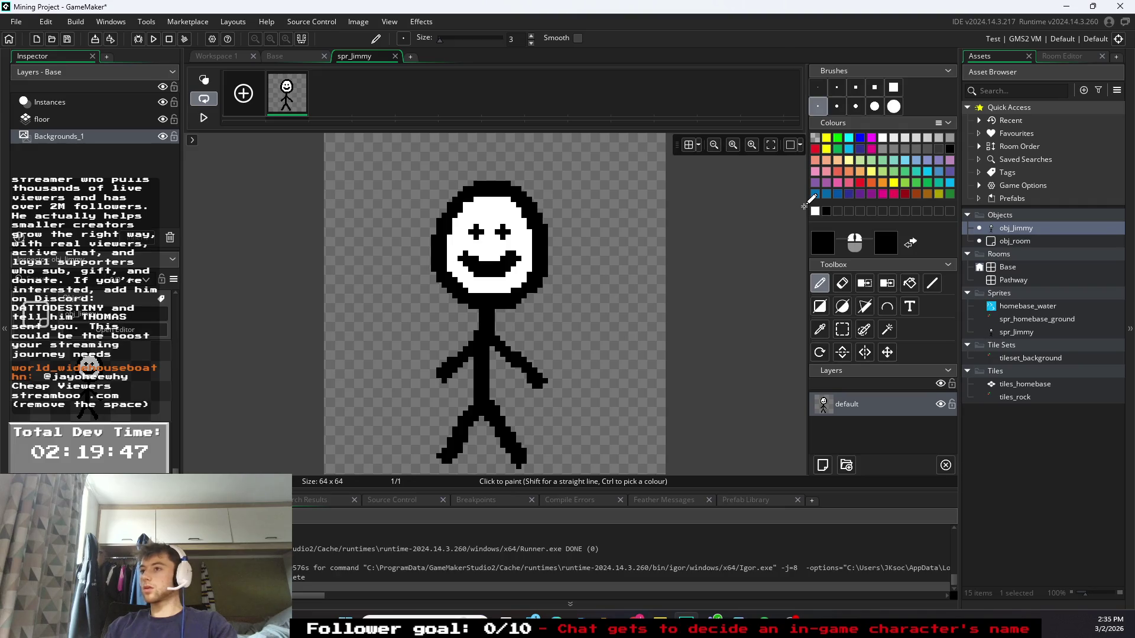
left_click(300, 60)
left_click(372, 55)
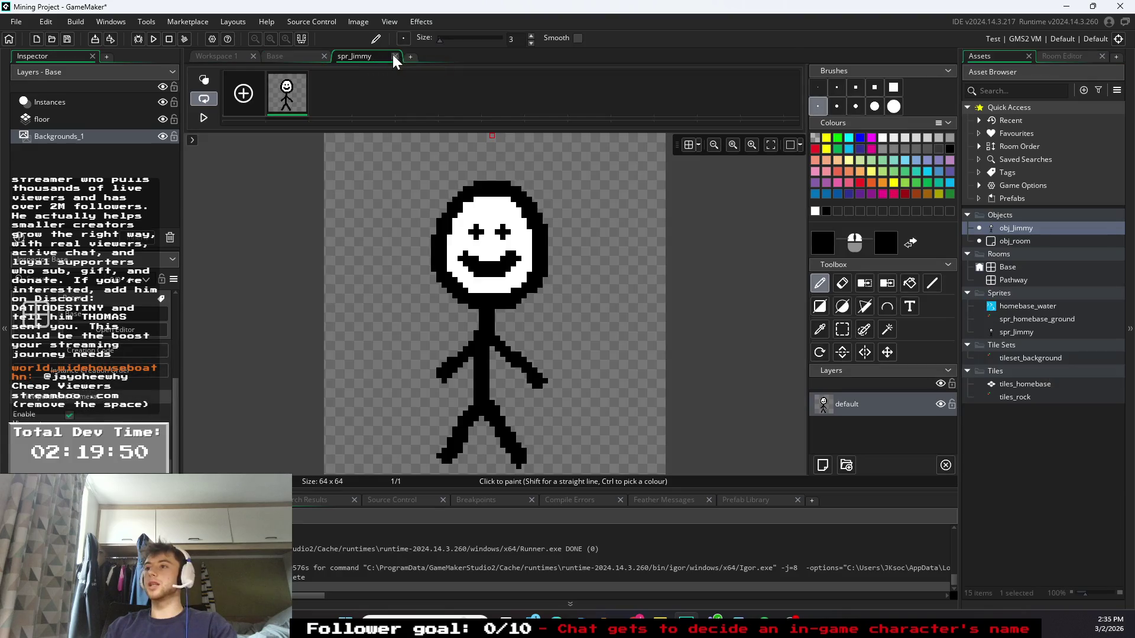
- Rename the spr_Jimmy sprite to spr_Jimmy_down
left_click(1023, 331)
right_click(1022, 330)
left_click(908, 436)
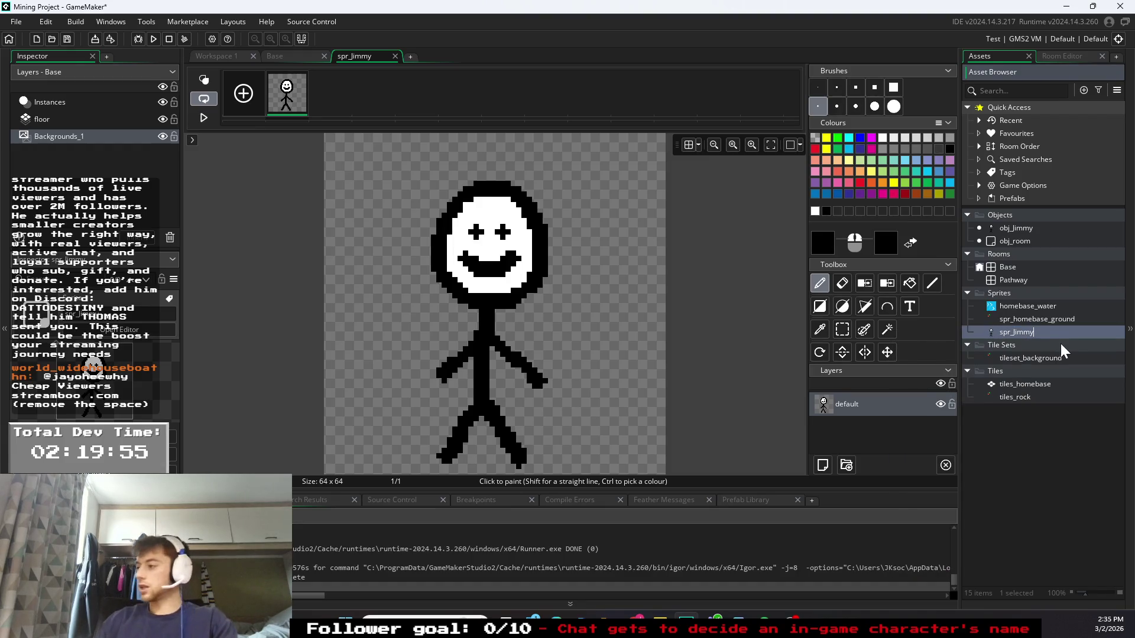
type("_down")
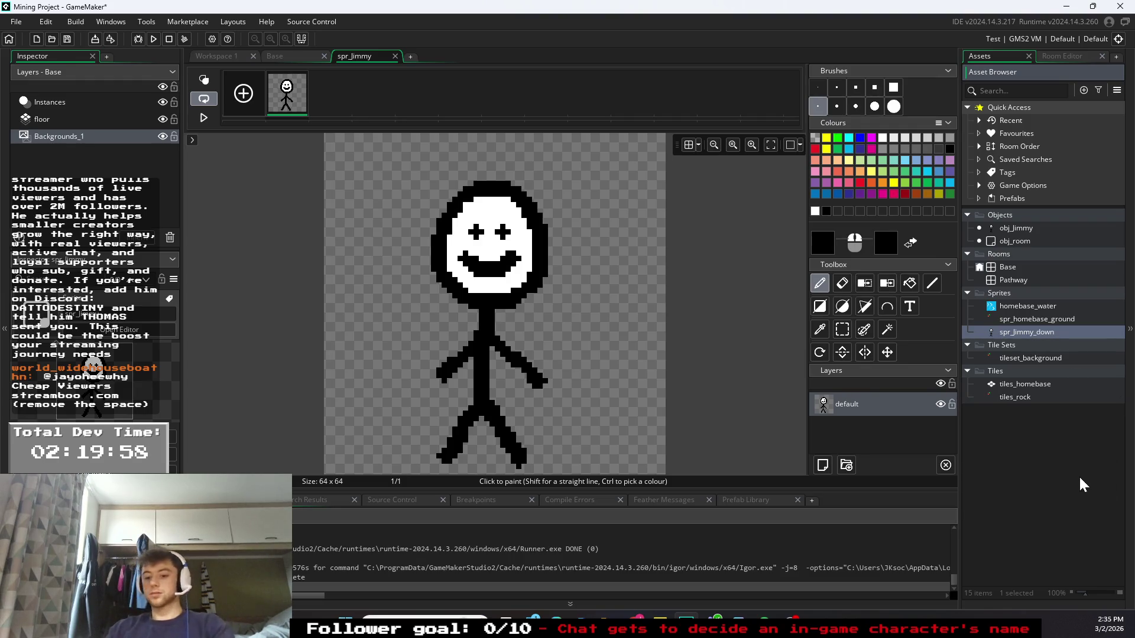
right_click(1036, 335)
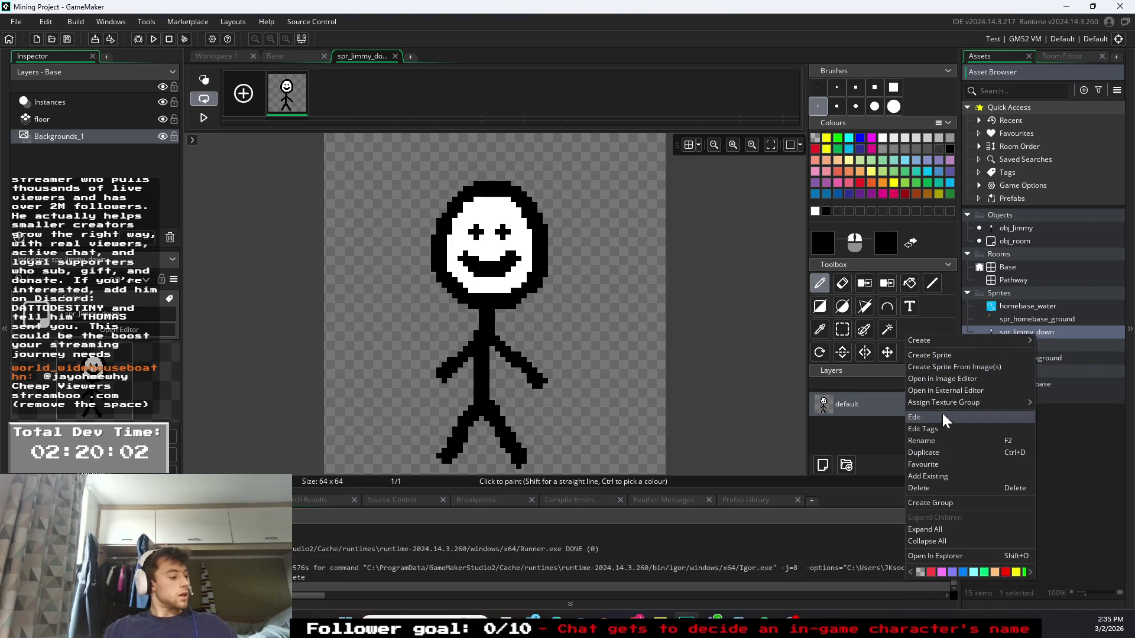
mouse_move(955, 405)
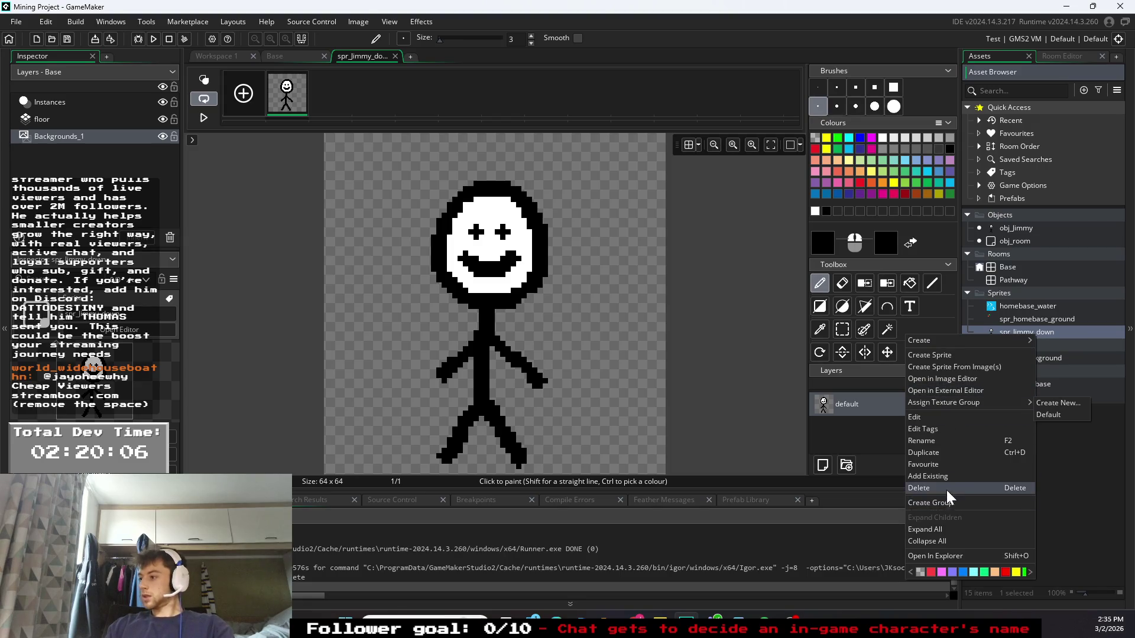
left_click(1047, 332)
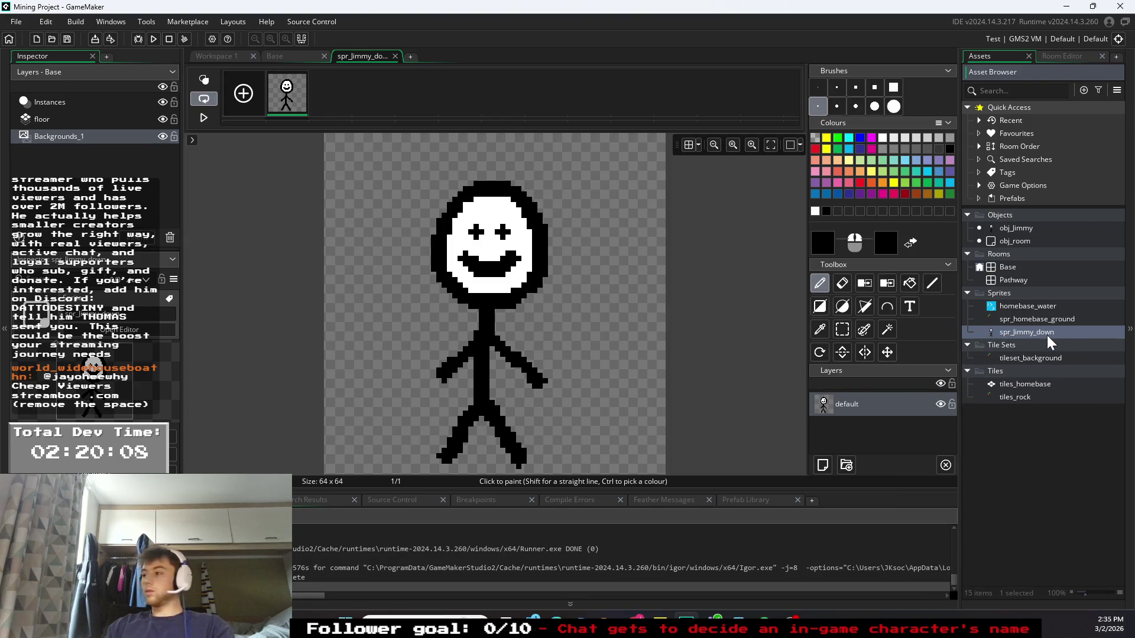
- Duplicate spr_Jimmy_down, name the copy spr_Jimmy_up, and open it
right_click(1026, 334)
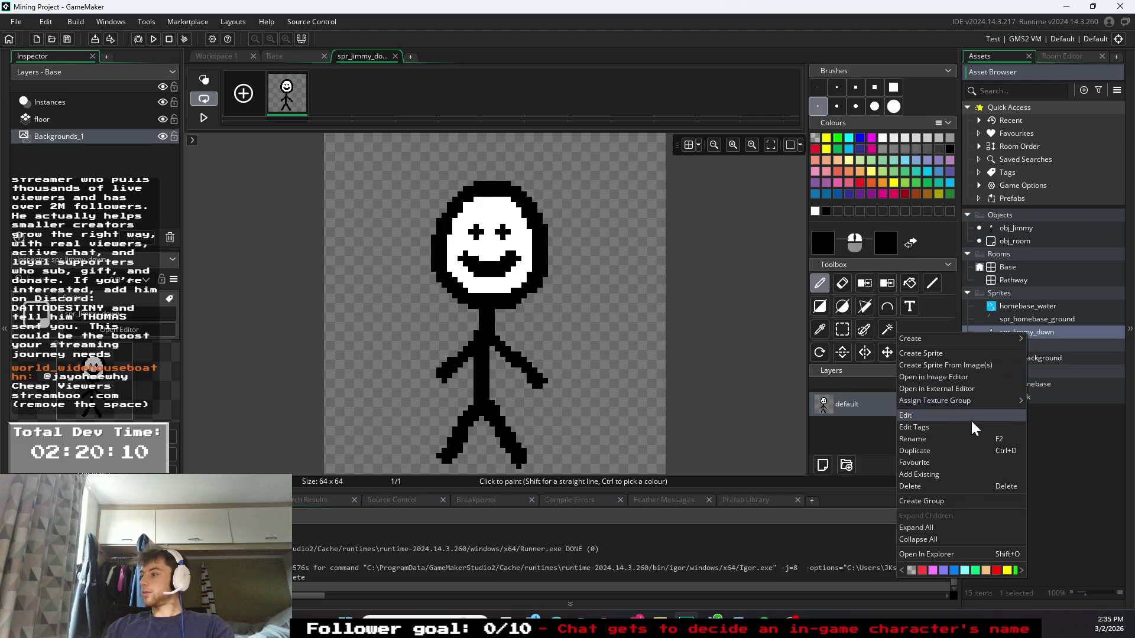
left_click(929, 451)
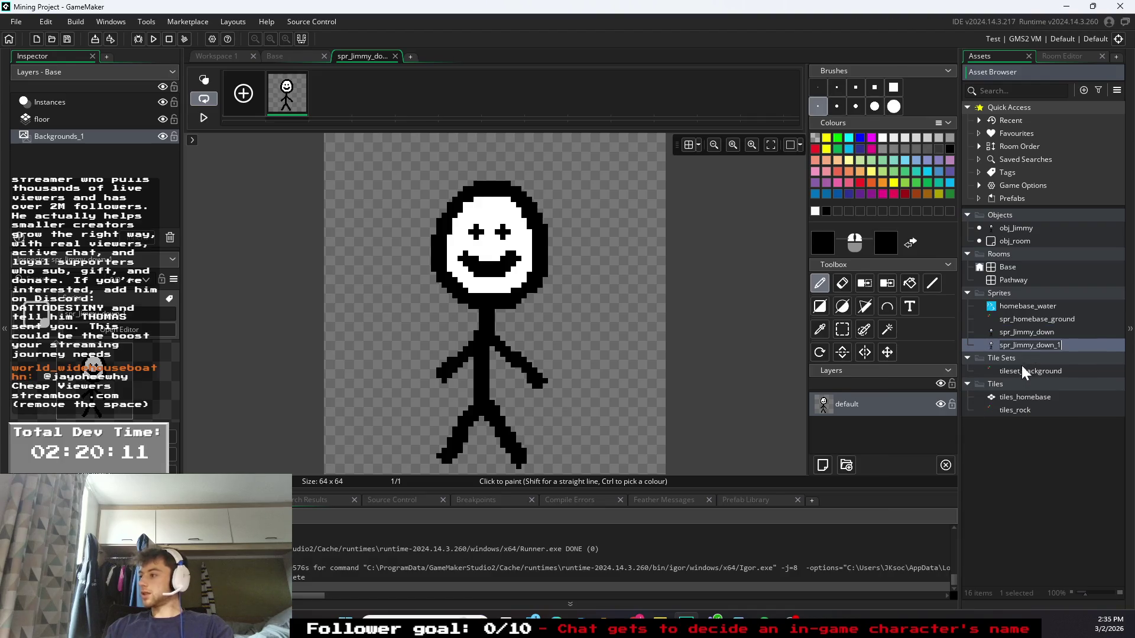
left_click(1058, 344)
key("BackSpace")
key("BackSpace")
key("BackSpace")
type("up")
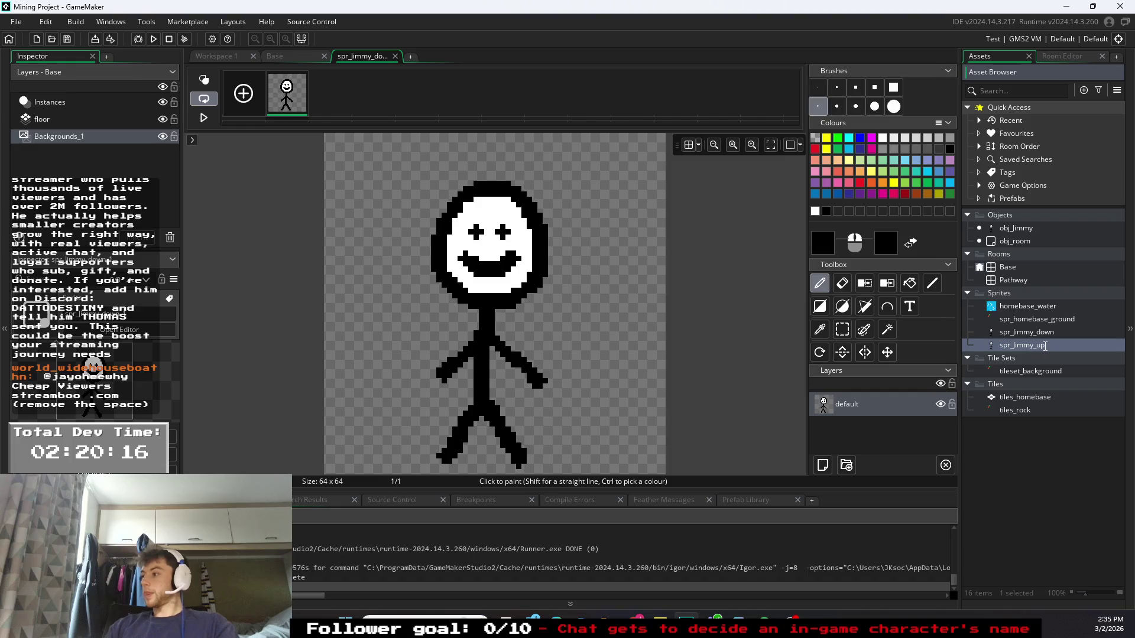
key("Return")
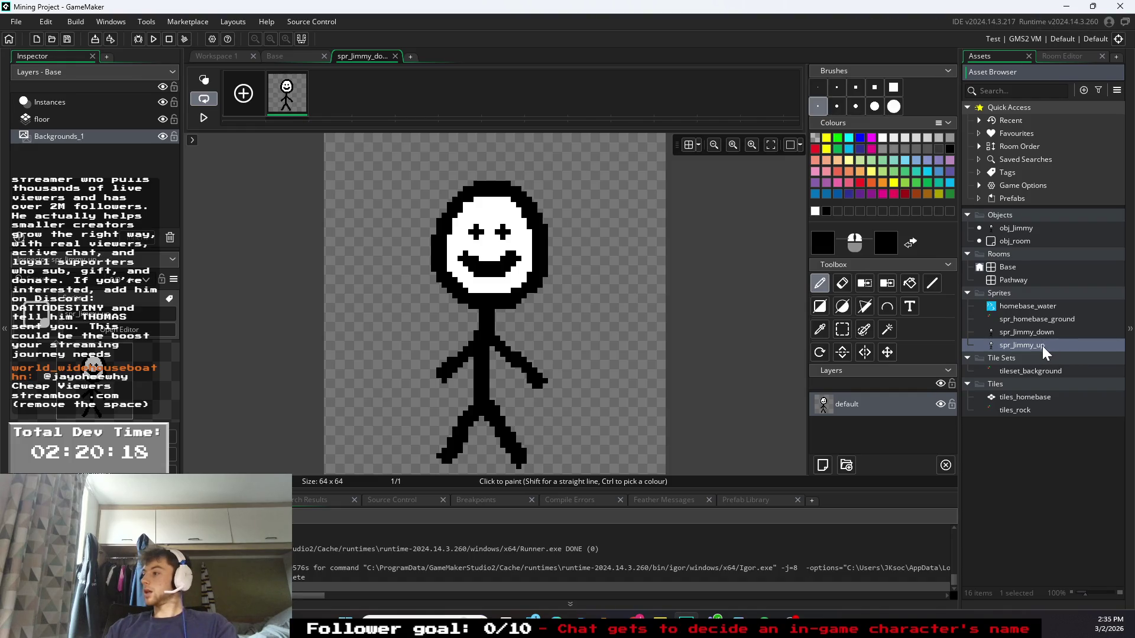
double_click(1041, 345)
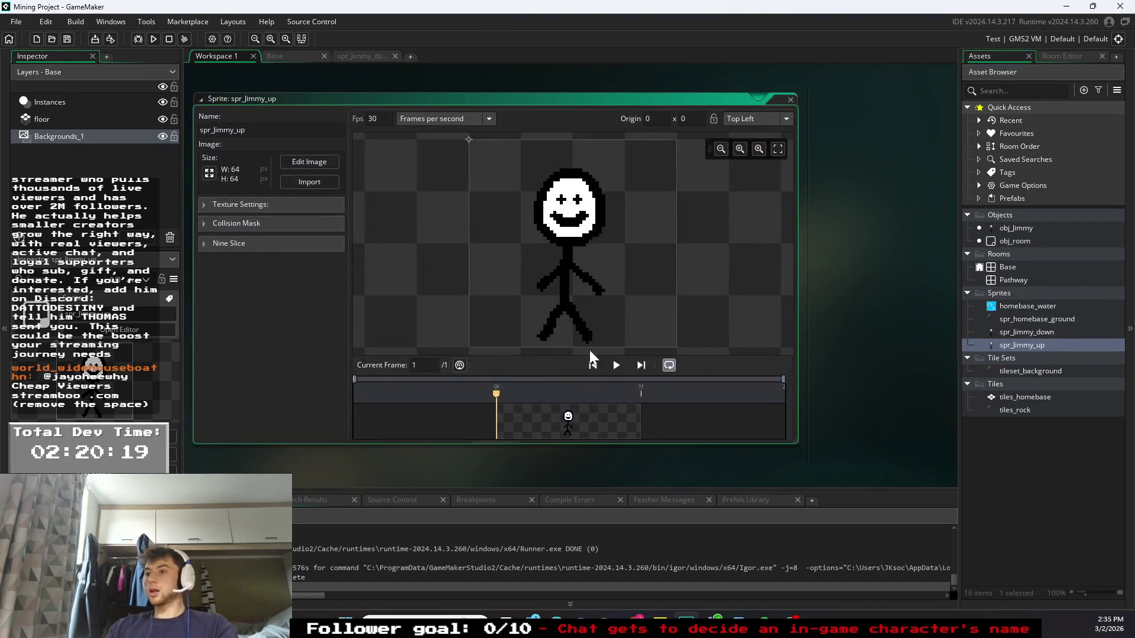
- Paint white over spr_Jimmy_up's eyes and mouth with a larger brush, leaving the head plain
left_click(303, 163)
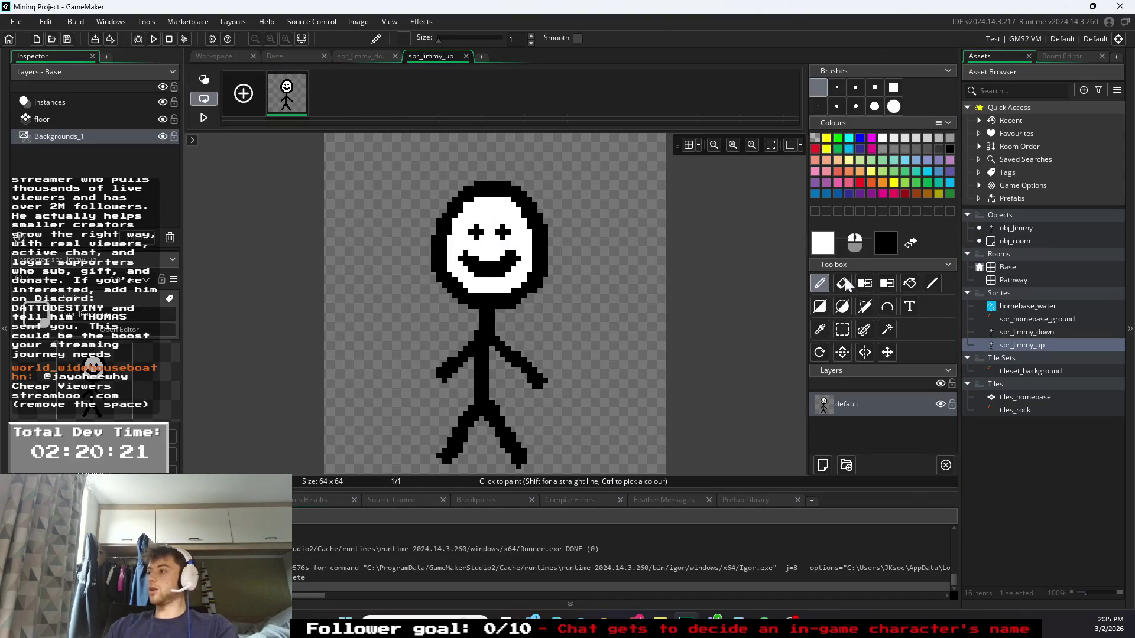
left_click(855, 106)
mouse_move(464, 236)
left_mouse_down()
mouse_move(503, 260)
mouse_move(494, 241)
left_mouse_up()
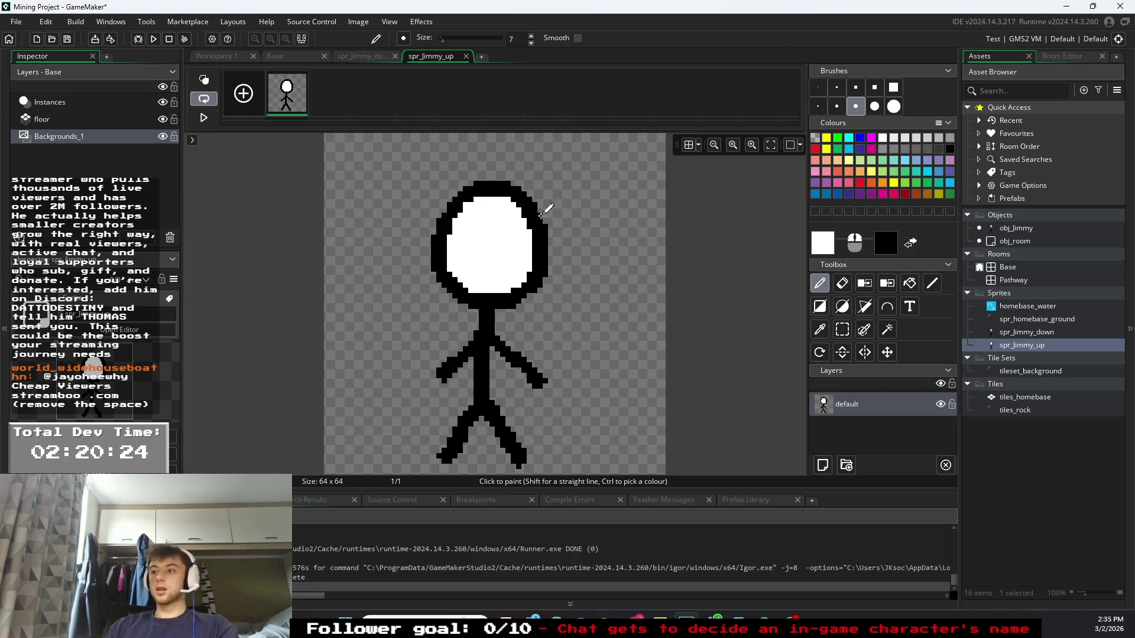
- Duplicate spr_Jimmy_up and shorten the copy's name to spr_Jimmy_, undoing a stray Tile Sets edit
right_click(1025, 349)
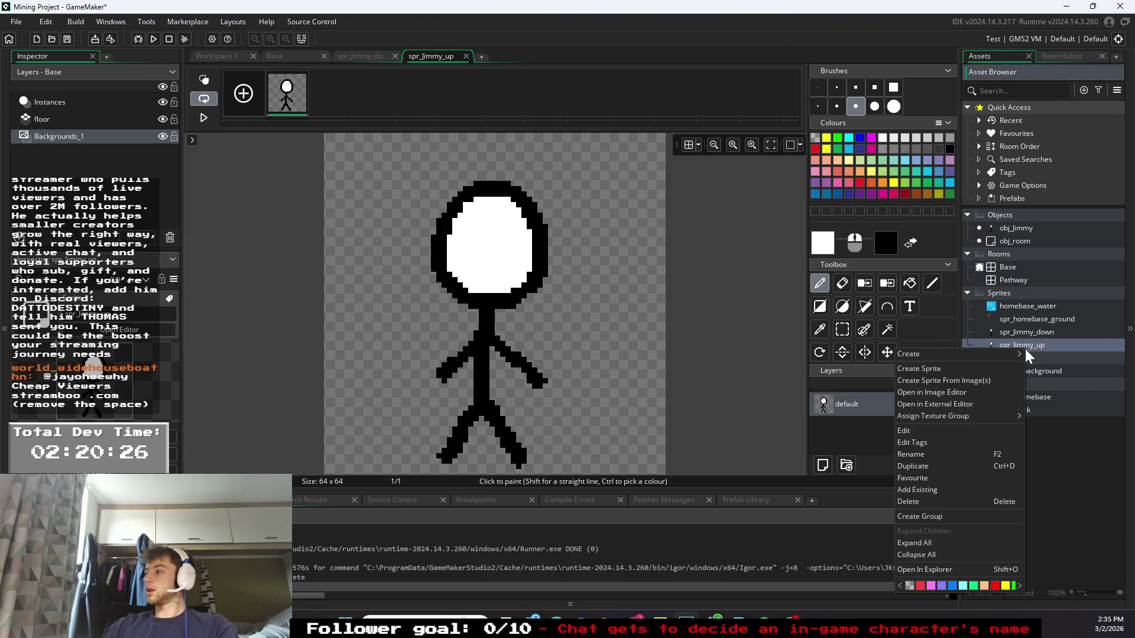
left_click(952, 469)
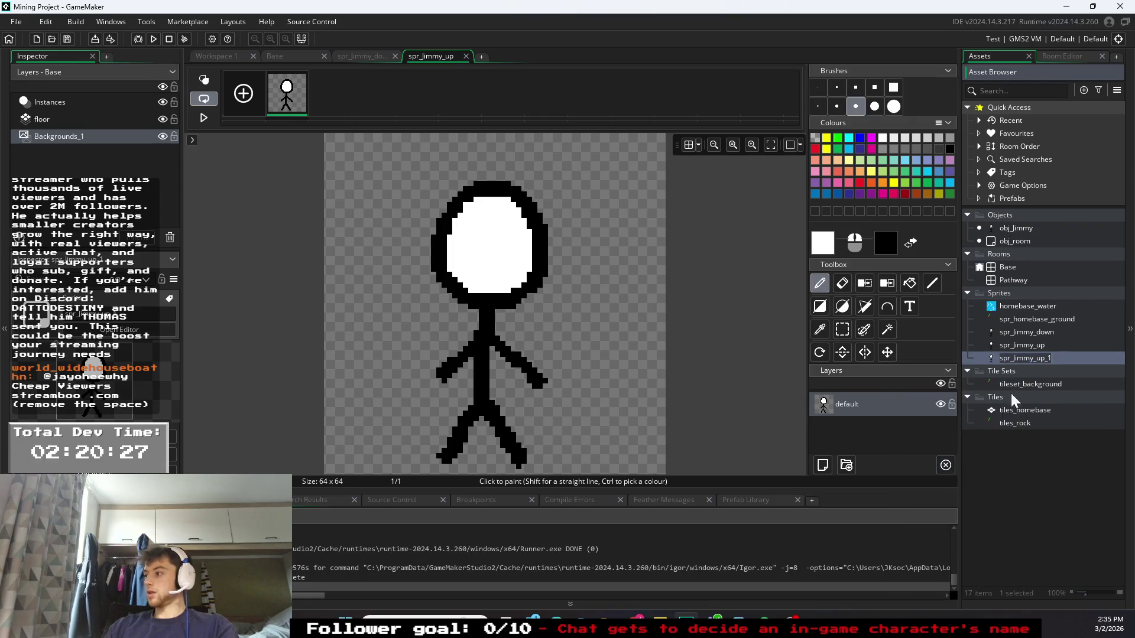
key("BackSpace")
key("BackSpace")
key("Tab")
type("t")
key("ctrl+z")
- Rename the spr_Jimmy_ copy to spr_jimmyy_right
left_click(1044, 357)
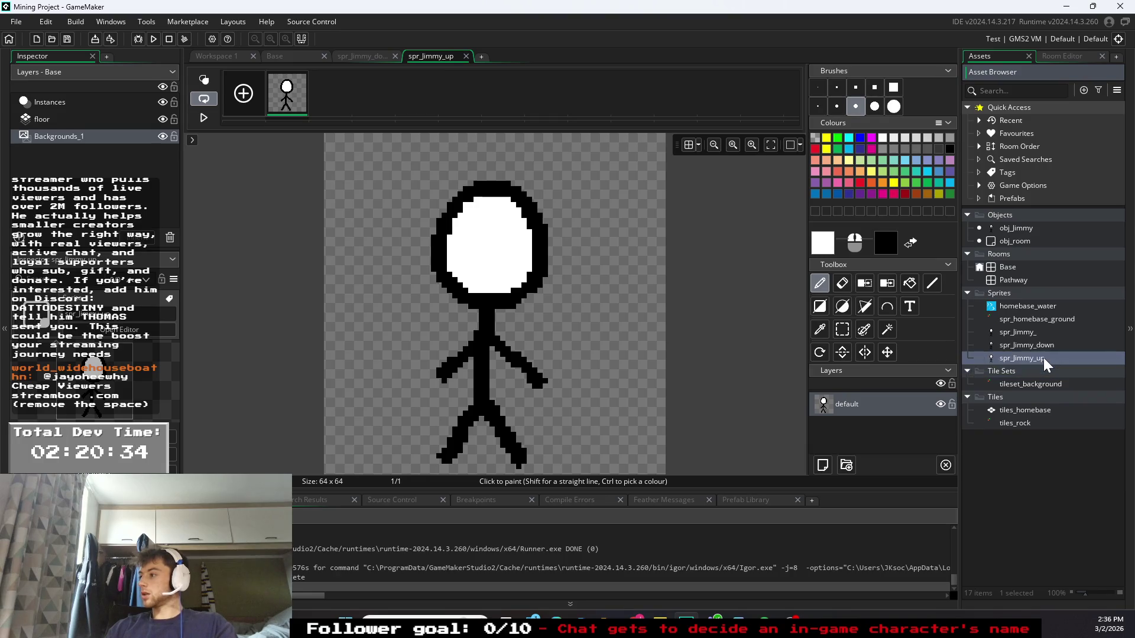
right_click(1045, 357)
key("Escape")
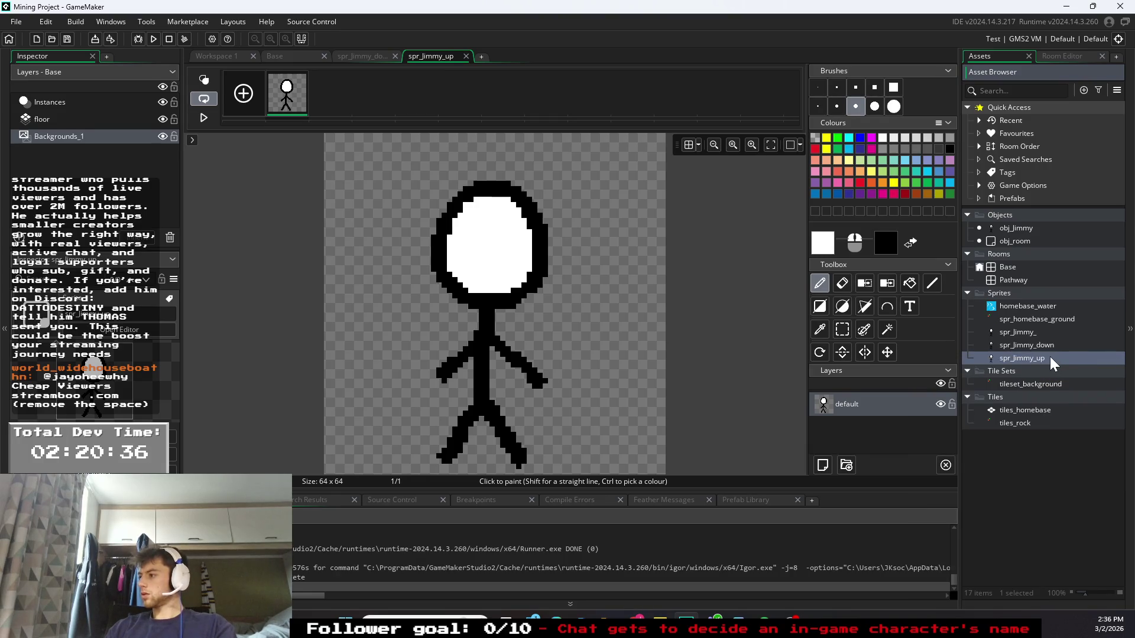
left_click(1038, 332)
right_click(1040, 335)
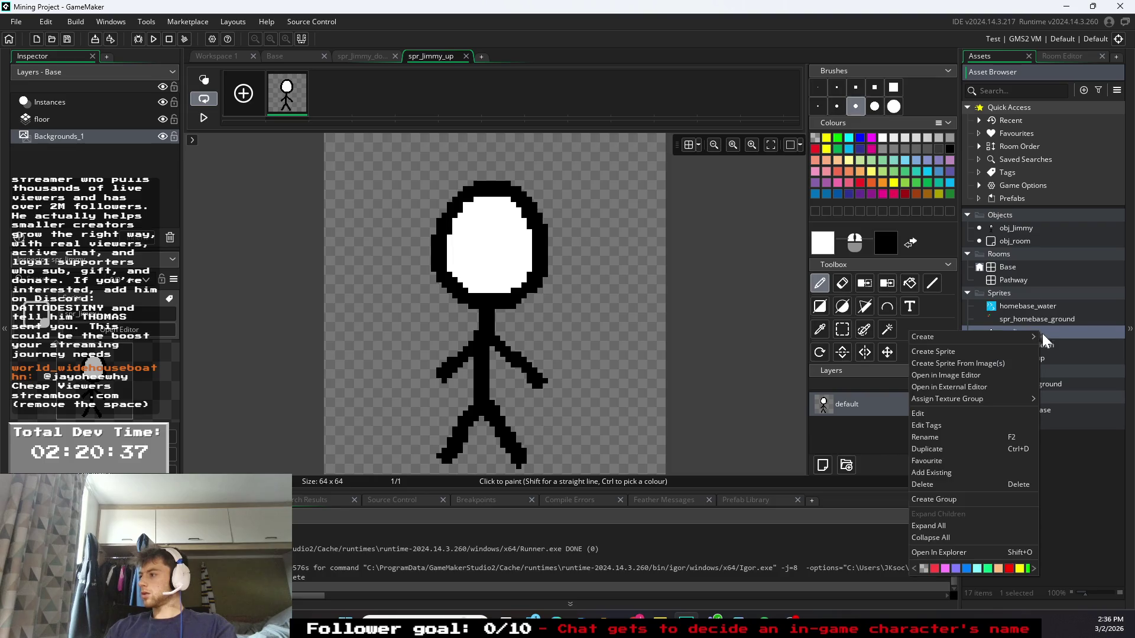
left_click(937, 438)
type("right")
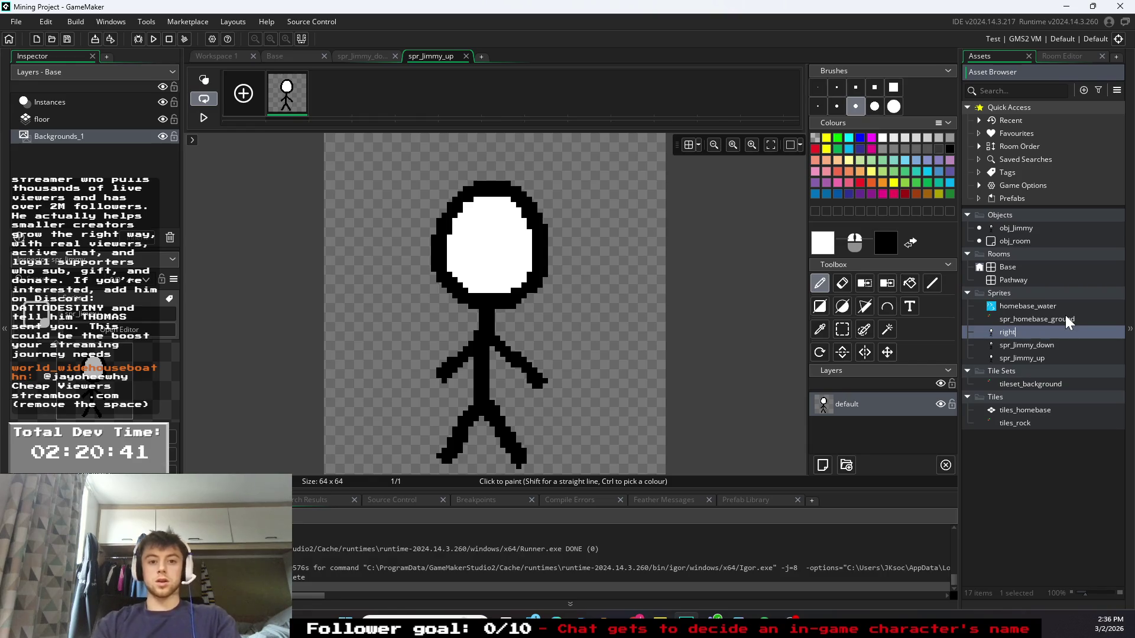
key("BackSpace")
key("BackSpace")
type("spr")
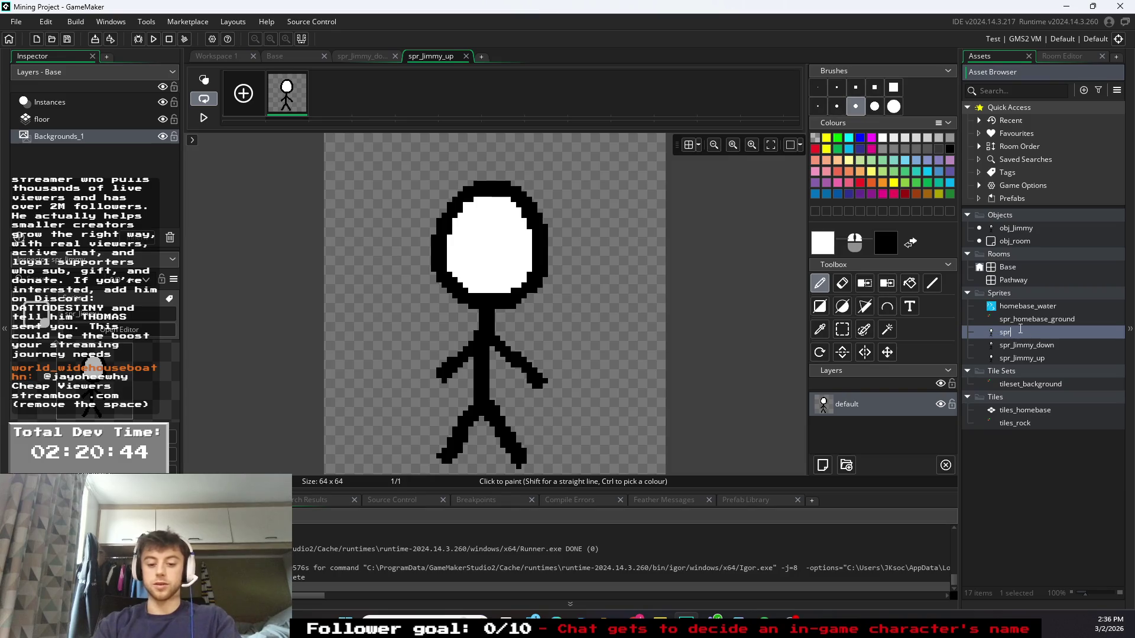
type("_jimmyu")
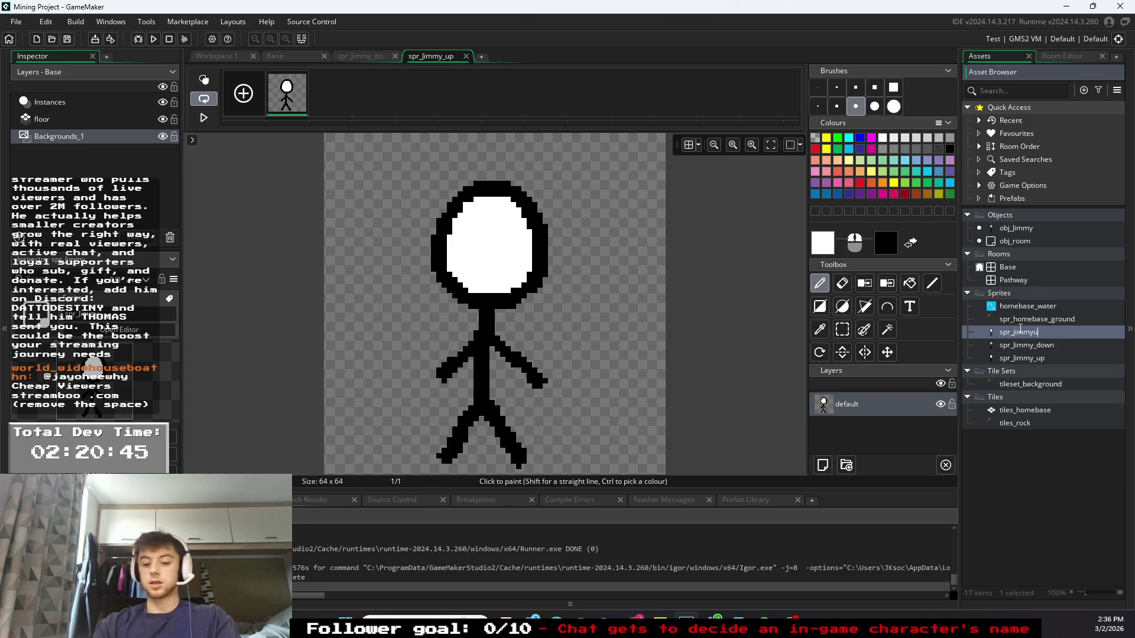
type("_right")
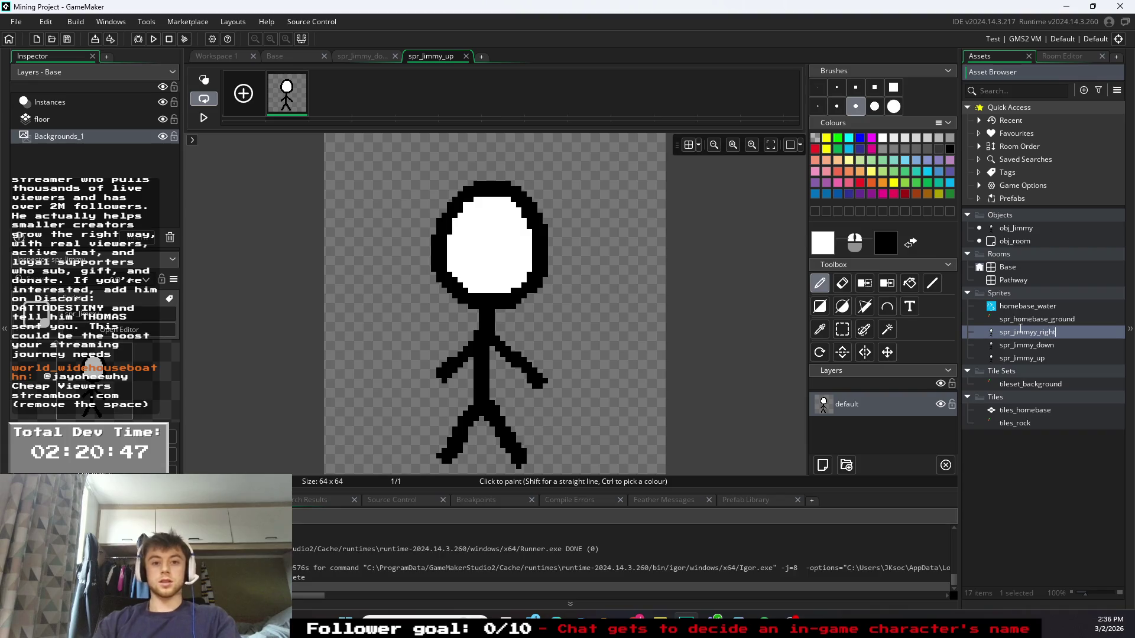
key("Return")
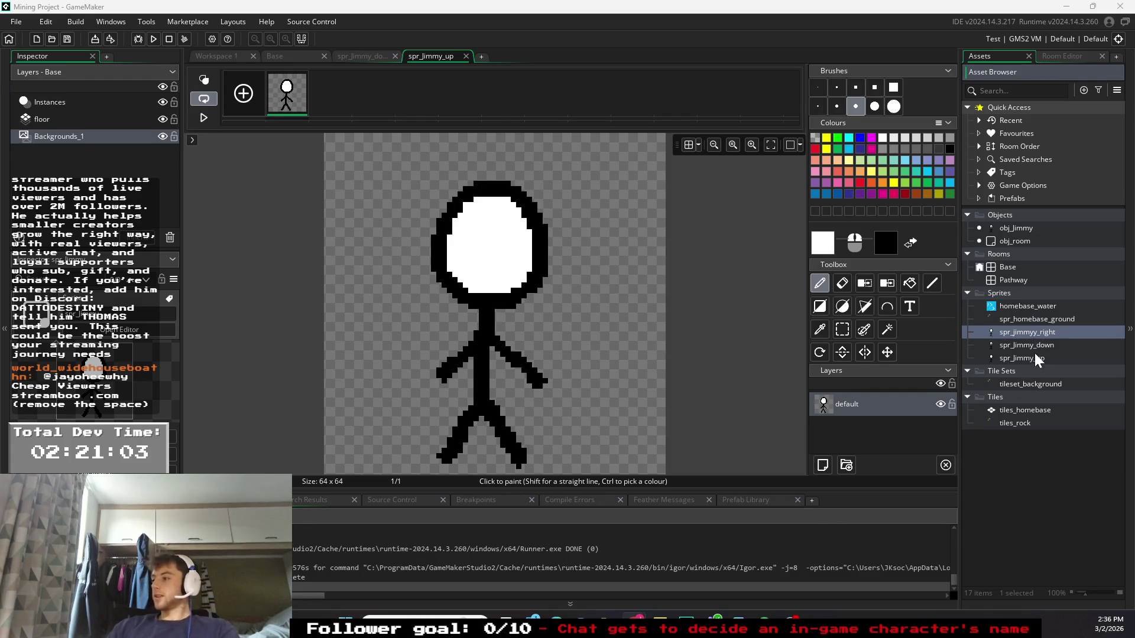
- Open spr_Jimmy_down's image for painting, undoing an accidental line down the face
left_click(1044, 333)
left_click(1070, 332)
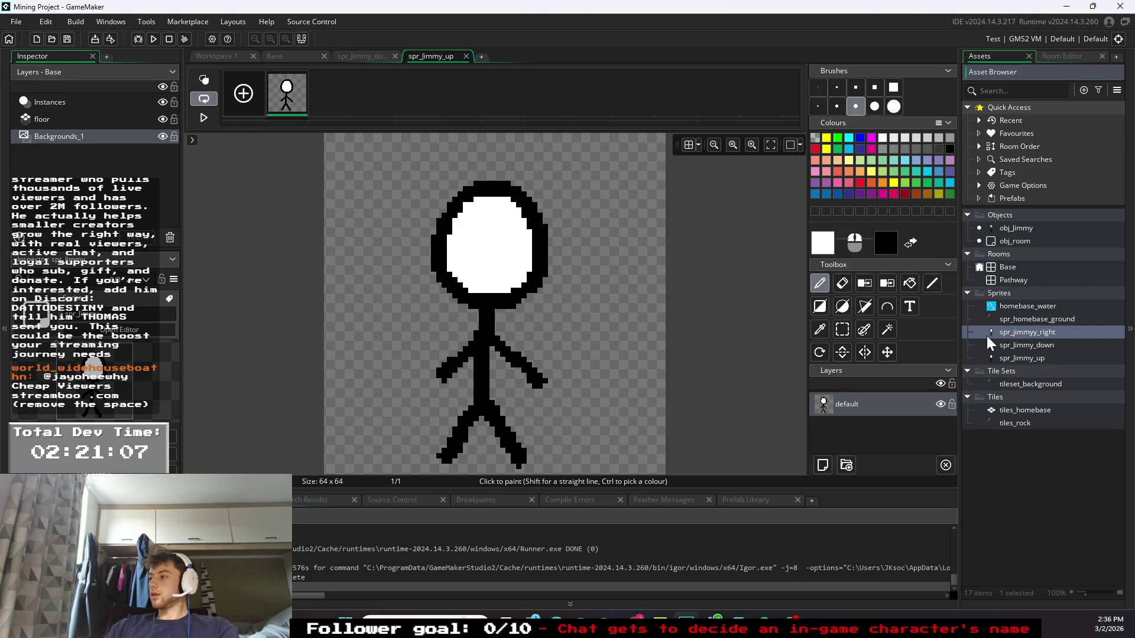
double_click(988, 335)
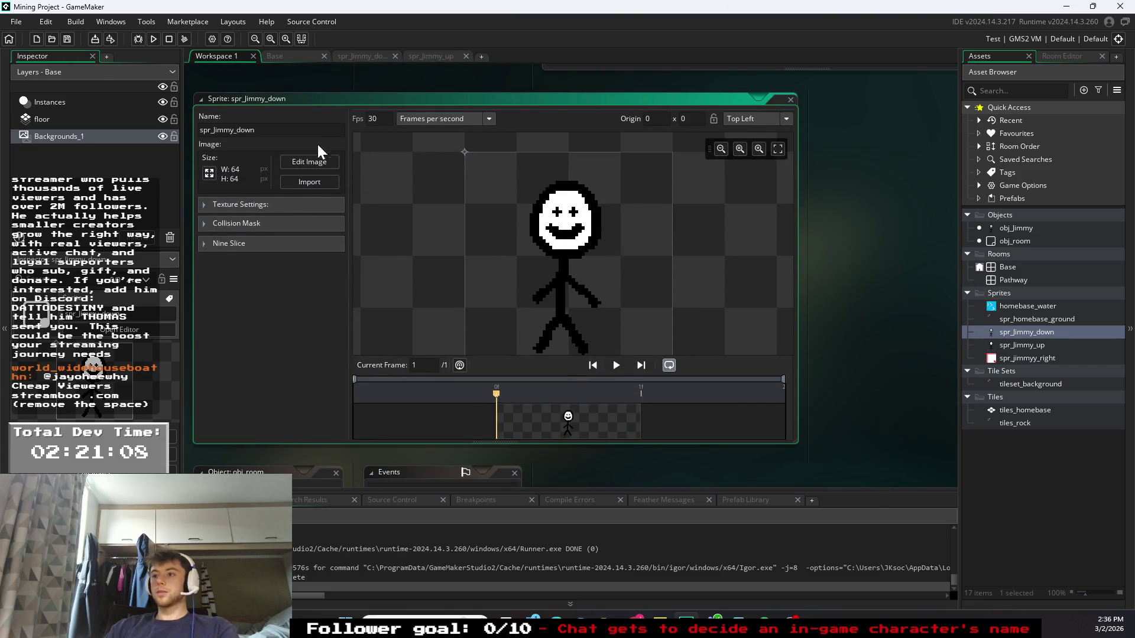
left_click(288, 165)
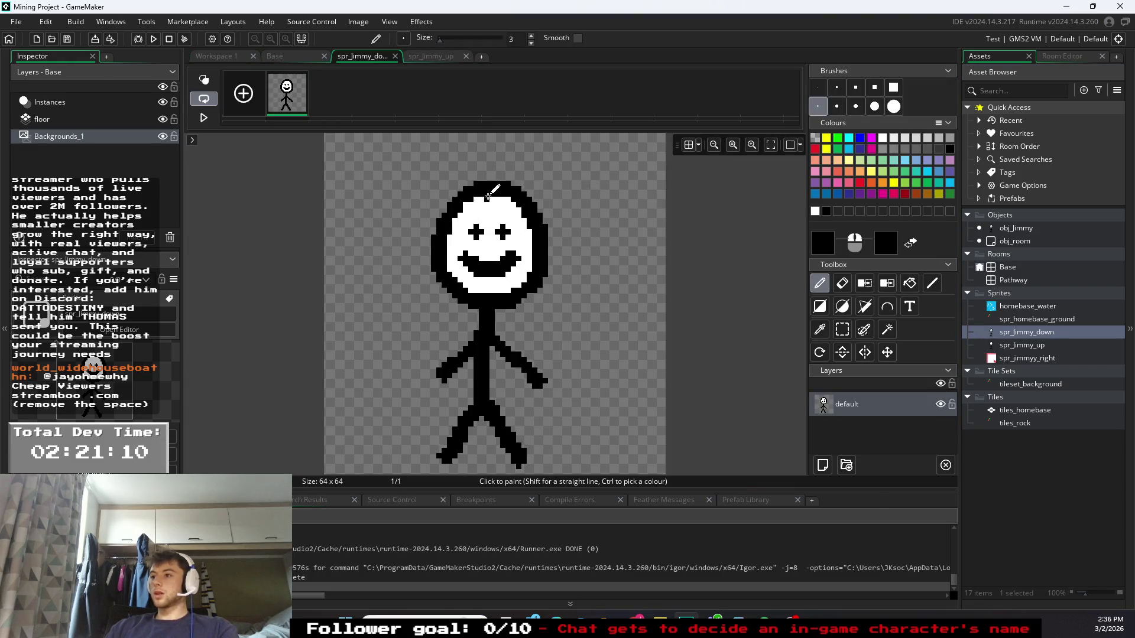
left_click_drag(491, 196, 485, 295)
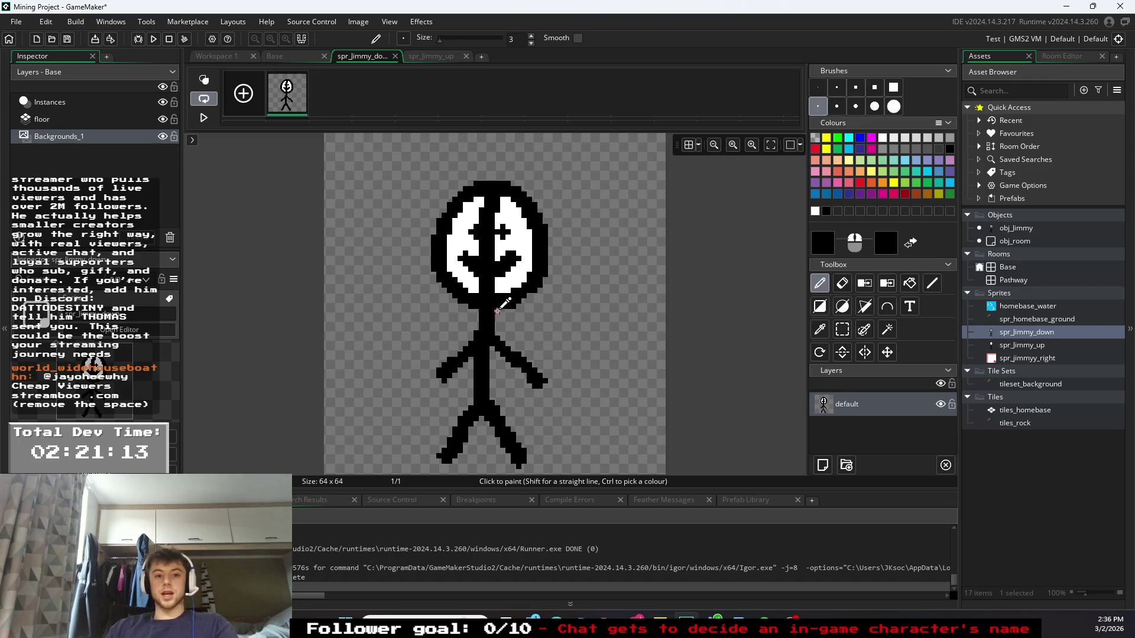
key("ctrl+z")
- Paint out the left eye and mouth in white, then draw a black cross eye and mouth on the right
left_click(883, 137)
mouse_move(470, 269)
left_mouse_down()
mouse_move(489, 210)
mouse_move(477, 231)
mouse_move(499, 224)
mouse_move(504, 263)
mouse_move(515, 267)
mouse_move(519, 246)
left_mouse_up()
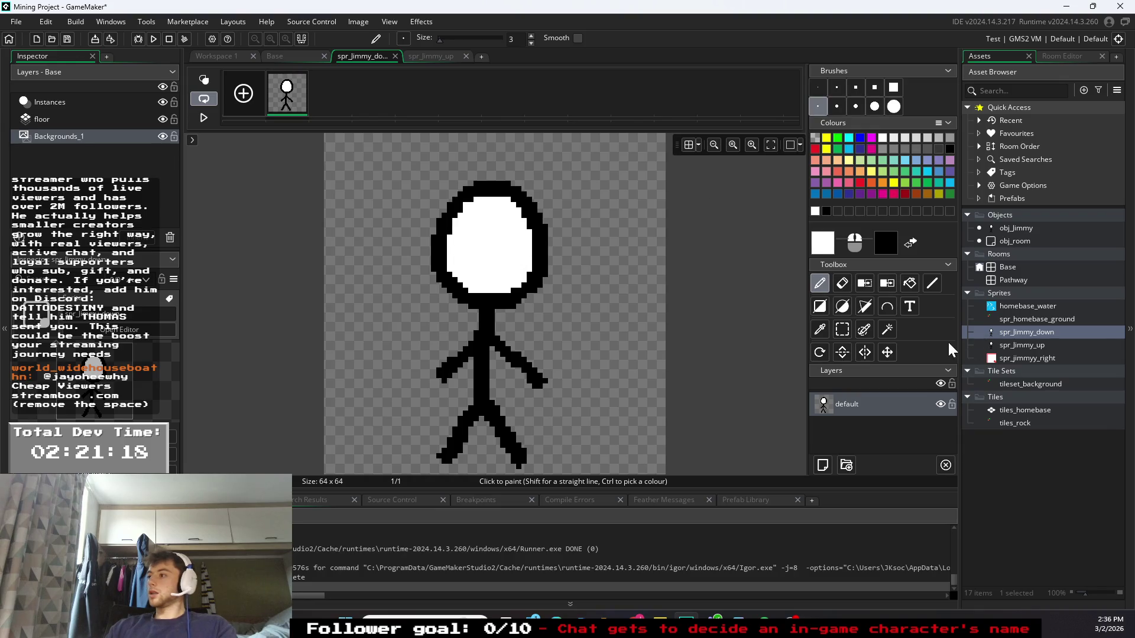
left_click(826, 211)
left_click(513, 226)
left_click_drag(534, 260, 501, 255)
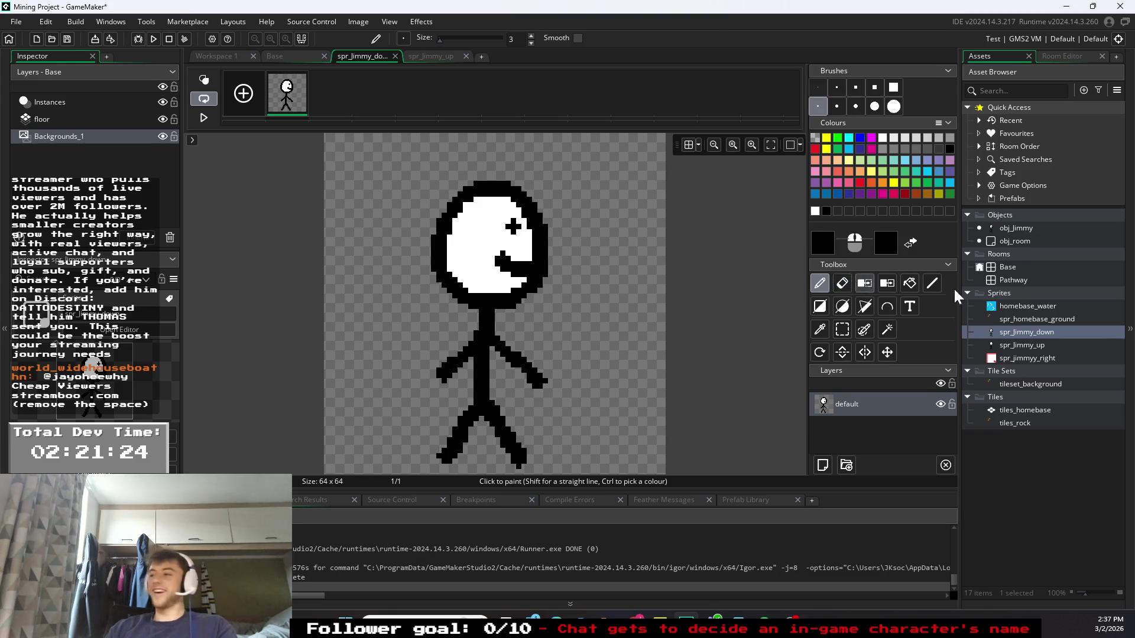
left_click(1027, 358)
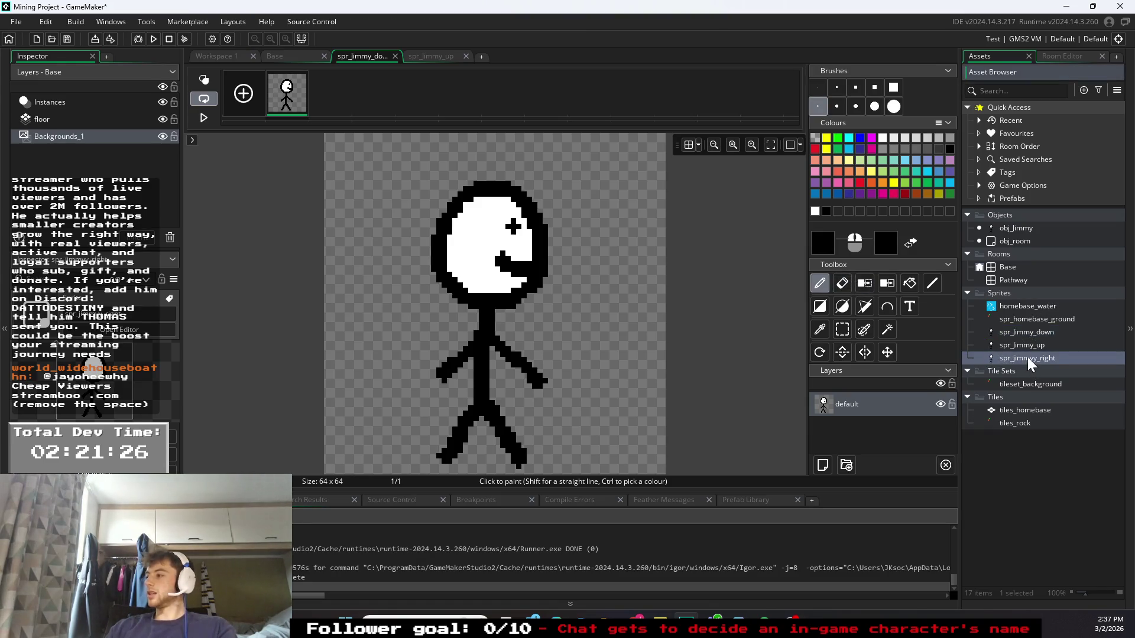
- Duplicate spr_jimmyy_right as spr_jimmy_left and open its sprite editor
right_click(1029, 357)
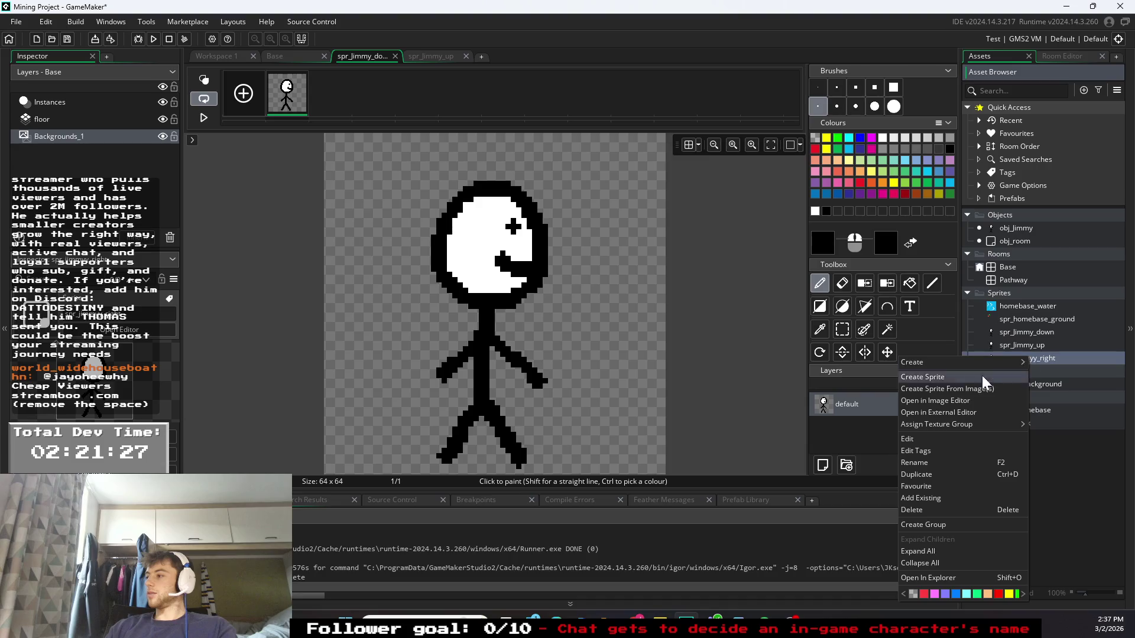
left_click(925, 471)
key("BackSpace")
key("BackSpace")
key("BackSpace")
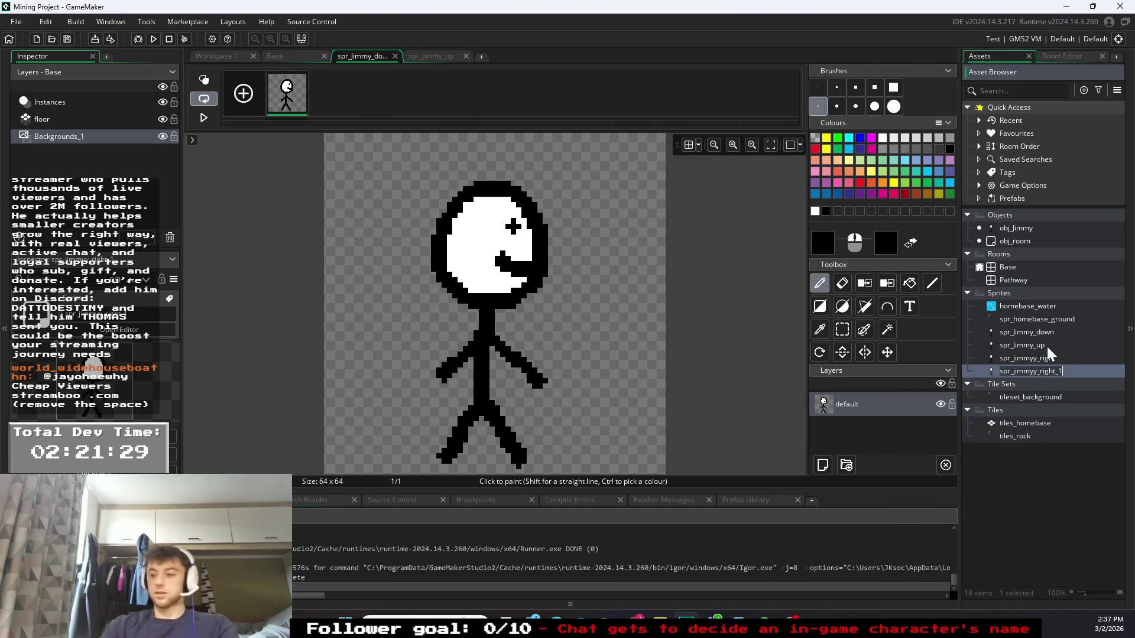
type("spr_jim")
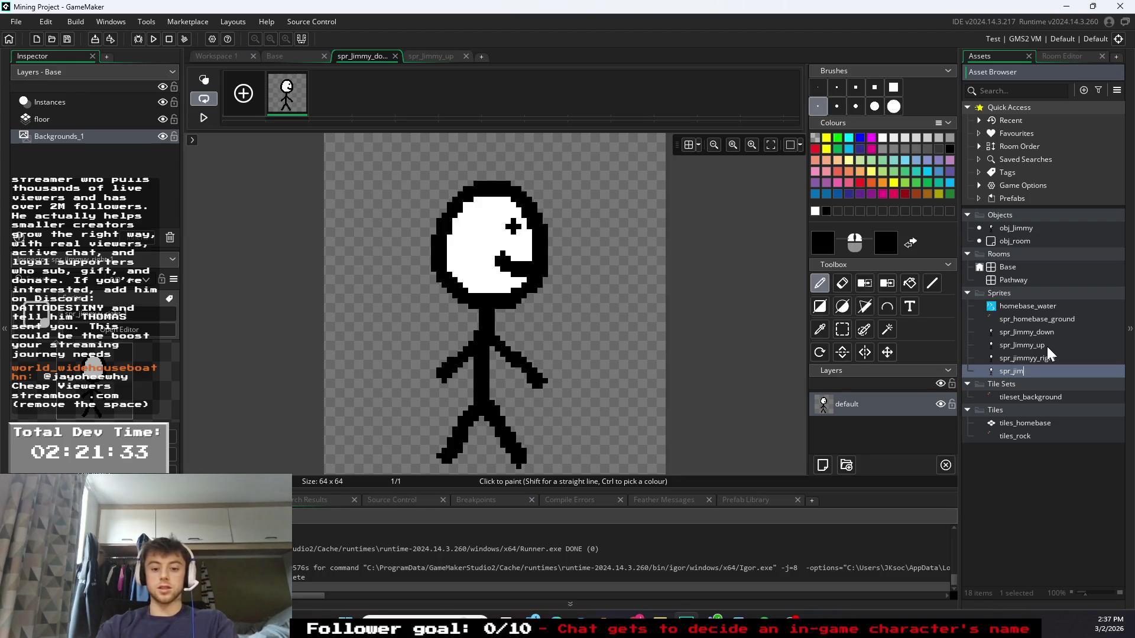
type("my_left")
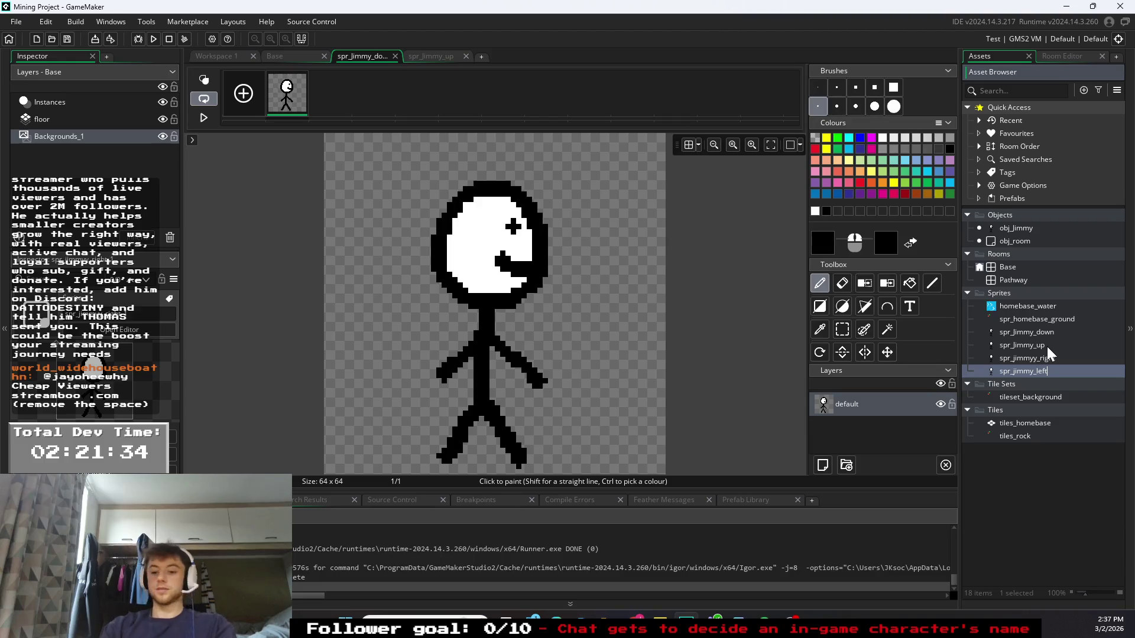
key("Return")
double_click(1049, 347)
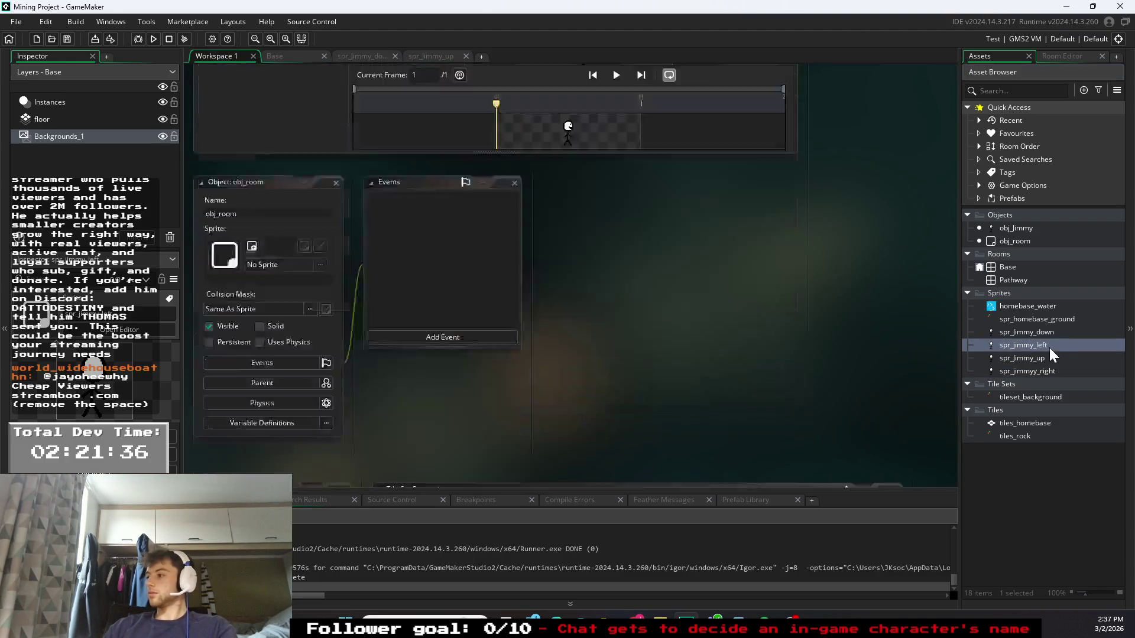
- Correct the misspelled spr_jimmyy_right to spr_jimmy_right
right_click(1042, 370)
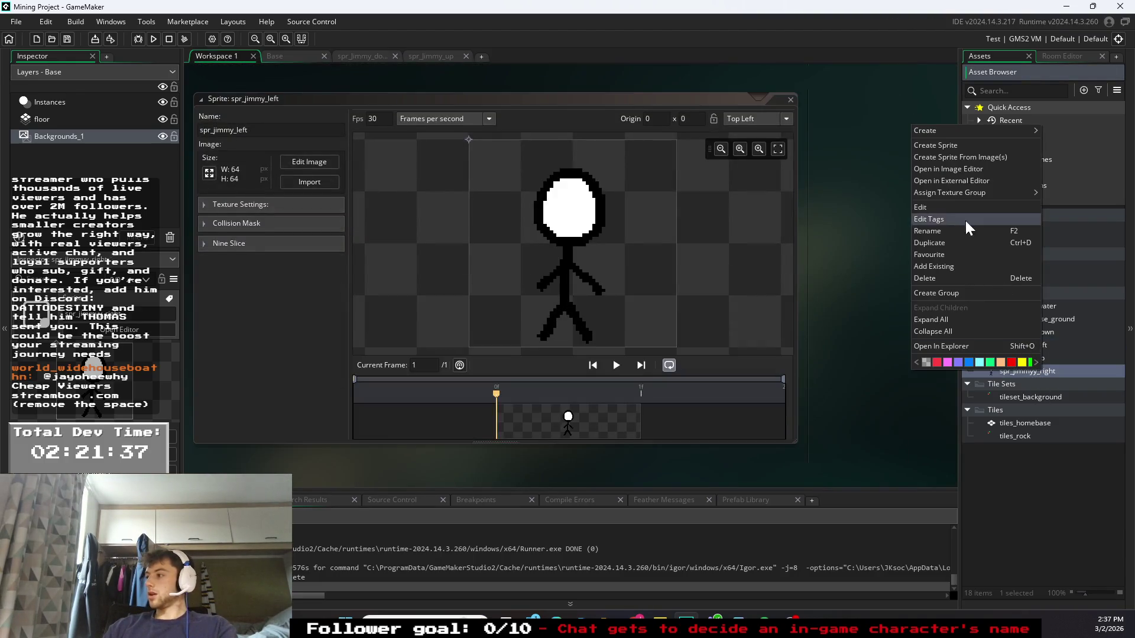
left_click(938, 233)
key("BackSpace")
key("Return")
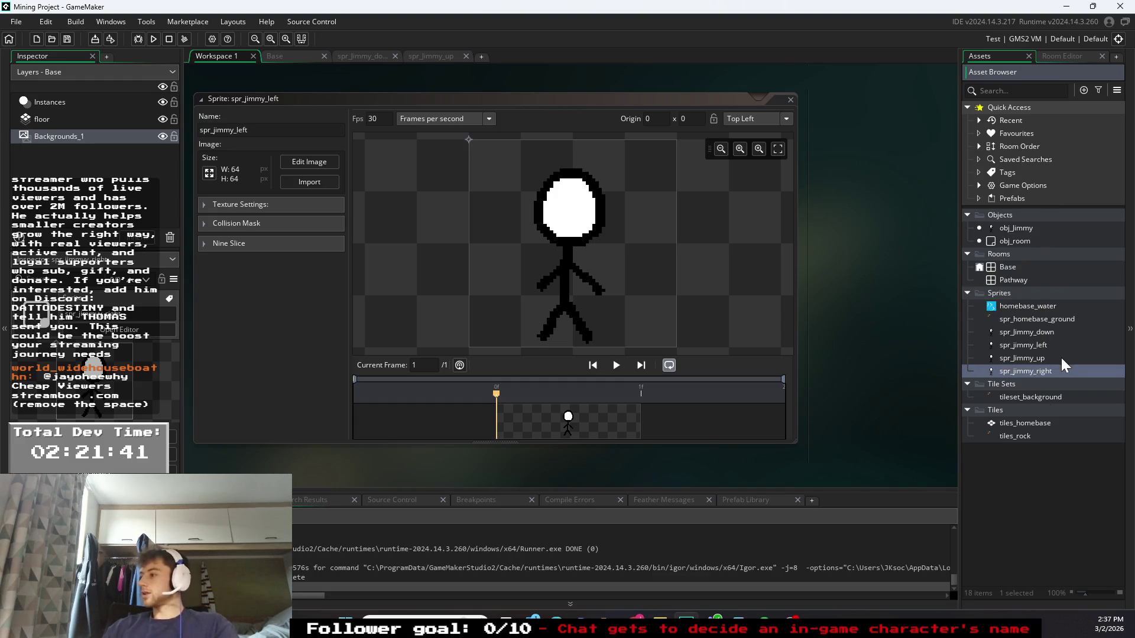
- Paint a black eye and mouth on the left of spr_jimmy_left's head with a size-5 brush
left_click(1042, 345)
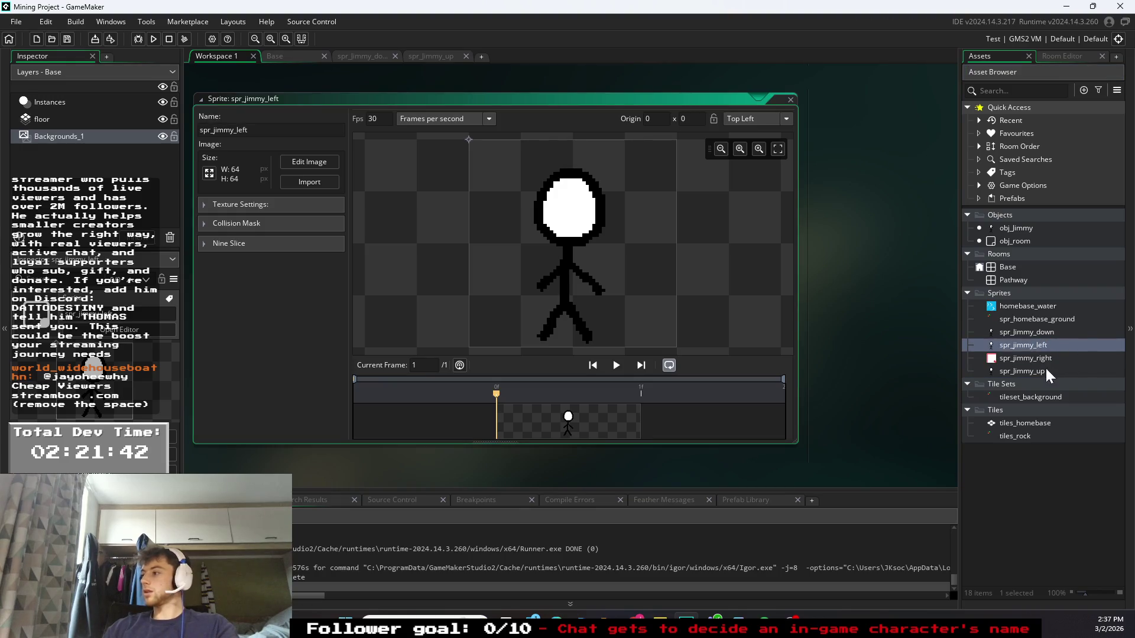
left_click(304, 162)
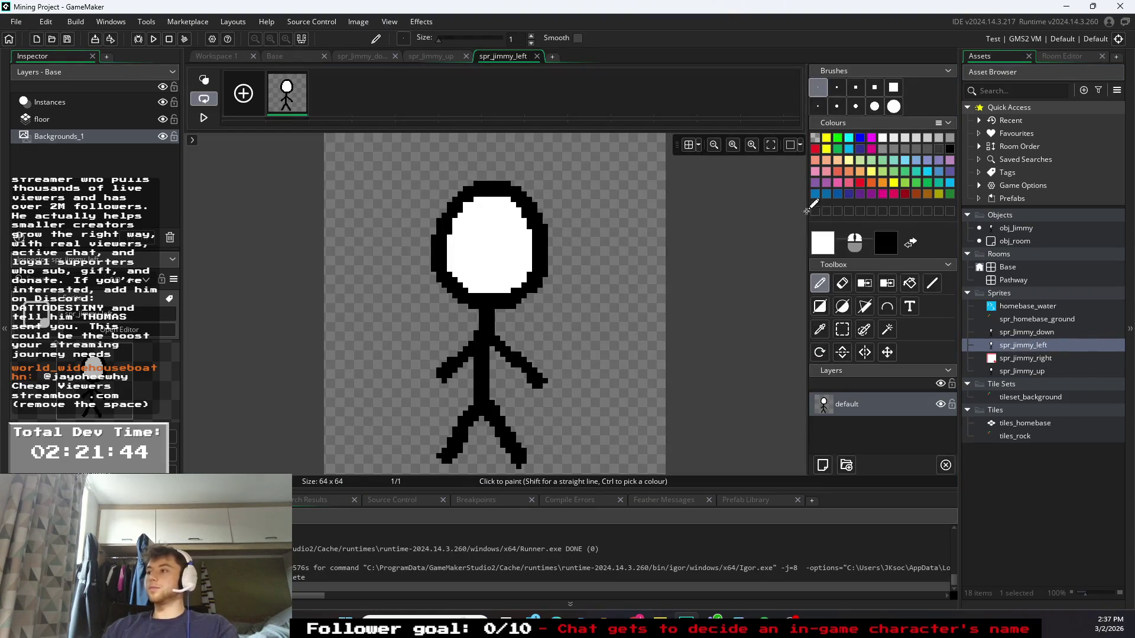
left_click(950, 149)
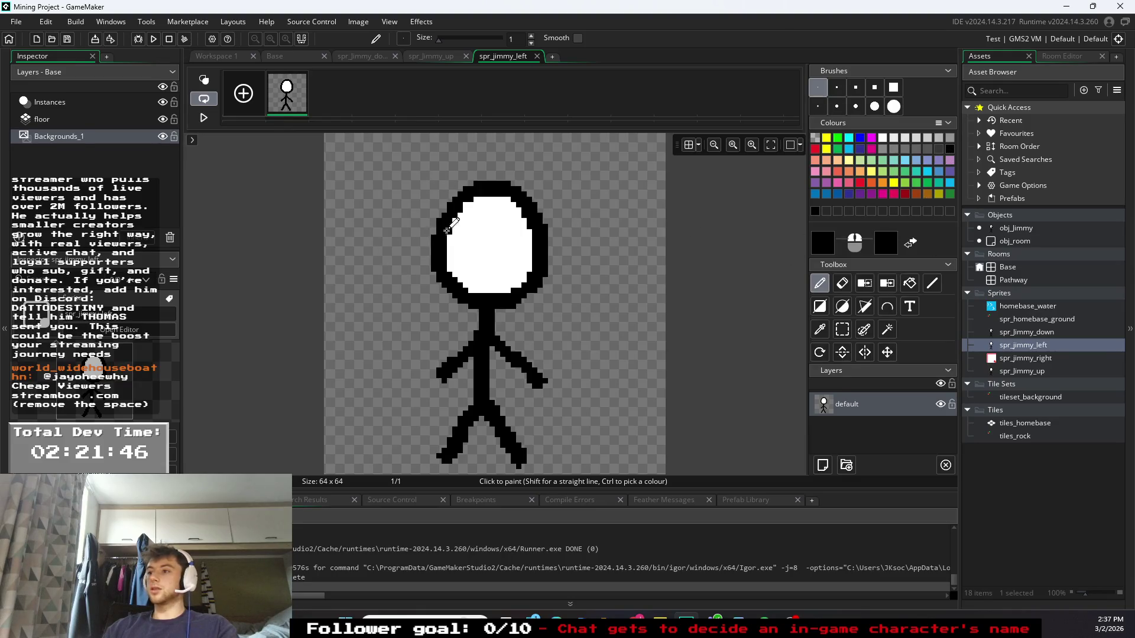
left_click(840, 107)
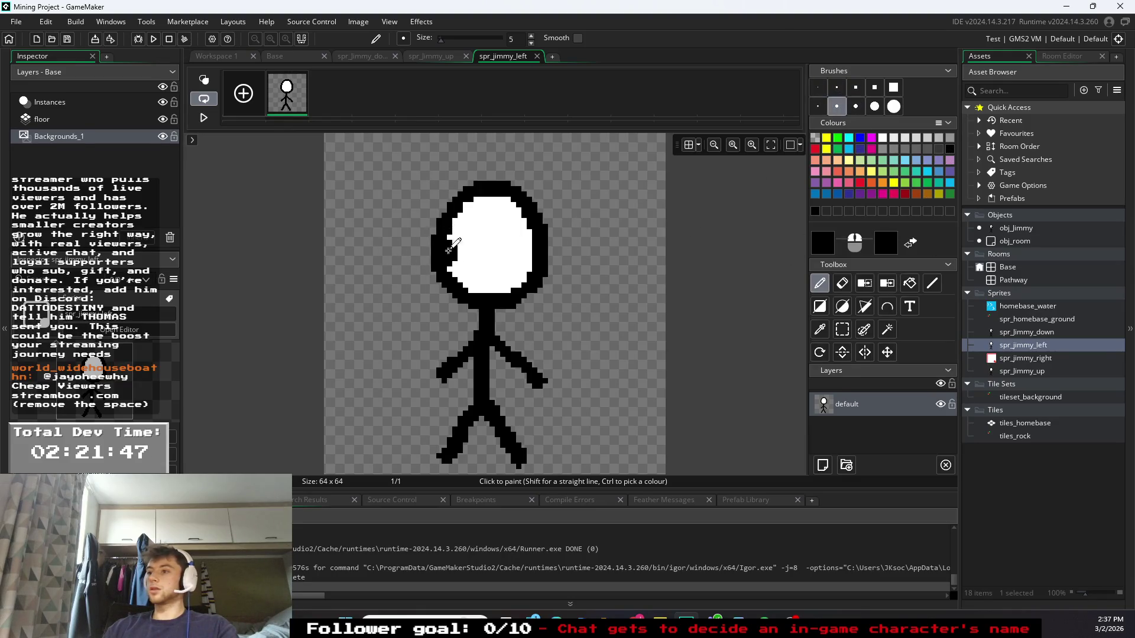
left_click(465, 232)
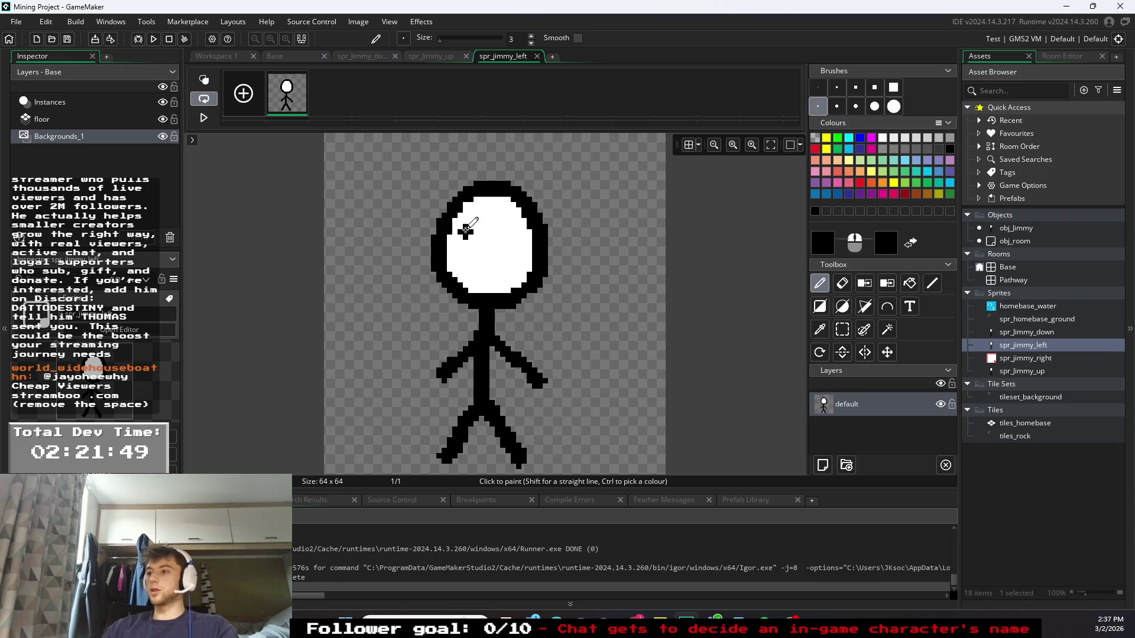
left_click_drag(449, 271, 472, 265)
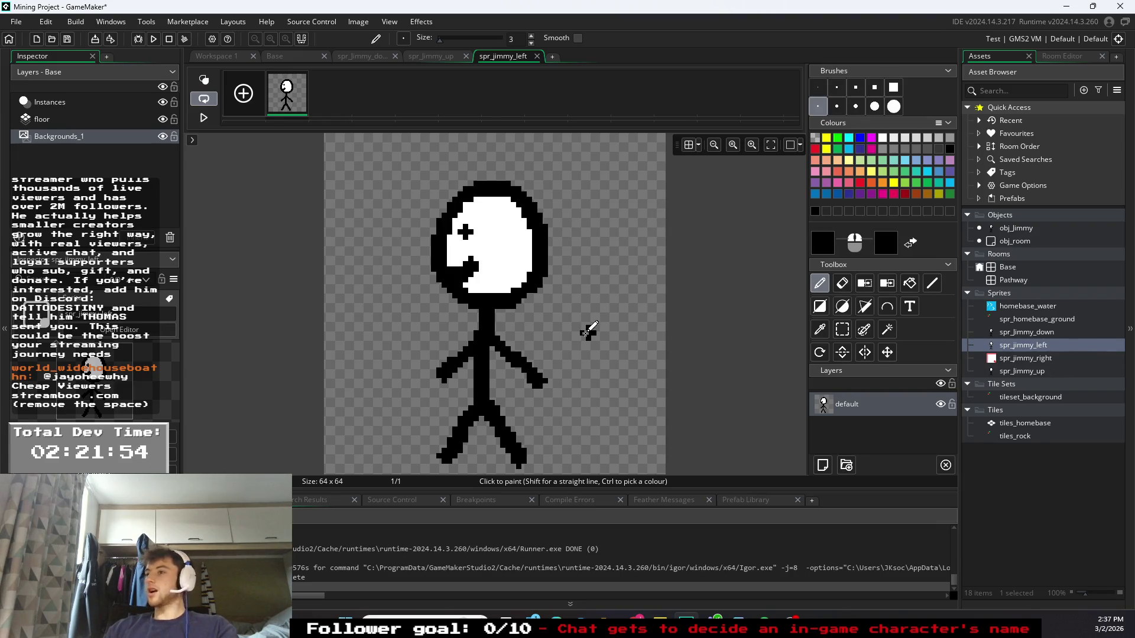
left_click(502, 248)
key("ctrl+z")
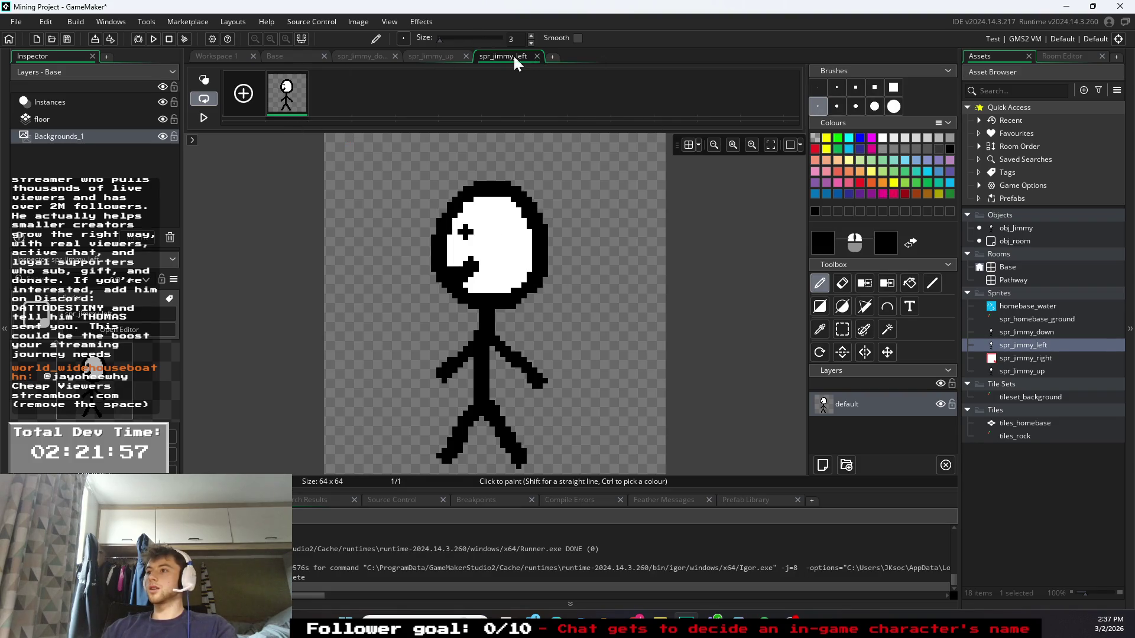
left_click(439, 53)
left_click(374, 54)
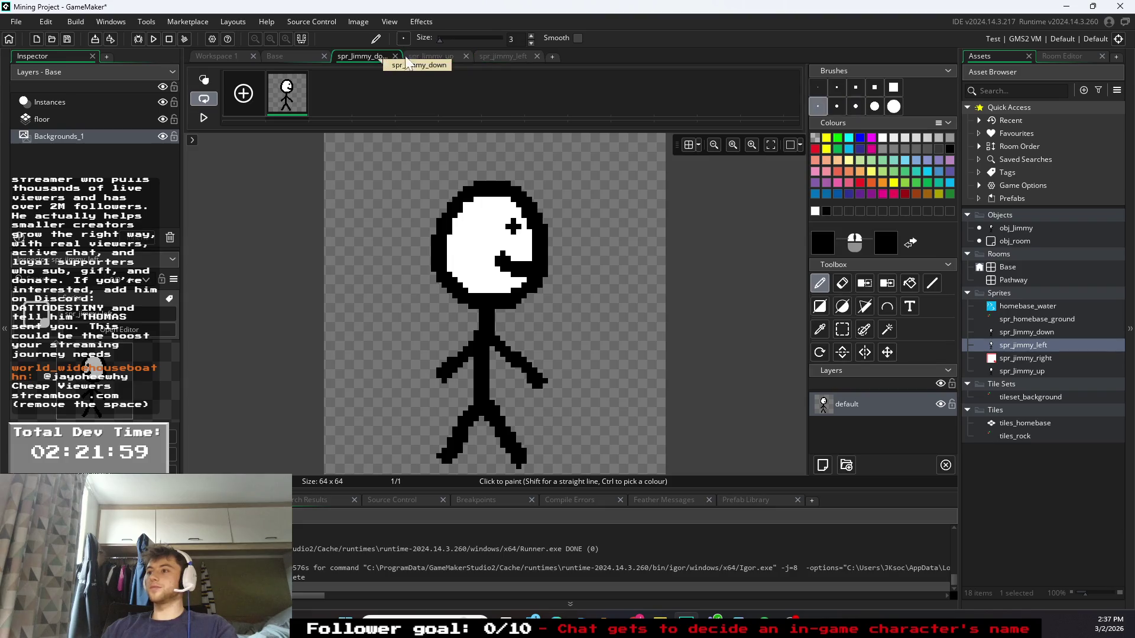
- Open the down, left, right and up Jimmy sprites in turn to compare them, ending on spr_jimmy_right
double_click(1045, 331)
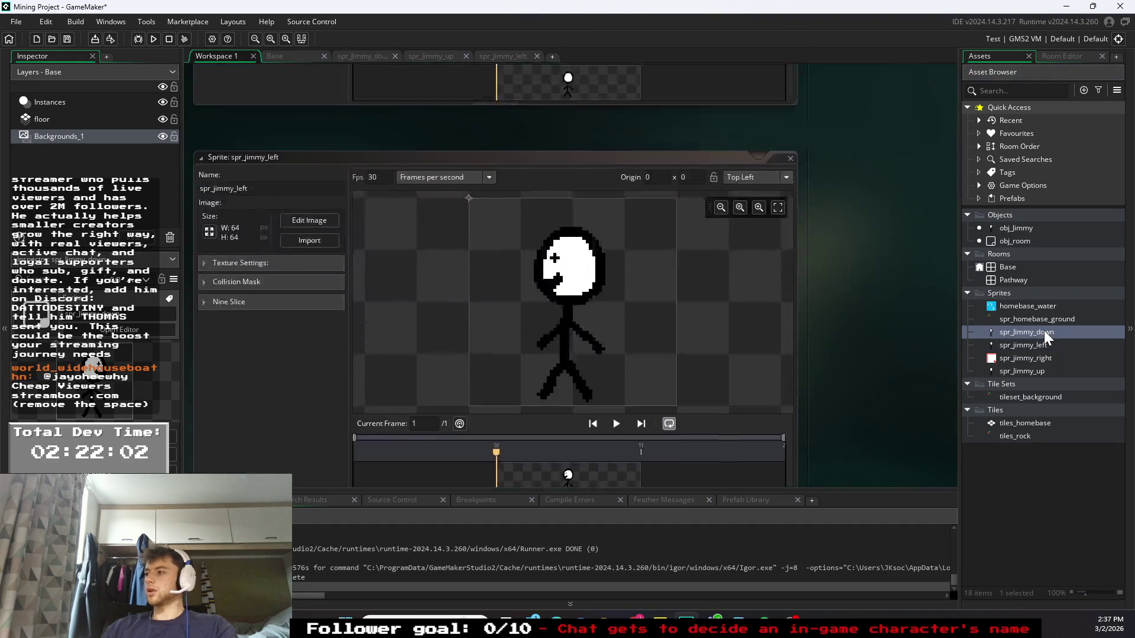
double_click(1049, 345)
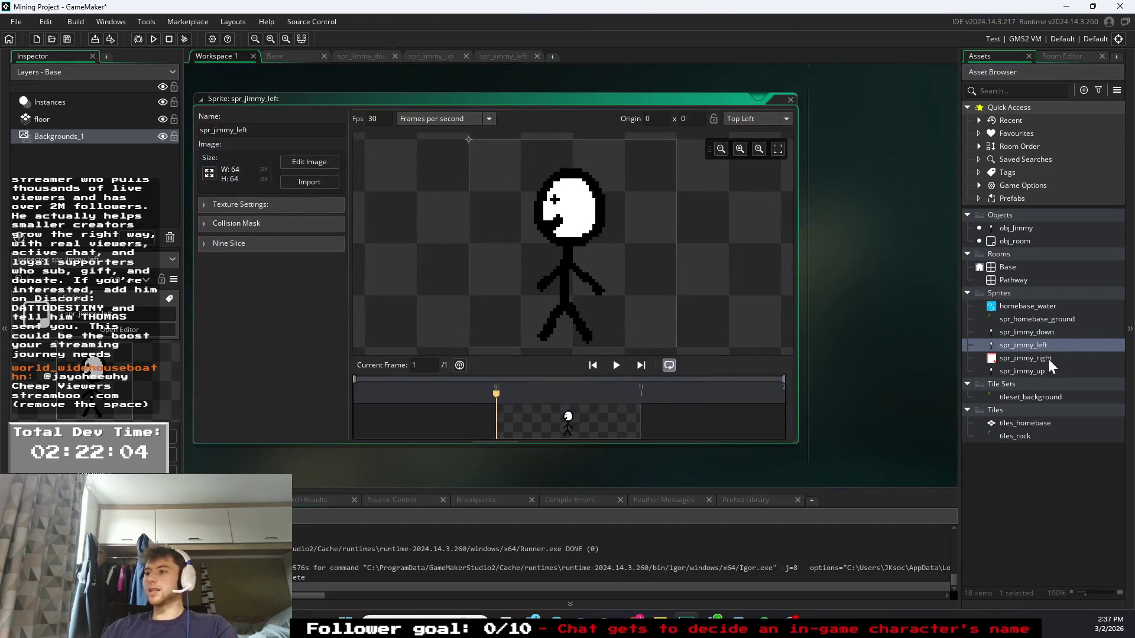
double_click(1048, 360)
double_click(1045, 373)
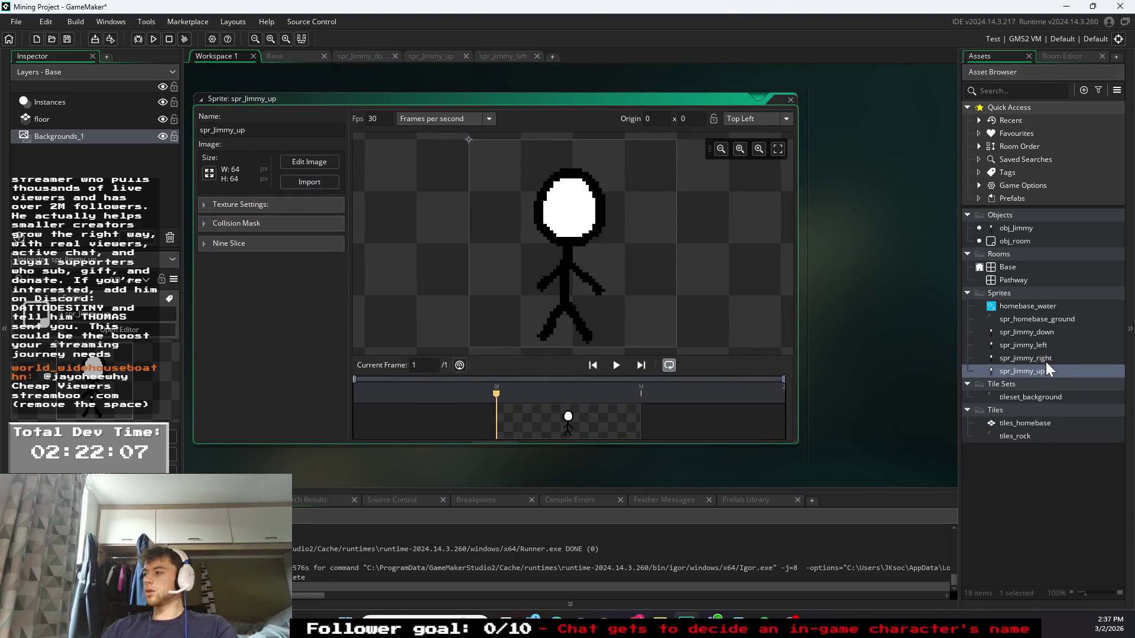
double_click(1045, 358)
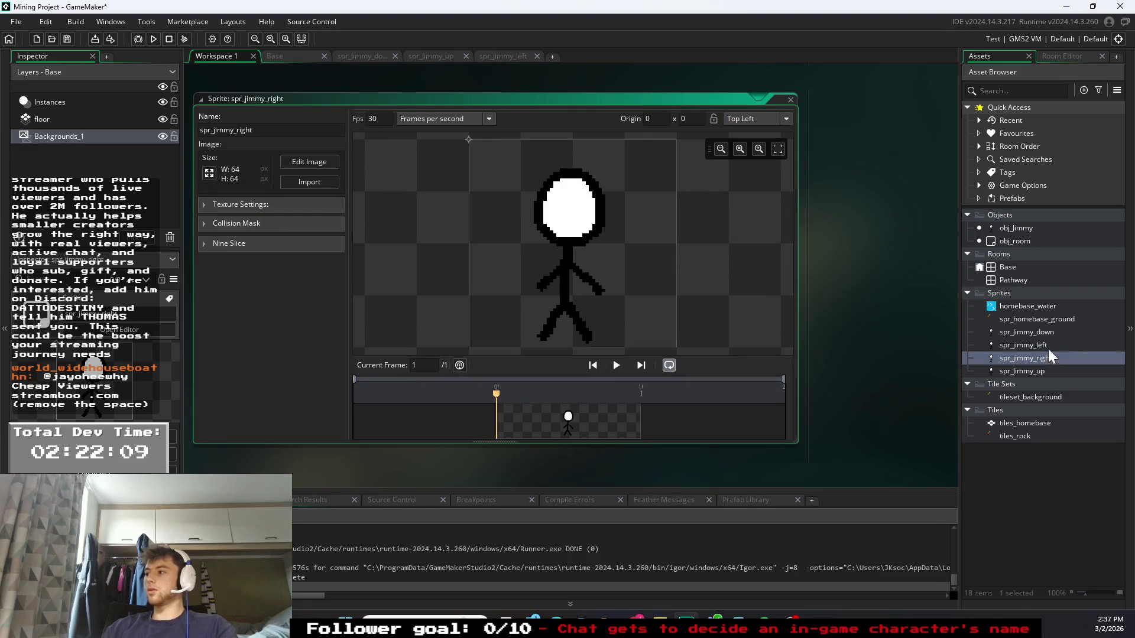
double_click(1049, 333)
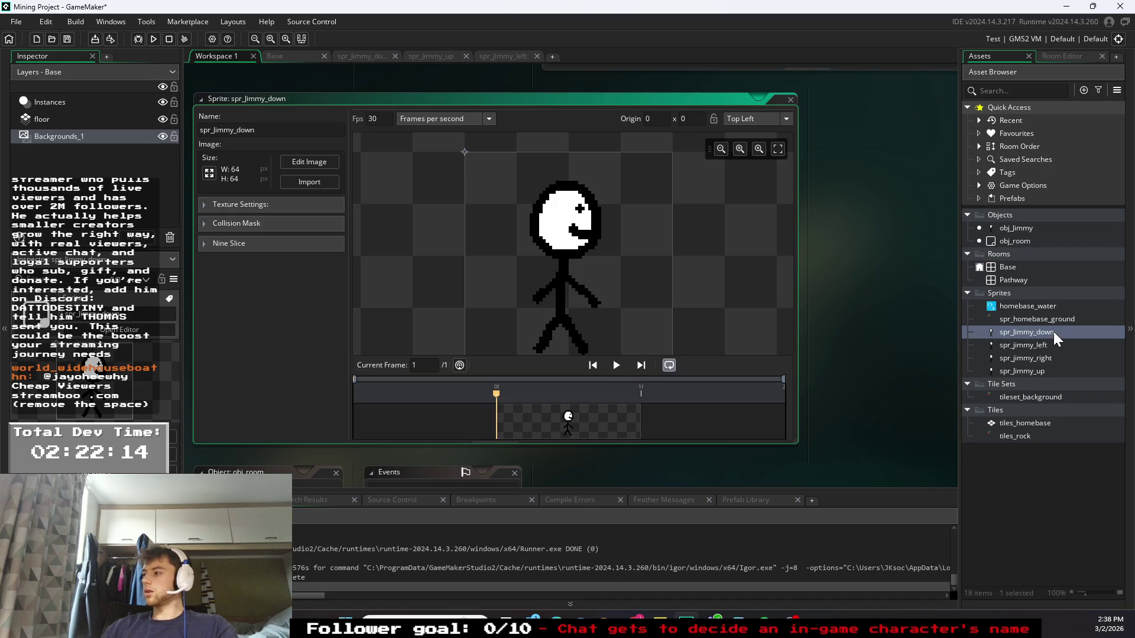
right_click(1054, 332)
left_click(1065, 360)
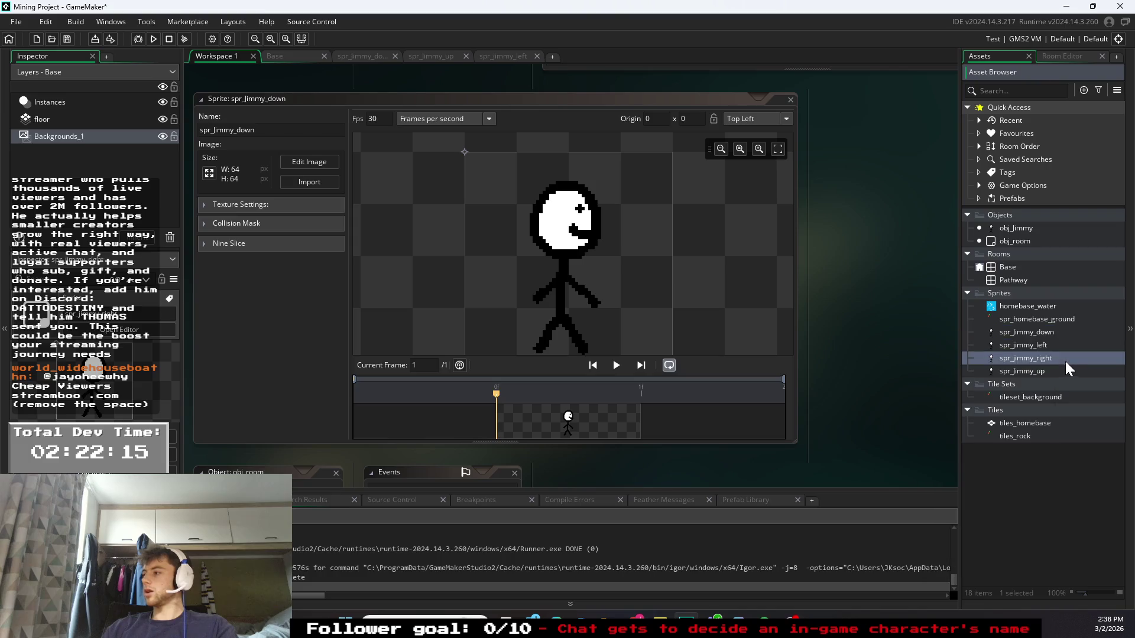
double_click(1049, 357)
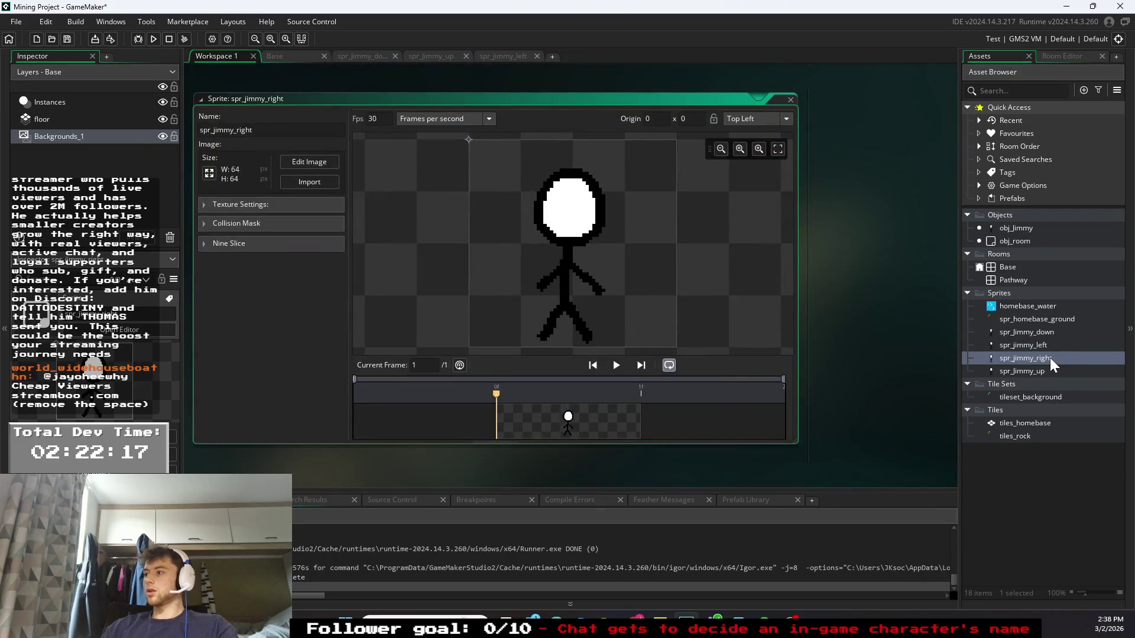
- Swap sprite names so the side-faced spr_Jimmy_down sprite becomes spr_jimmy_right
right_click(1049, 356)
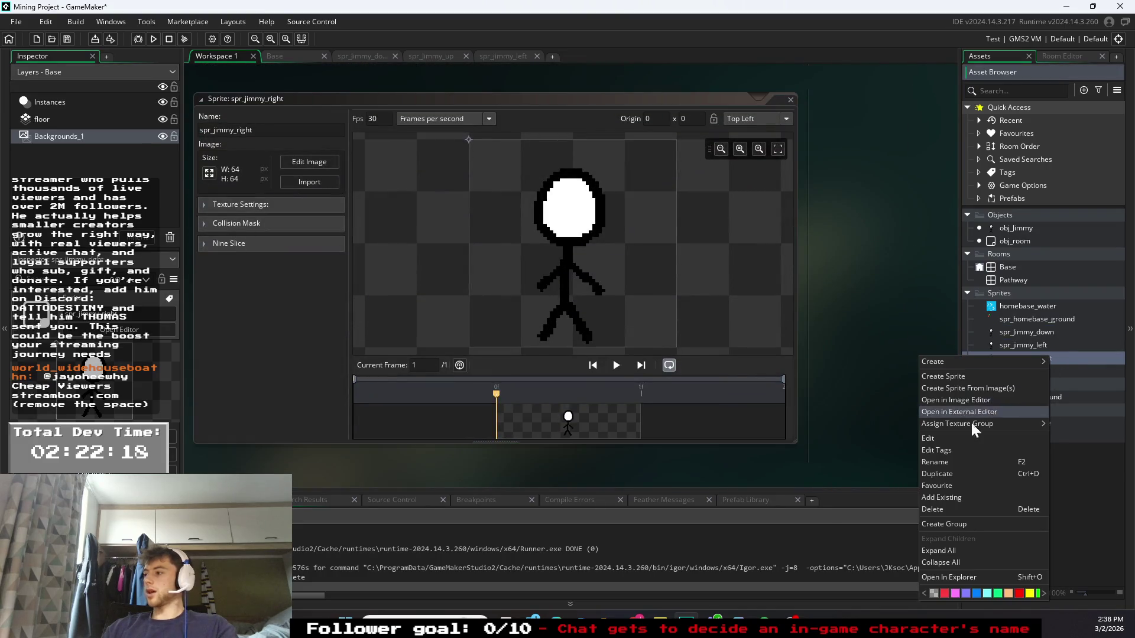
left_click(970, 462)
key("BackSpace")
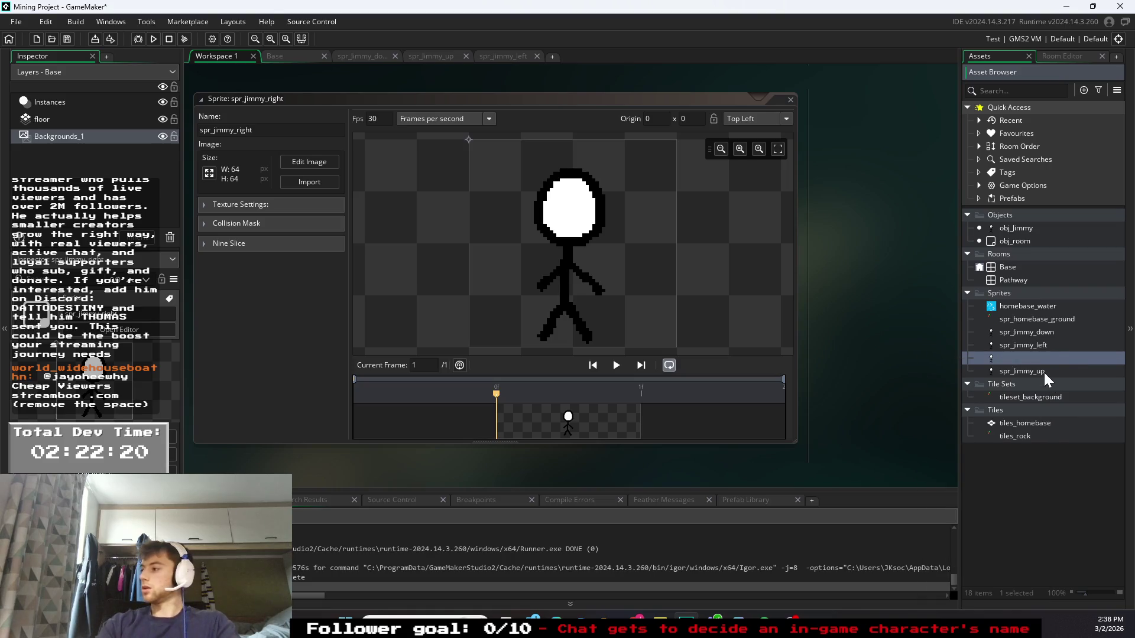
type("spr_jimmy_downn")
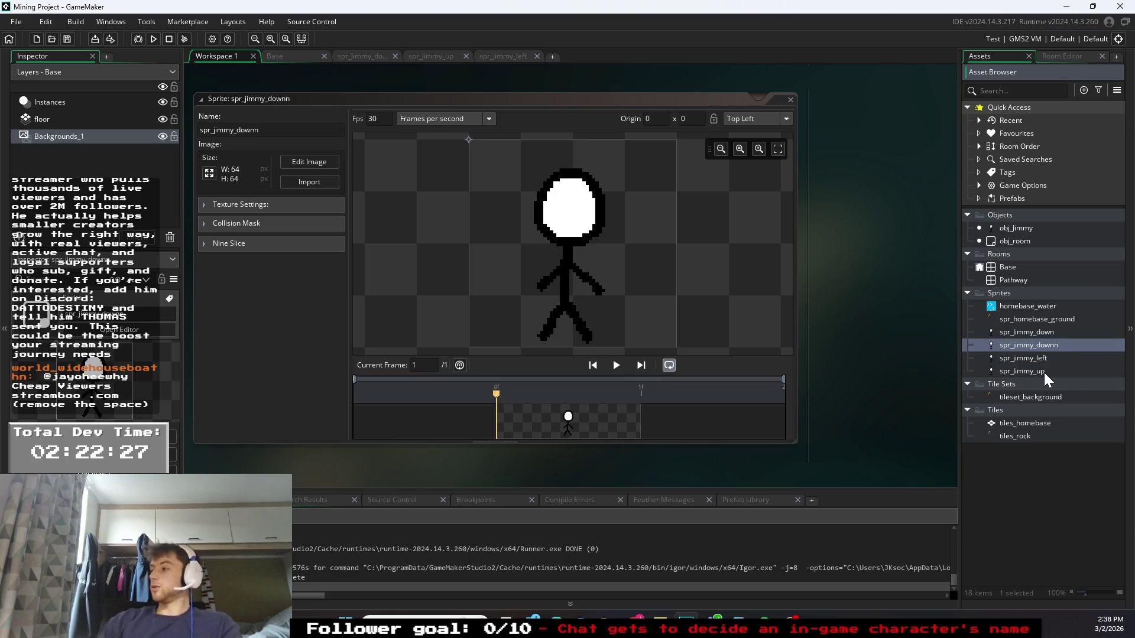
right_click(1053, 333)
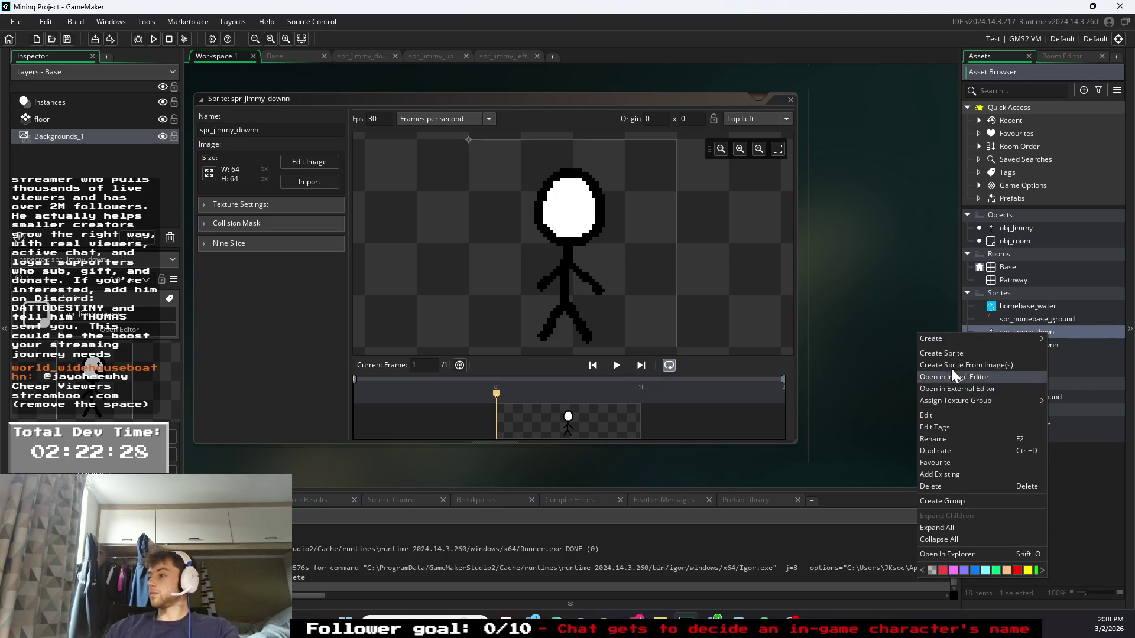
left_click(934, 439)
left_click(1055, 332)
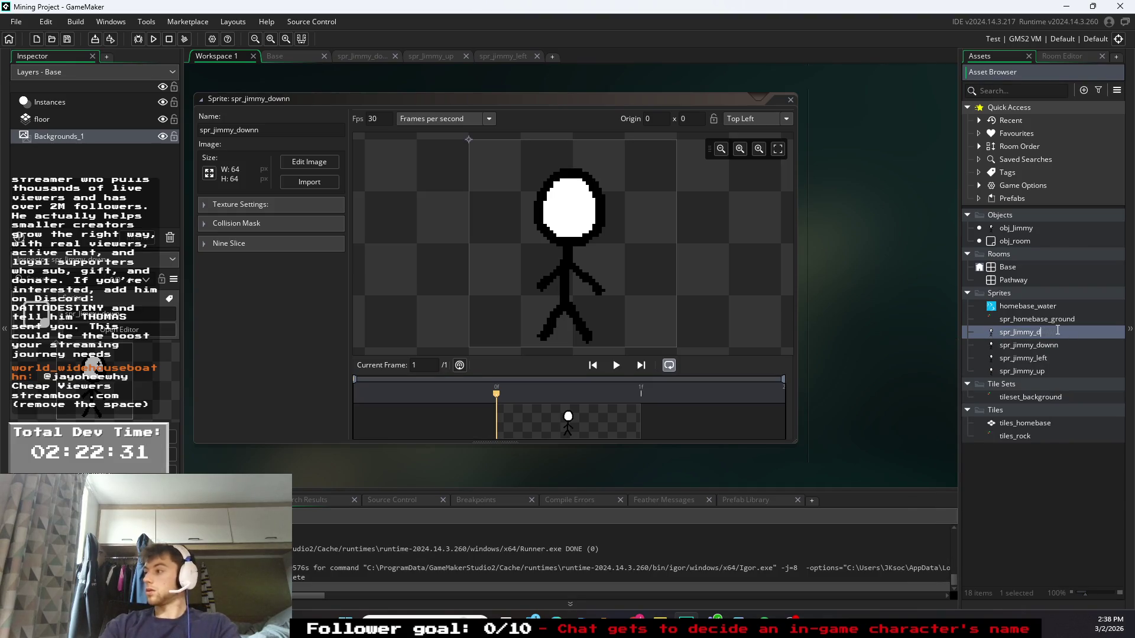
key("BackSpace")
type("rigvht")
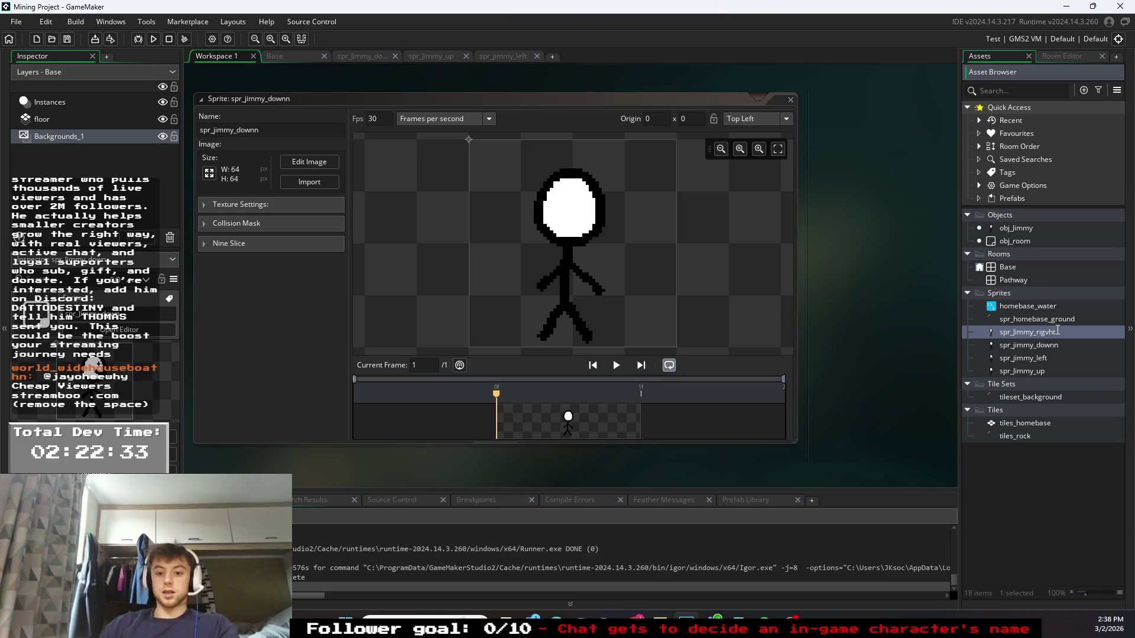
key("BackSpace")
key("BackSpace")
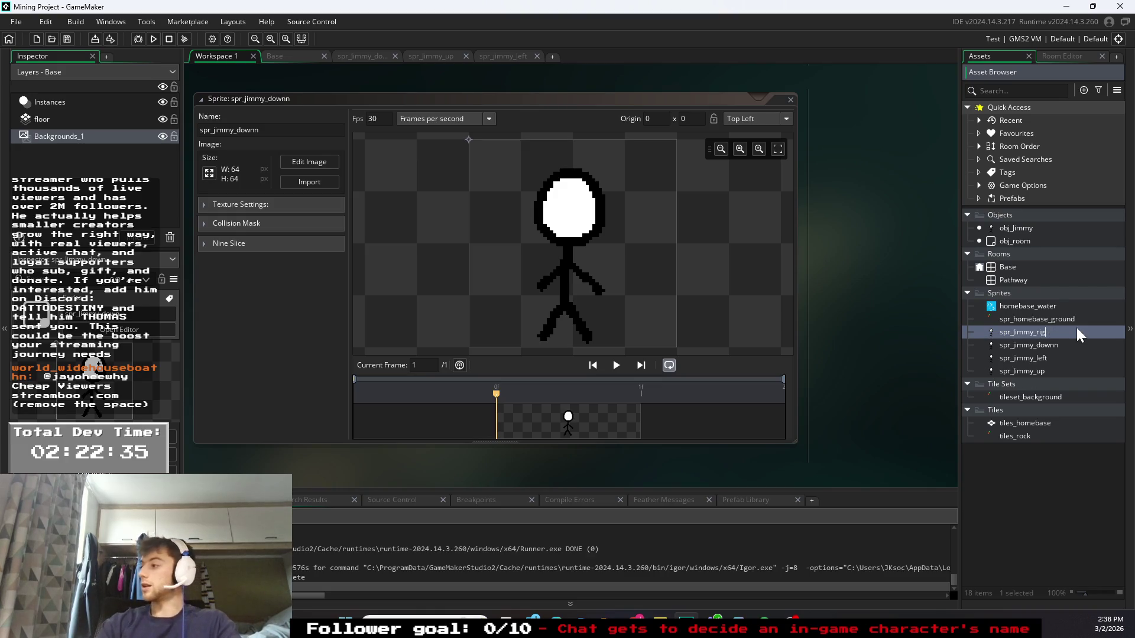
type("ht")
key("Return")
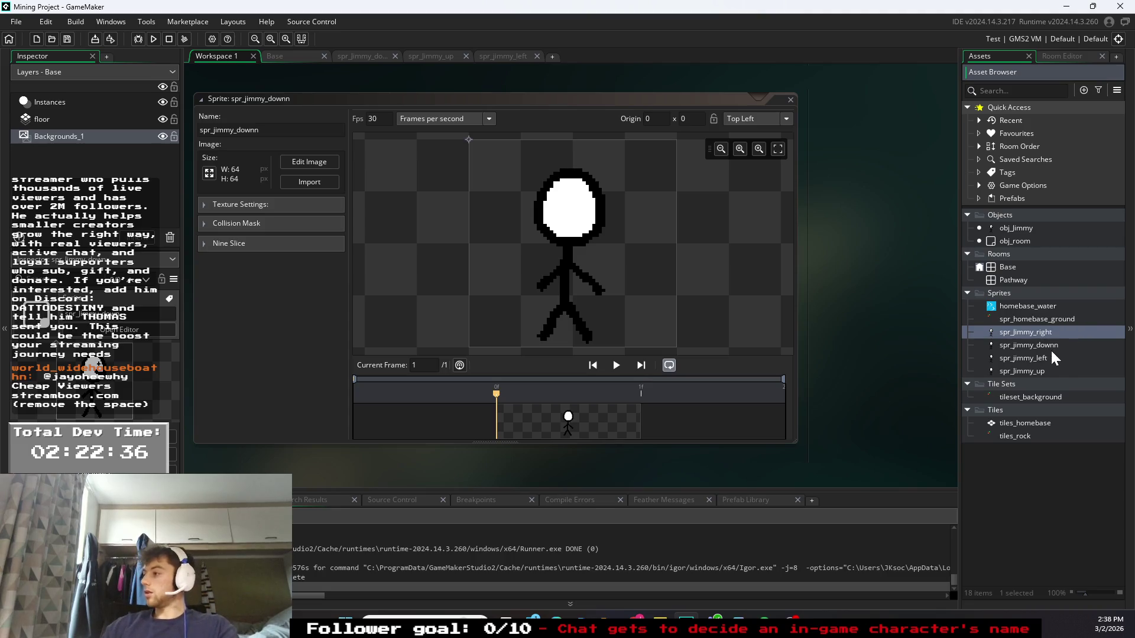
- Correct spr_jimmy_downn to spr_jimmy_down and open its image for editing
right_click(1058, 331)
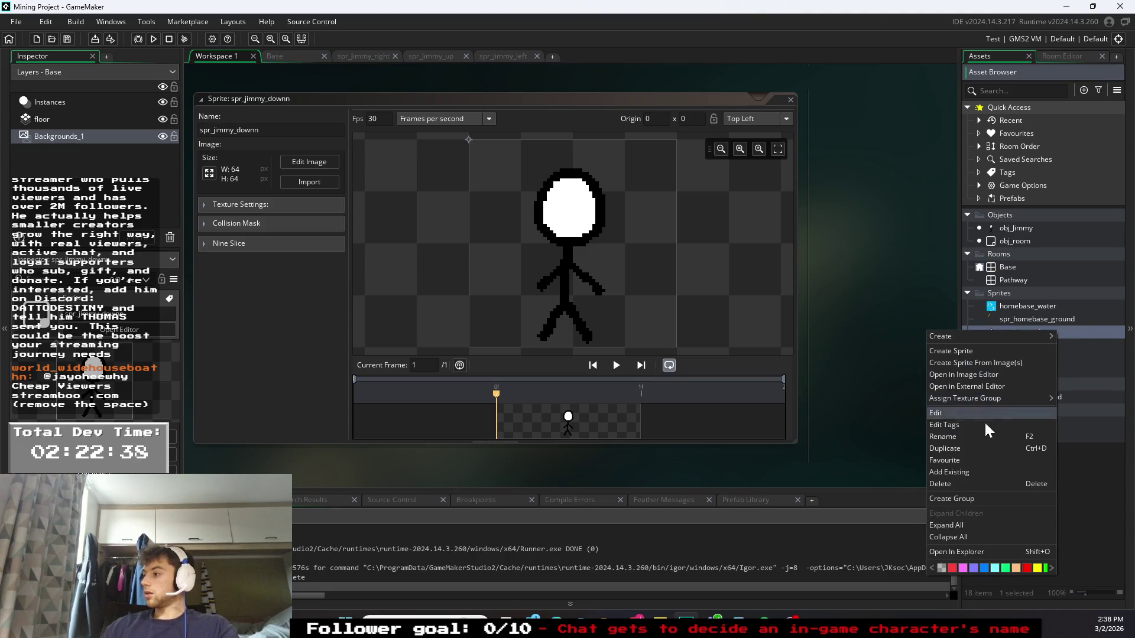
left_click(954, 439)
key("BackSpace")
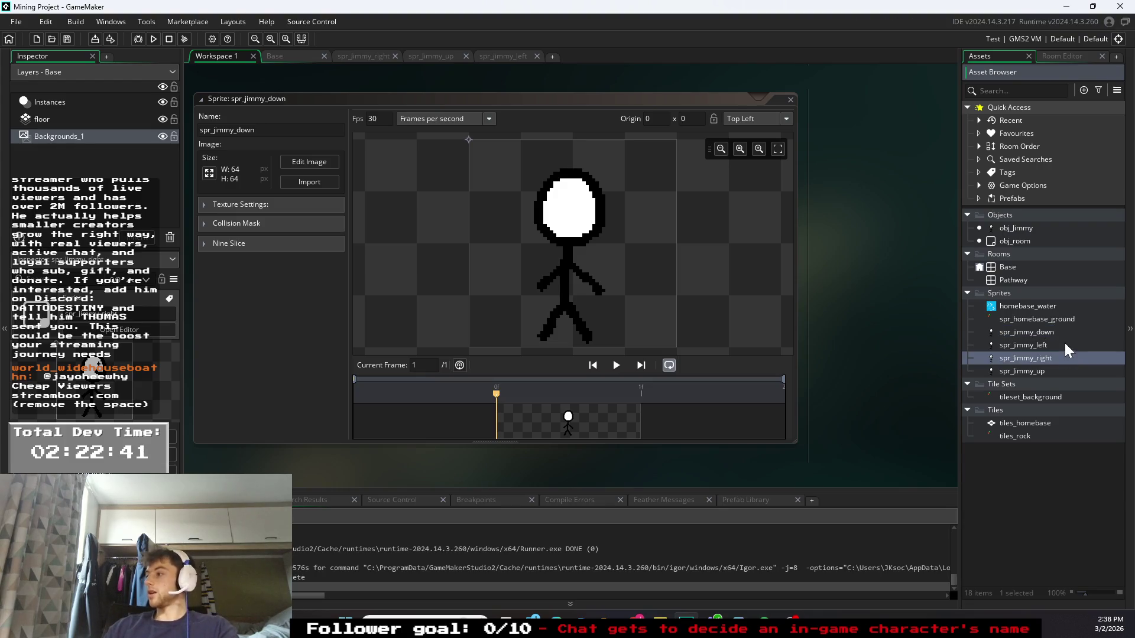
key("Return")
left_click(1071, 336)
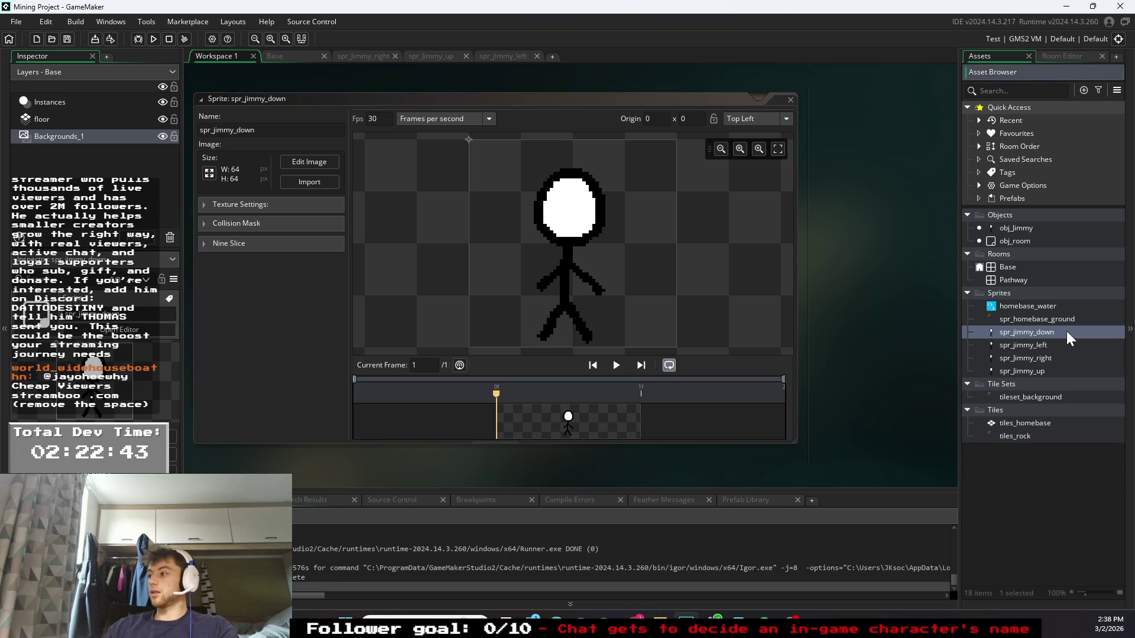
double_click(1058, 356)
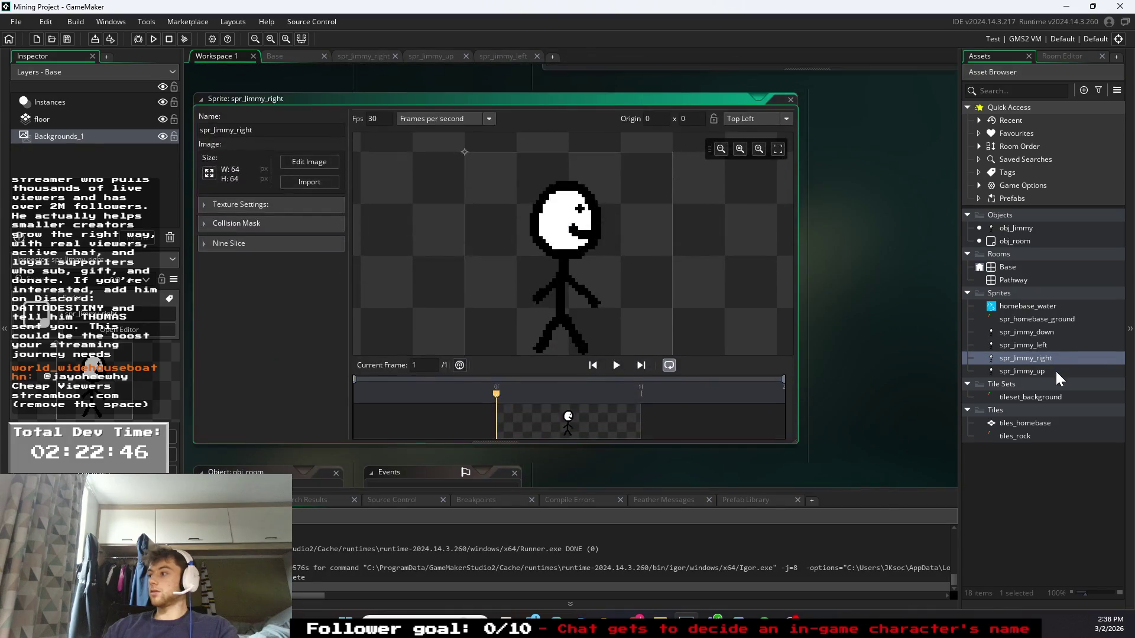
double_click(1058, 373)
double_click(1058, 332)
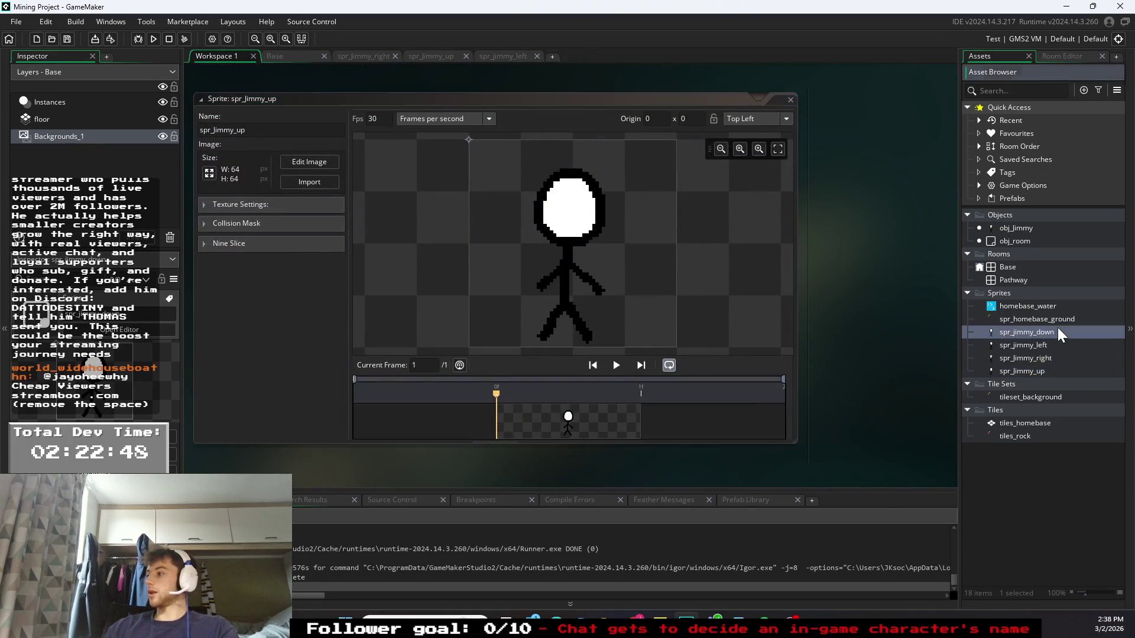
left_click(295, 171)
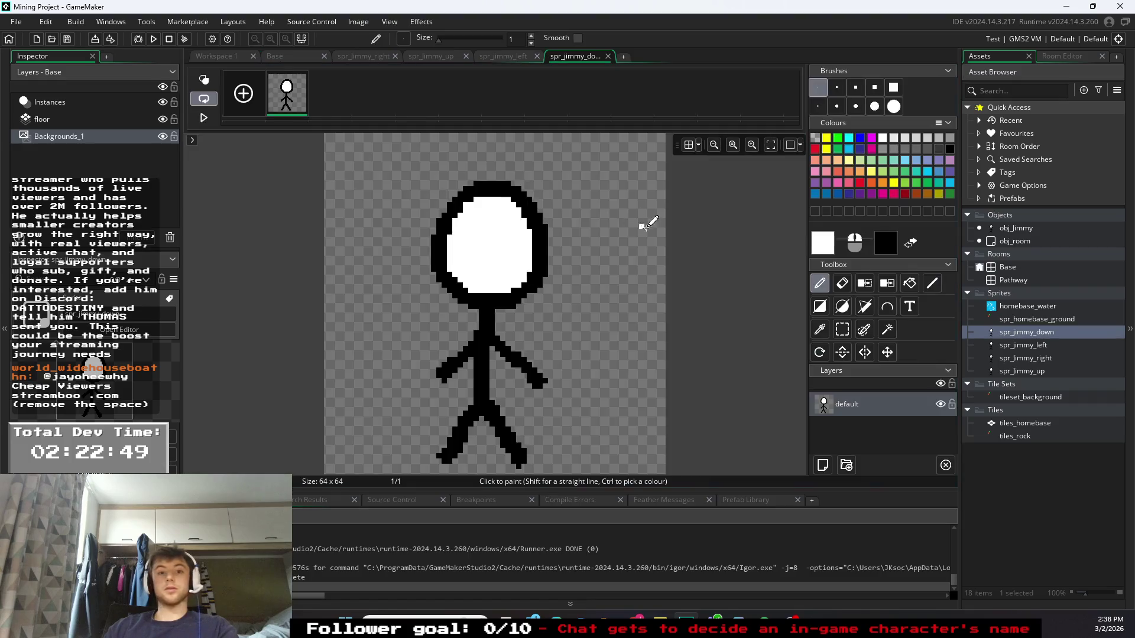
- Paint two black plus-shaped eyes and a smile on spr_jimmy_down with a size-3 brush
left_click(818, 106)
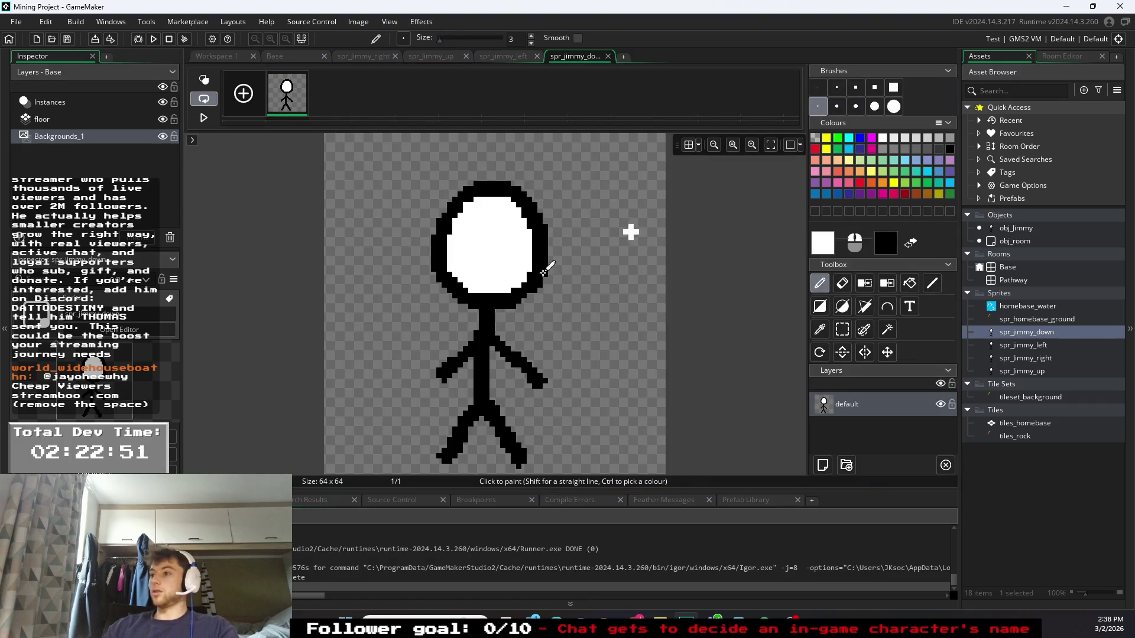
left_click(950, 149)
left_click(477, 232)
left_click_drag(500, 232, 515, 232)
mouse_move(508, 225)
left_mouse_down()
mouse_move(508, 239)
mouse_move(470, 268)
mouse_move(508, 277)
mouse_move(519, 260)
left_mouse_up()
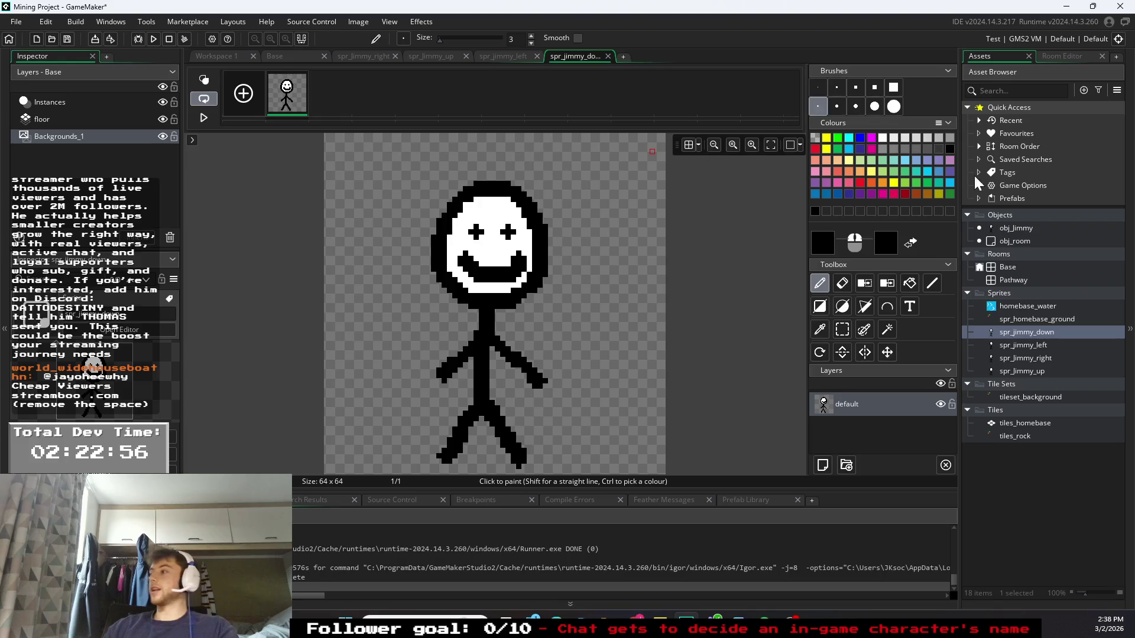
- Close the image editor and the four Jimmy sprite tabs to show the Base room
left_click(608, 56)
left_click(537, 57)
left_click(465, 56)
left_click(395, 57)
left_click(290, 56)
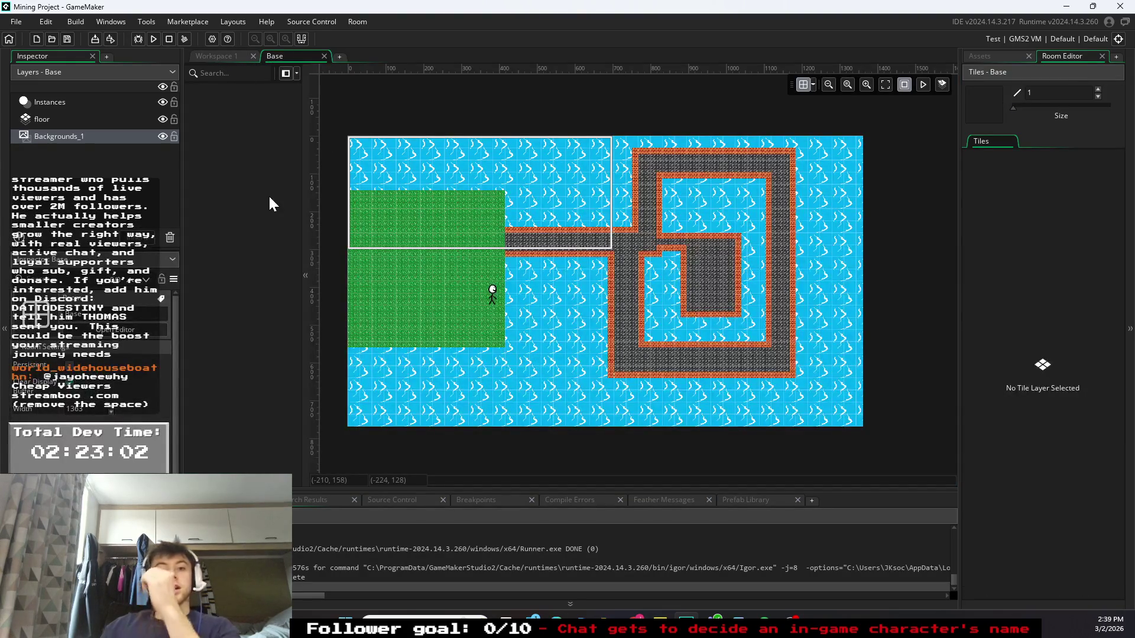
- Switch between the Base room and sprite workspace, then build and run the game
left_click(1004, 59)
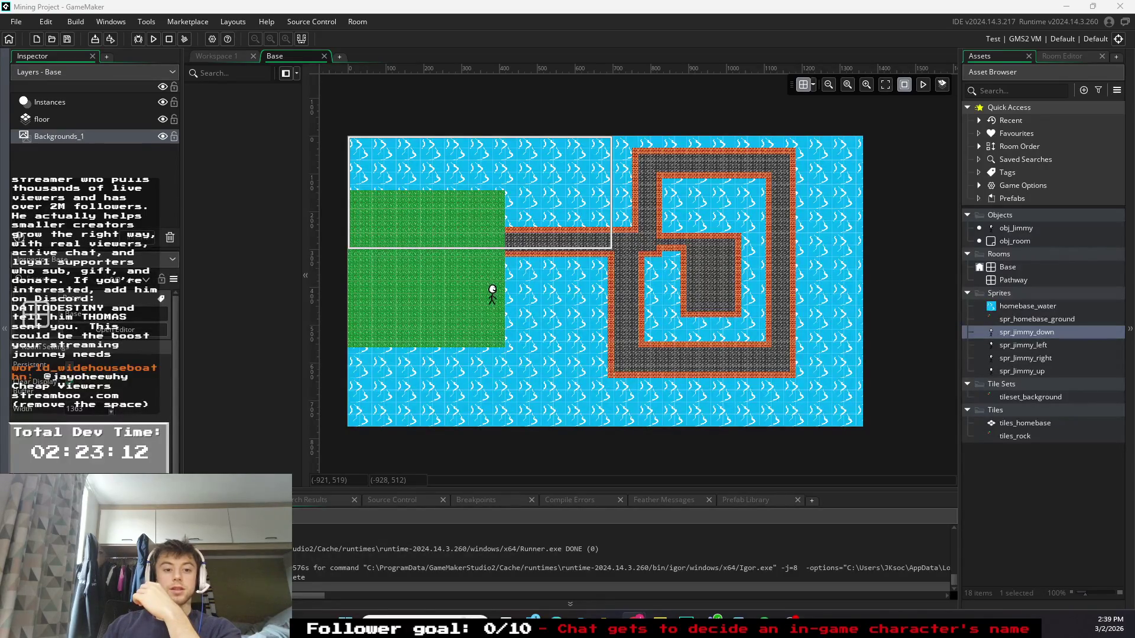
left_click(234, 57)
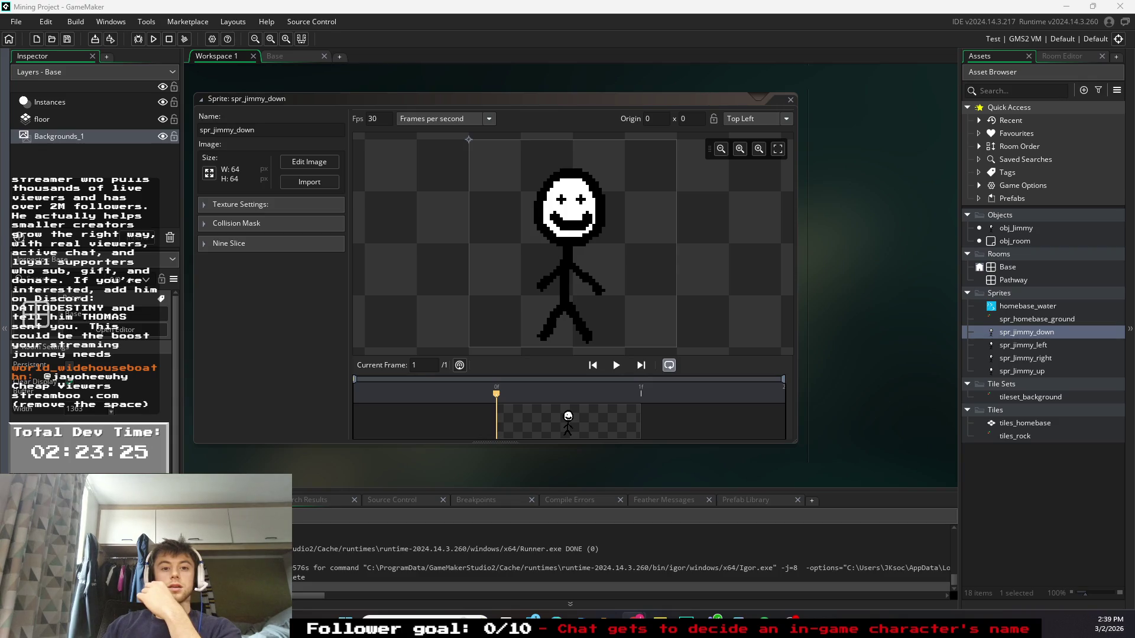
left_click(284, 56)
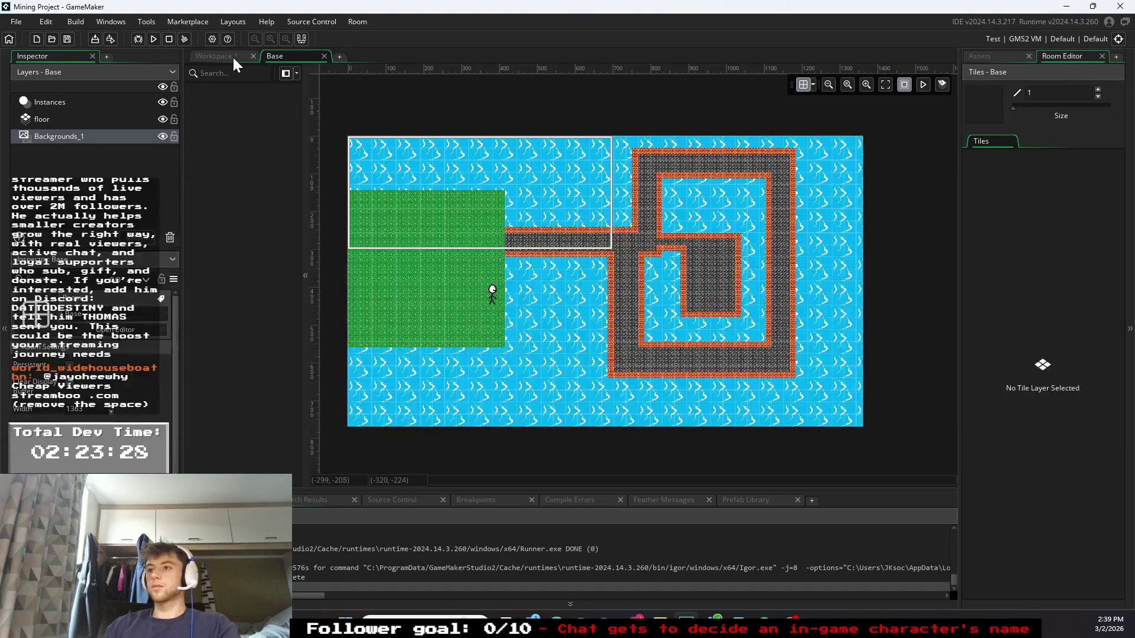
left_click(233, 58)
left_click(153, 38)
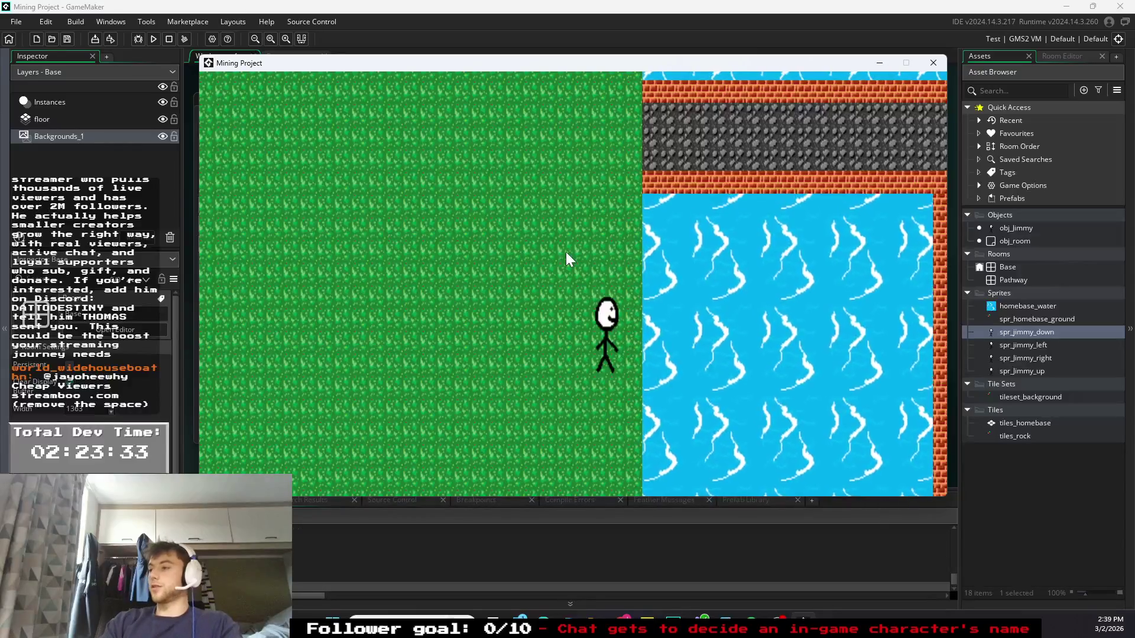
- Walk the character left, right, down and right, then close the game window
key("Left")
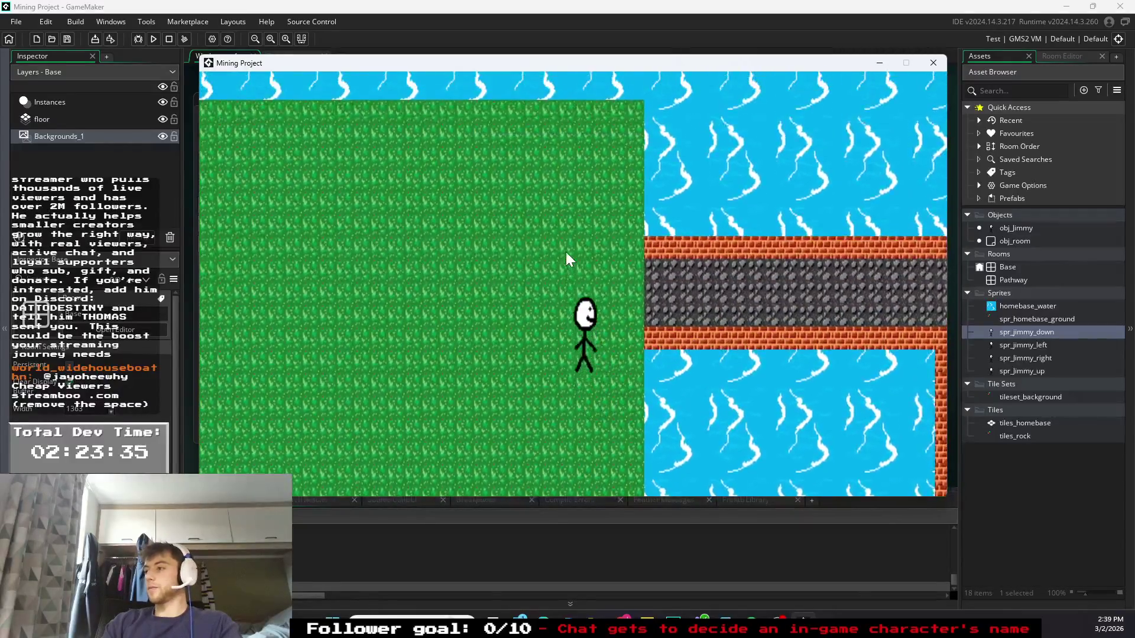
key("Right")
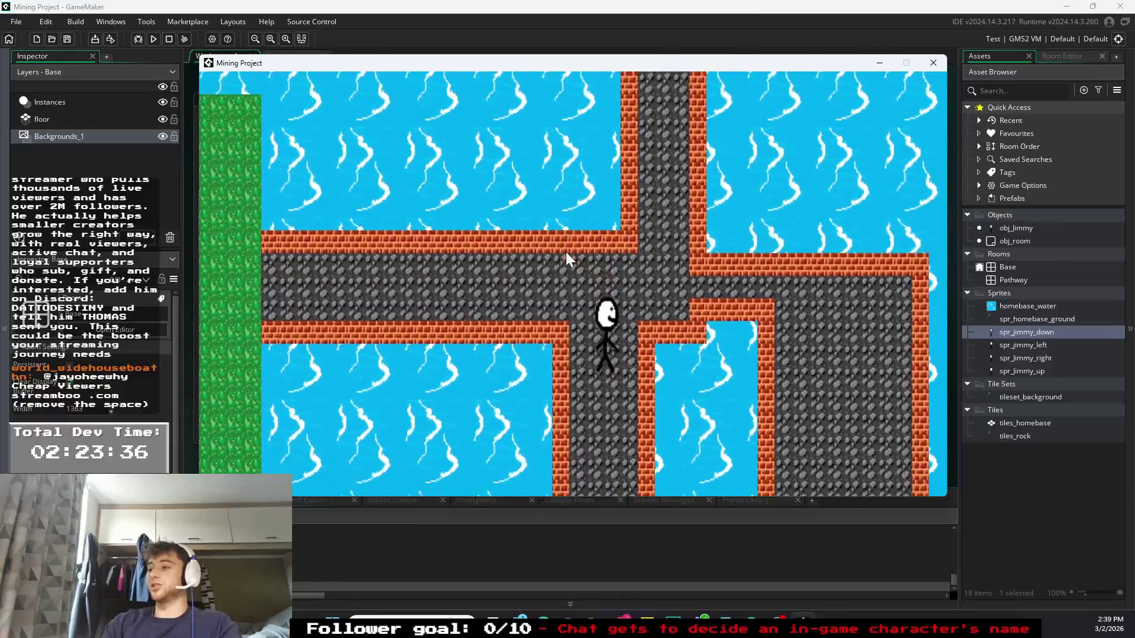
key("Down")
key("Right")
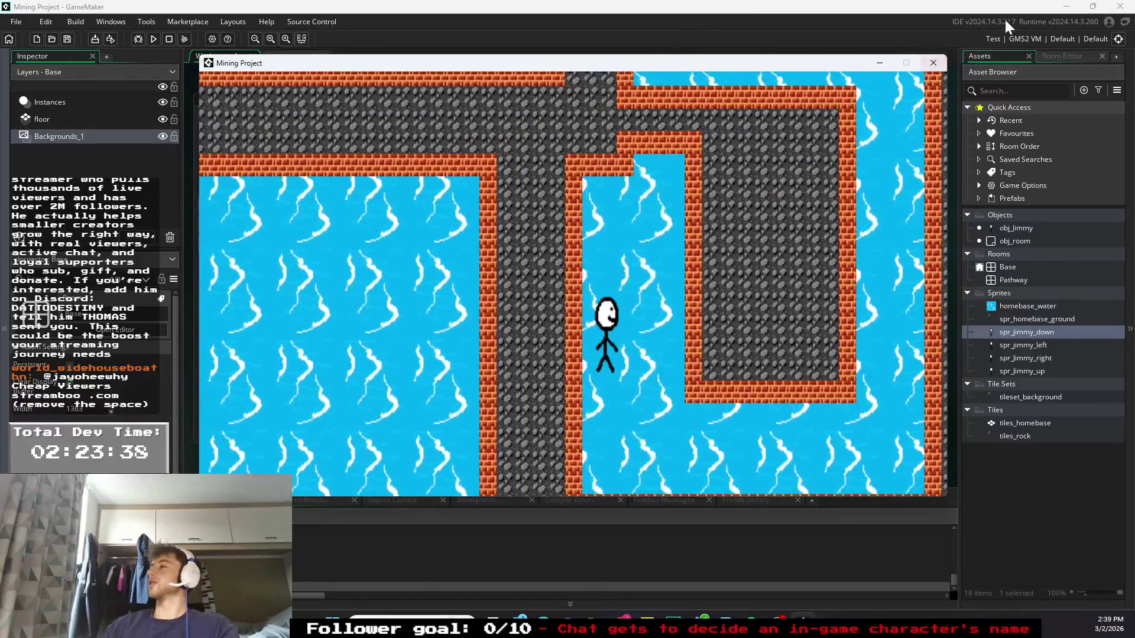
left_click(932, 63)
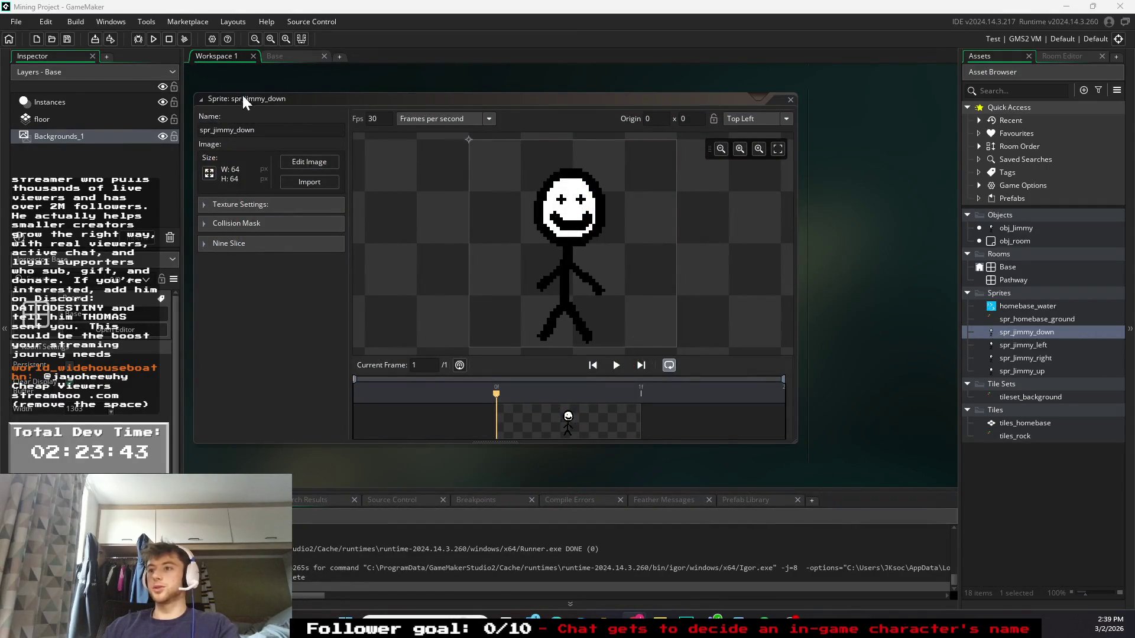
- Glance at the Base room, return to the sprite workspace, and open the File menu
left_click(275, 57)
left_click(226, 56)
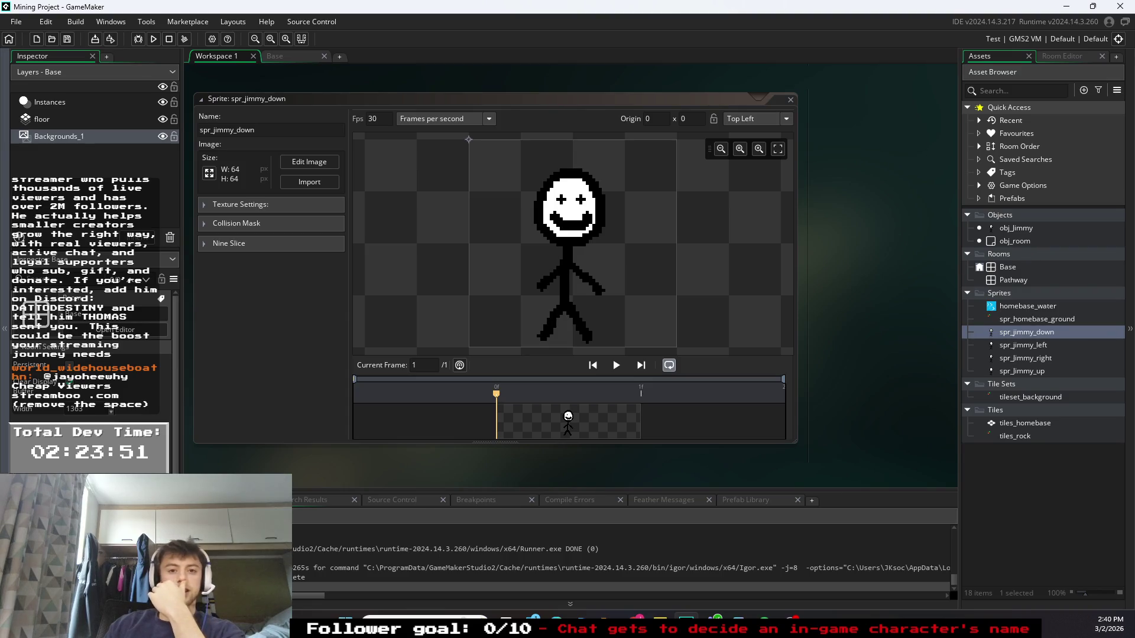
left_click(16, 21)
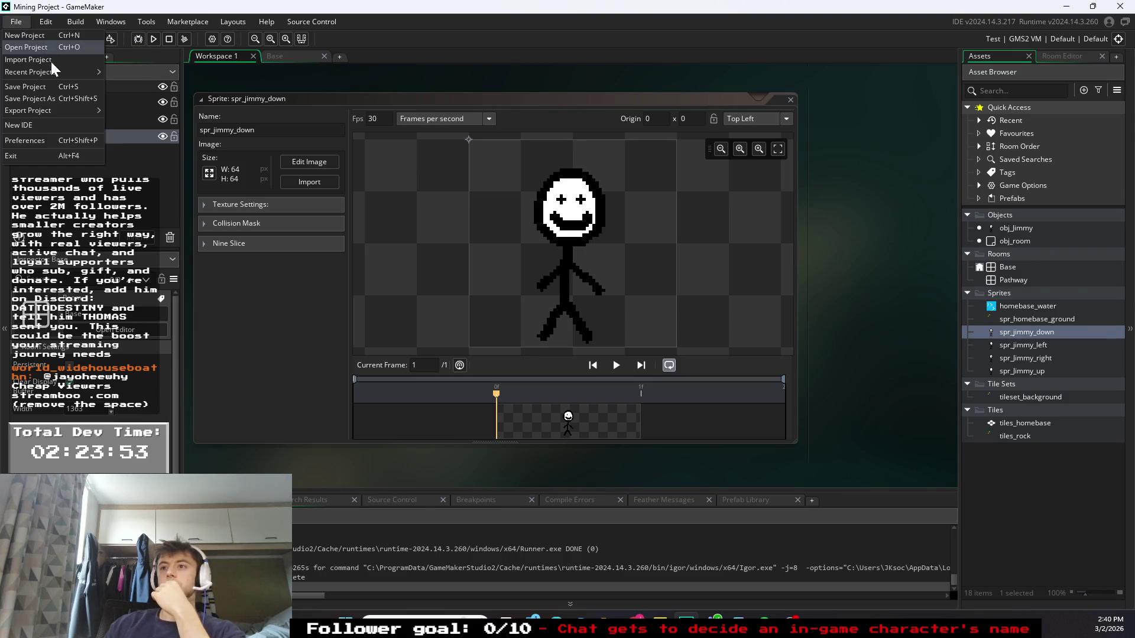
- Open the RPG Starter Pack project's .yyp file and start renaming obj_player
left_click(27, 47)
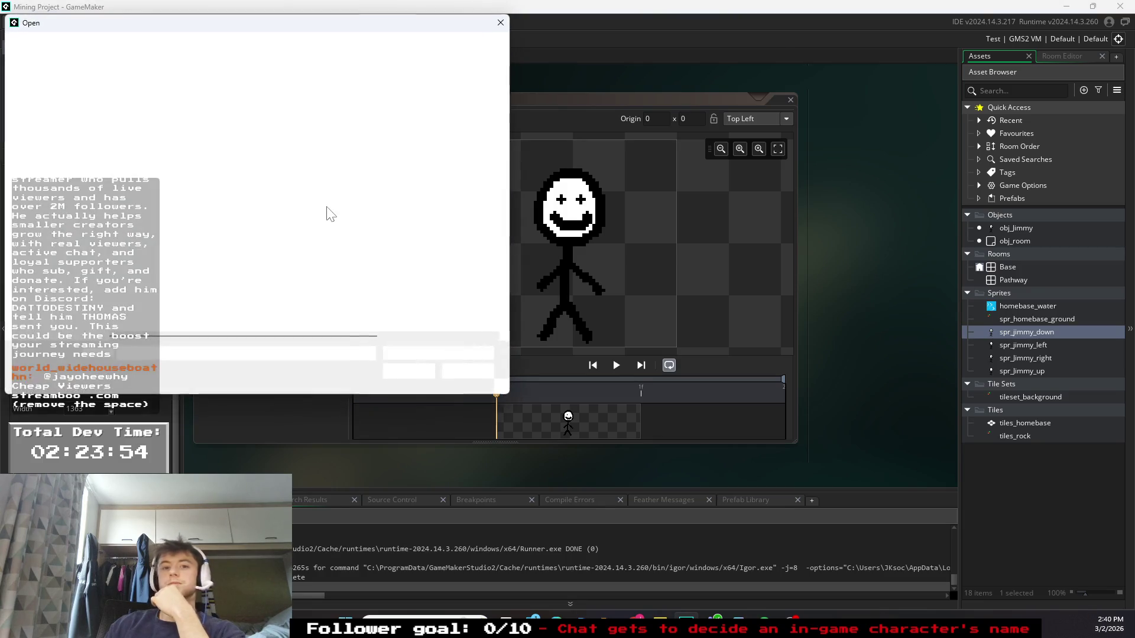
double_click(172, 125)
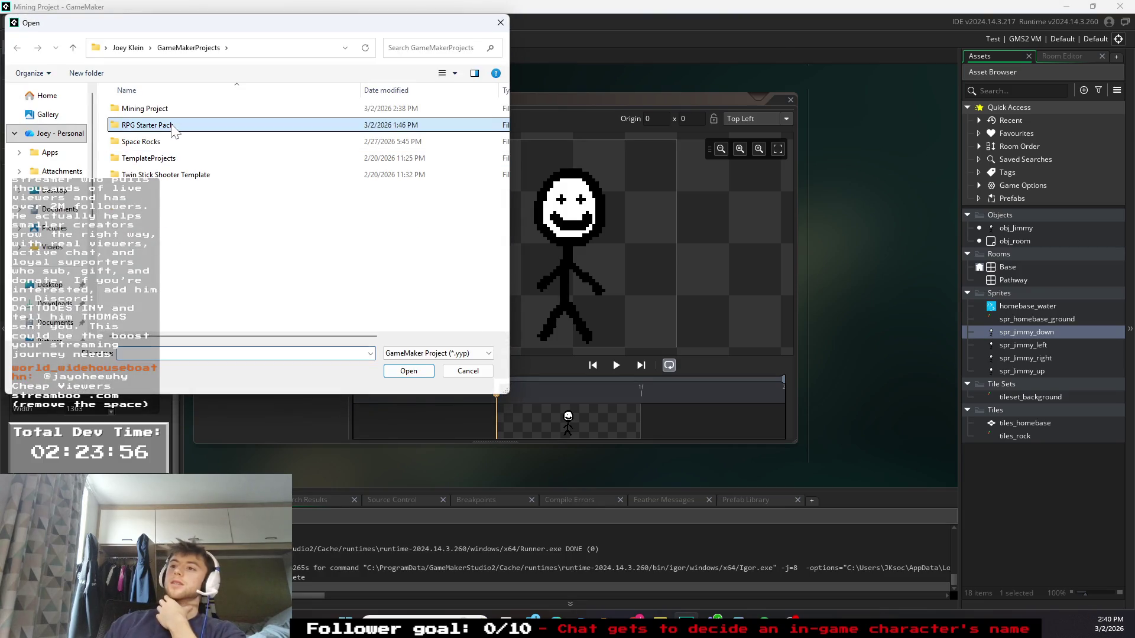
double_click(163, 225)
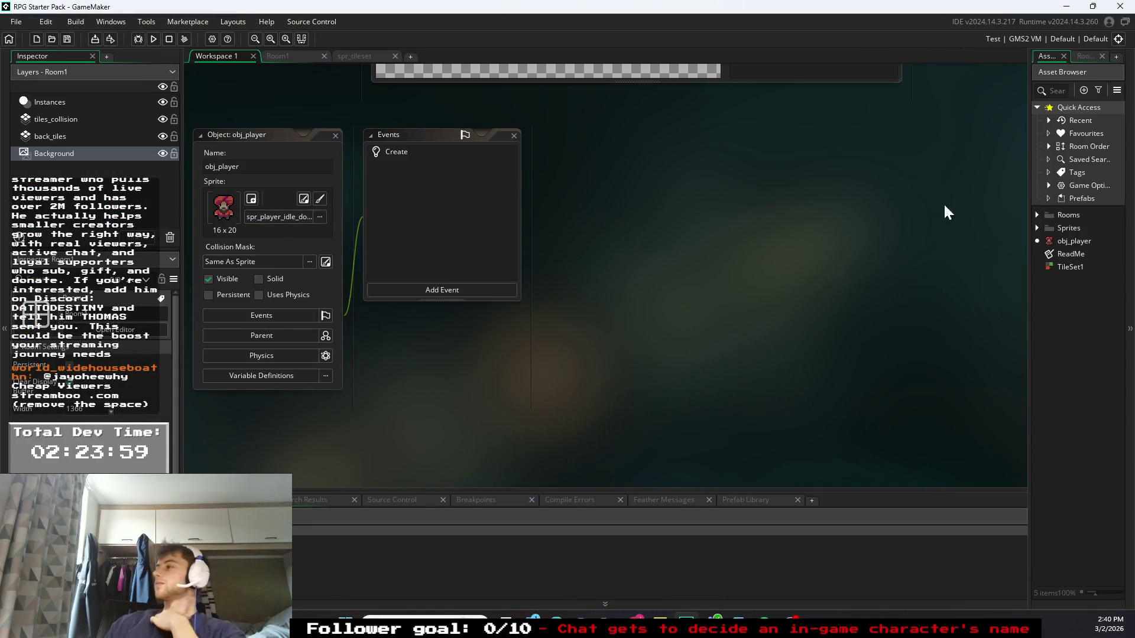
right_click(1057, 240)
key("F2")
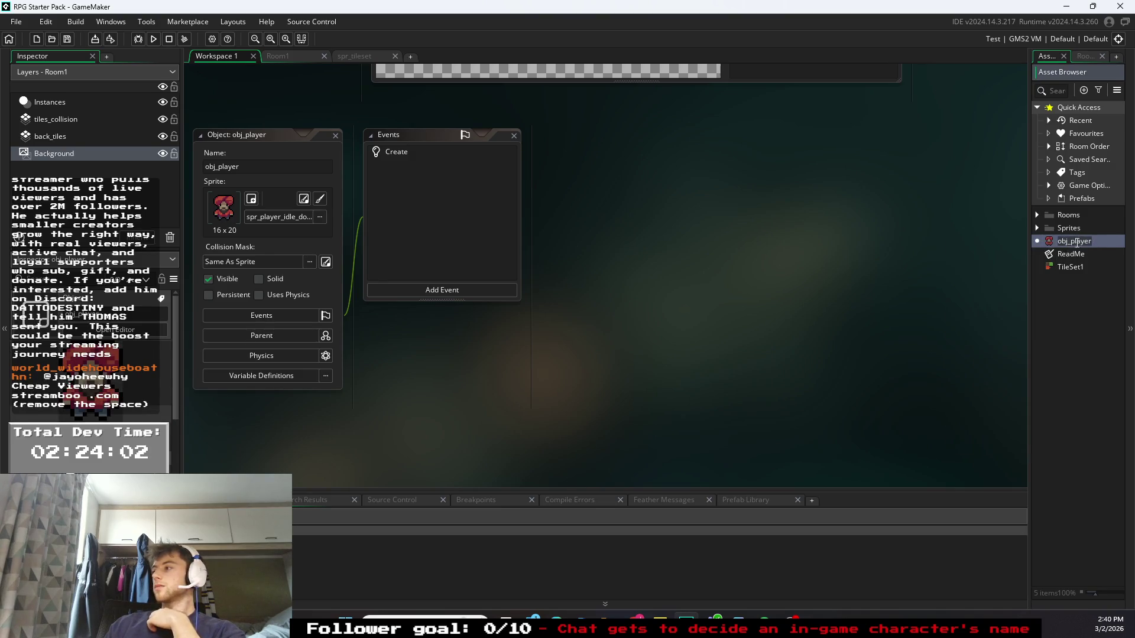
double_click(1050, 241)
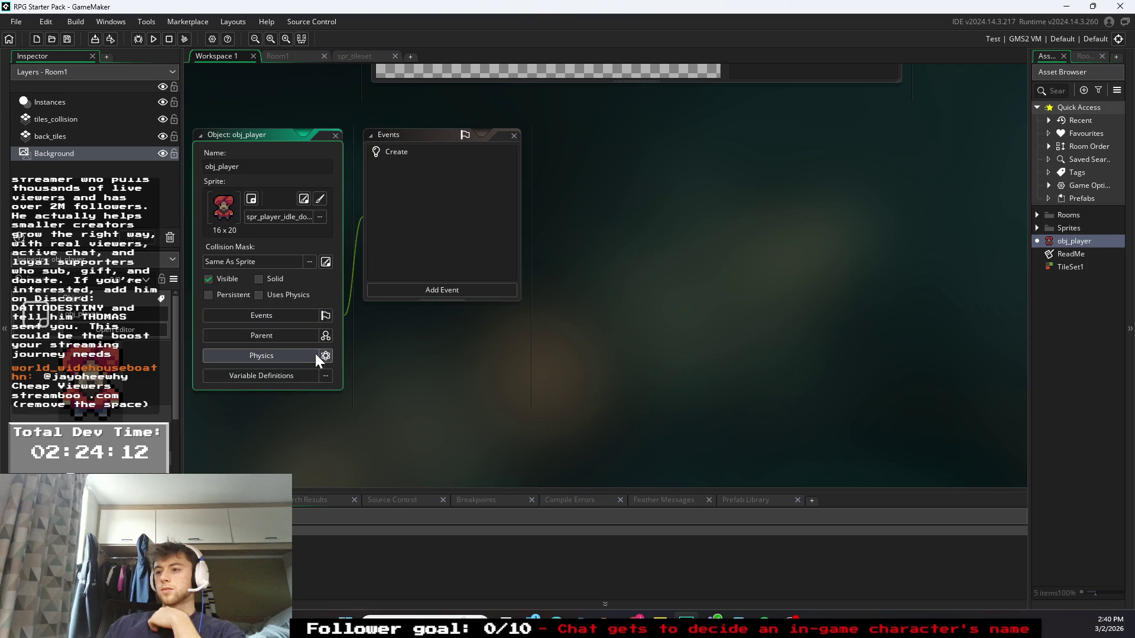
left_click(318, 217)
double_click(453, 245)
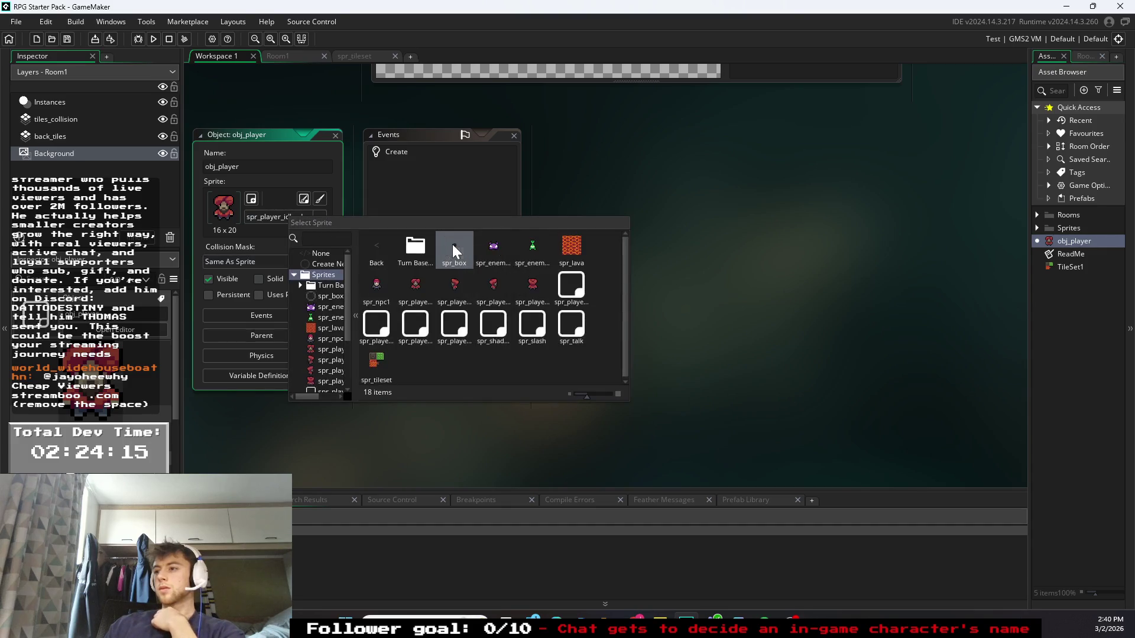
left_click(728, 204)
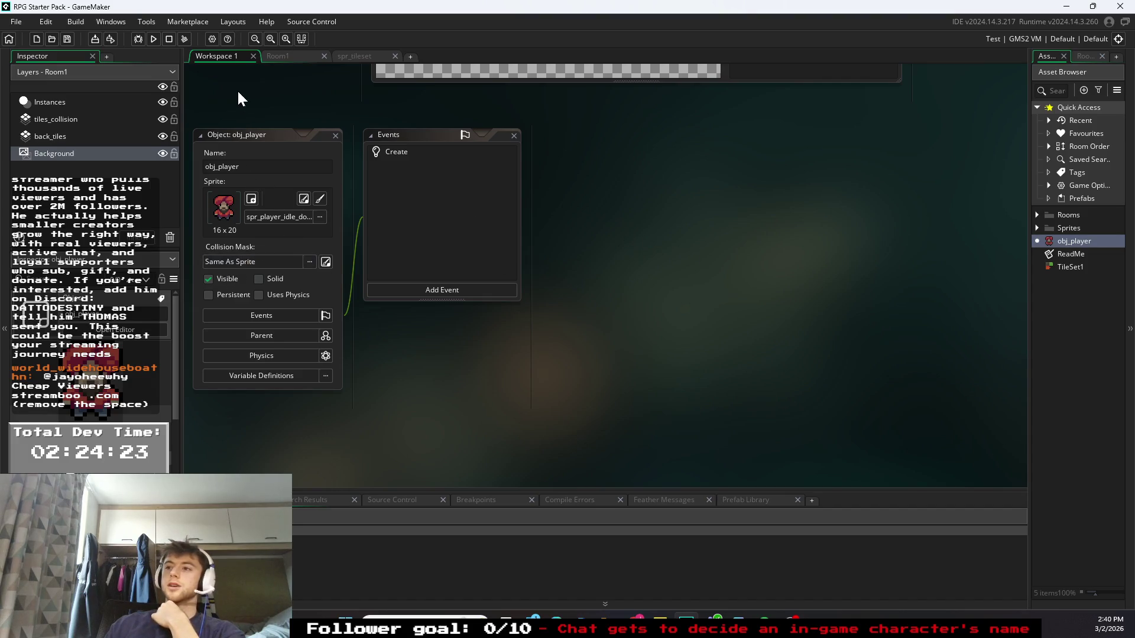
left_click(16, 21)
- Reopen the Mining Project from its project folder
left_click(32, 47)
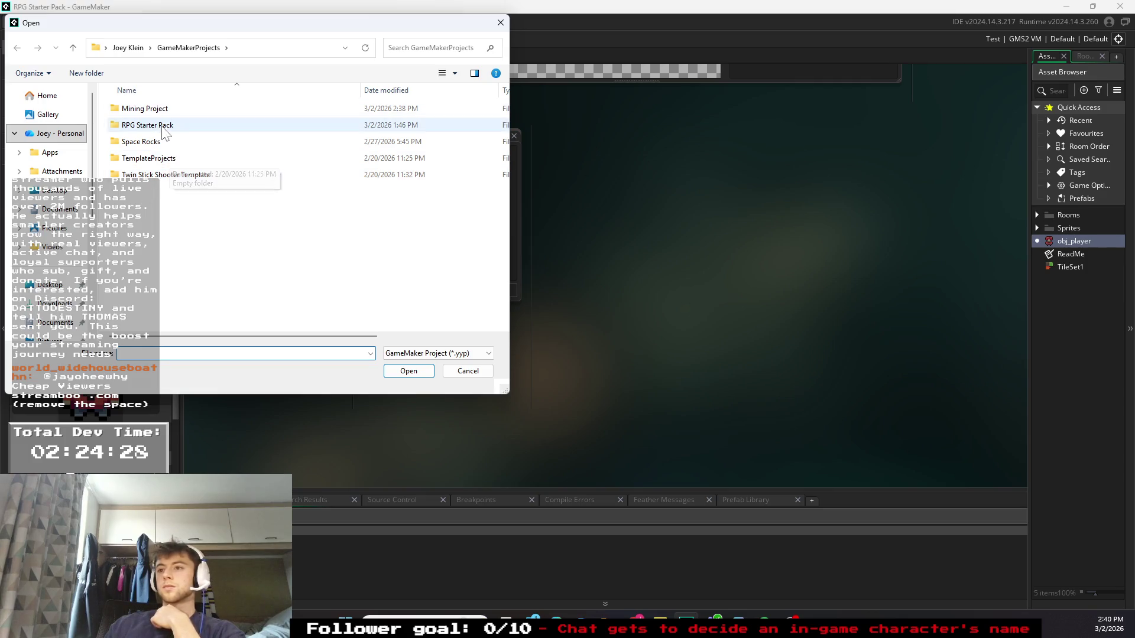
double_click(155, 109)
double_click(152, 207)
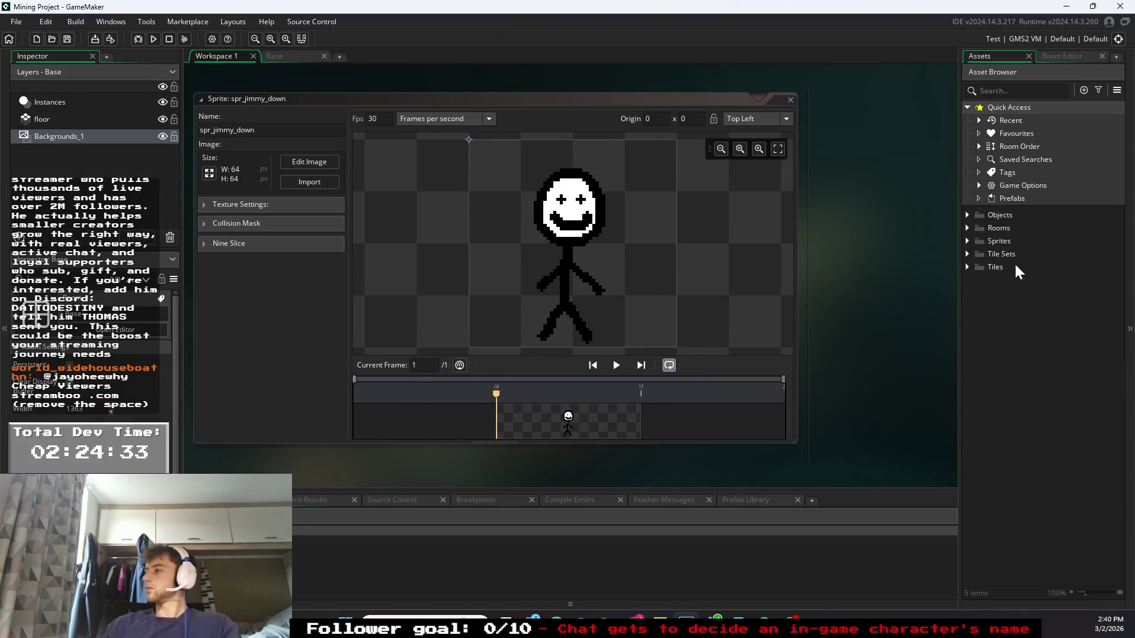
- Open obj_Jimmy's object editor, where a new Sprite7 gets created from its Sprite field
left_click(969, 240)
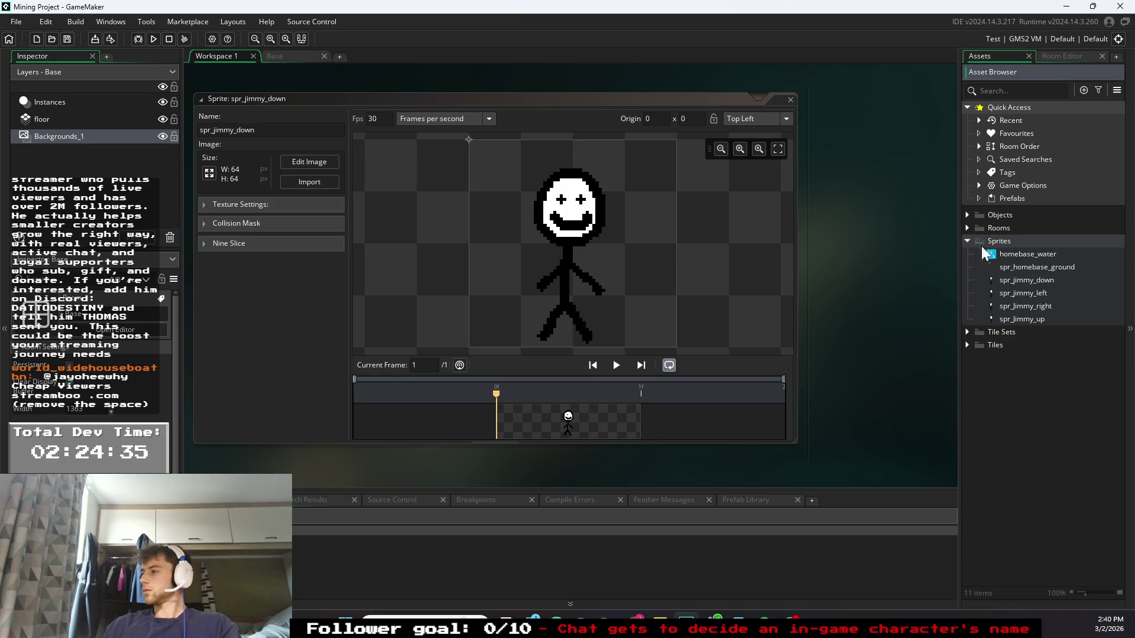
left_click(968, 332)
left_click(967, 215)
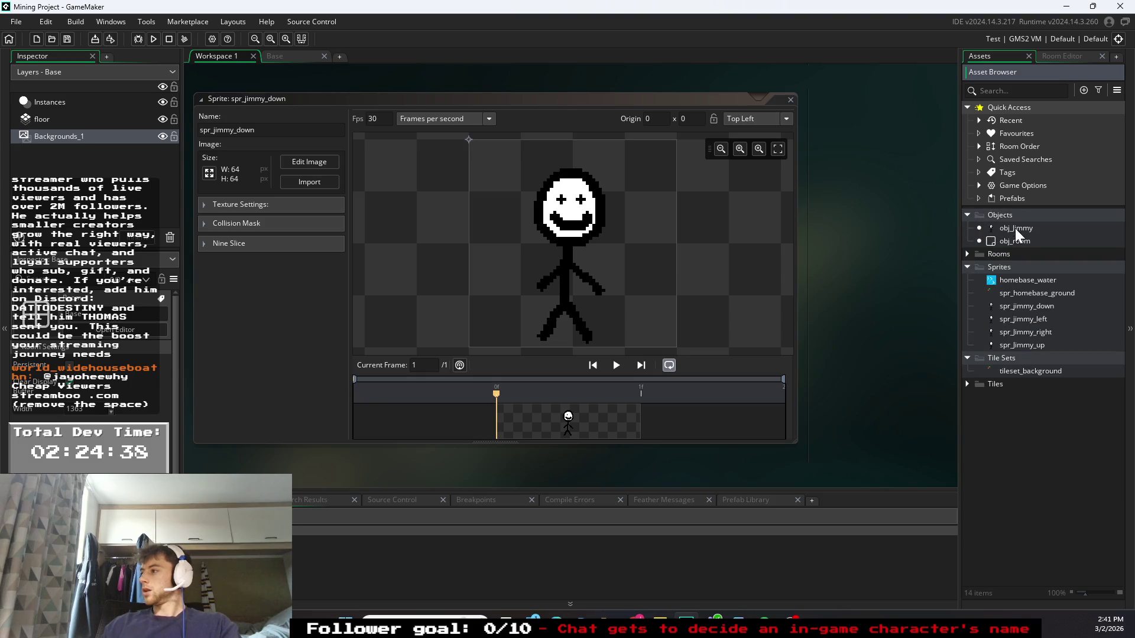
left_click(1016, 228)
double_click(1016, 228)
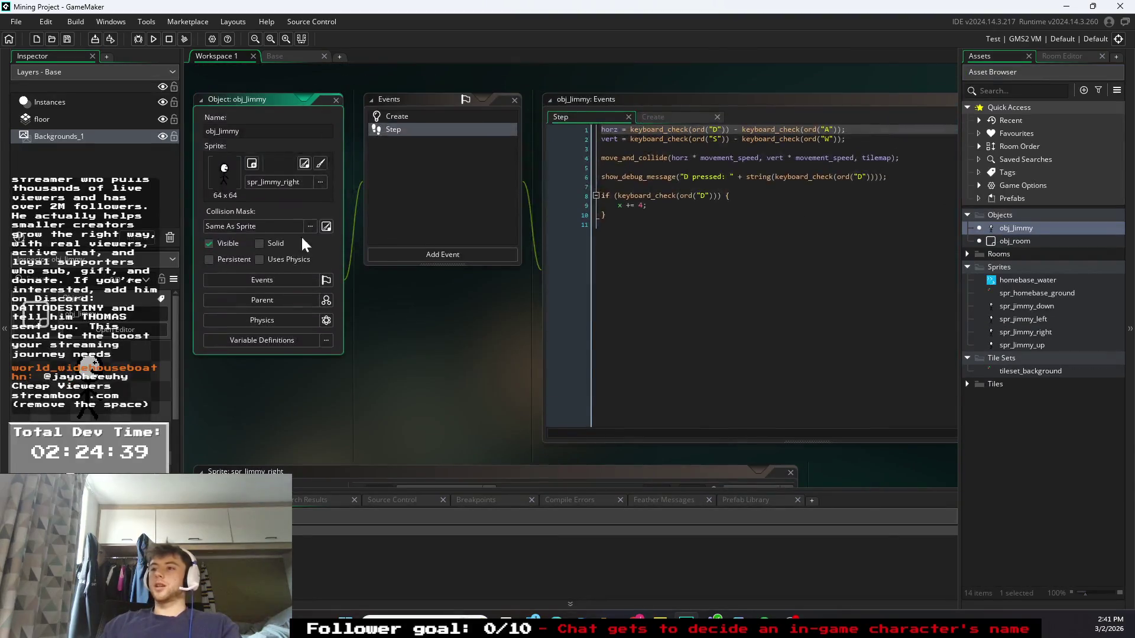
left_click(312, 183)
left_click(411, 206)
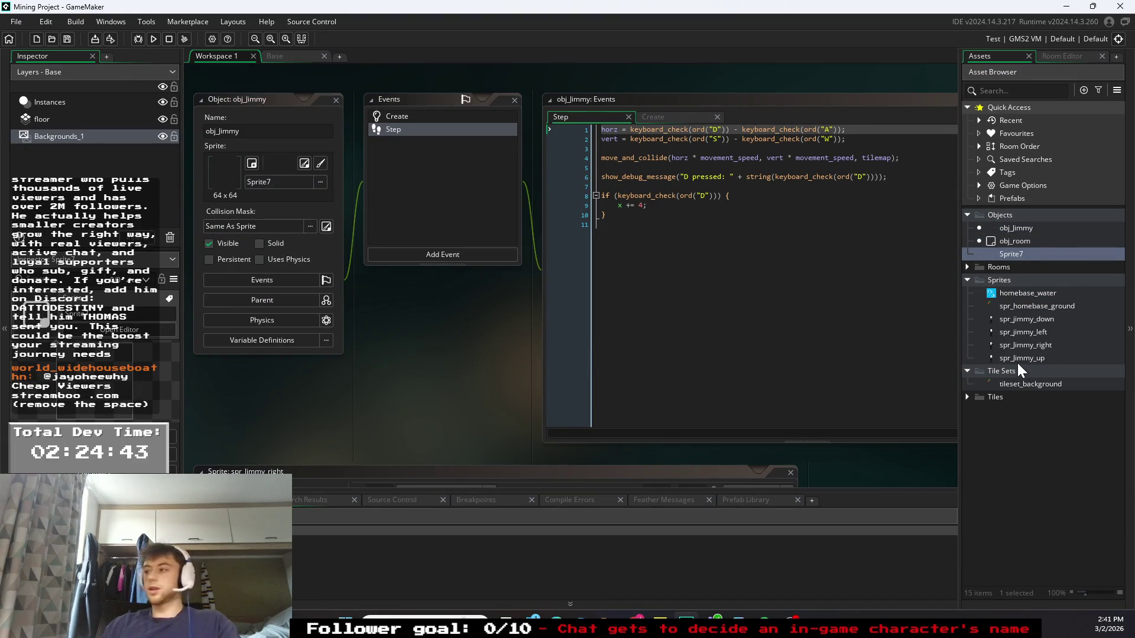
- Delete the stray Sprite7 from the Asset Browser
left_click(1025, 423)
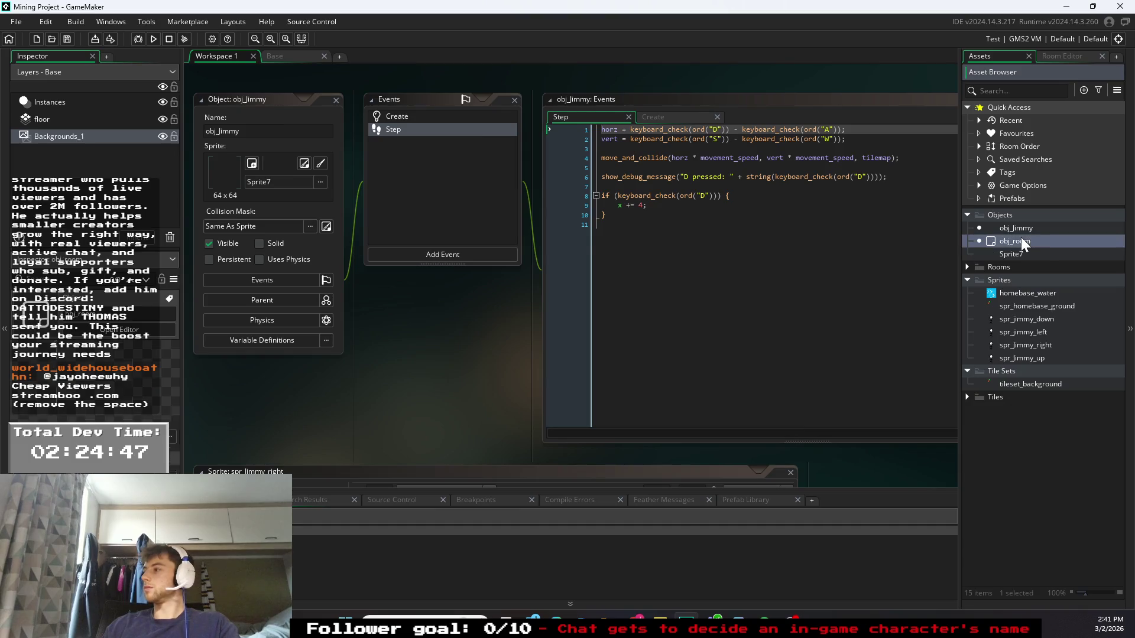
right_click(1025, 254)
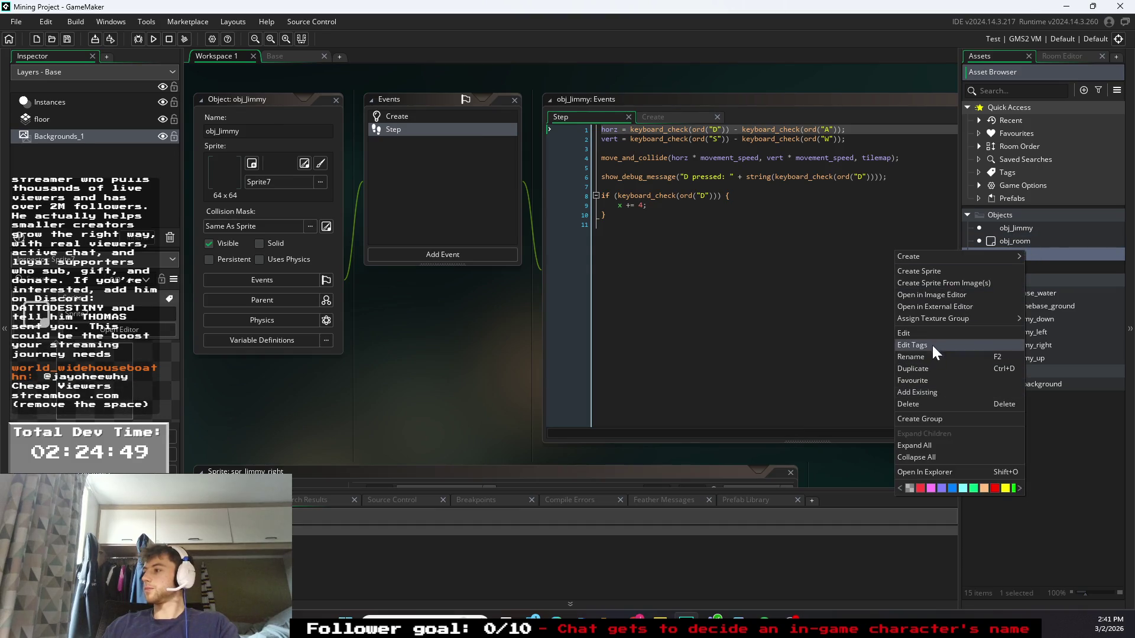
left_click(916, 402)
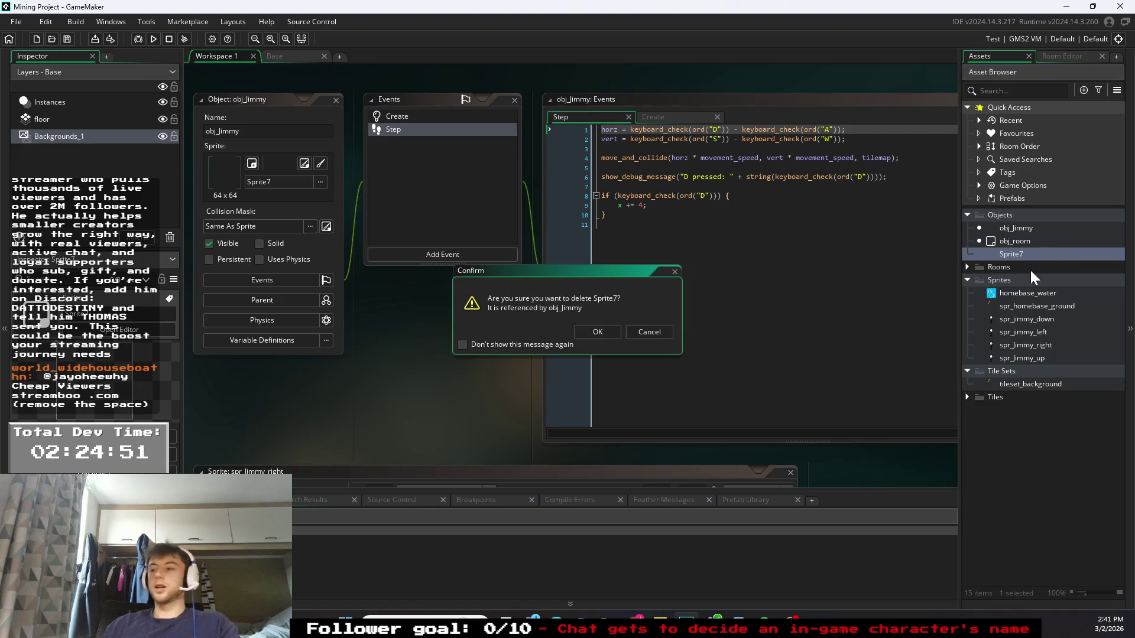
left_click(591, 330)
- Assign spr_jimmy_down as obj_Jimmy's sprite
left_click(1012, 227)
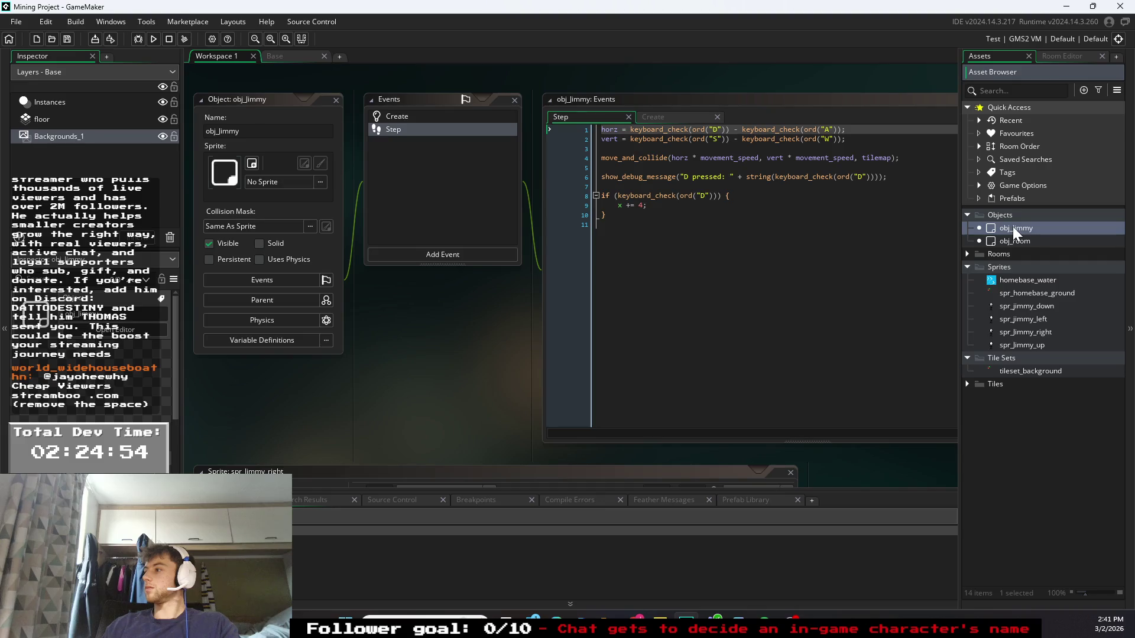
double_click(1013, 226)
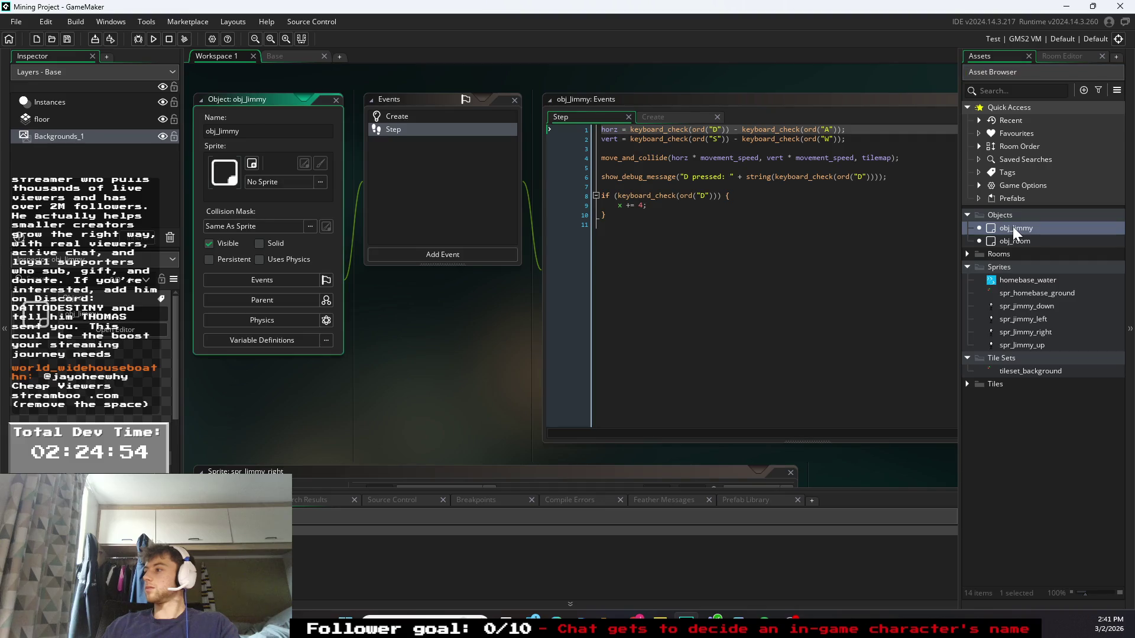
left_click(299, 182)
double_click(448, 215)
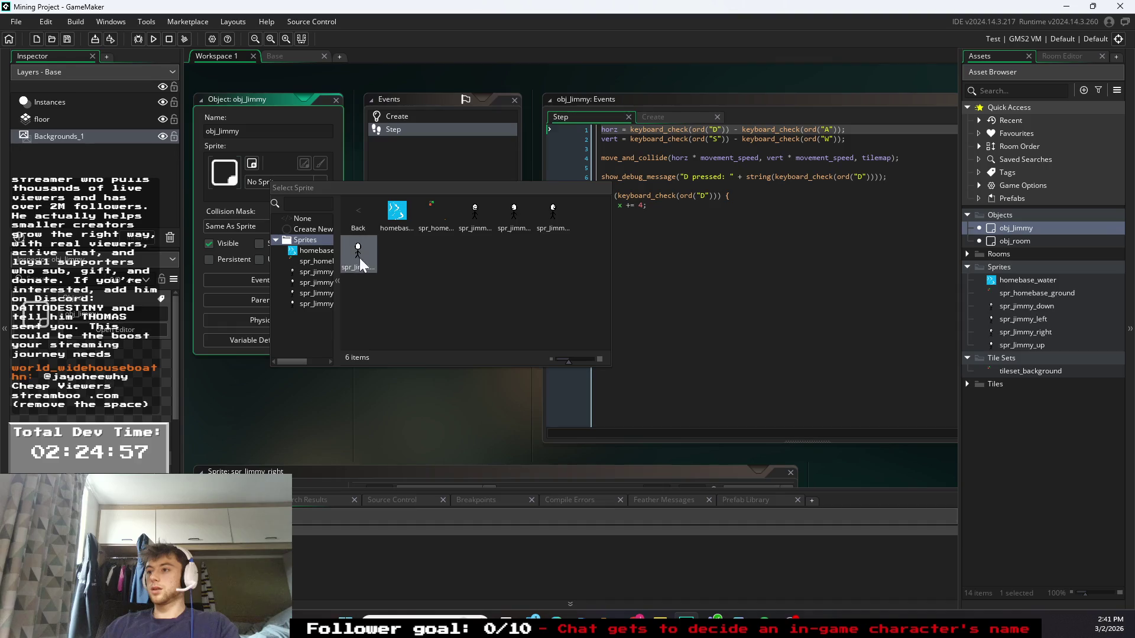
left_click(471, 215)
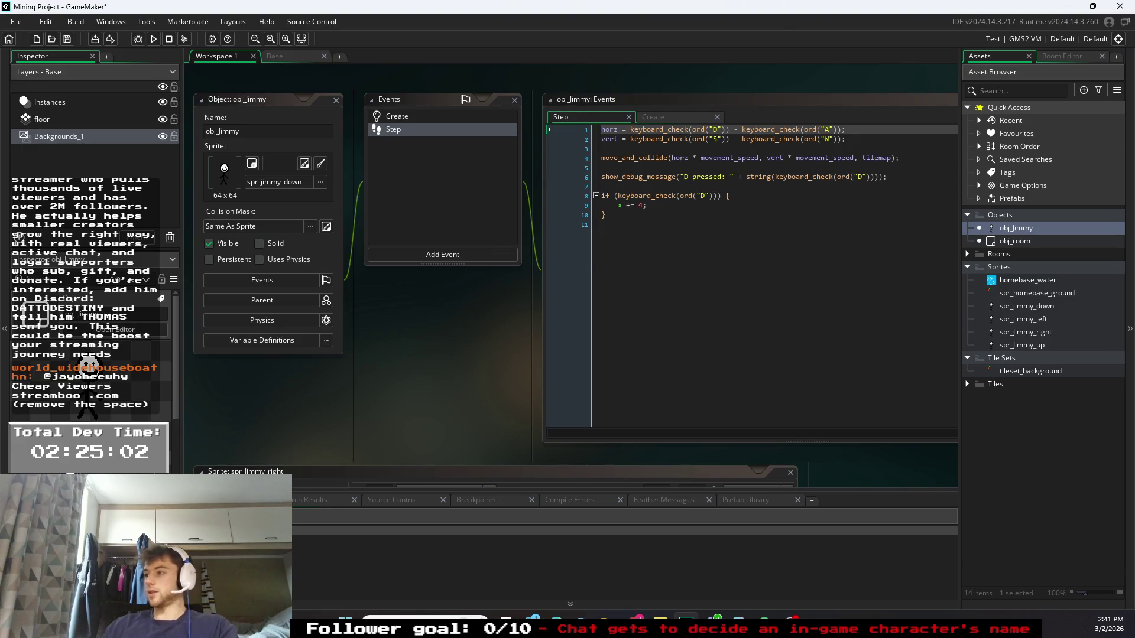
left_click(601, 225)
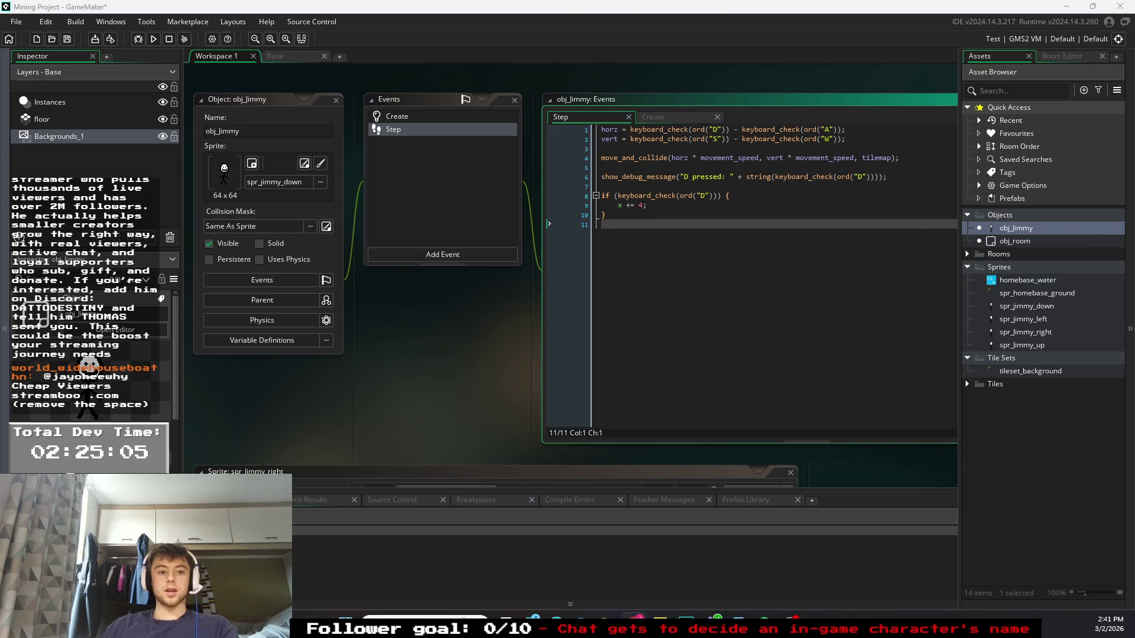
- Replace Step lines 6–10 with the condition if (horz != 0 or vert != 0)
left_click(605, 214)
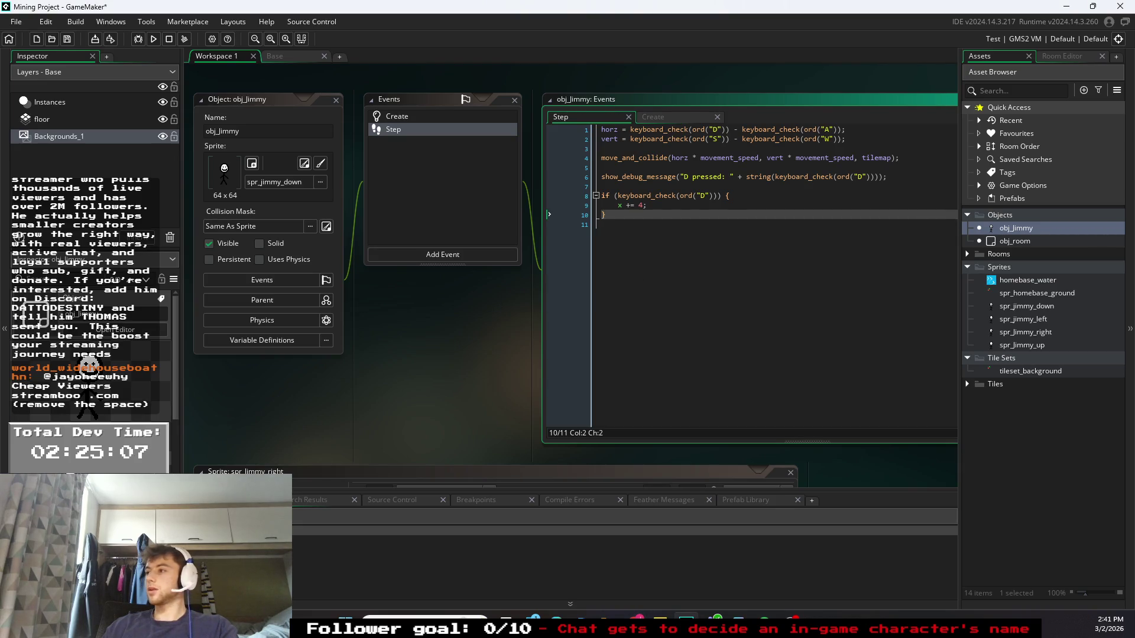
left_click_drag(604, 215, 589, 171)
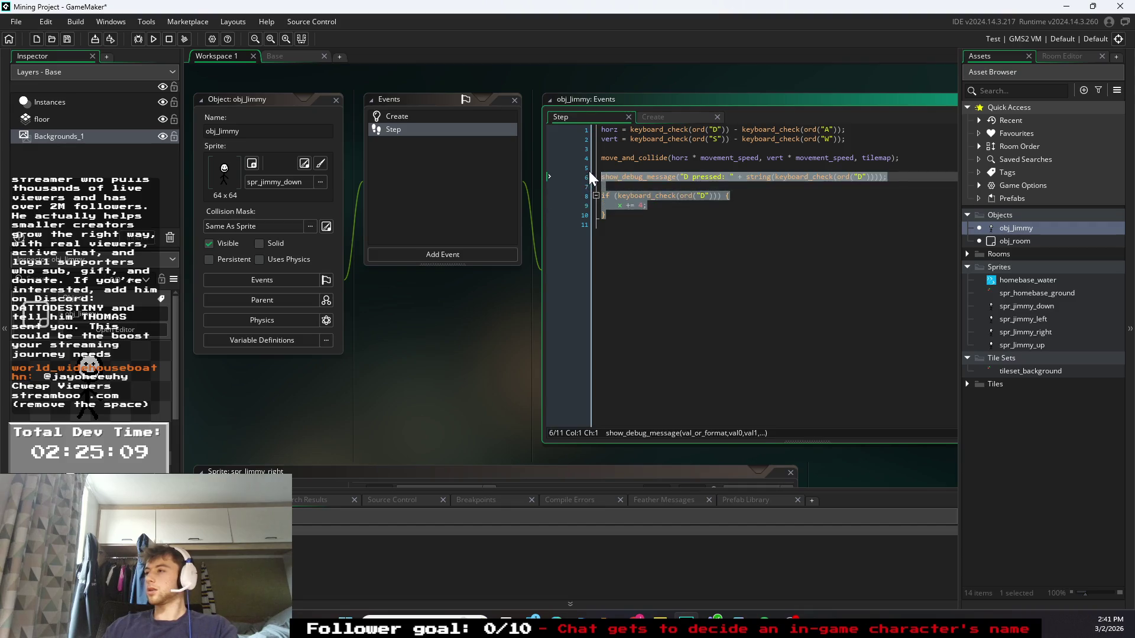
key("BackSpace")
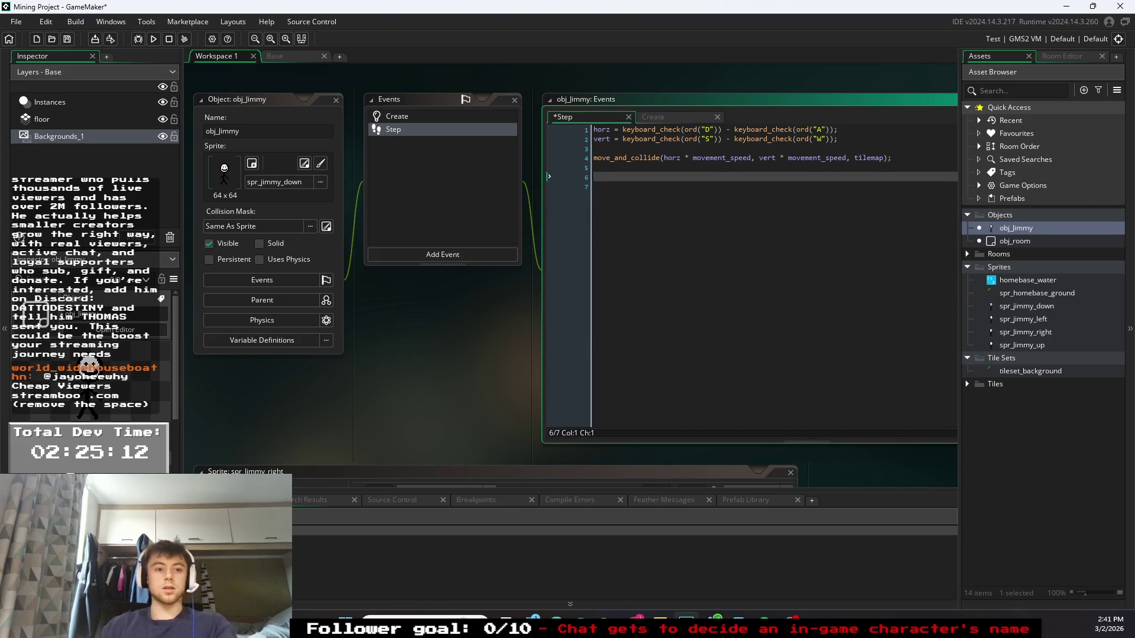
type("if*(")
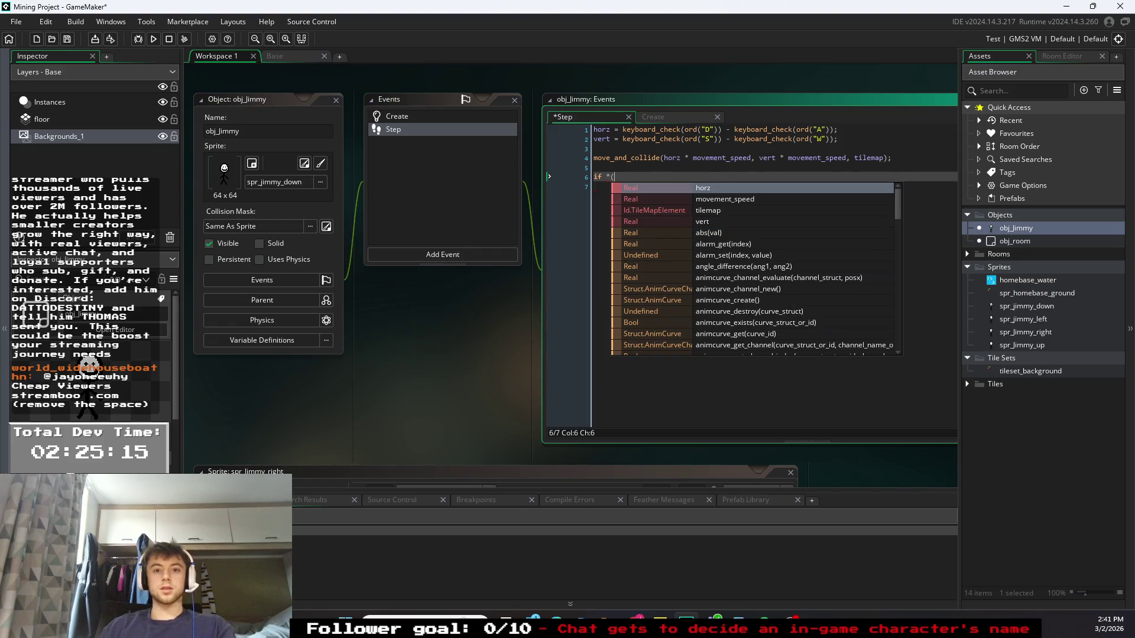
left_click(619, 188)
left_click(610, 176)
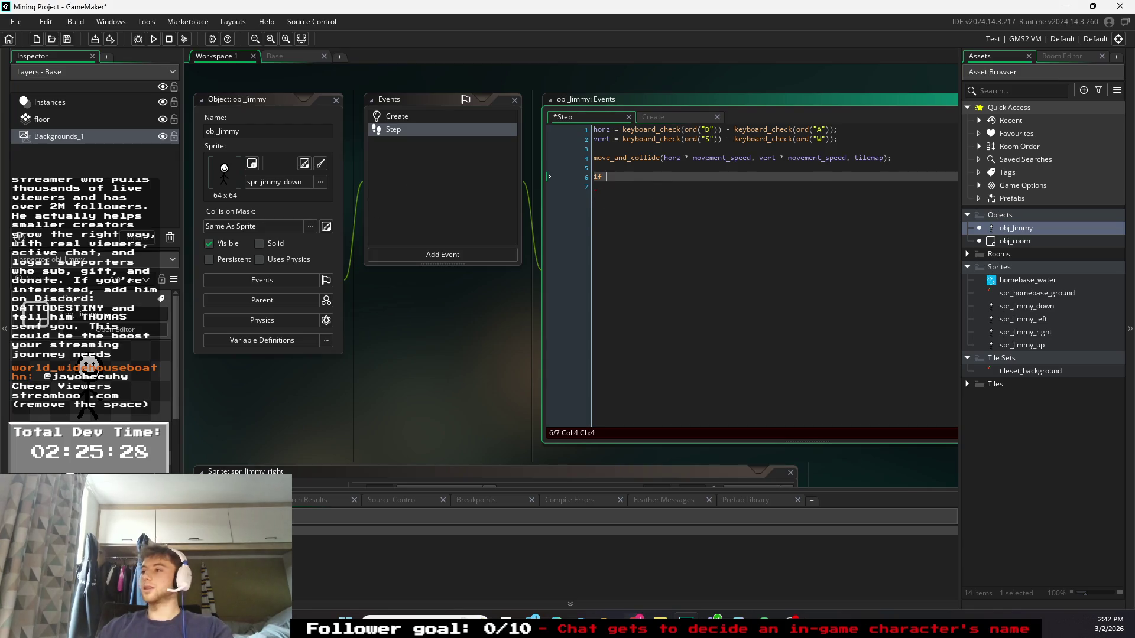
type("(")
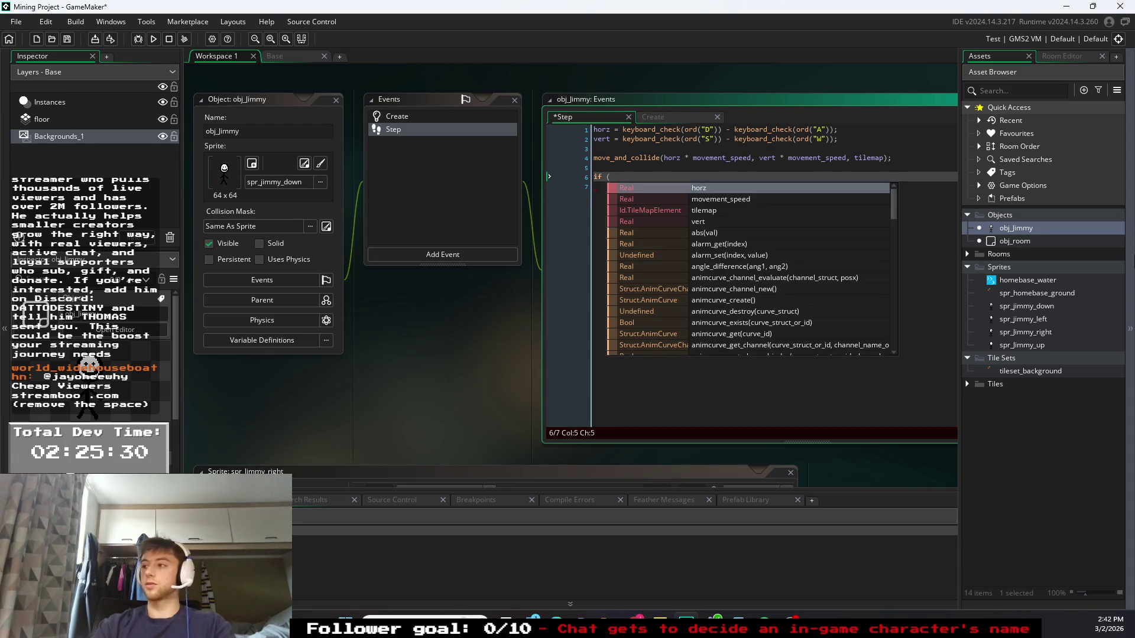
key("Return")
type("!@")
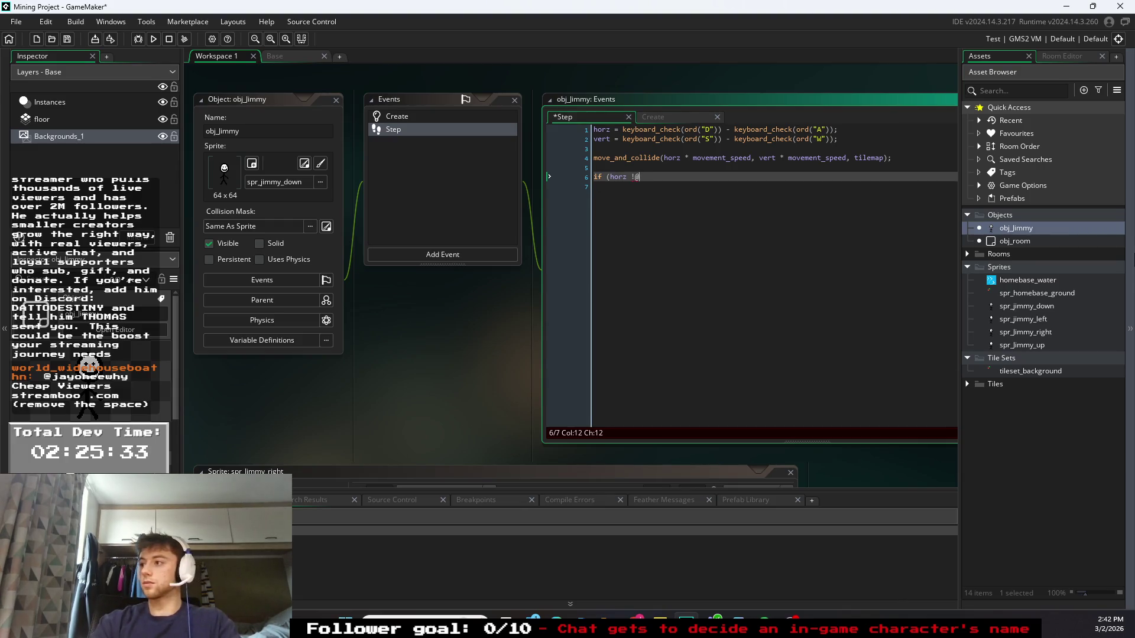
key("BackSpace")
type("= ")
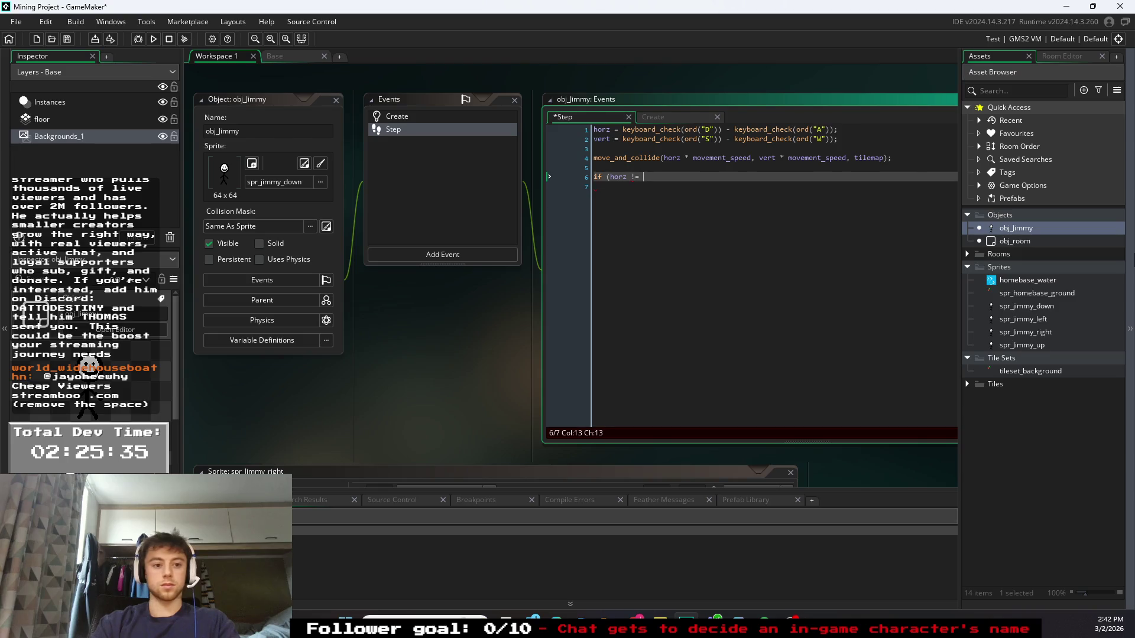
type("0 or ")
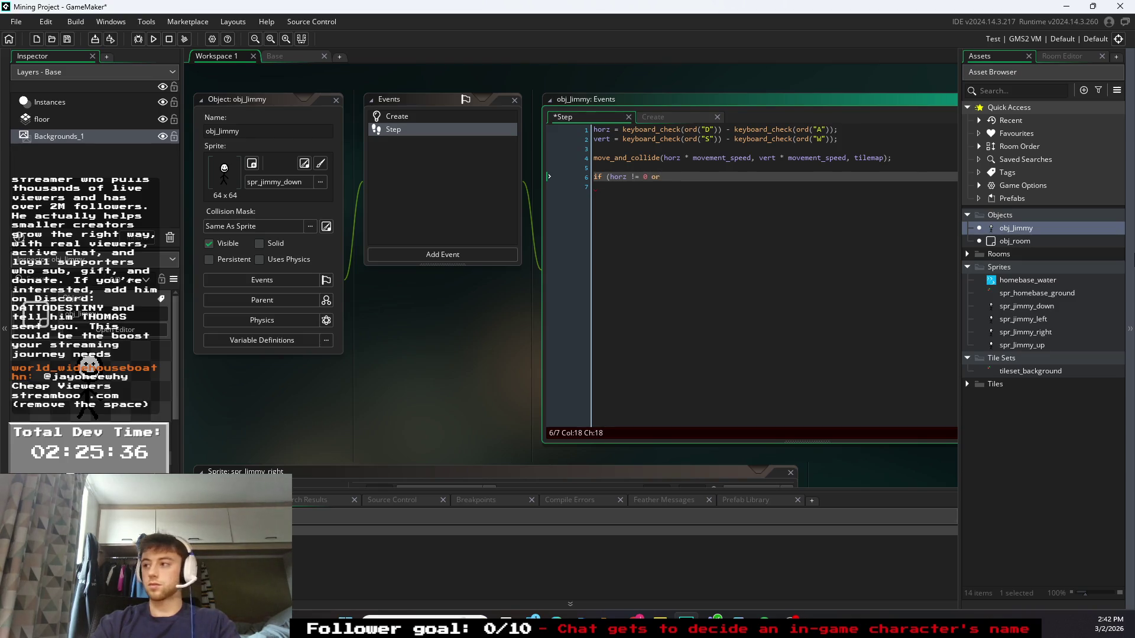
type("vert")
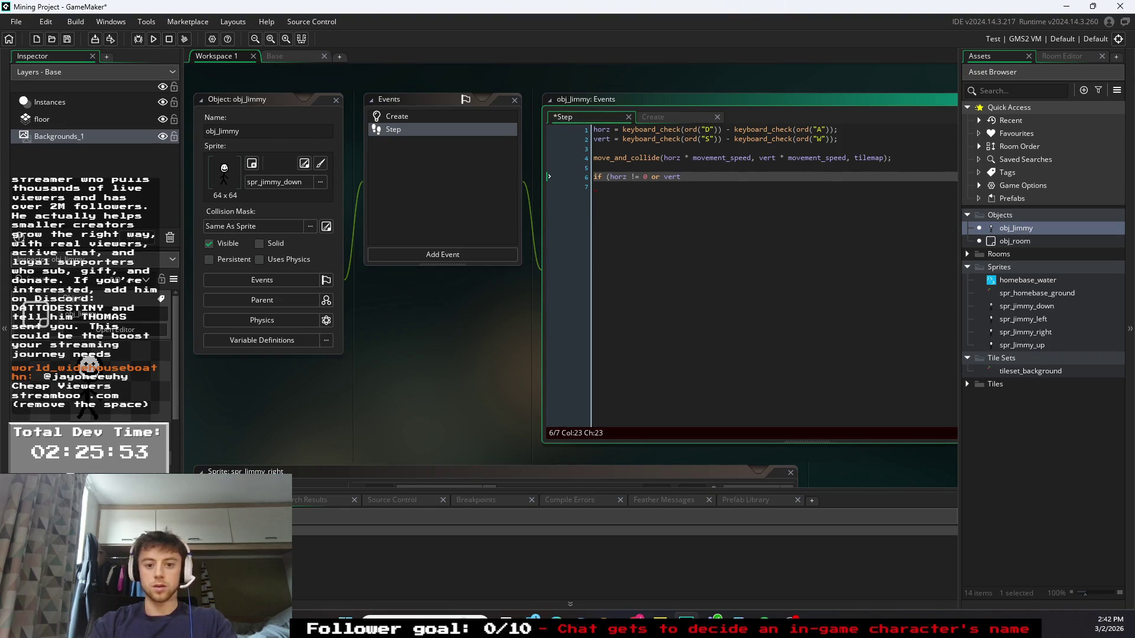
type("!=")
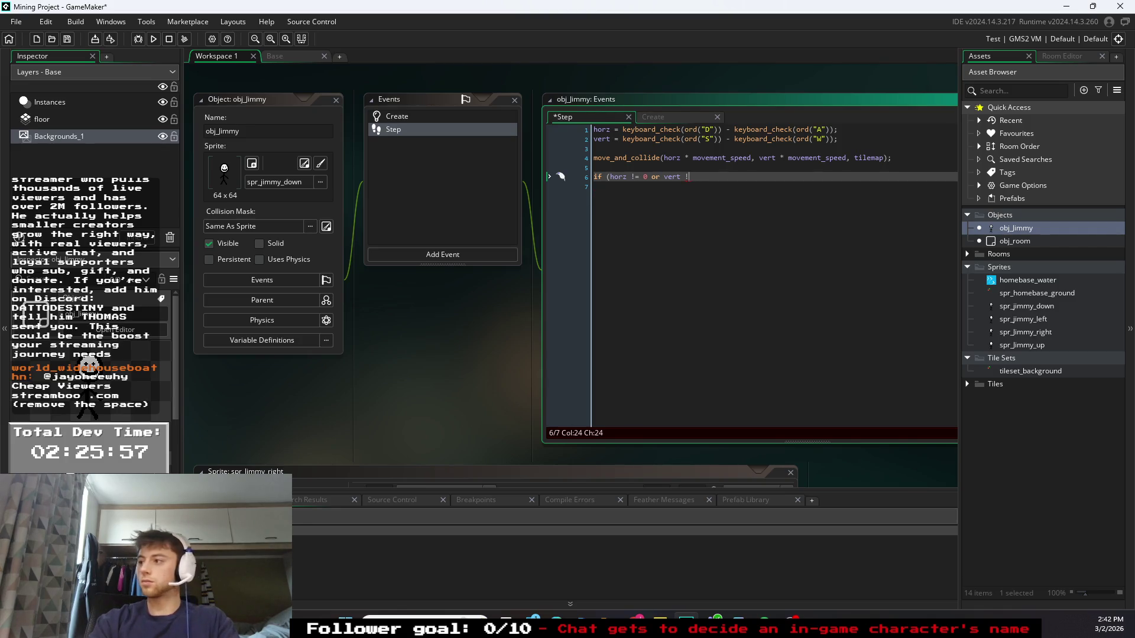
type("=")
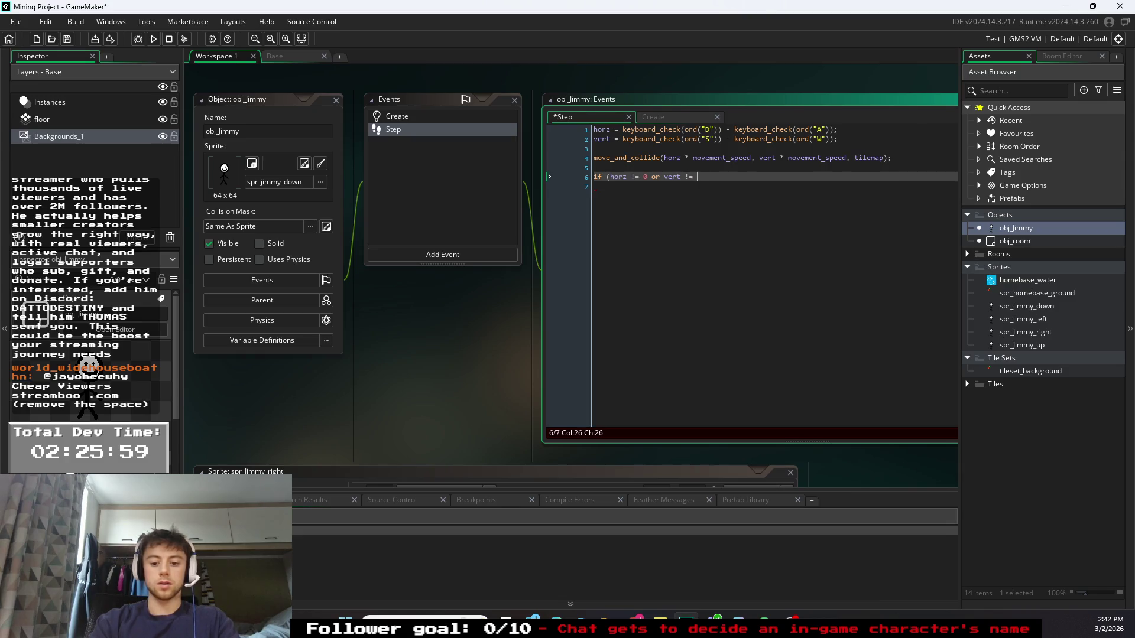
type(")")
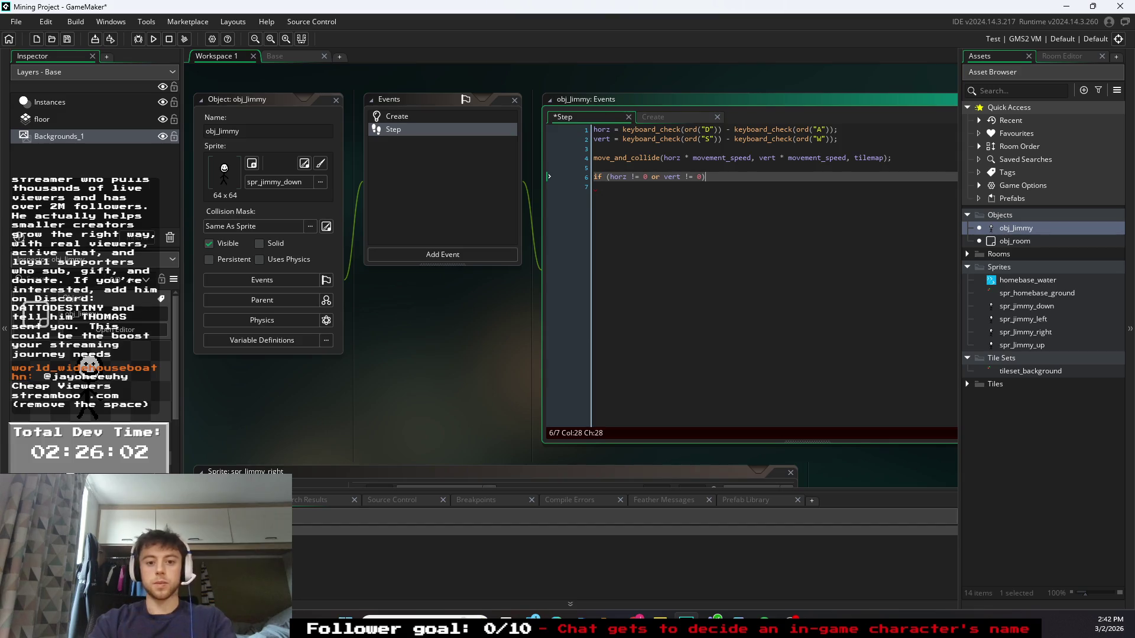
key("Return")
- Open the block with { and add if (vert > 0) sprint_index = spr_jimmy_up;
type("{")
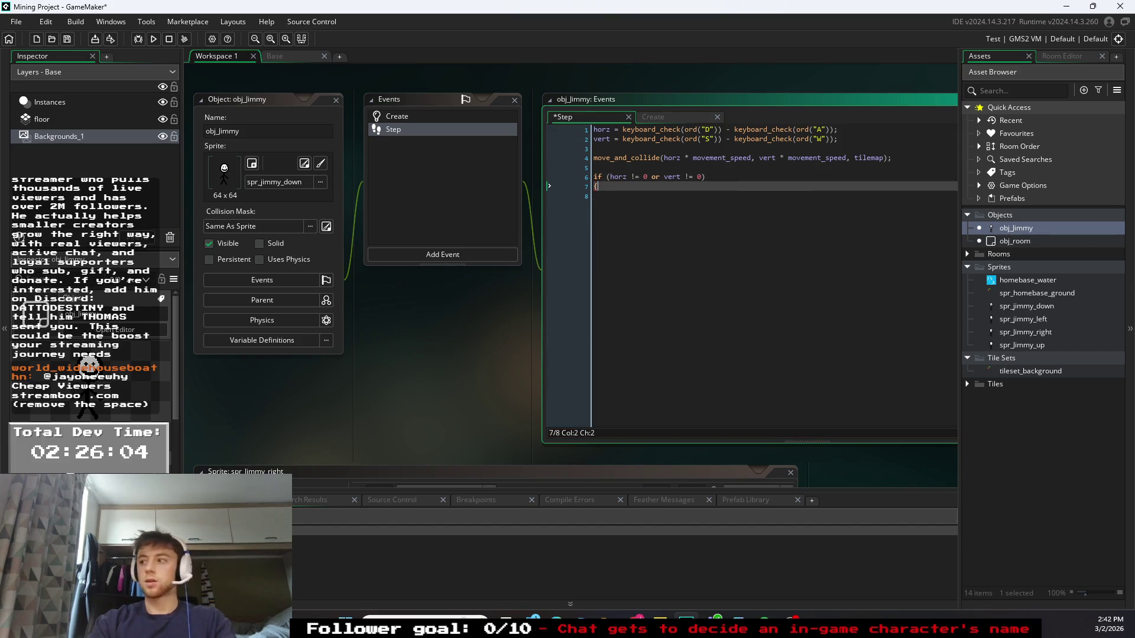
key("Return")
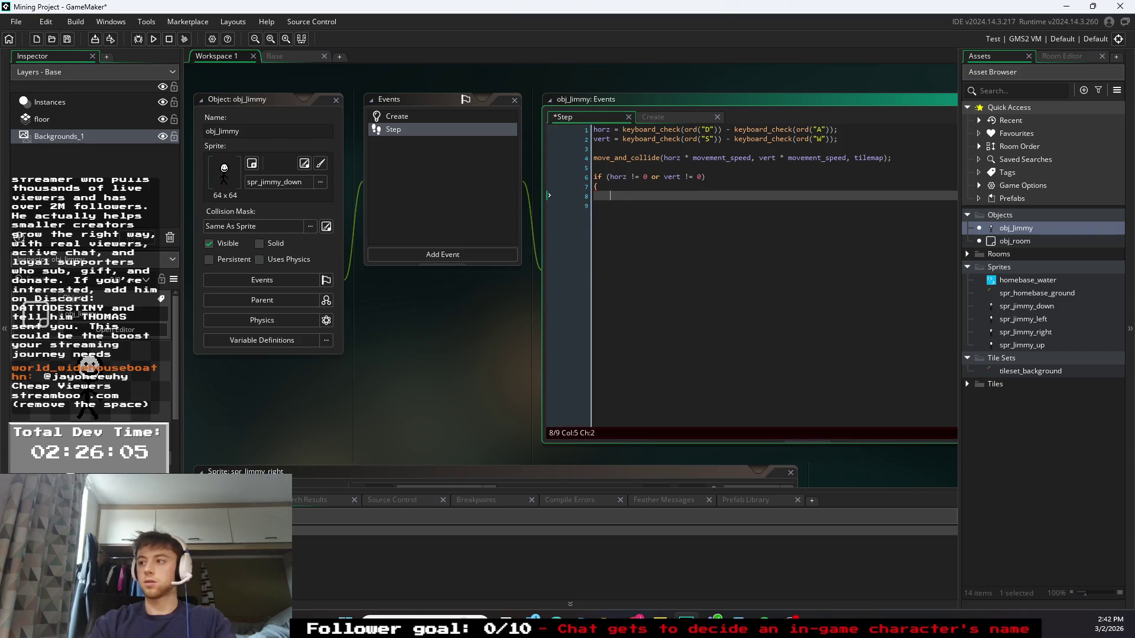
type("if (vert")
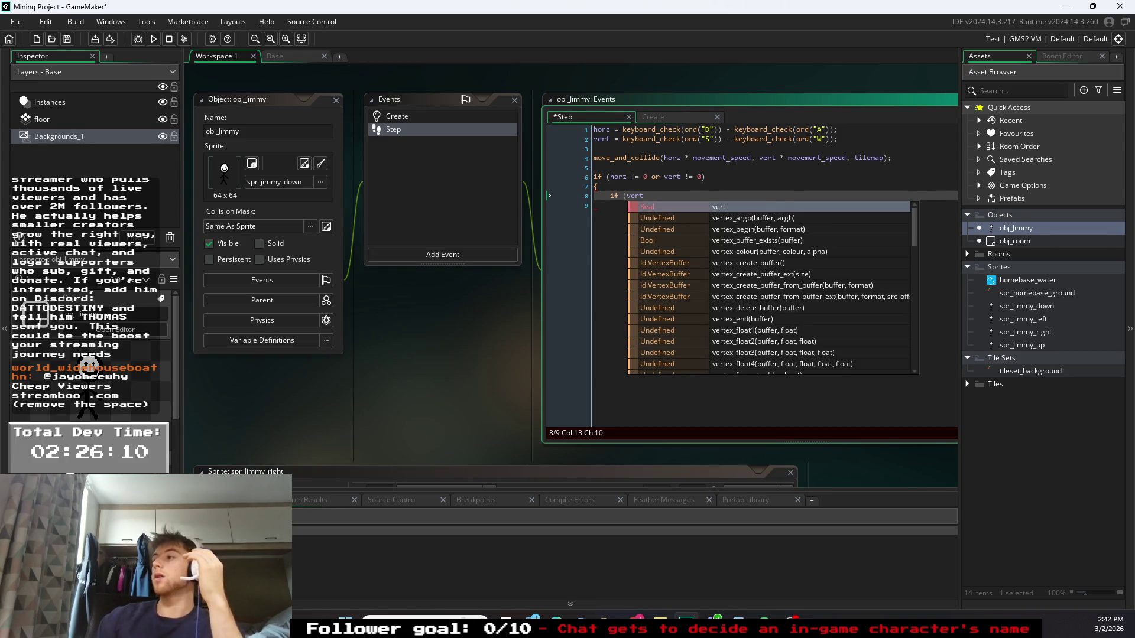
key("Escape")
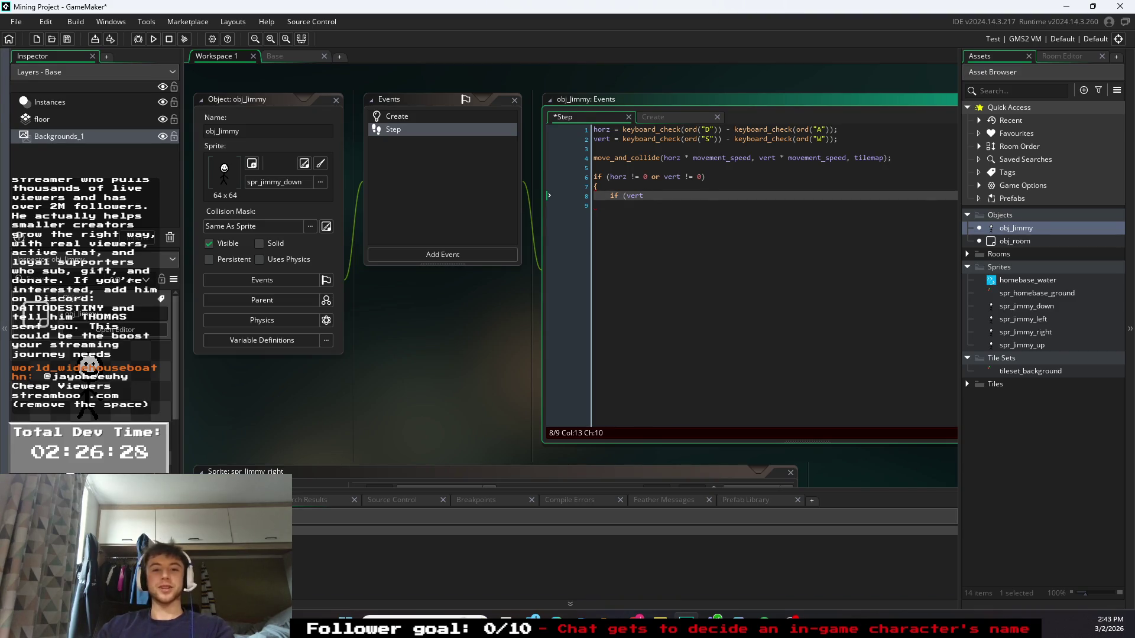
key("super+d")
key("super+d")
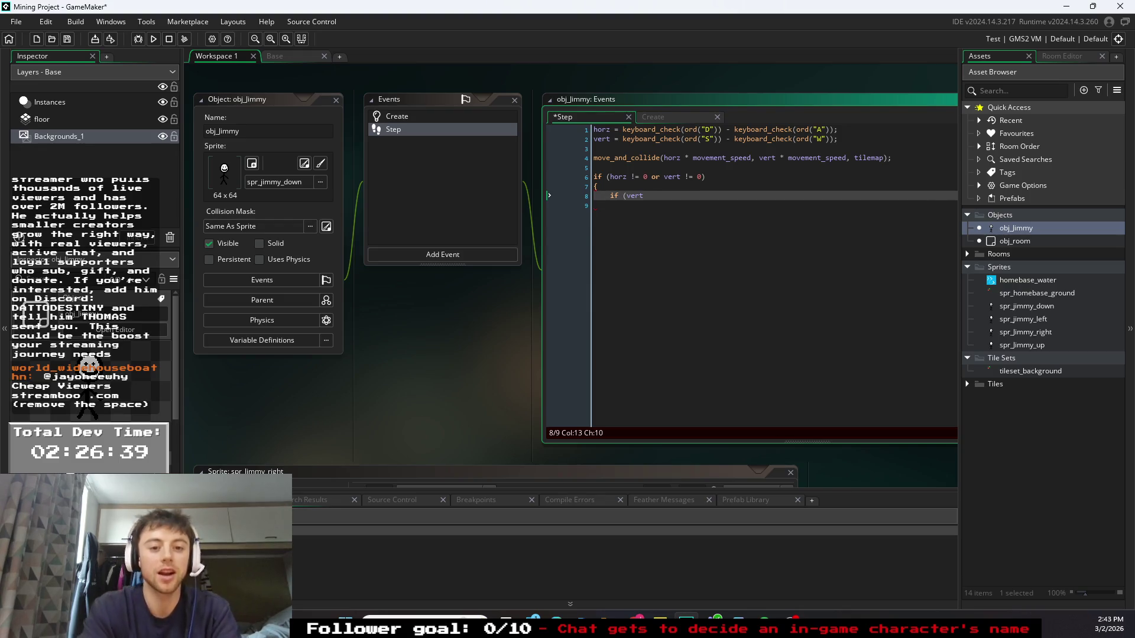
type("?")
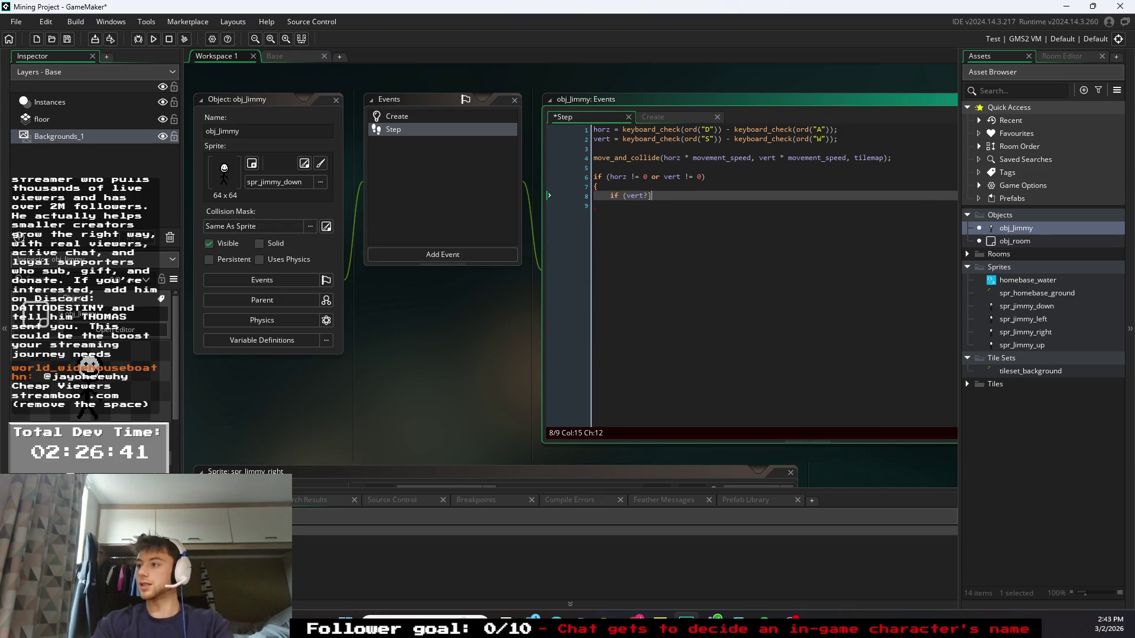
key("BackSpace")
key("Escape")
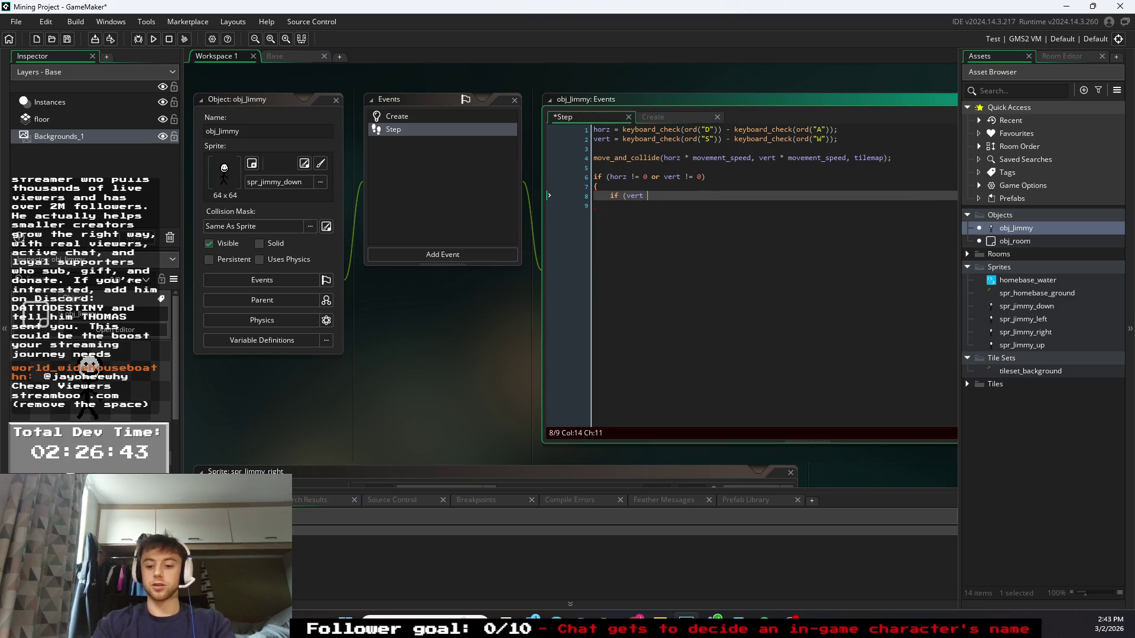
type("> 0) ")
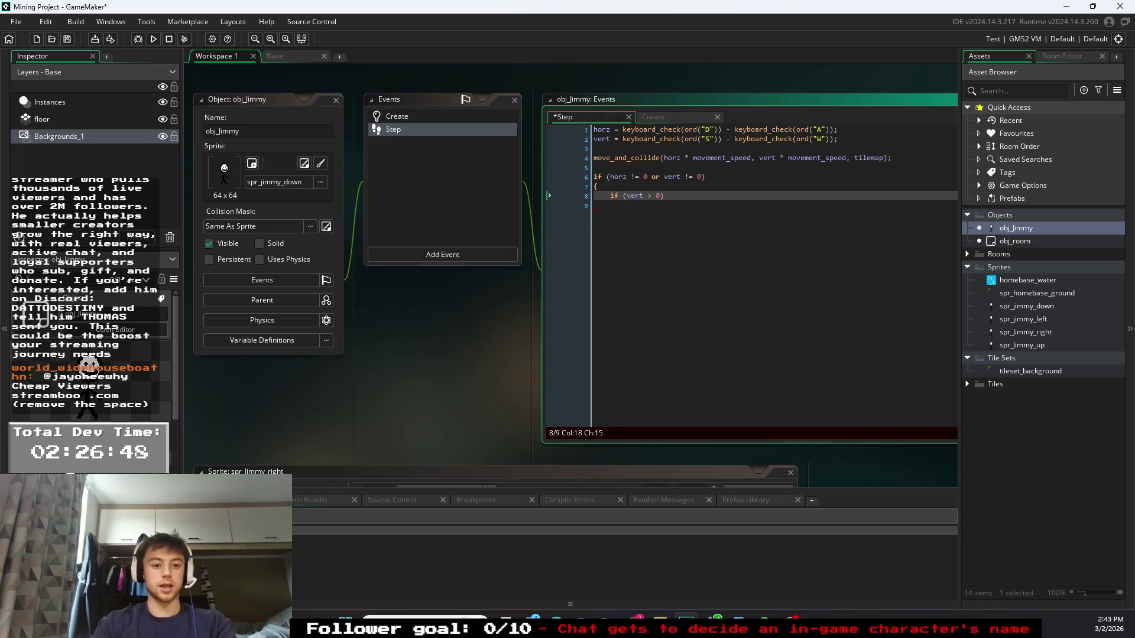
type("sprint_index = ")
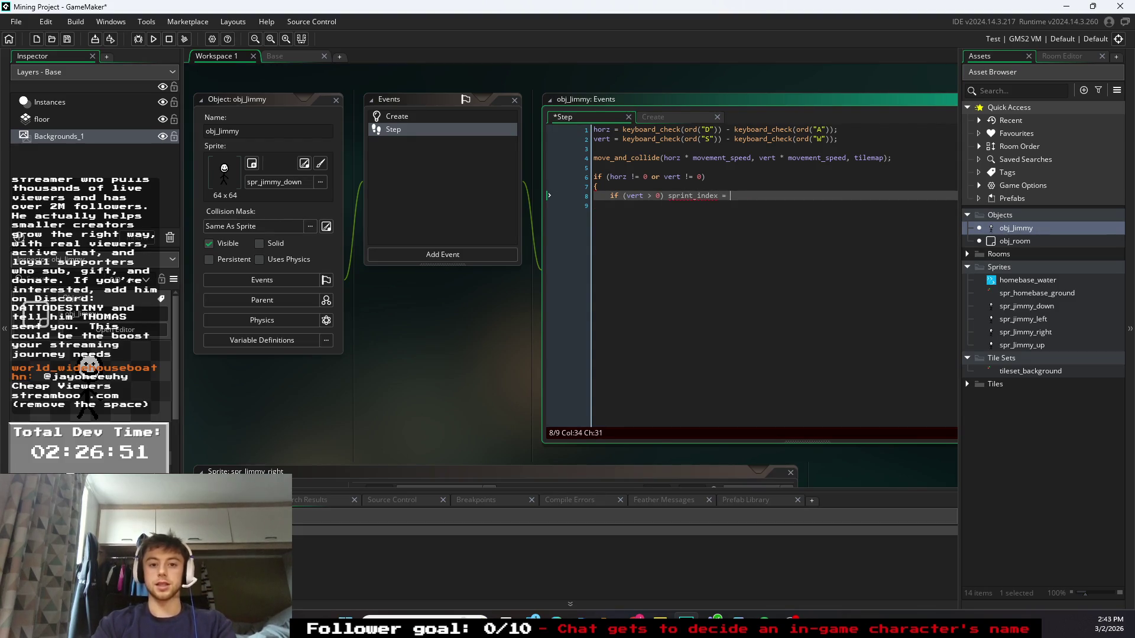
type("spr")
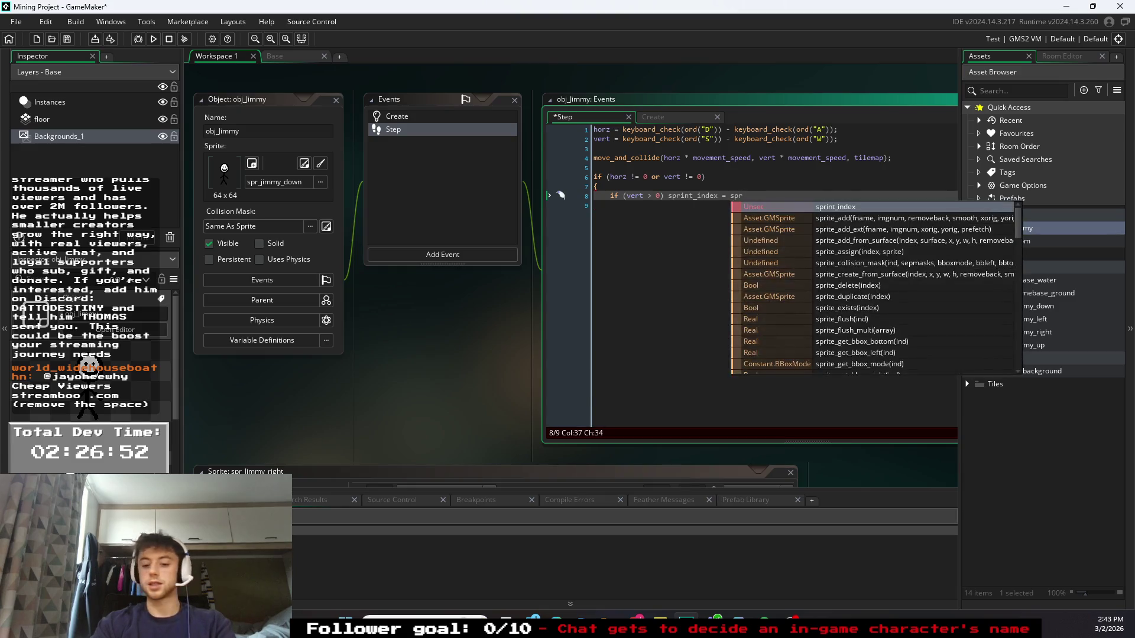
type("_jimm")
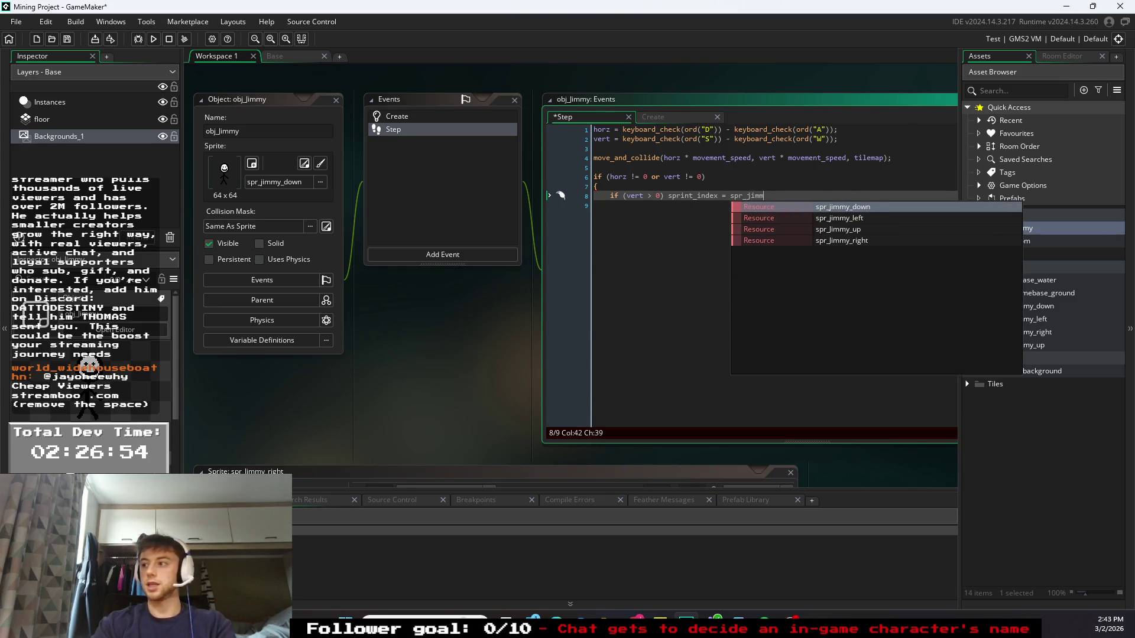
type("y_")
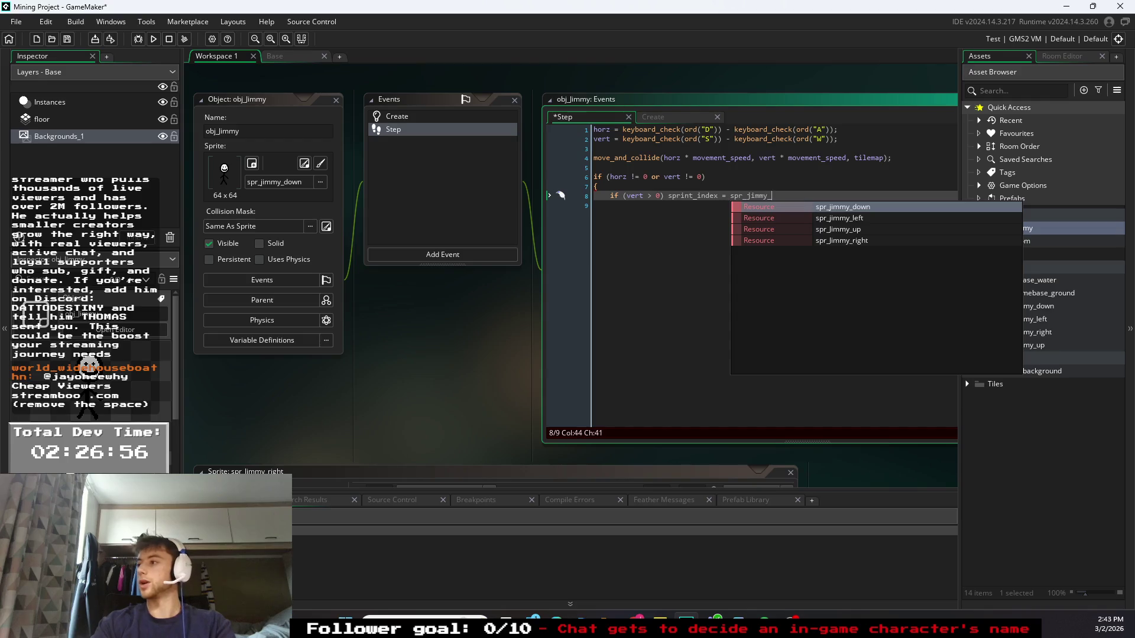
type("up")
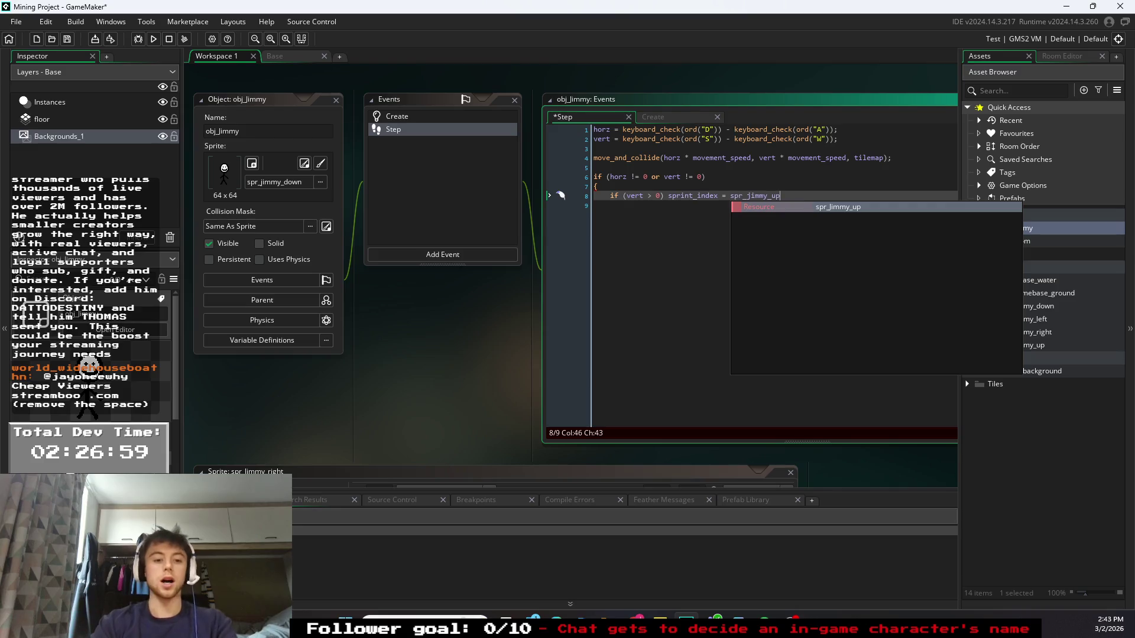
type(";")
key("Return")
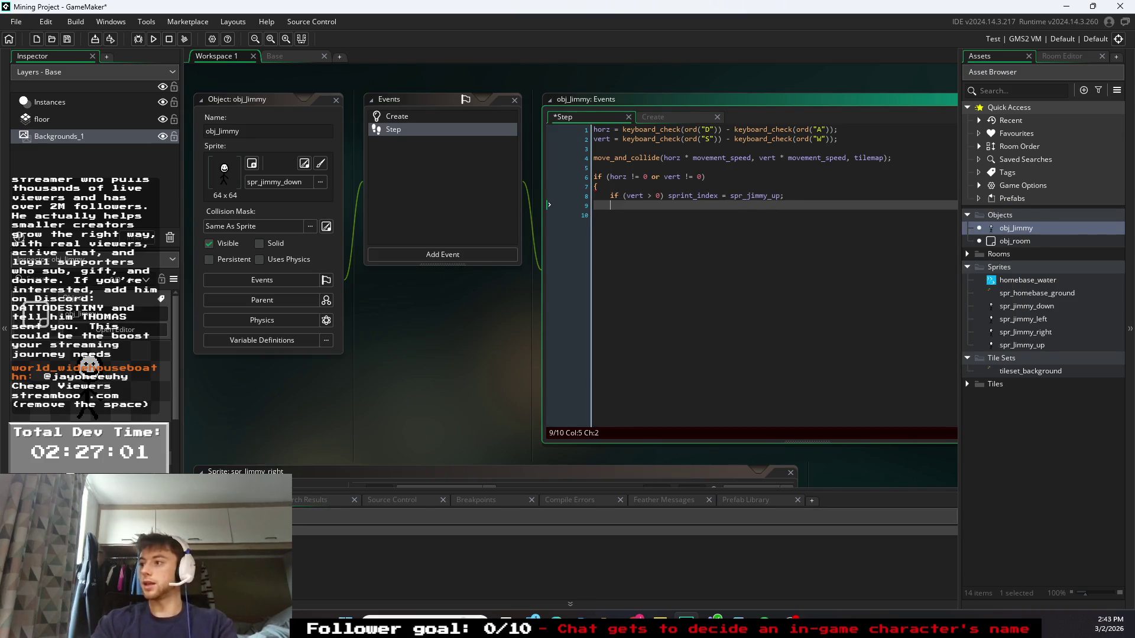
- Start else if (vert < 0) and correct sprint_index to sprite_index on the up line
type("else if ")
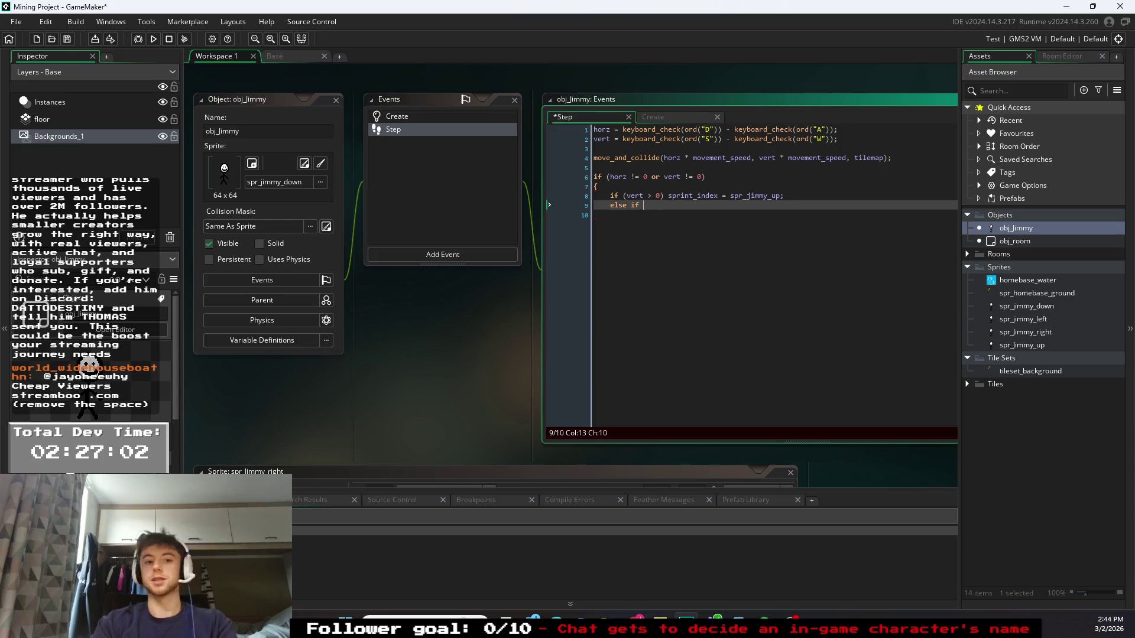
type("(")
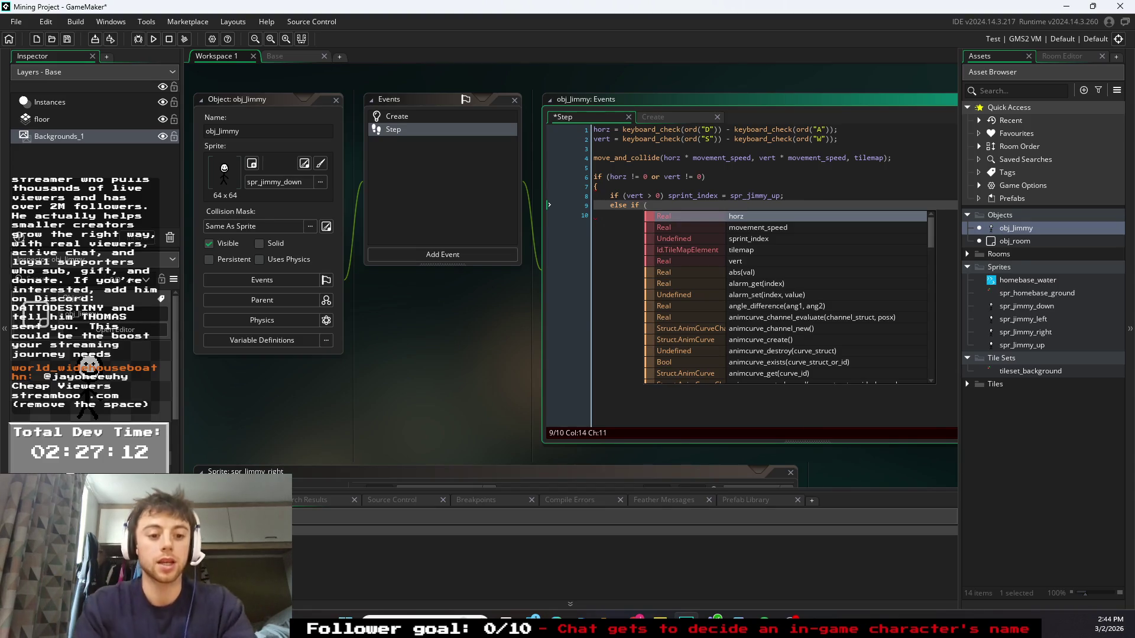
type("vert ,")
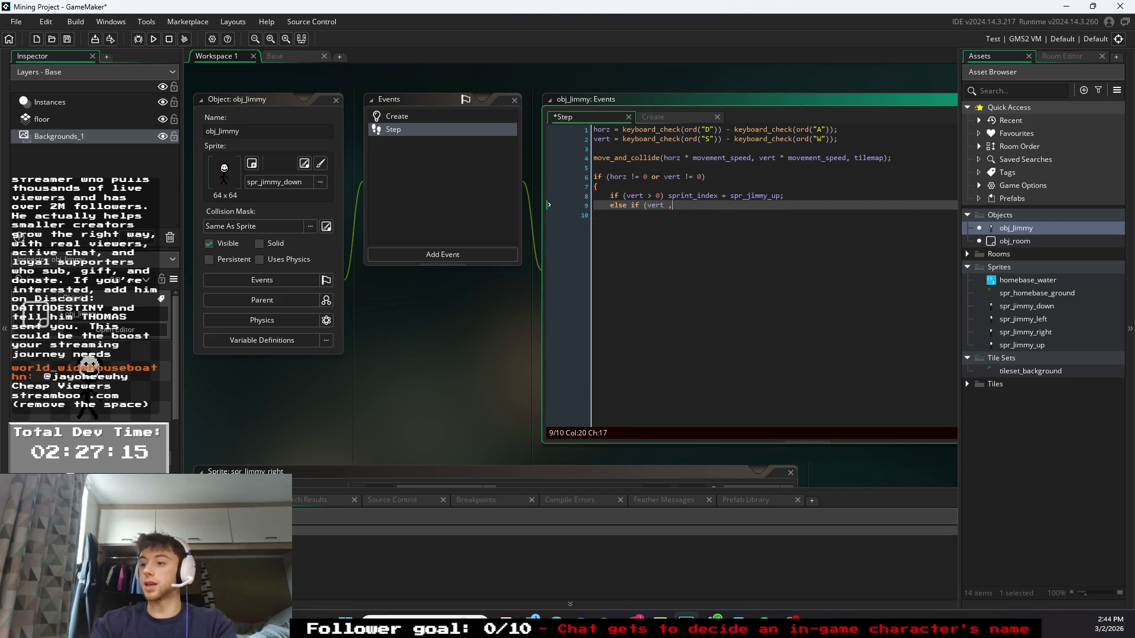
key("BackSpace")
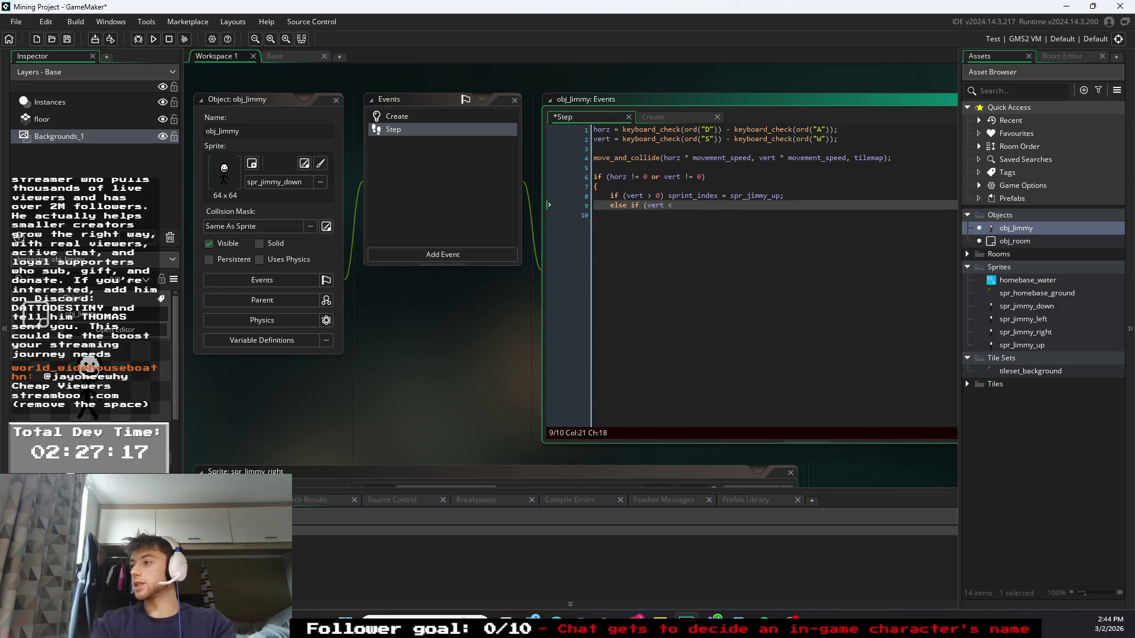
type("0)")
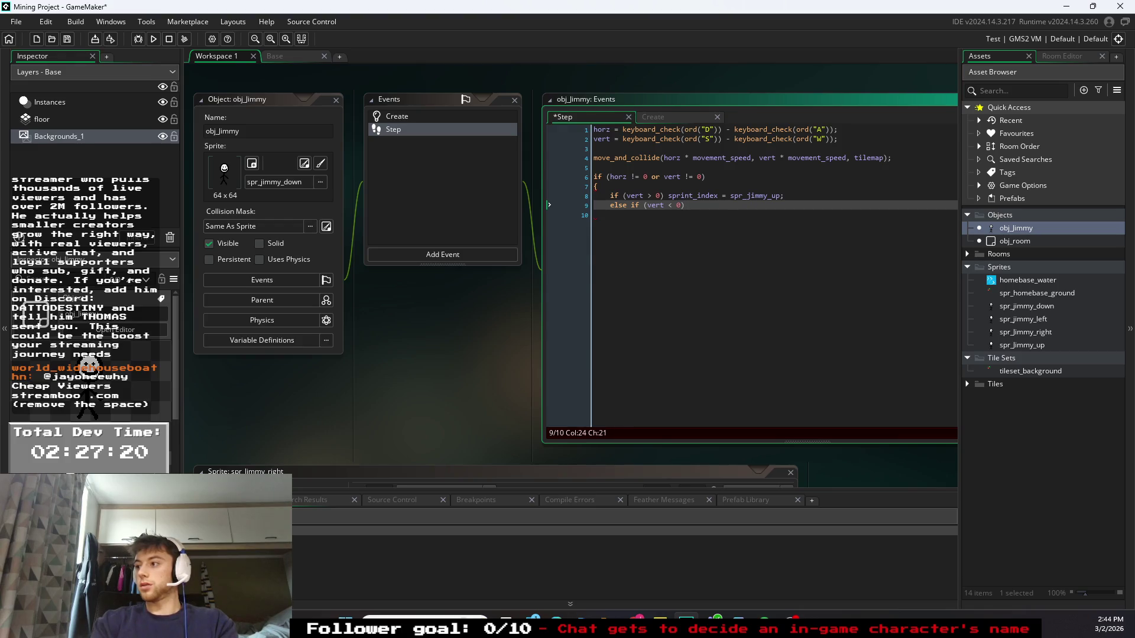
left_click(694, 195)
key("BackSpace")
key("BackSpace")
type("te")
left_click(594, 215)
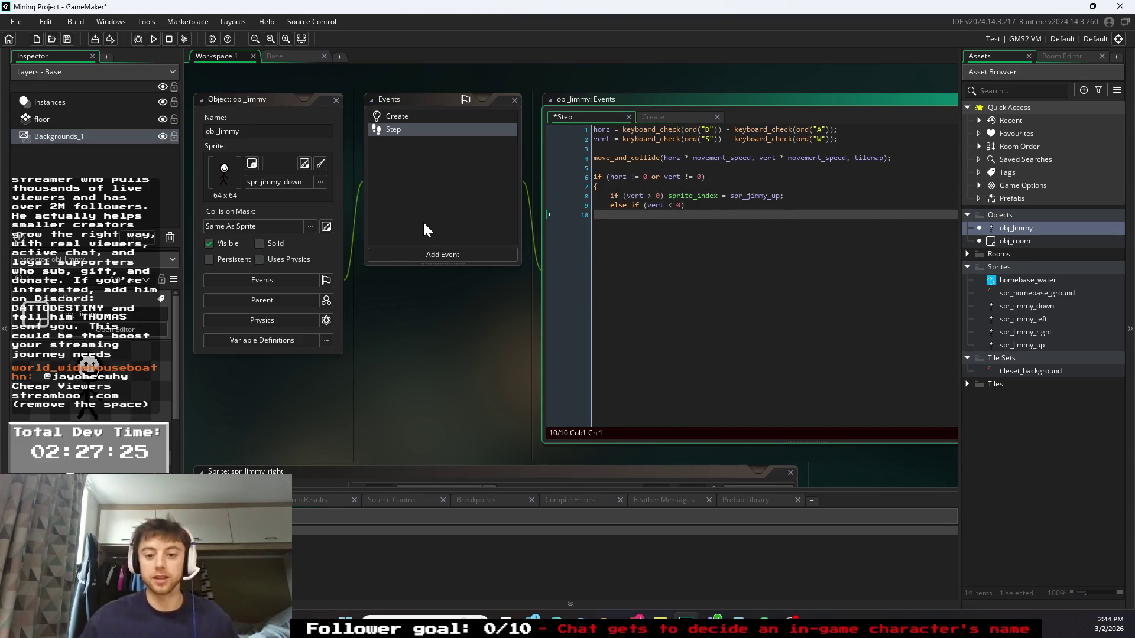
- Finish the down line with sprite_index = spr_jimmy_down
left_click(684, 205)
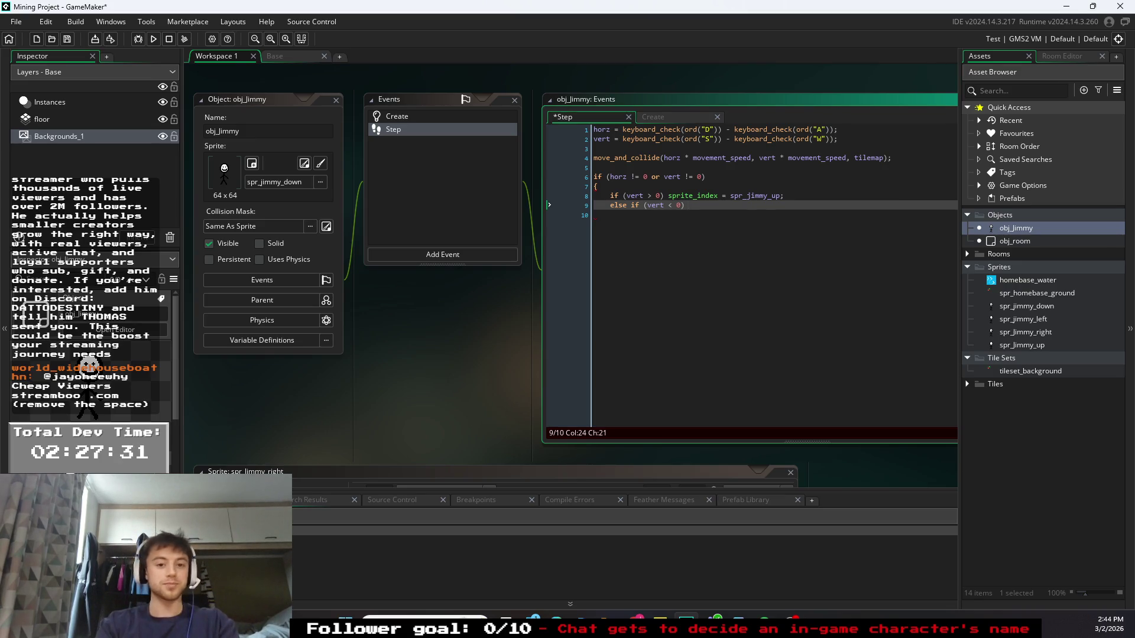
type("sprite_index")
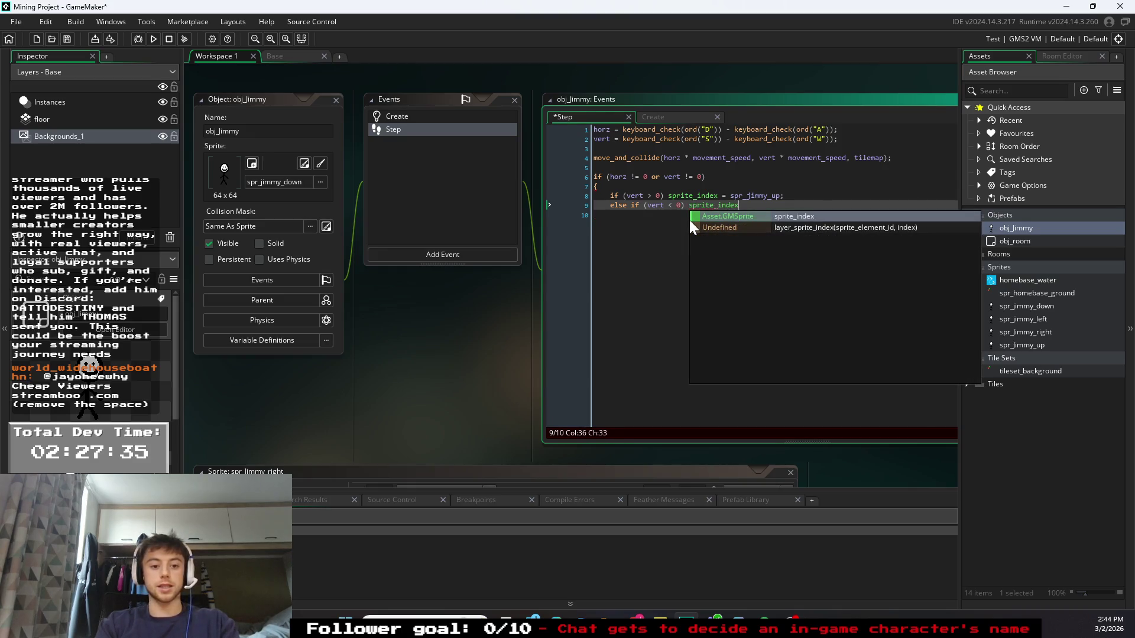
type(" = spr_jimmy_")
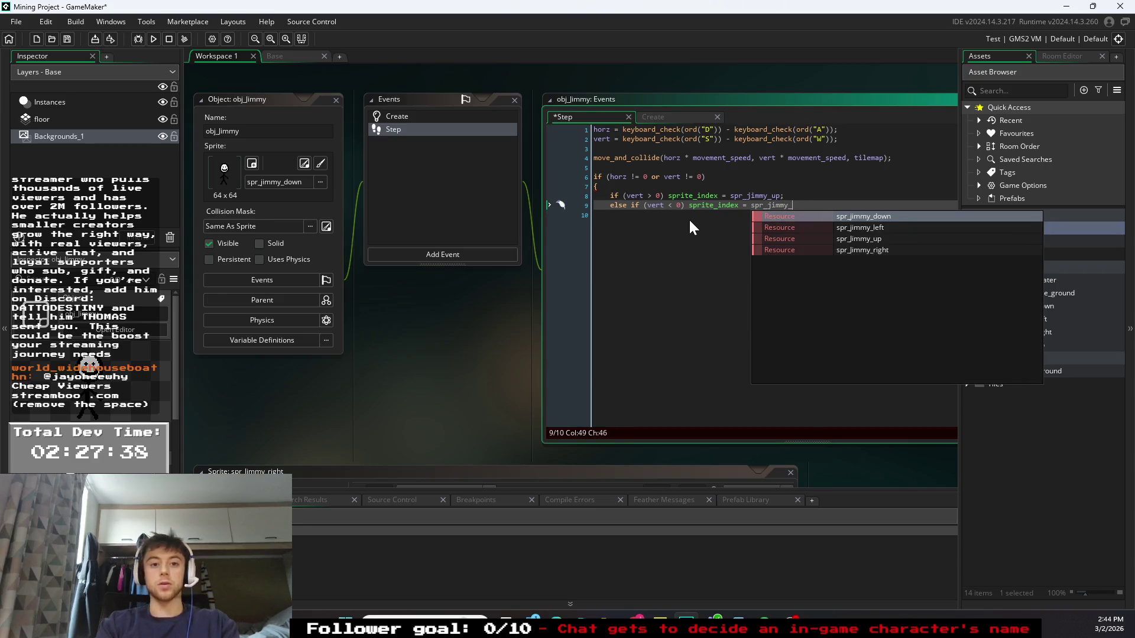
type("d")
key("Return")
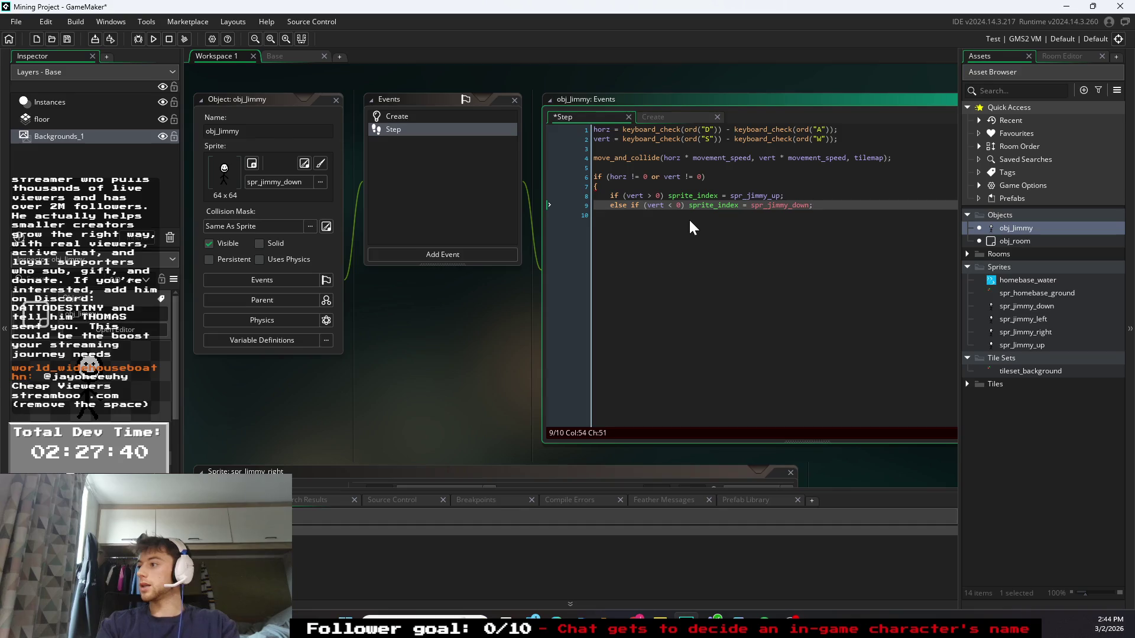
key("Down")
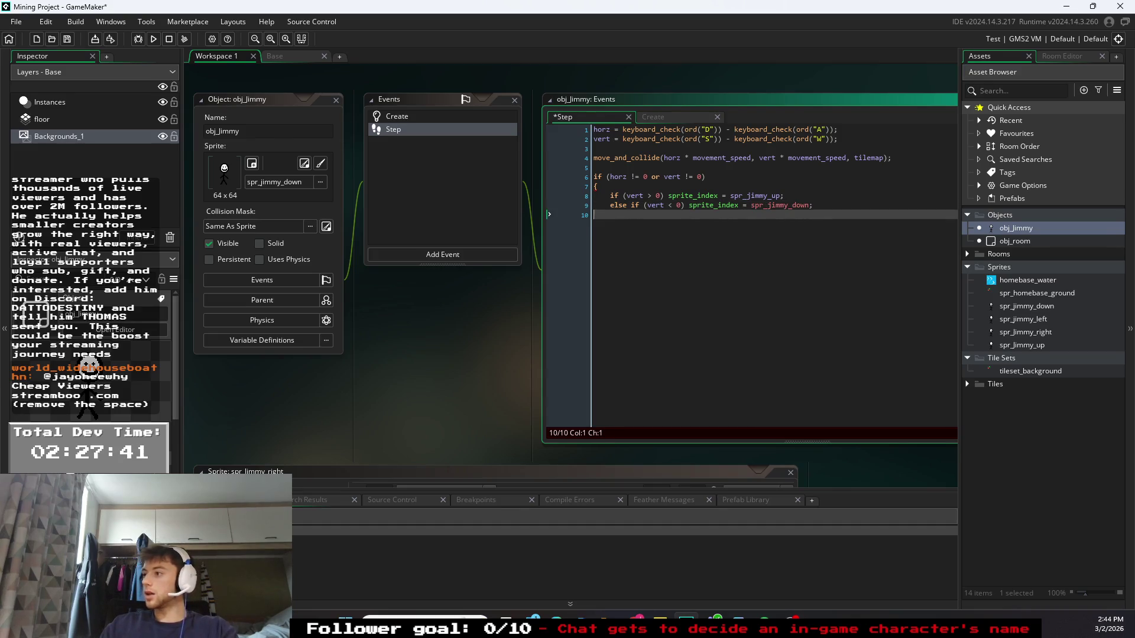
left_click(814, 205)
left_click(594, 214)
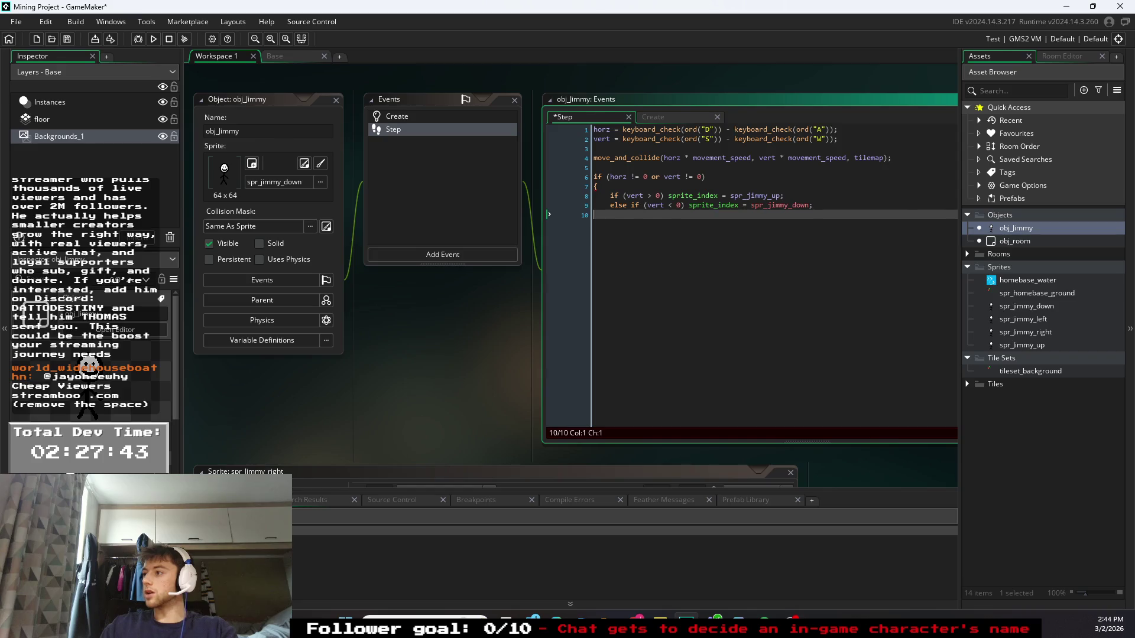
left_click(784, 196)
left_click(814, 205)
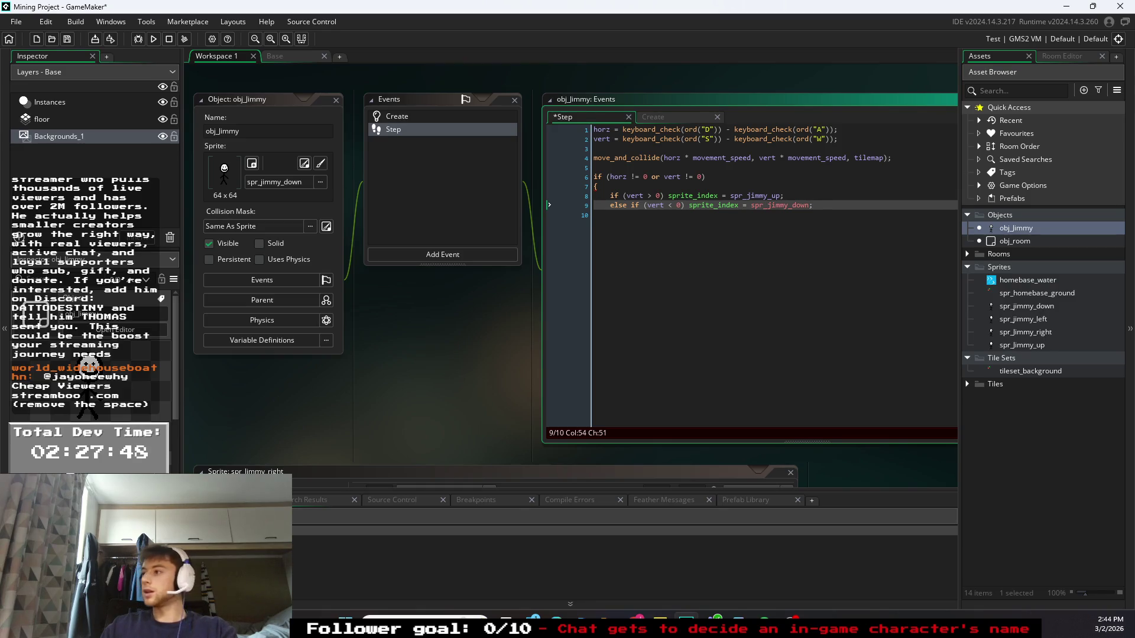
- Paste two copies of the down else if statement and fix their indentation and closing brace
key("Return")
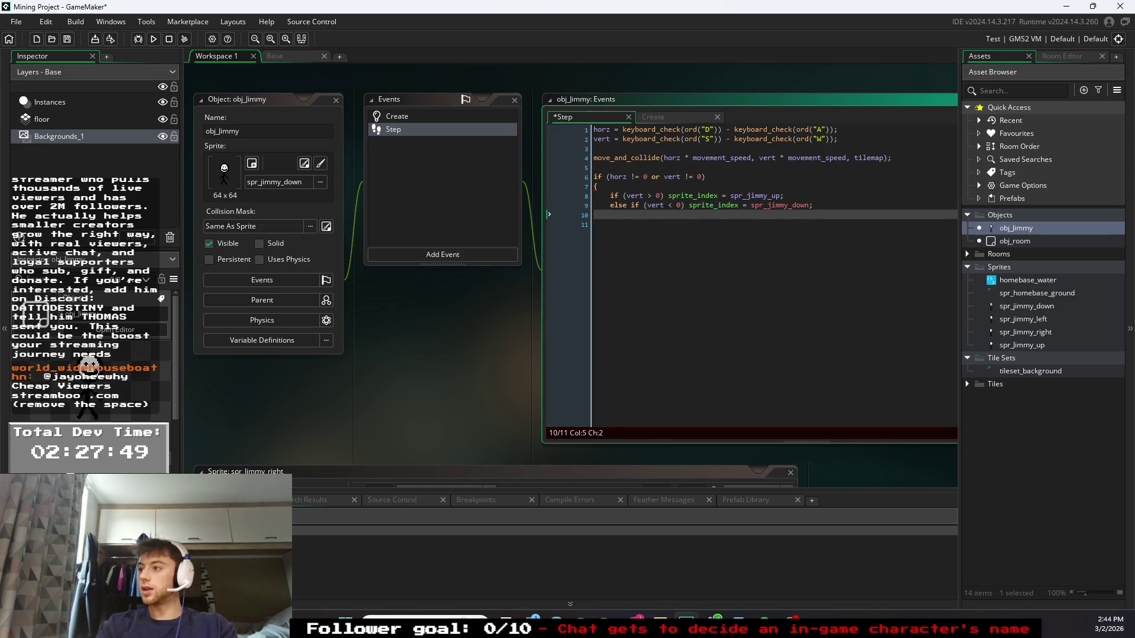
left_click_drag(815, 205, 611, 207)
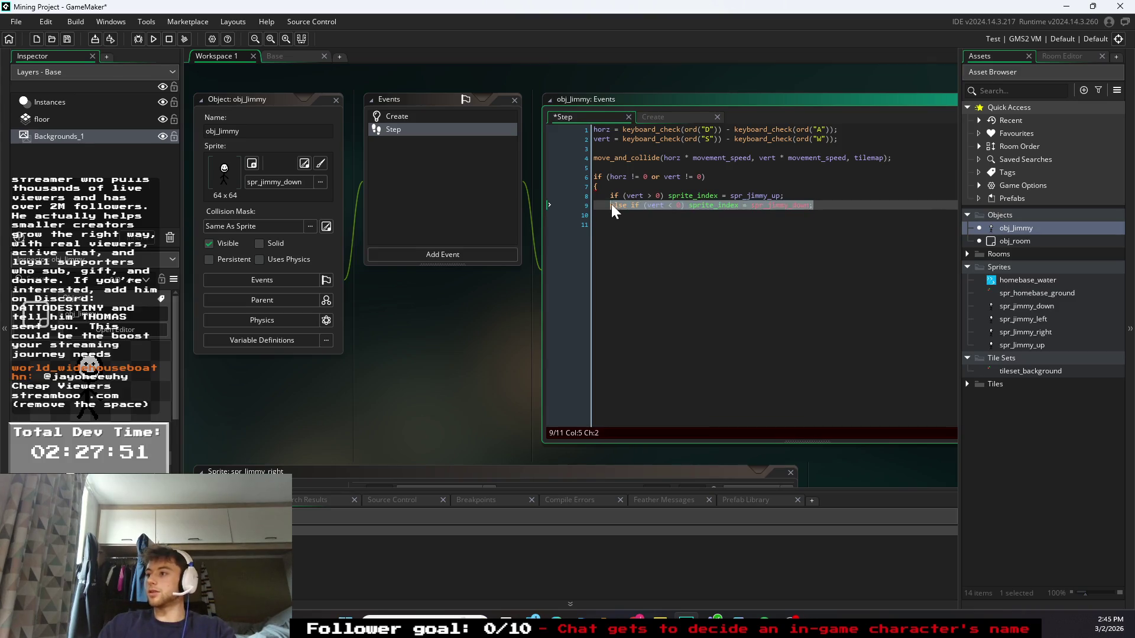
key("ctrl+c")
key("End")
key("Return")
key("ctrl+v")
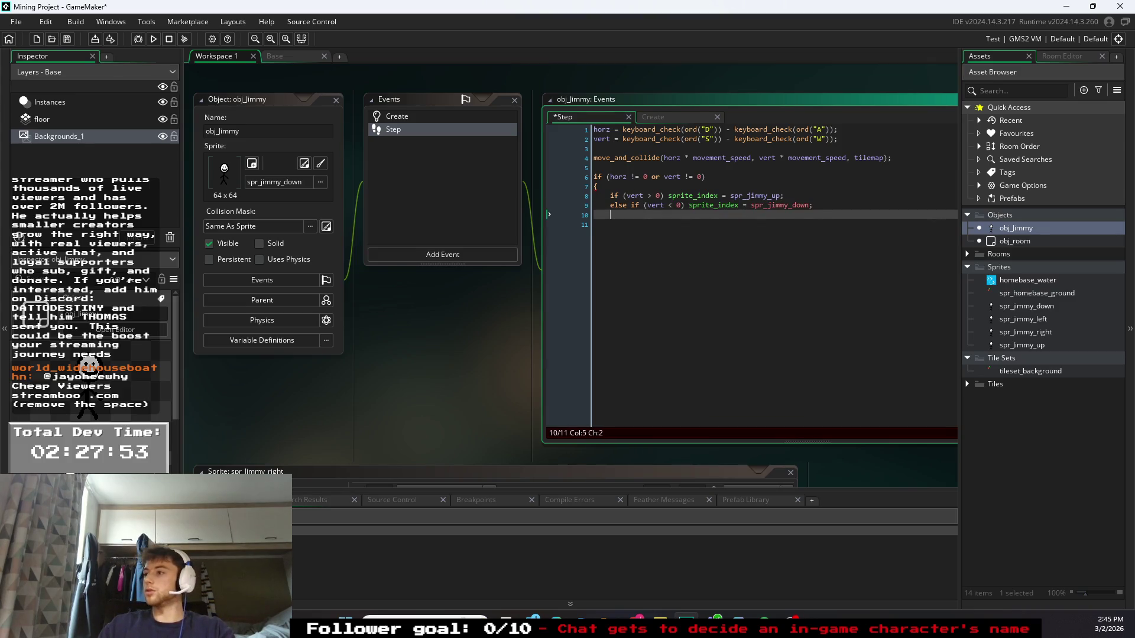
key("Return")
key("ctrl+v")
left_click(594, 224)
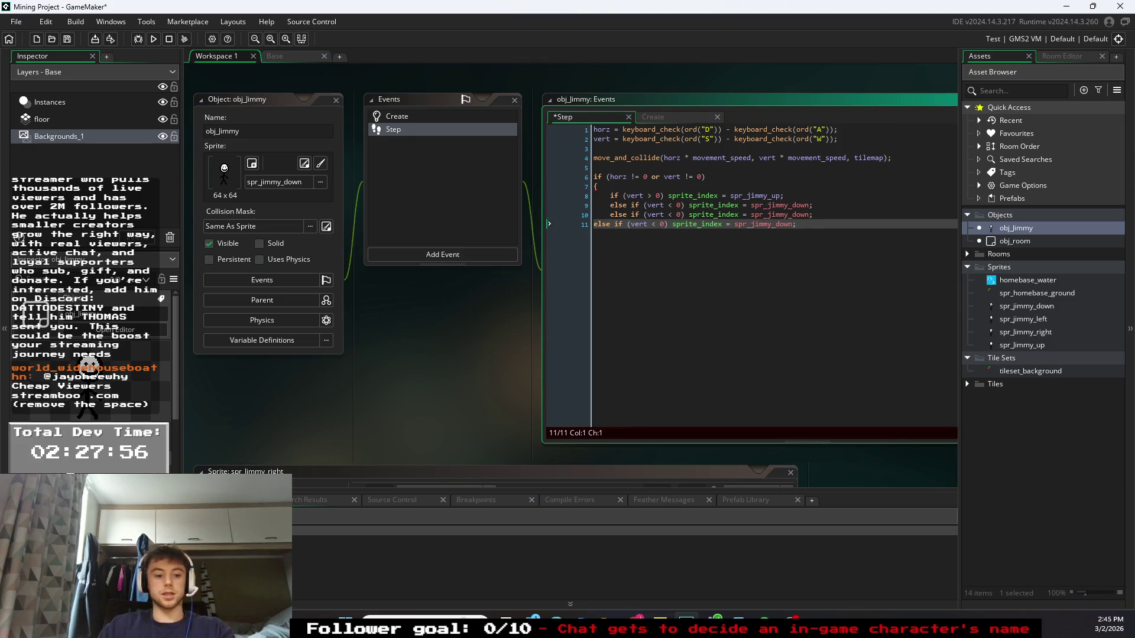
key("Tab")
key("End")
key("Return")
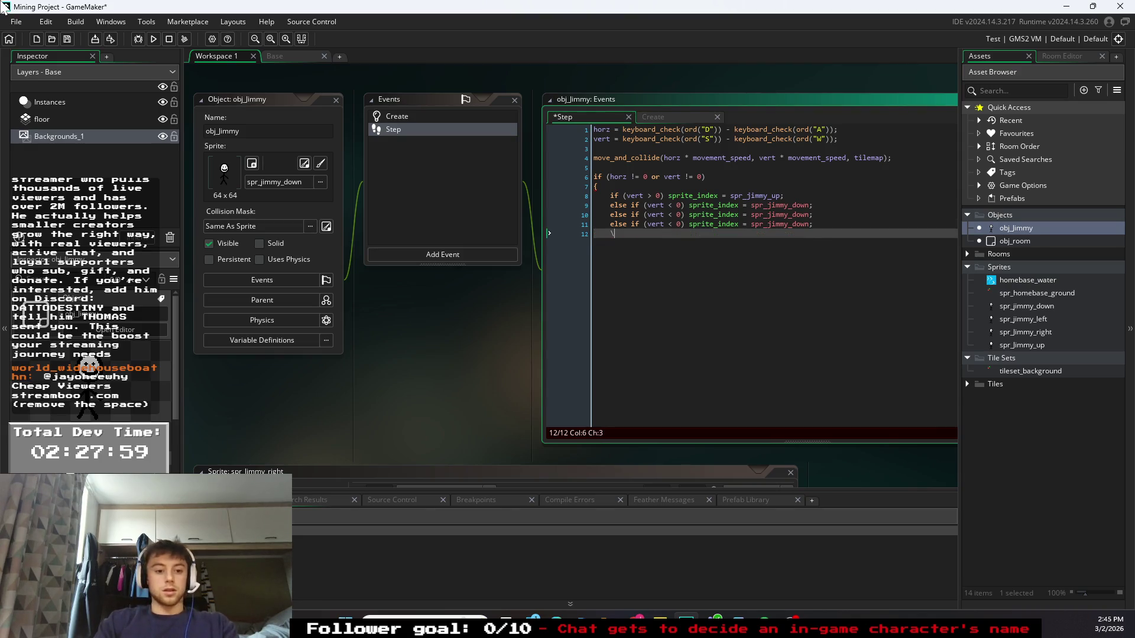
key("BackSpace")
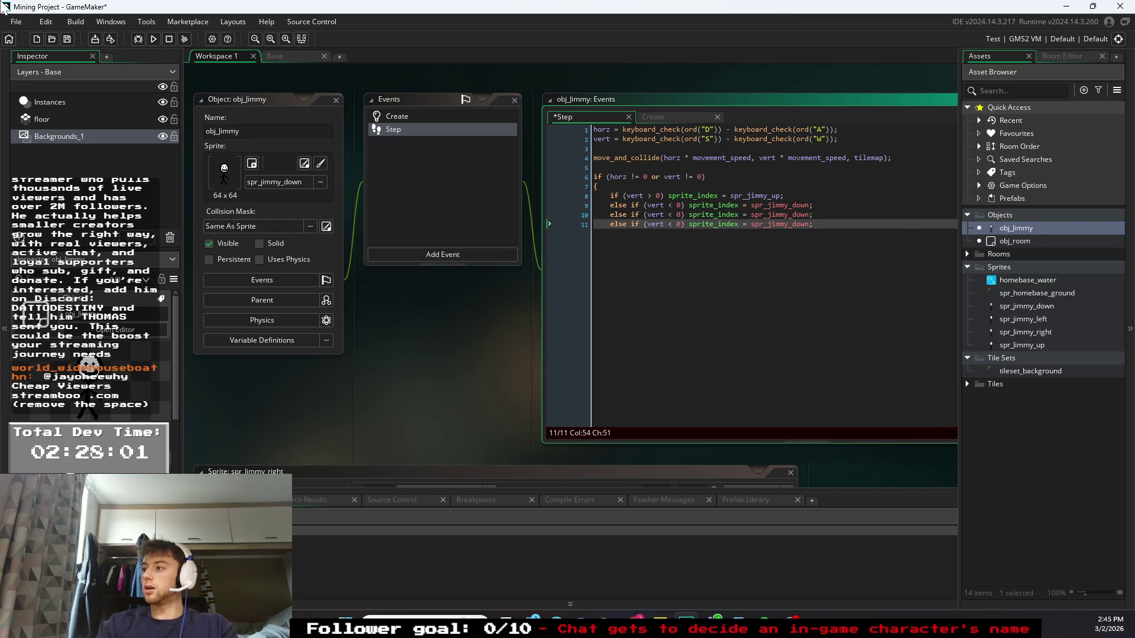
key("BackSpace")
type("}")
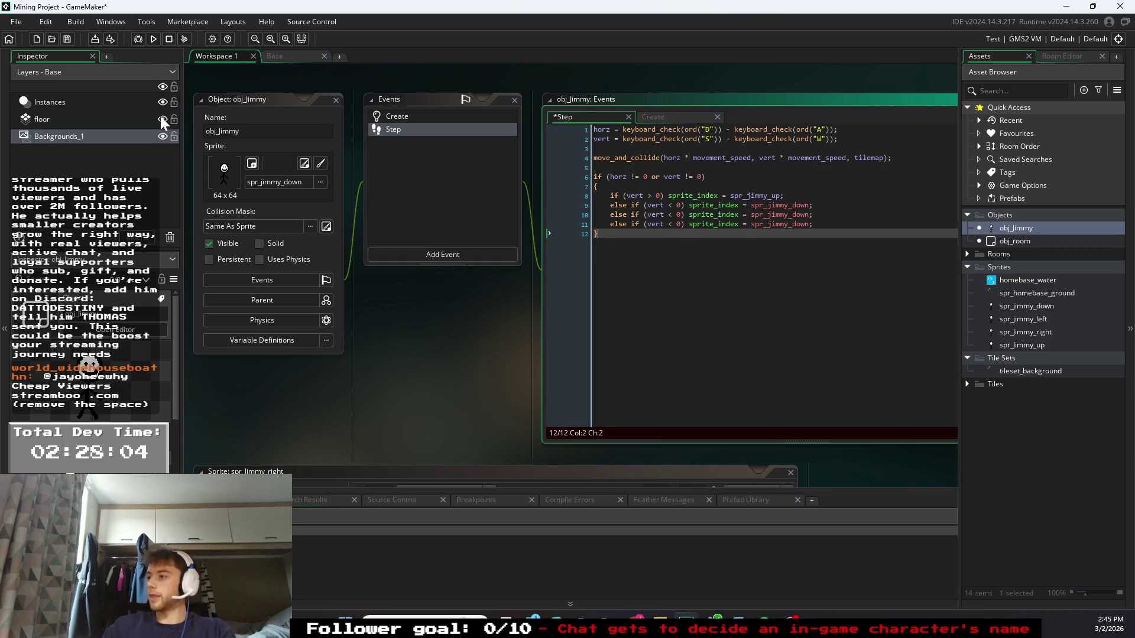
- Change the copied conditions to horz < 0 and horz > 0
double_click(653, 215)
type("horz")
double_click(653, 224)
type("horz")
left_click(604, 234)
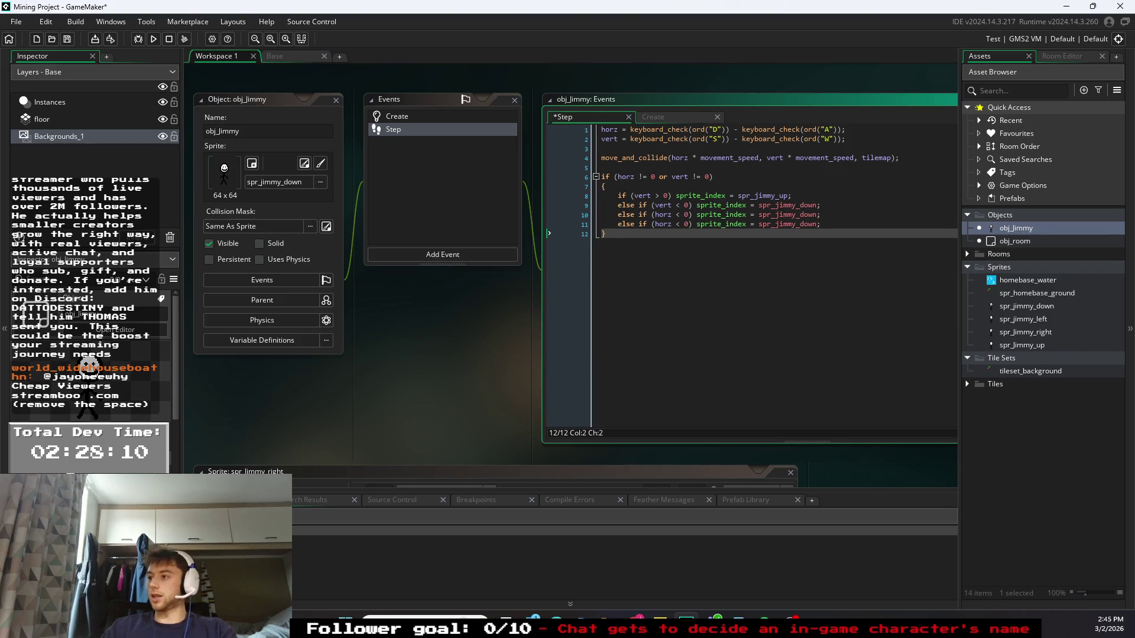
left_click(680, 205)
key("BackSpace")
type(">")
key("BackSpace")
type("<")
key("Down")
key("Down")
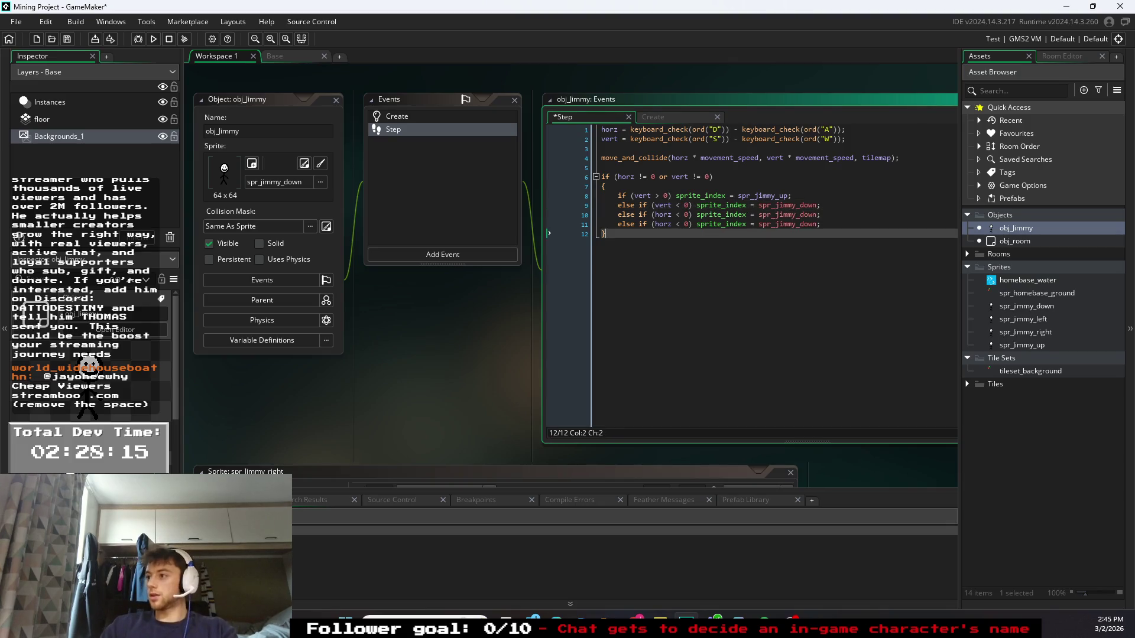
key("BackSpace")
type(">")
key("Up")
key("Up")
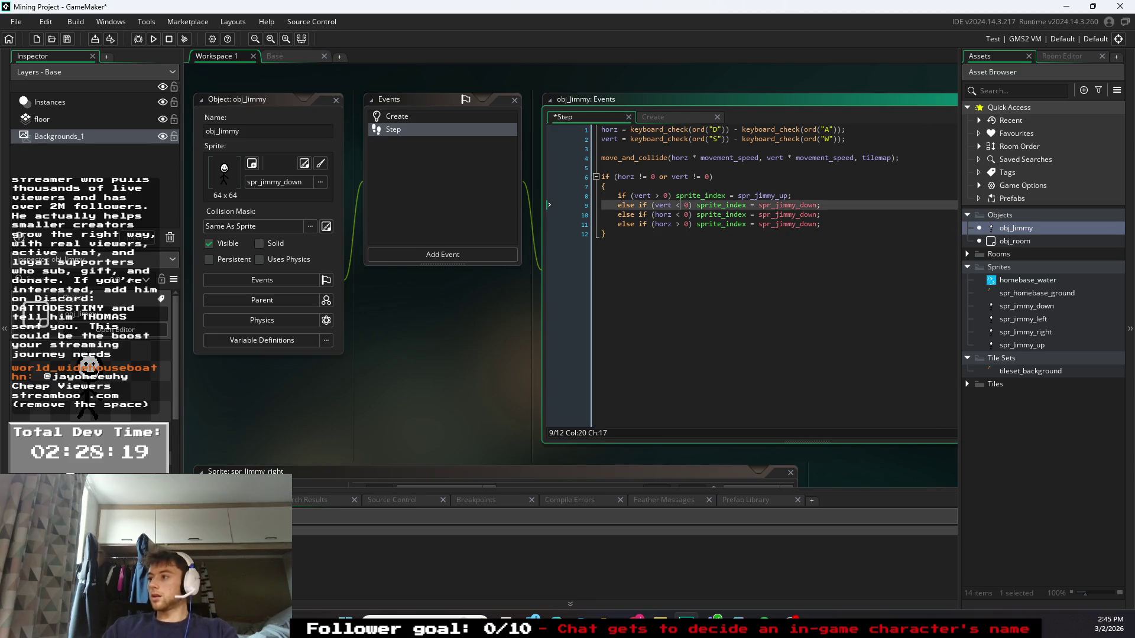
- Rename the copied sprites to spr_jimmy_left and spr_jimmy_right
left_click_drag(818, 214, 800, 212)
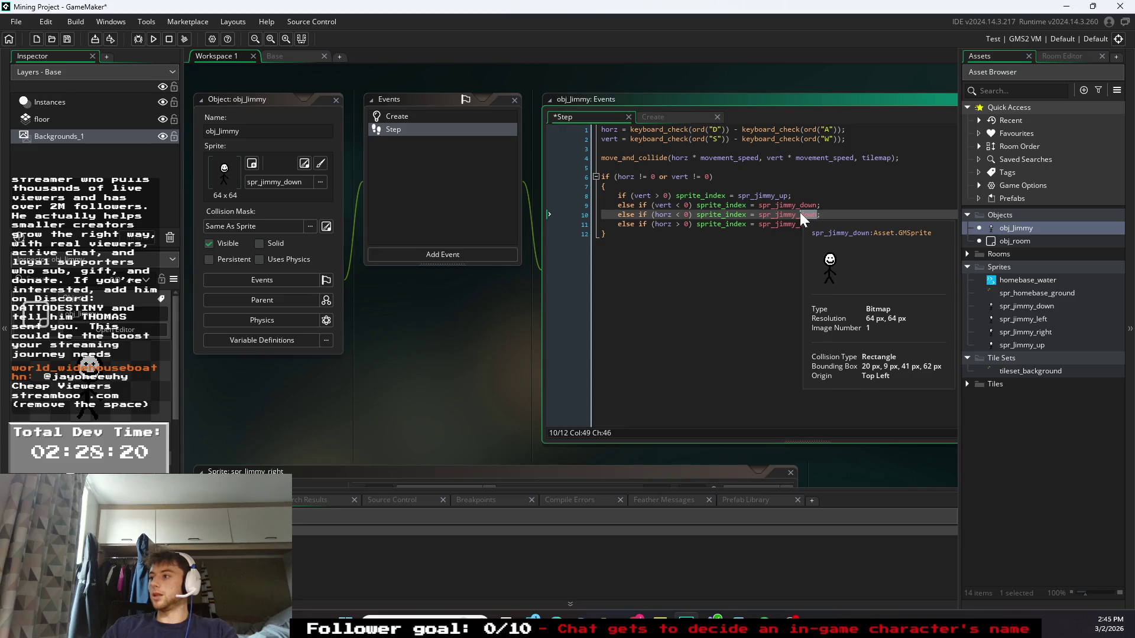
type("left")
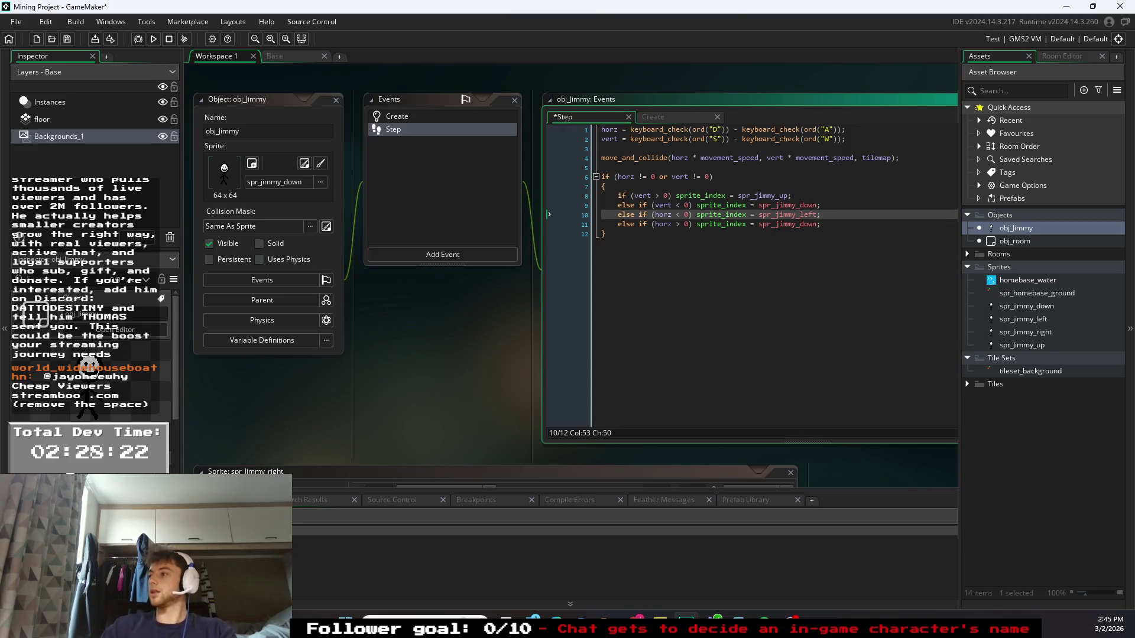
left_click(814, 224)
key("BackSpace")
key("BackSpace")
key("BackSpace")
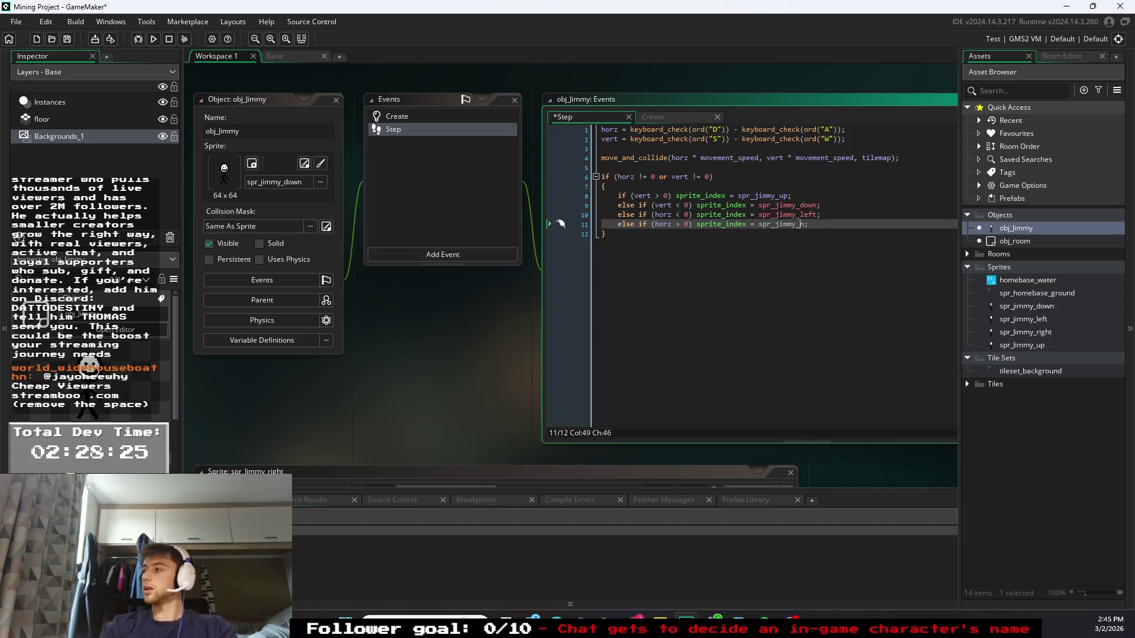
type("right")
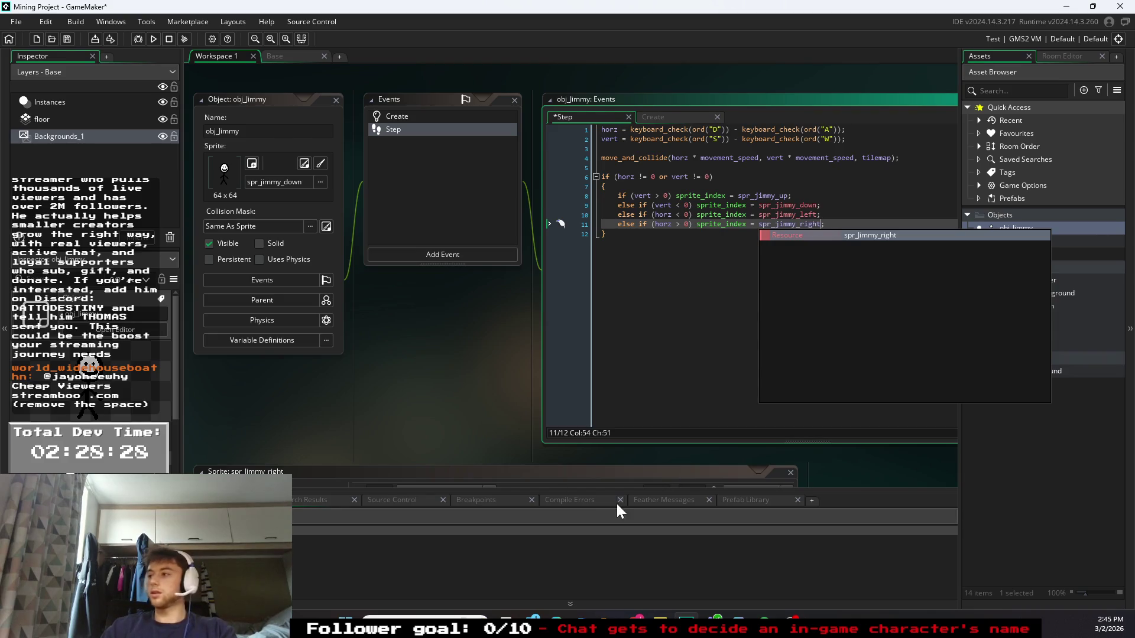
left_click(844, 384)
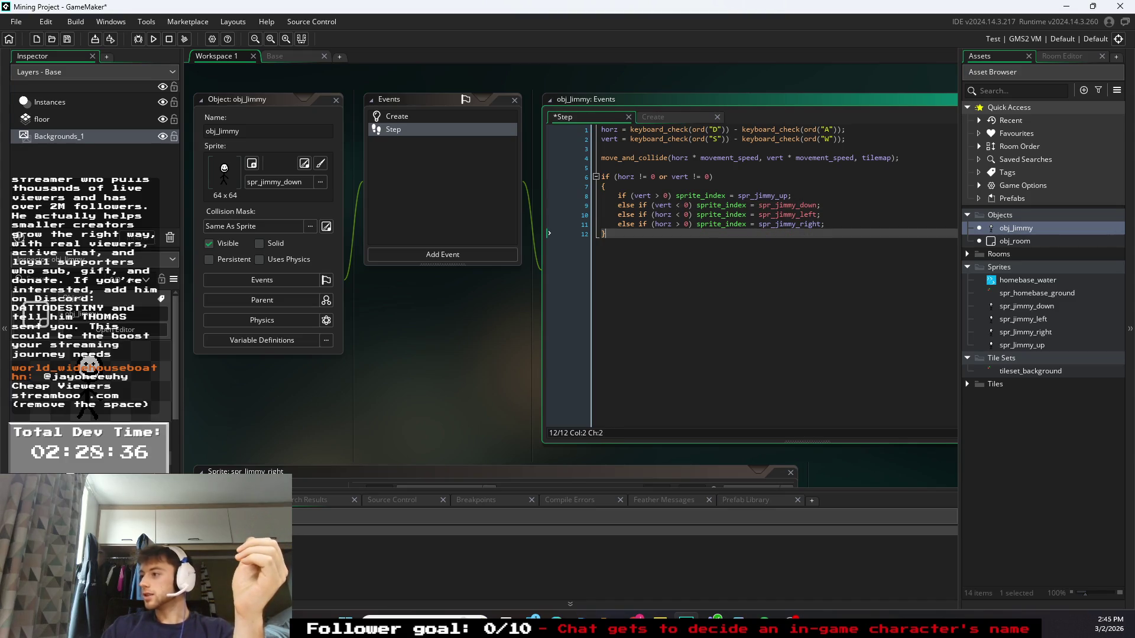
left_click(1018, 333)
right_click(1035, 334)
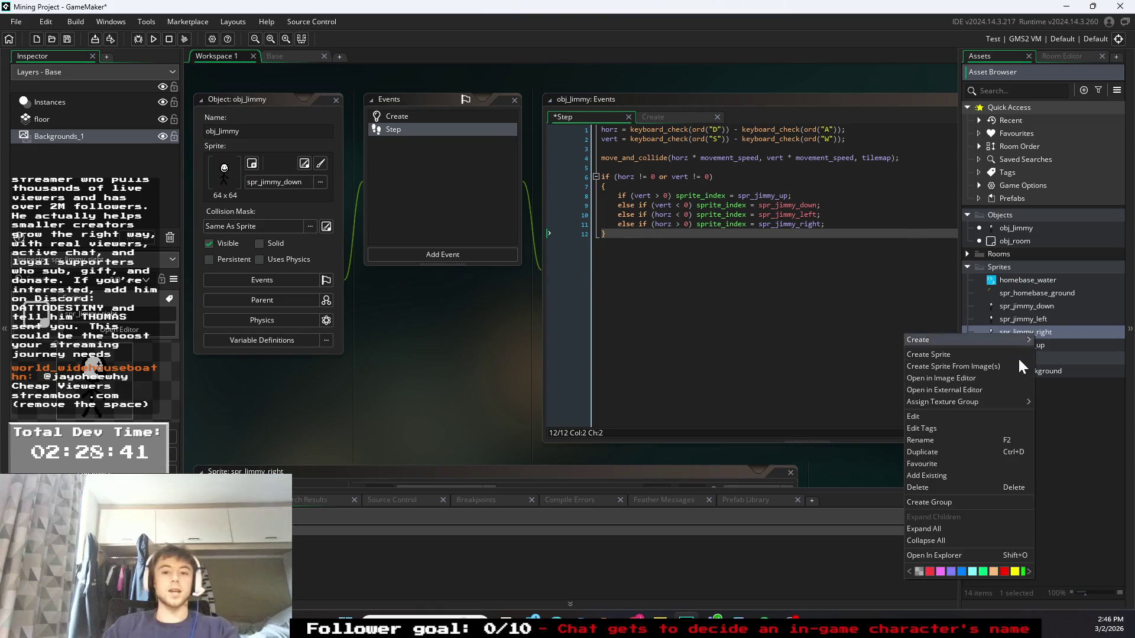
left_click(946, 441)
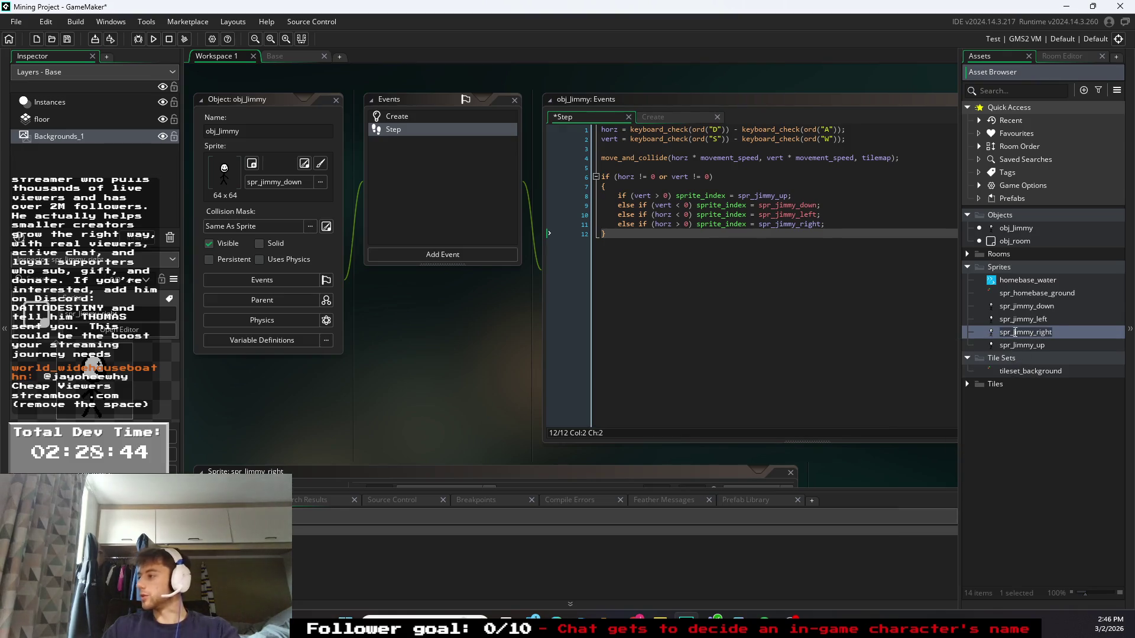
key("BackSpace")
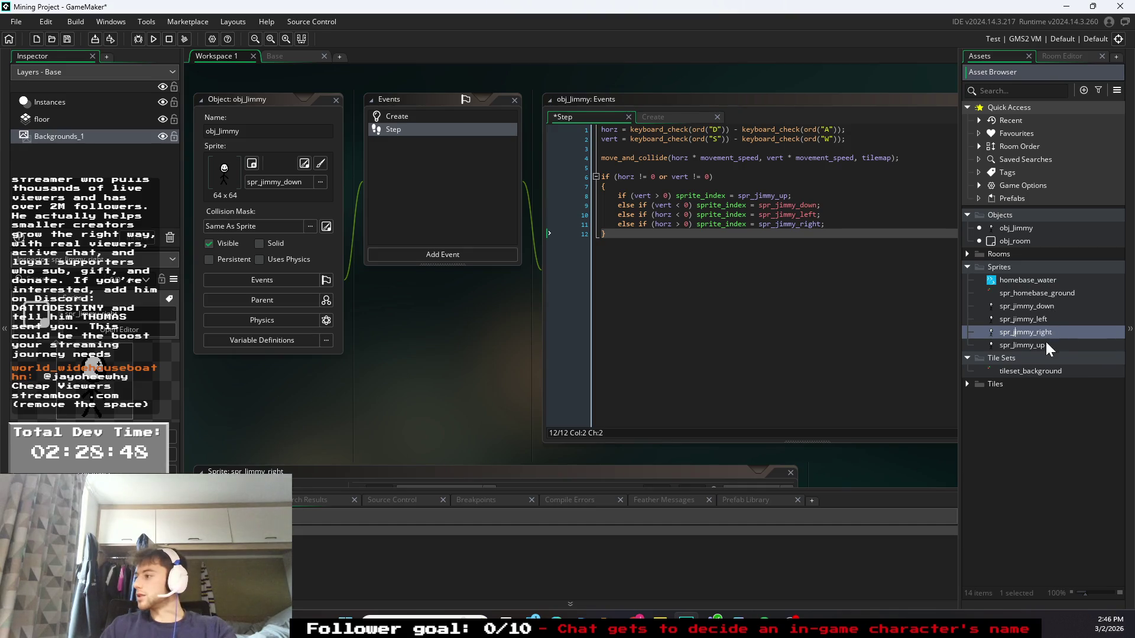
left_click(1042, 345)
right_click(1041, 346)
left_click(943, 453)
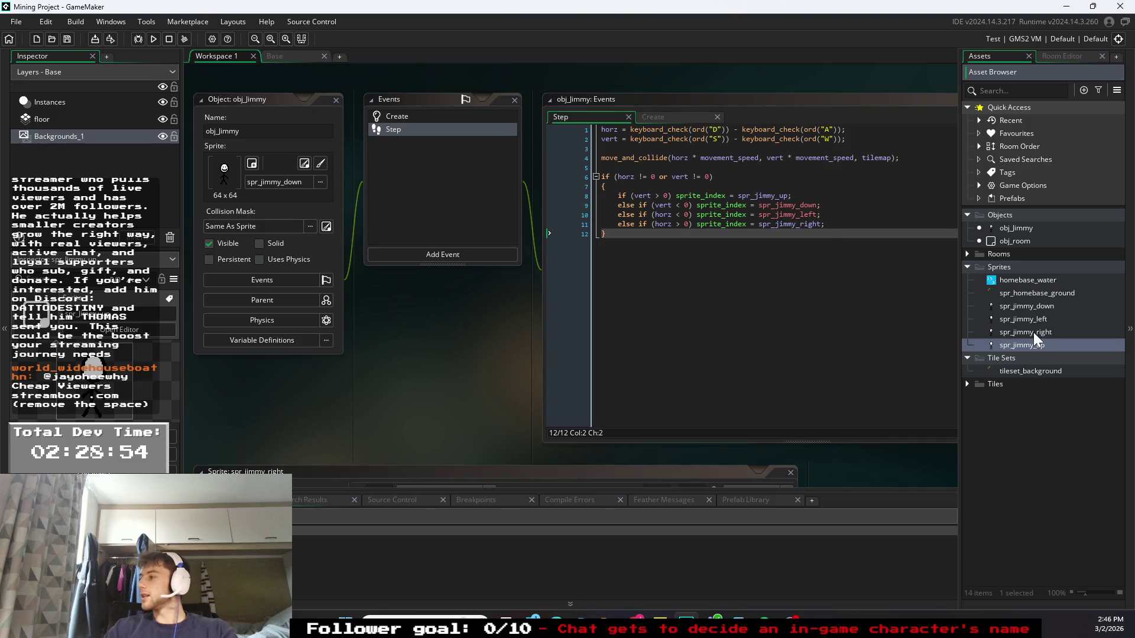
left_click(1055, 333)
left_click(822, 215)
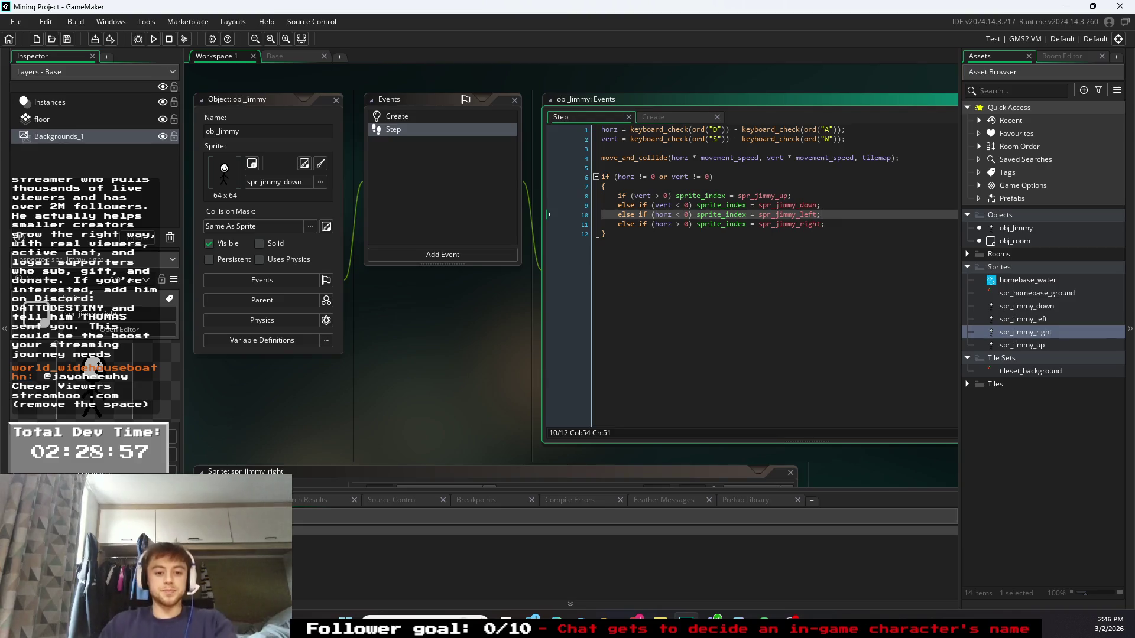
left_click(605, 234)
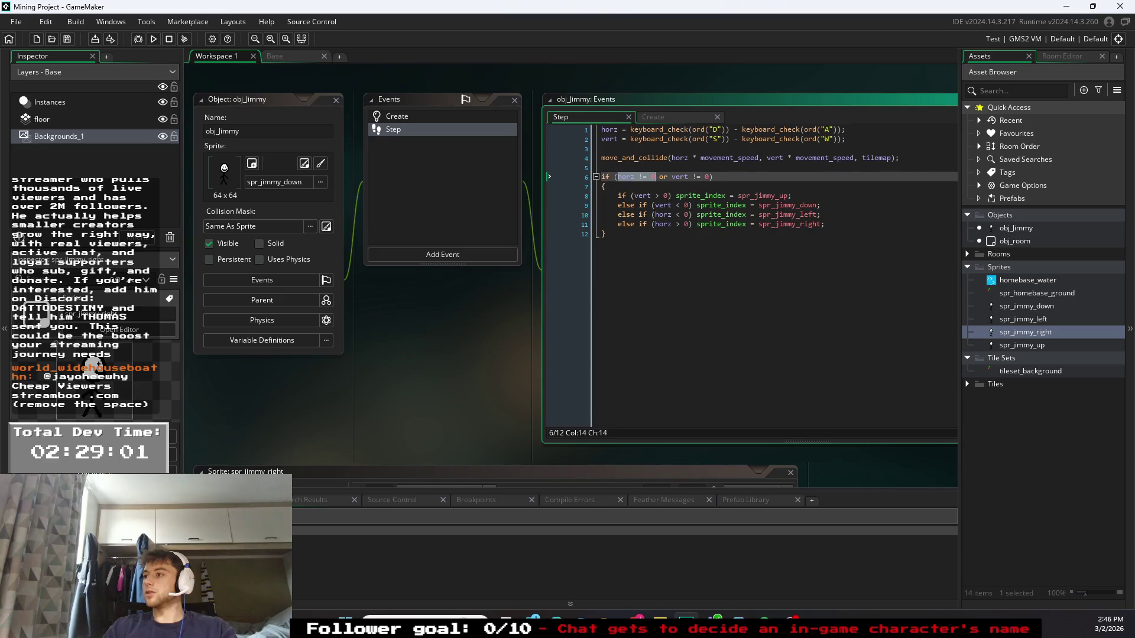
- Add an empty else block with braces after the if block
left_click(587, 193, "shift")
left_click(590, 176, "shift")
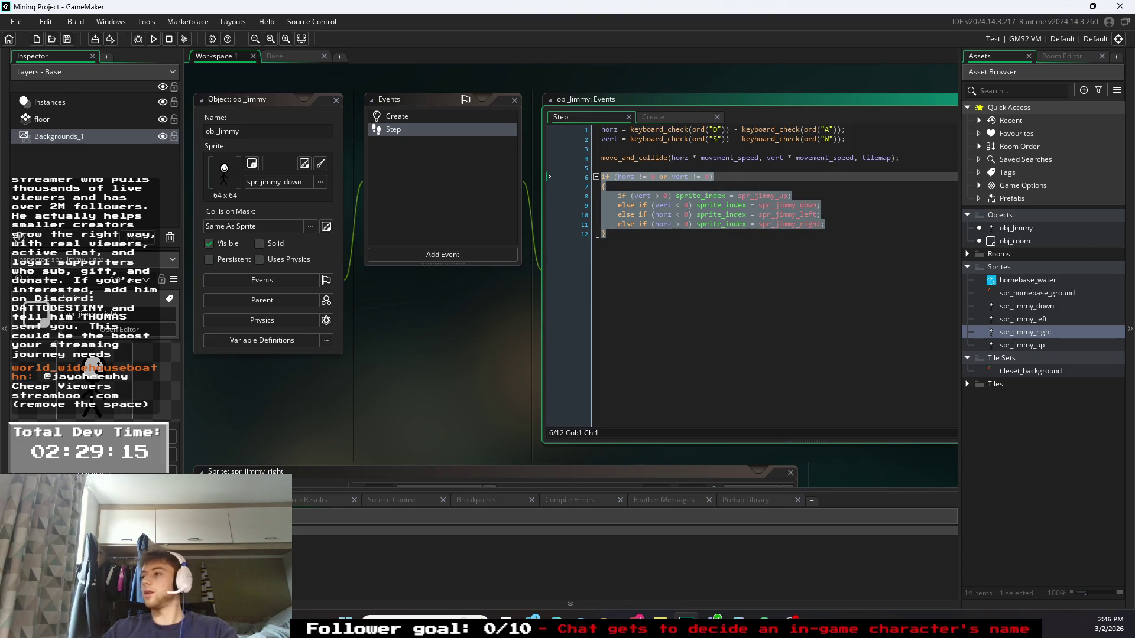
key("Right")
key("Return")
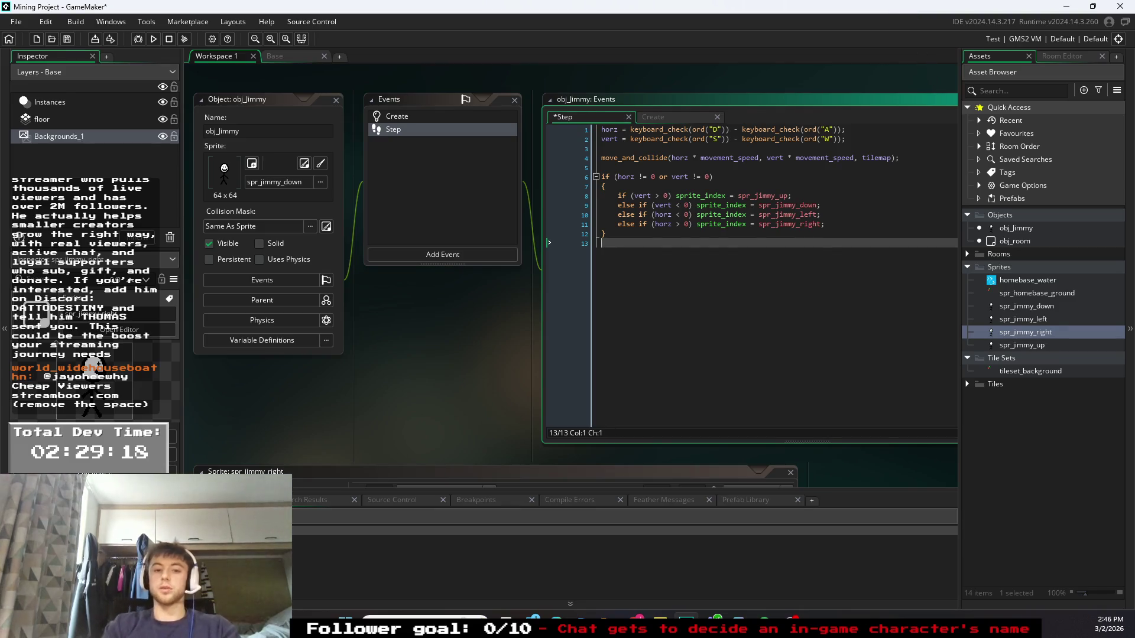
key("Return")
type("else")
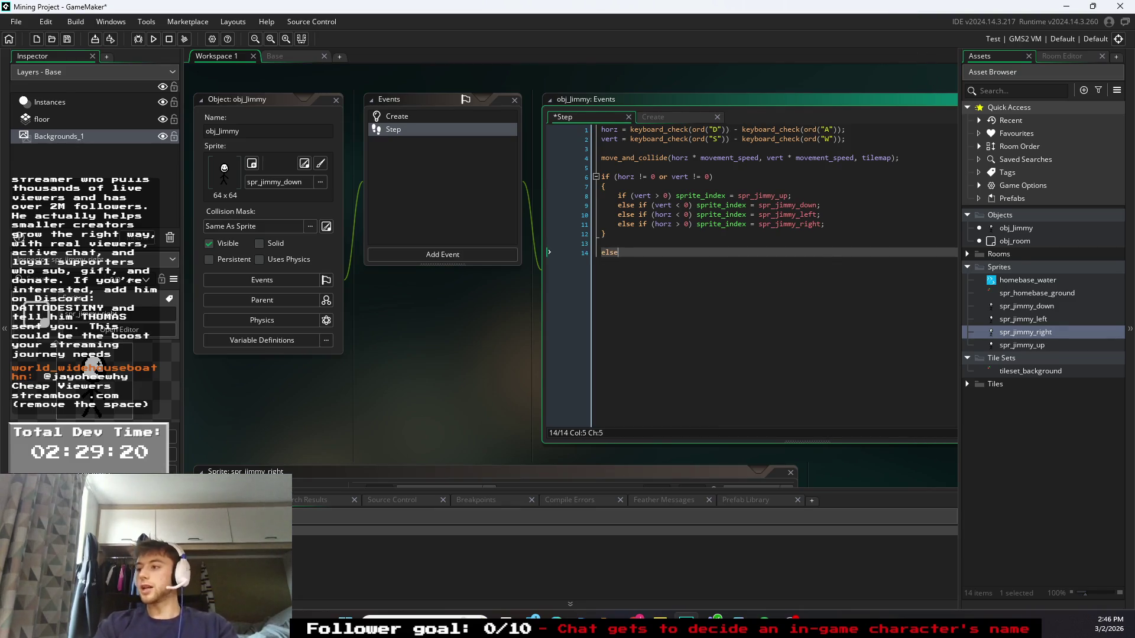
key("Return")
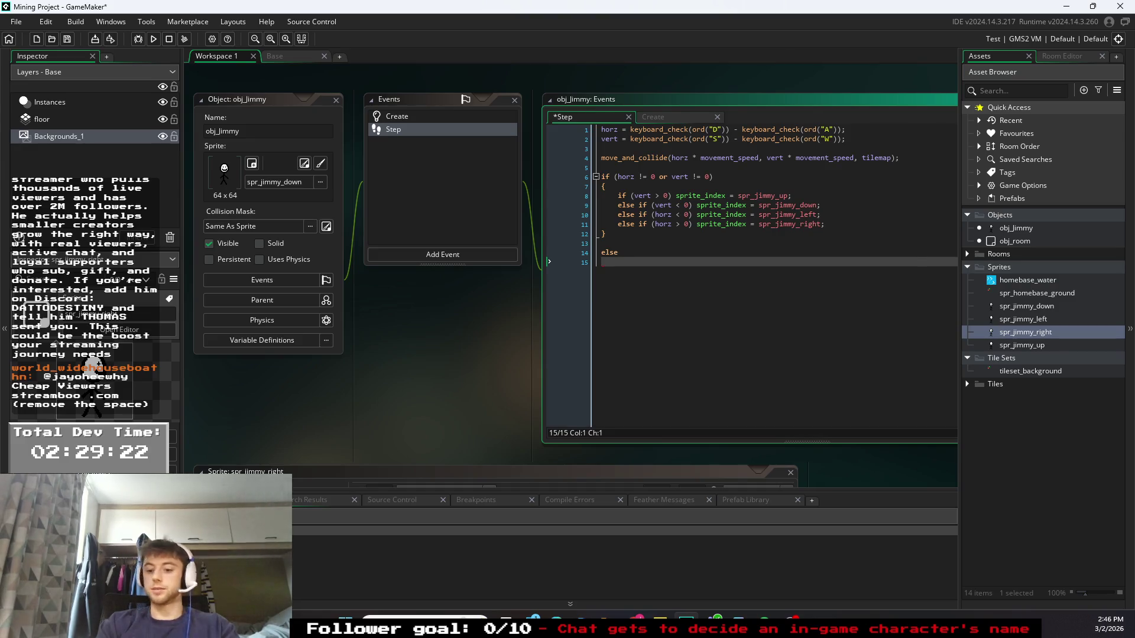
type("{")
key("Return")
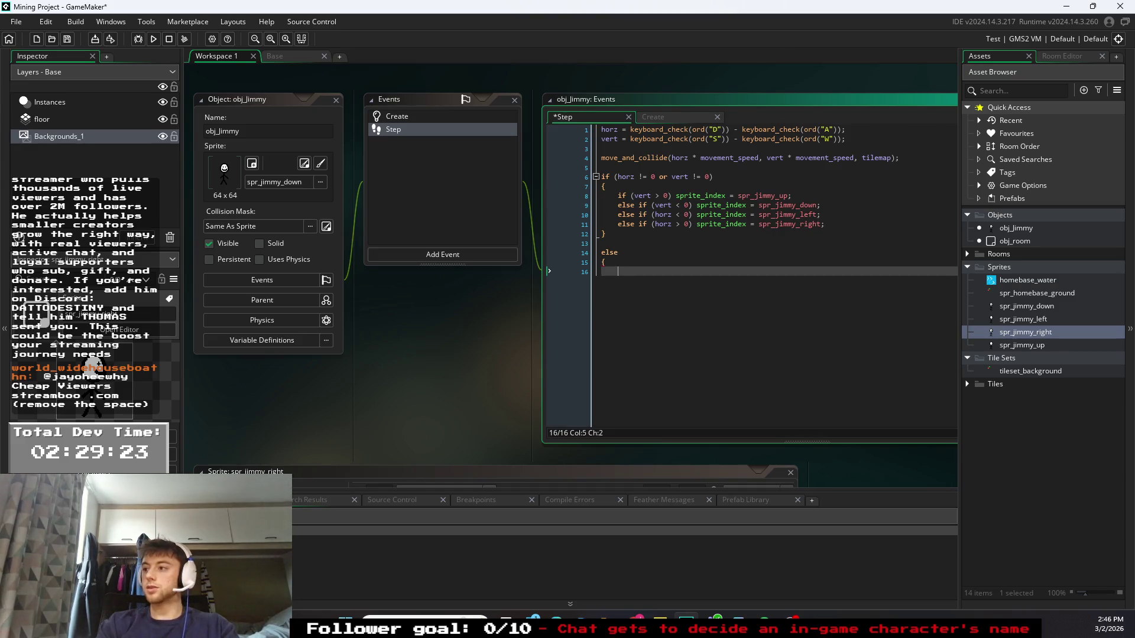
key("Return")
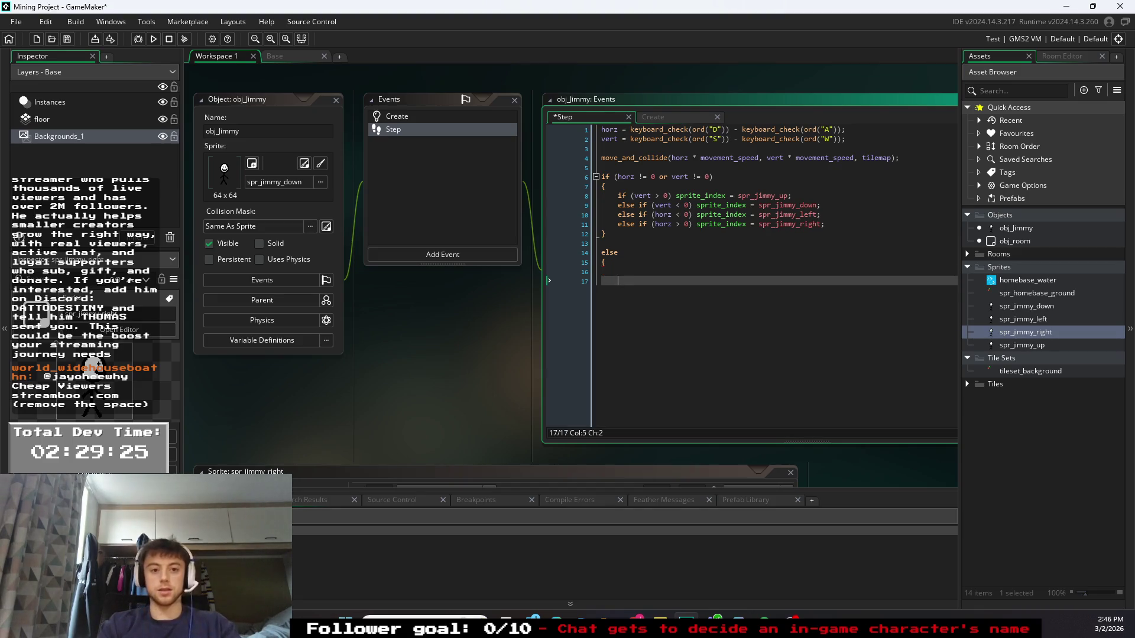
type("}")
left_click(602, 271)
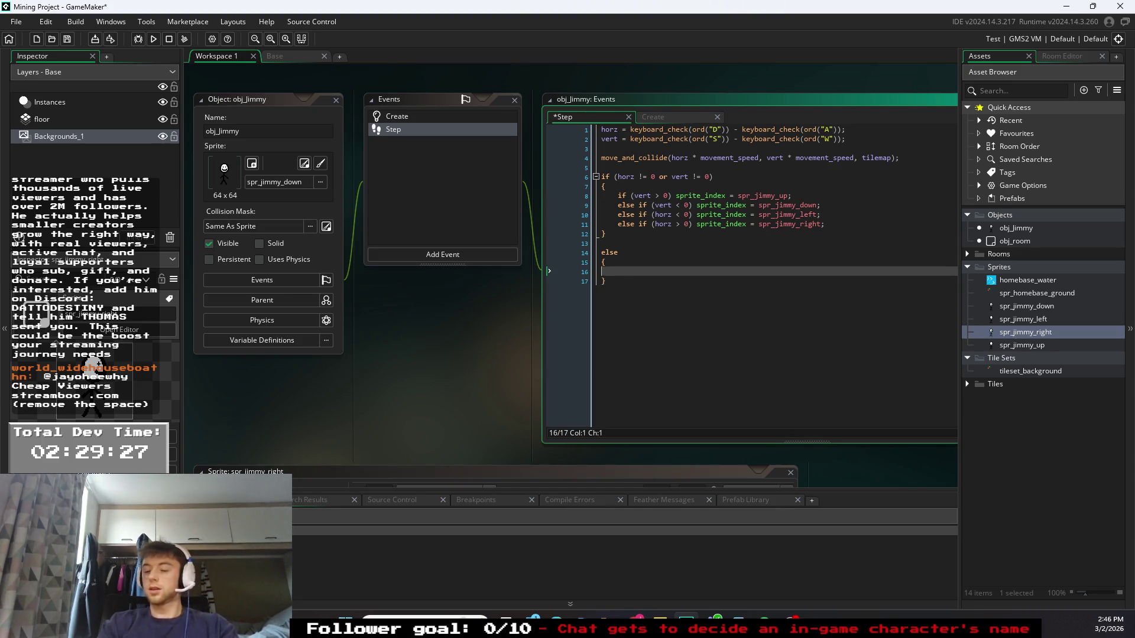
key("Tab")
- Inside the else, type if (sprite_index == spr_jimmy_right) sprite_index =
type("if (sprint")
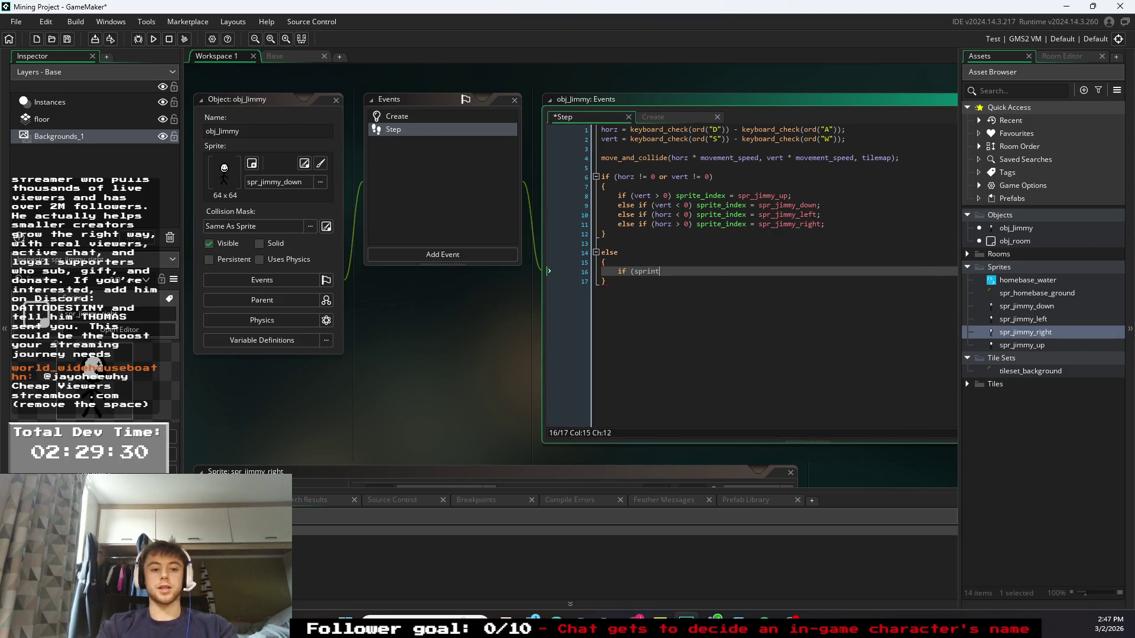
key("BackSpace")
key("BackSpace")
type("te")
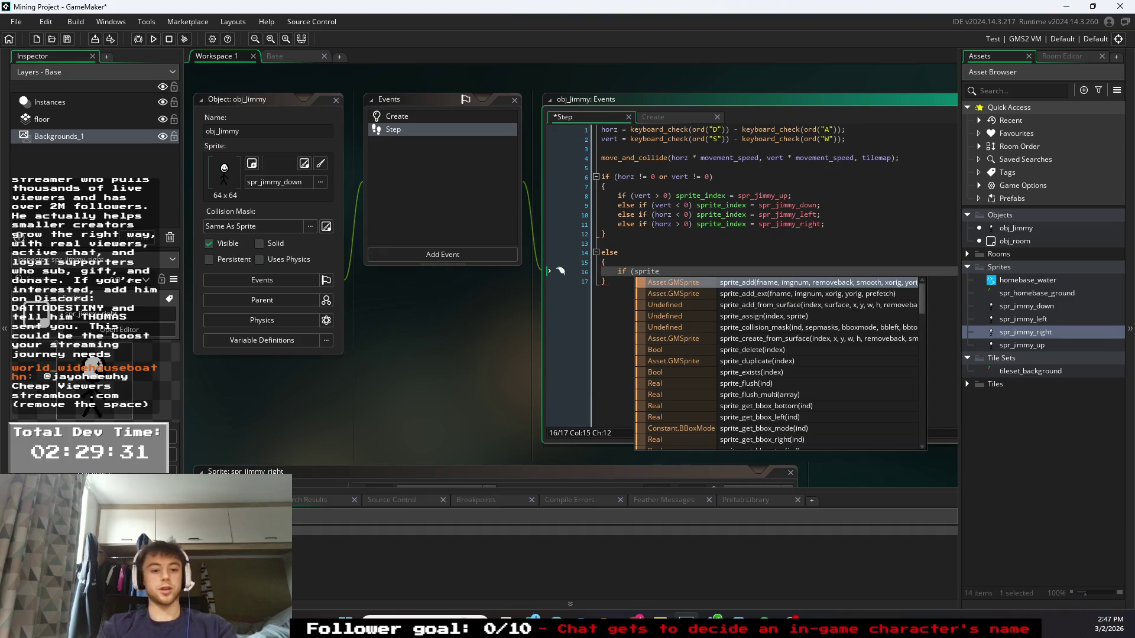
type("_index")
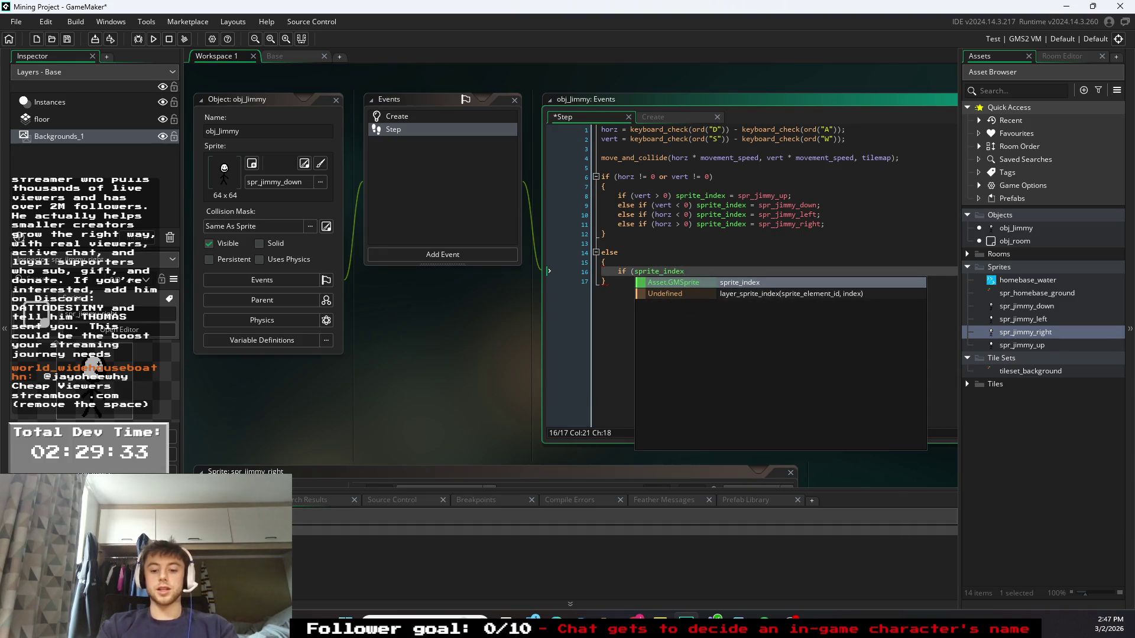
type(" ==")
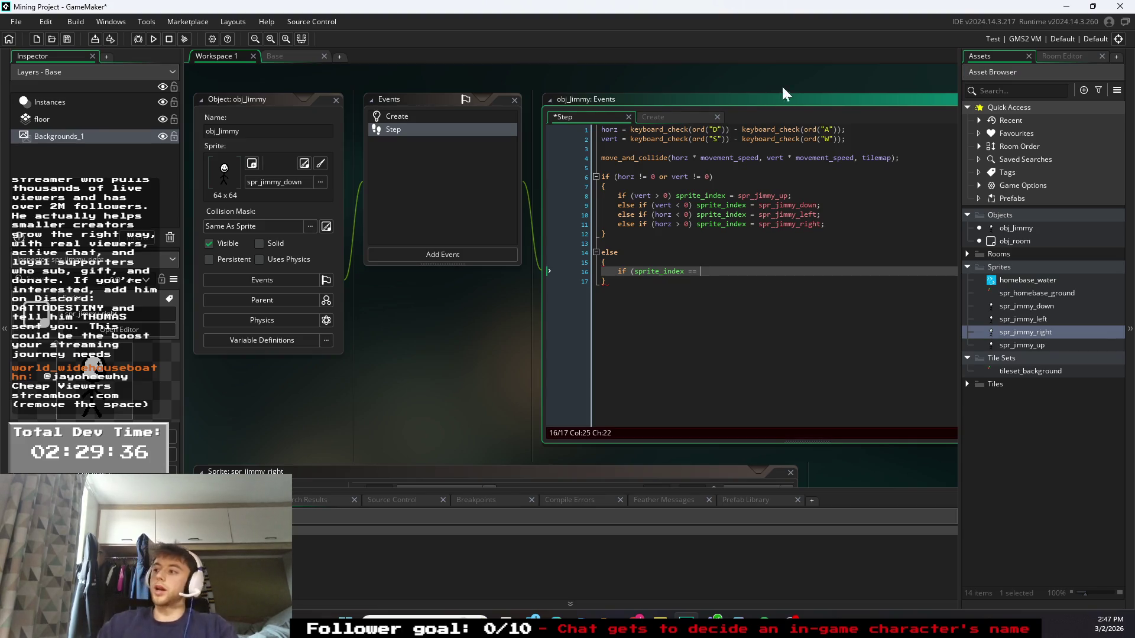
left_click(714, 176)
left_click(699, 272)
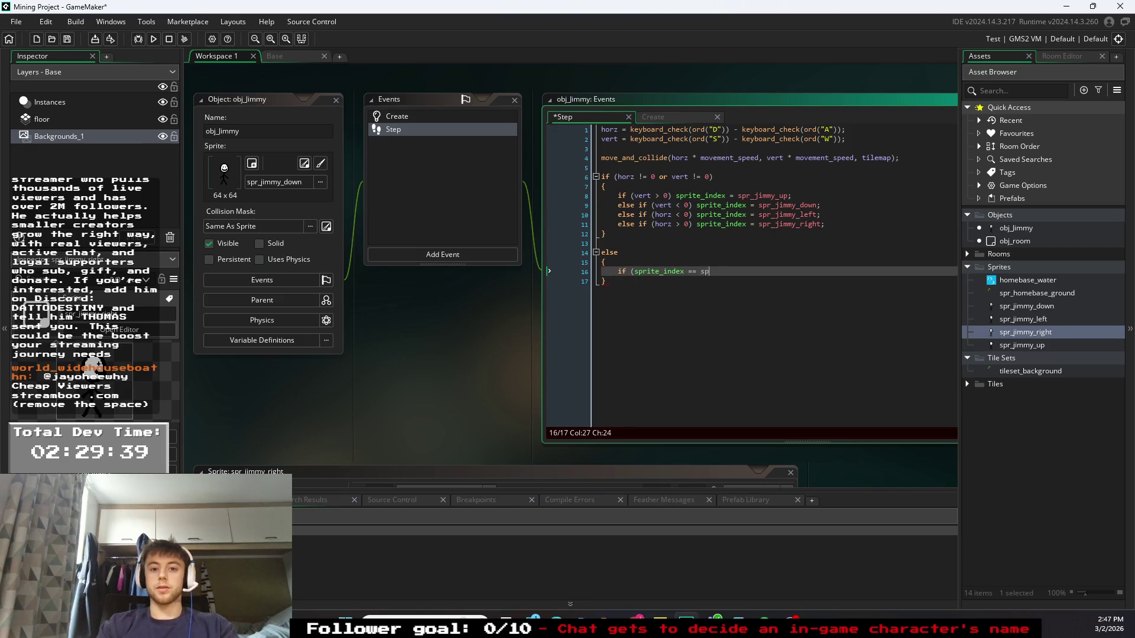
type("ri")
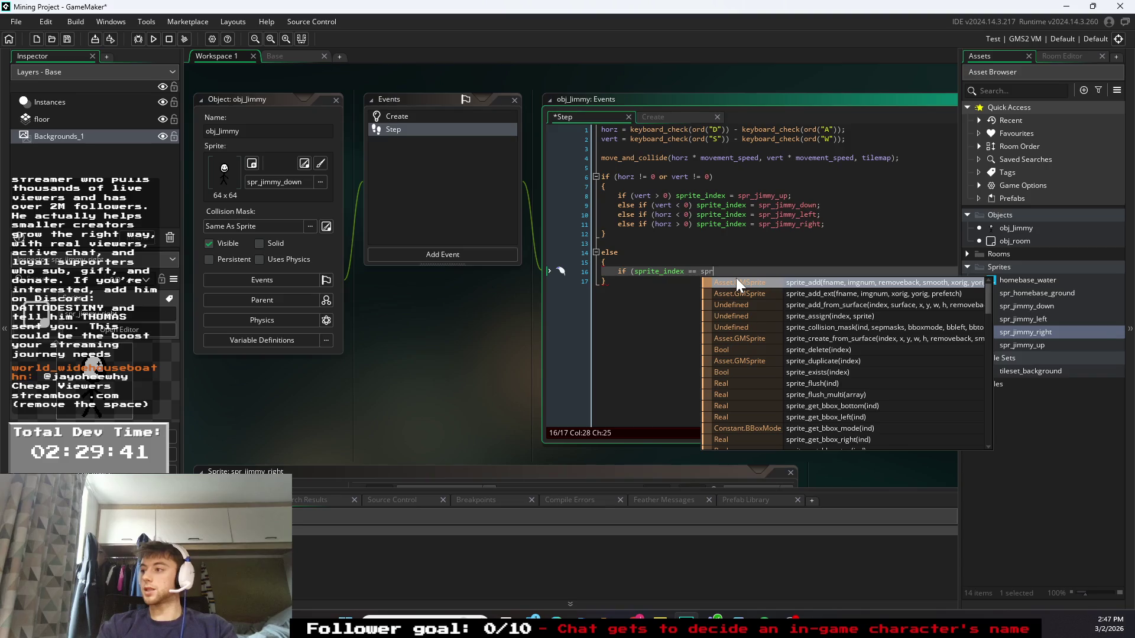
type("_jimm")
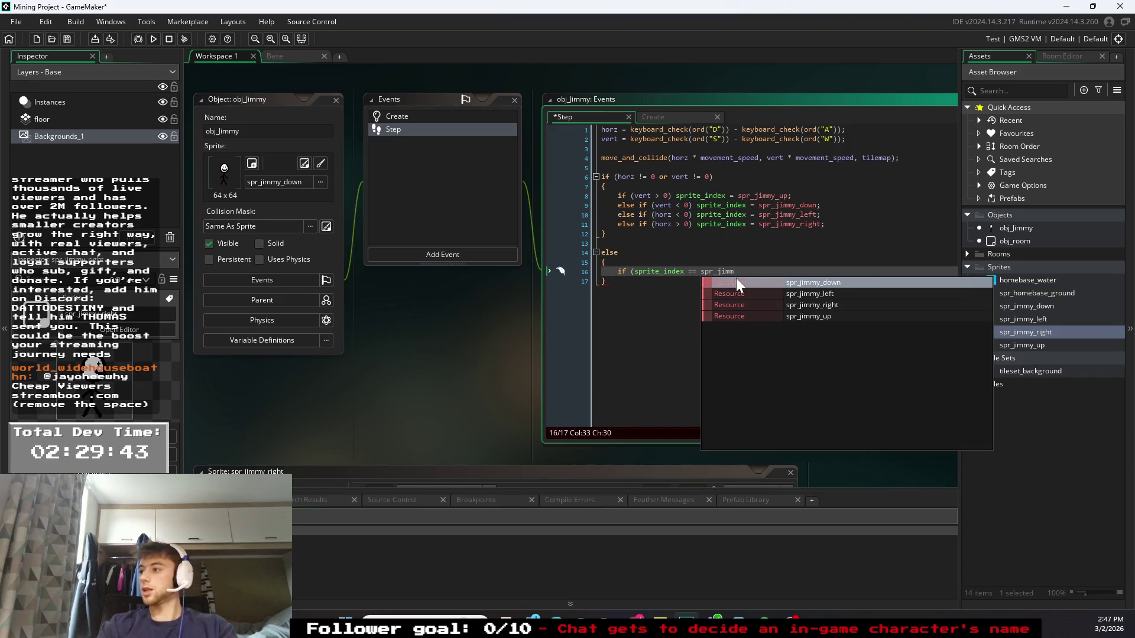
type("y")
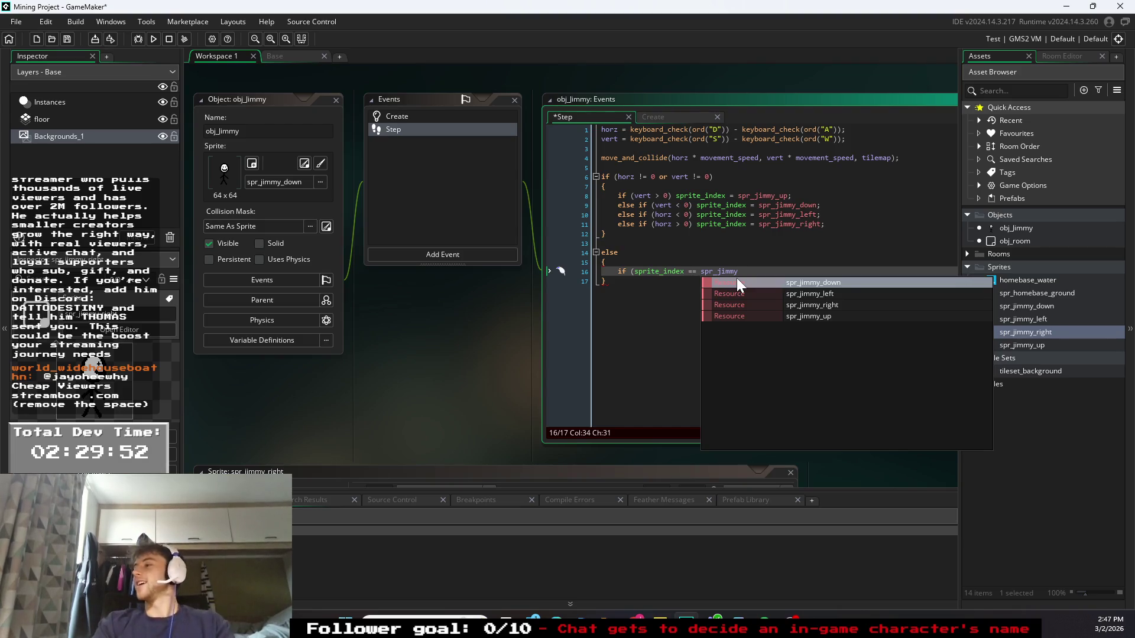
type("_right)")
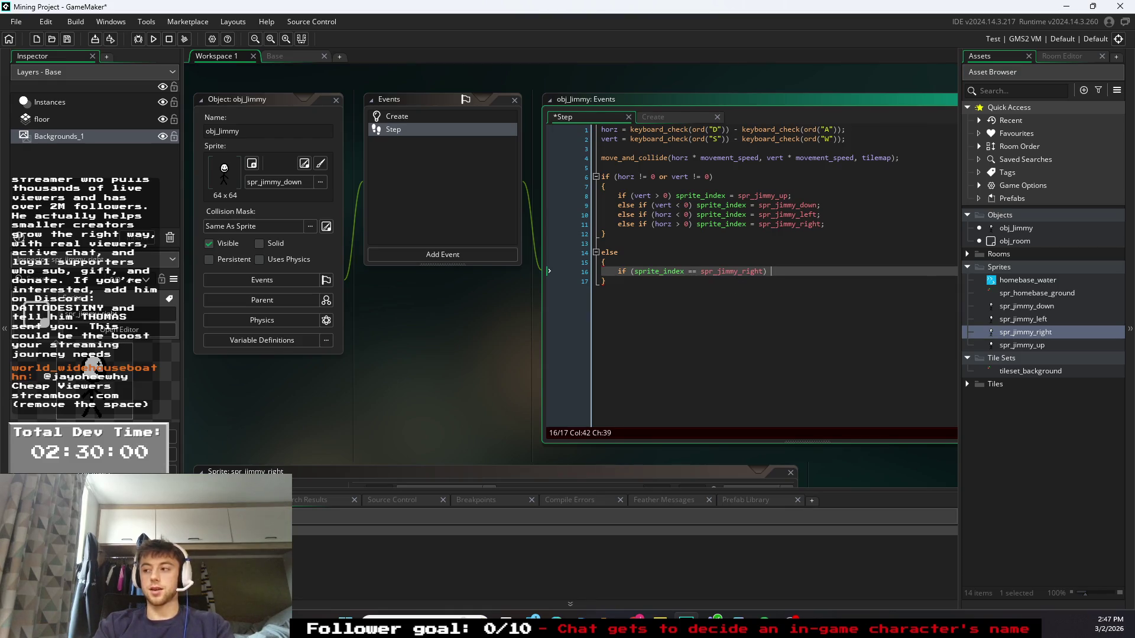
type("sprite_")
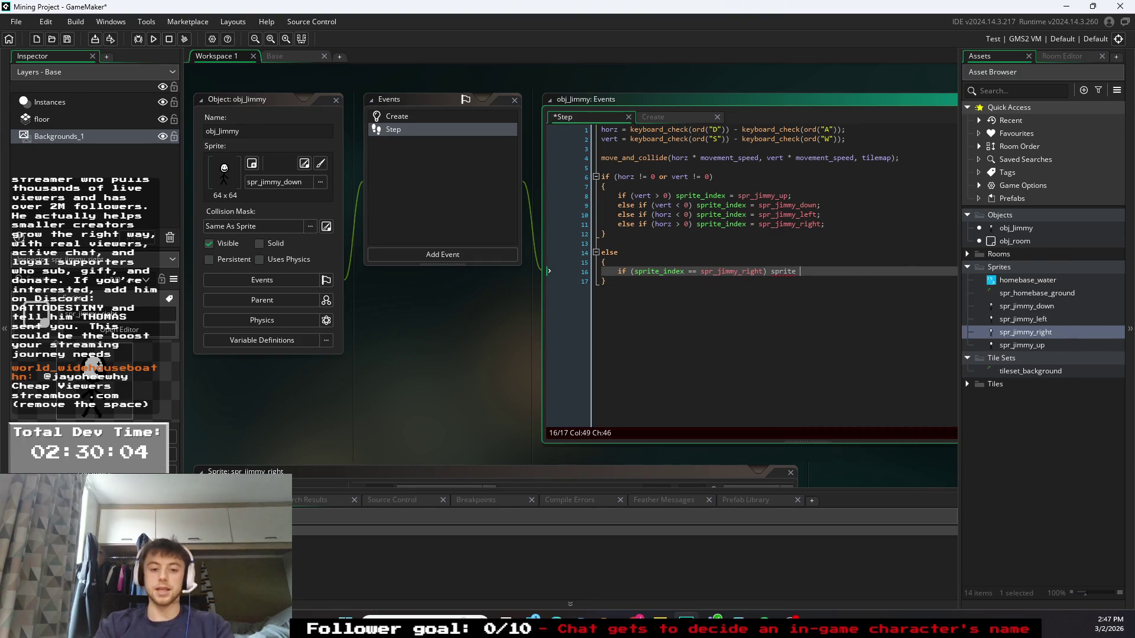
type("index =")
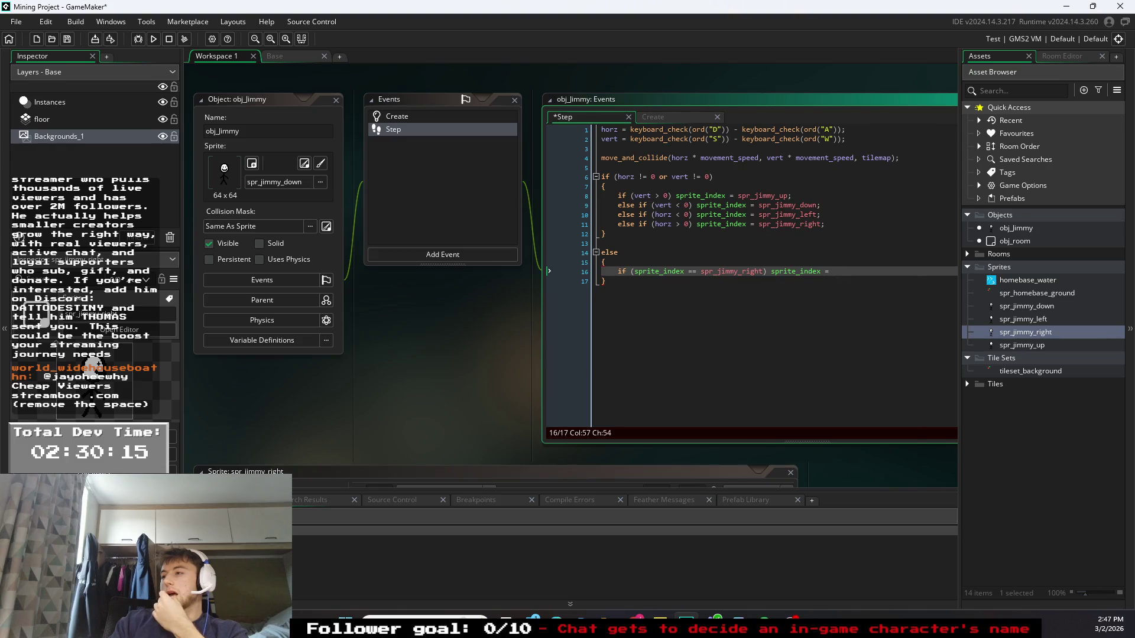
left_click(604, 280)
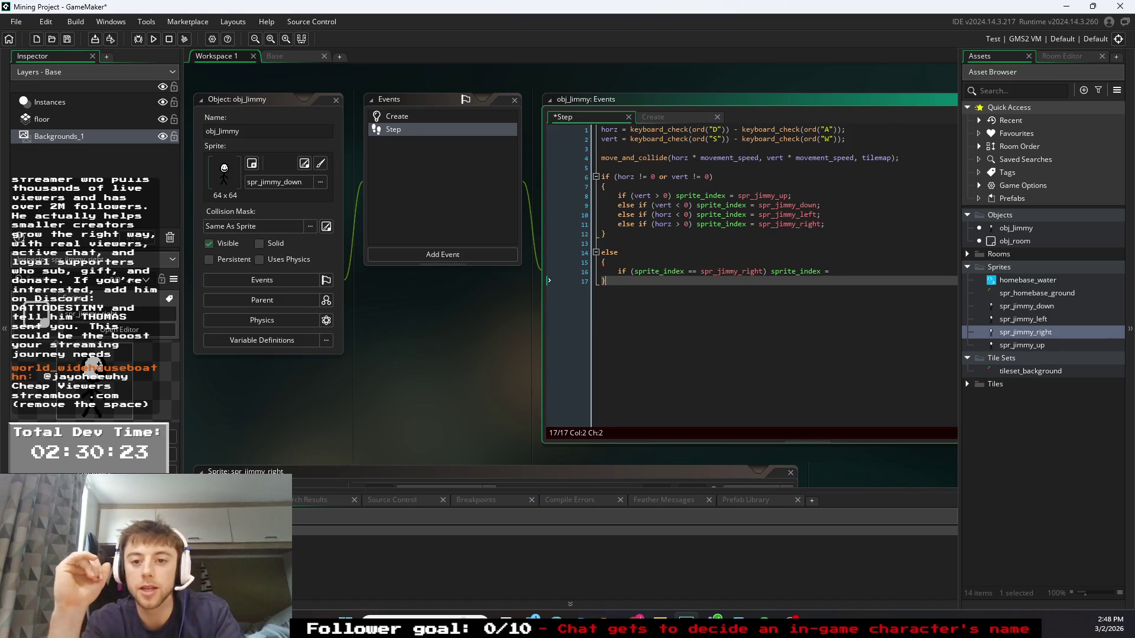
- Create a 'Jimmy animations' group and move the four Jimmy sprites into it
left_click(833, 271)
right_click(1017, 306)
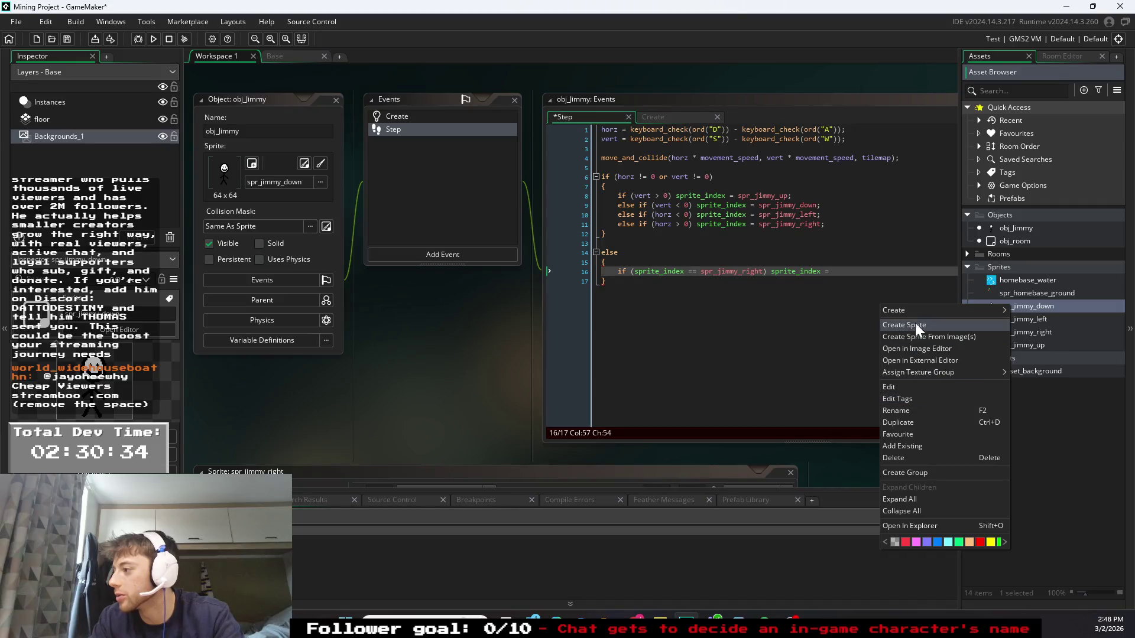
mouse_move(917, 313)
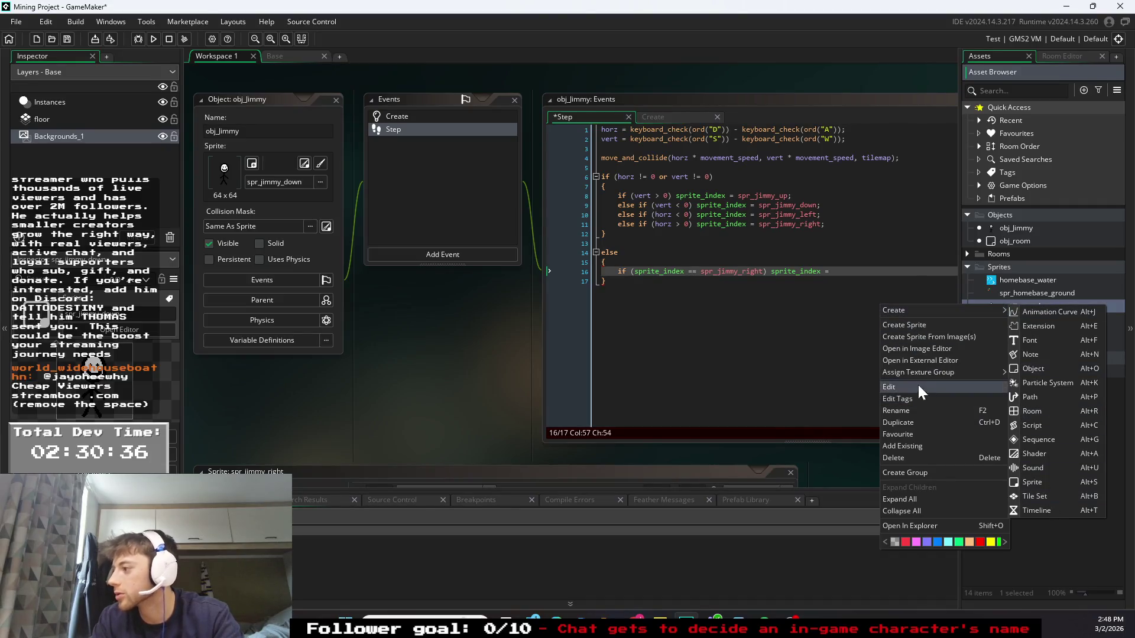
left_click(918, 473)
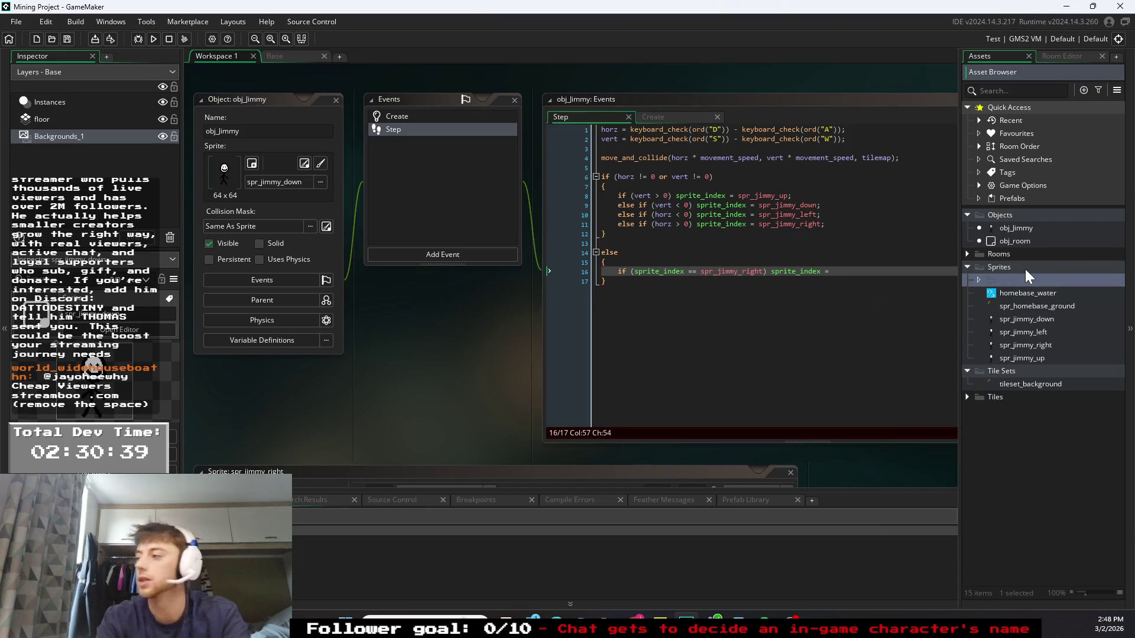
type("Jimmy animations")
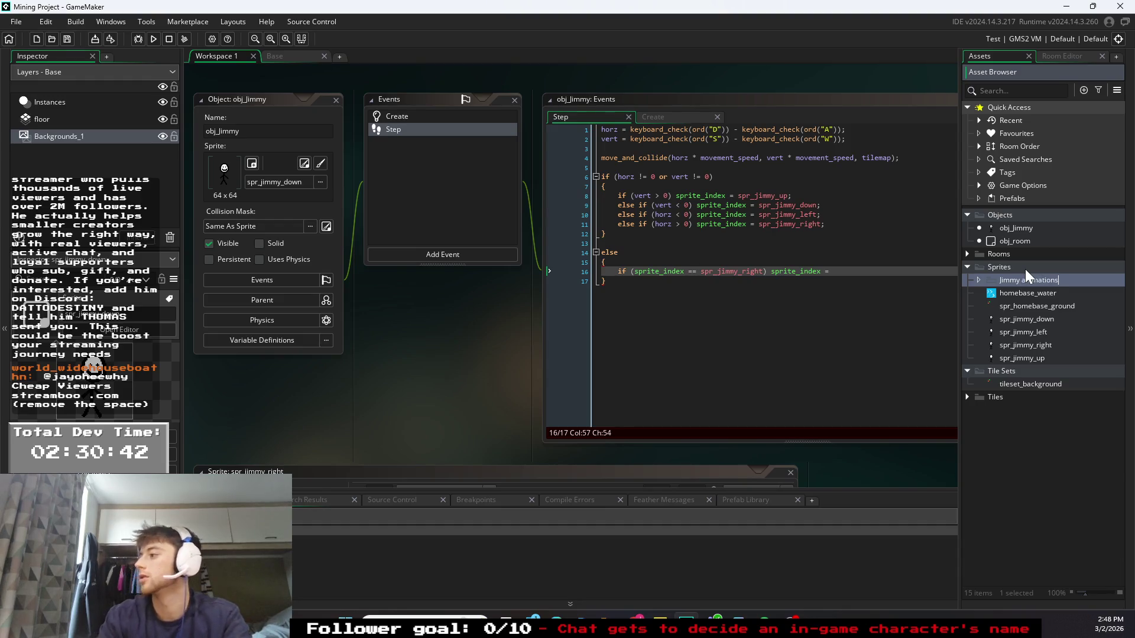
key("Return")
mouse_move(1026, 319)
left_mouse_down()
mouse_move(1027, 347)
mouse_move(1026, 281)
left_mouse_up()
left_click(976, 283)
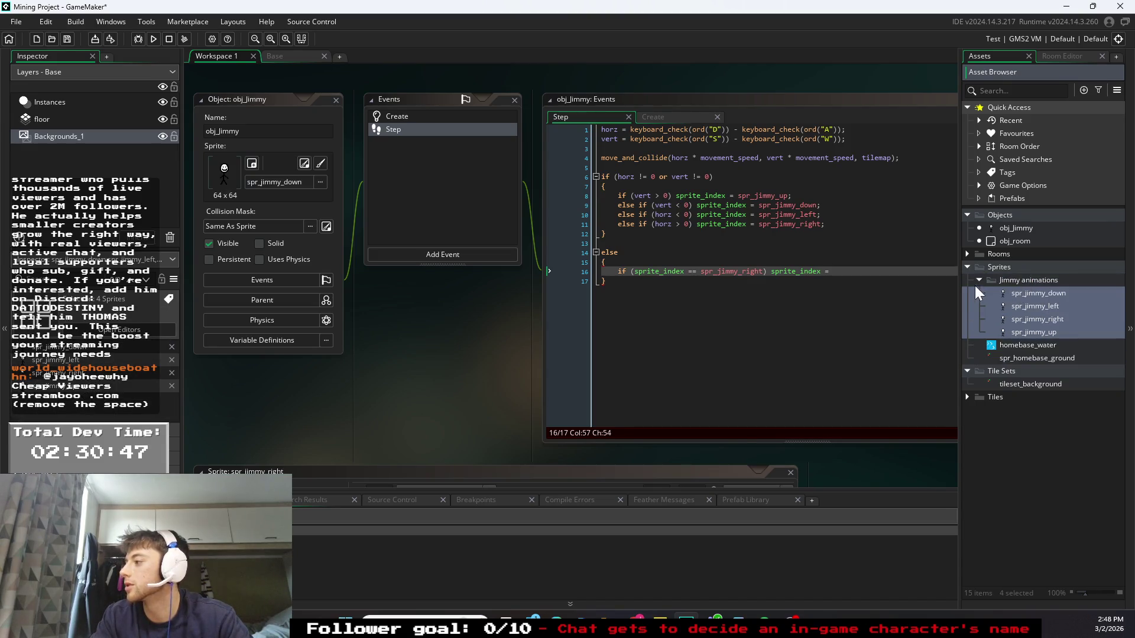
- Rename spr_jimmy_down and spr_jimmy_left to spr_jimmy_down_idle and spr_jimmy_left_idle
left_click(1052, 293)
right_click(1052, 292)
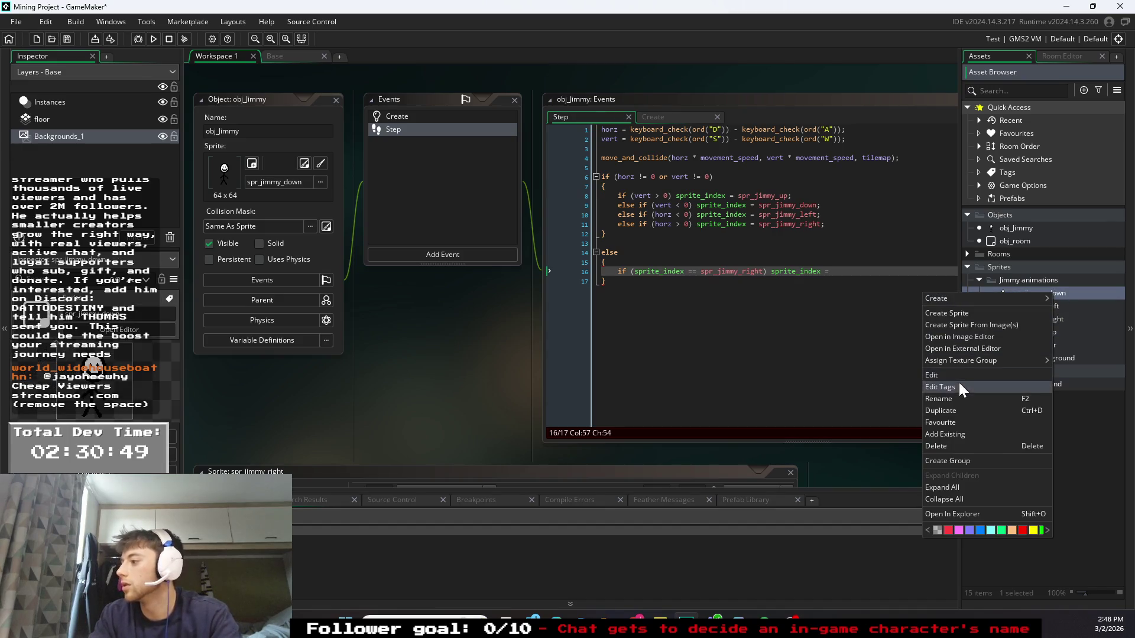
key("Escape")
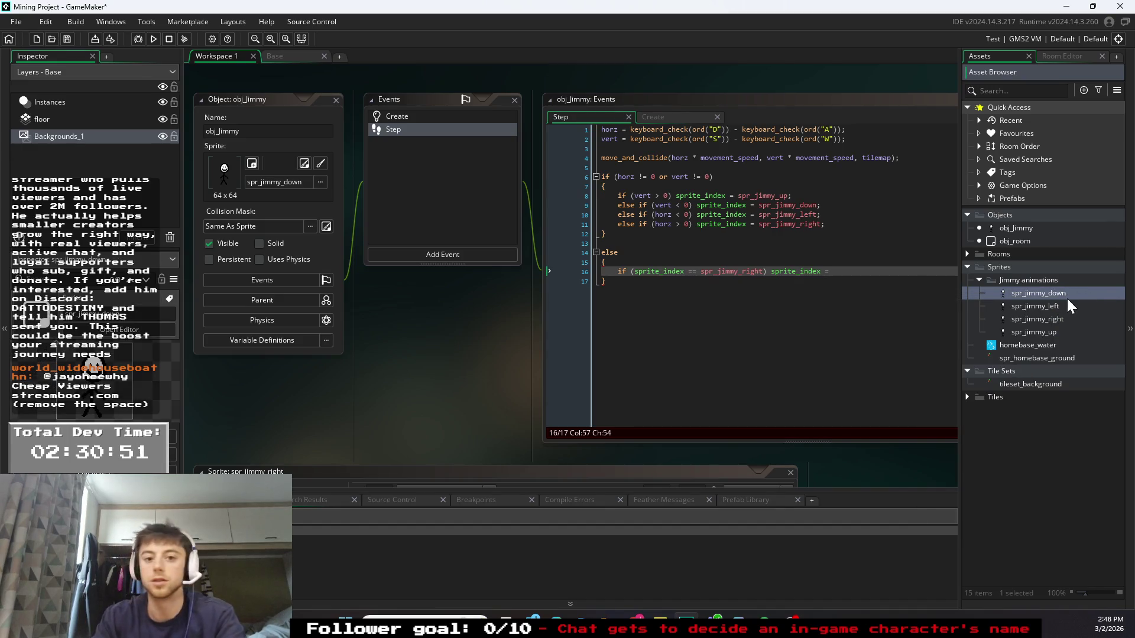
type("_idle")
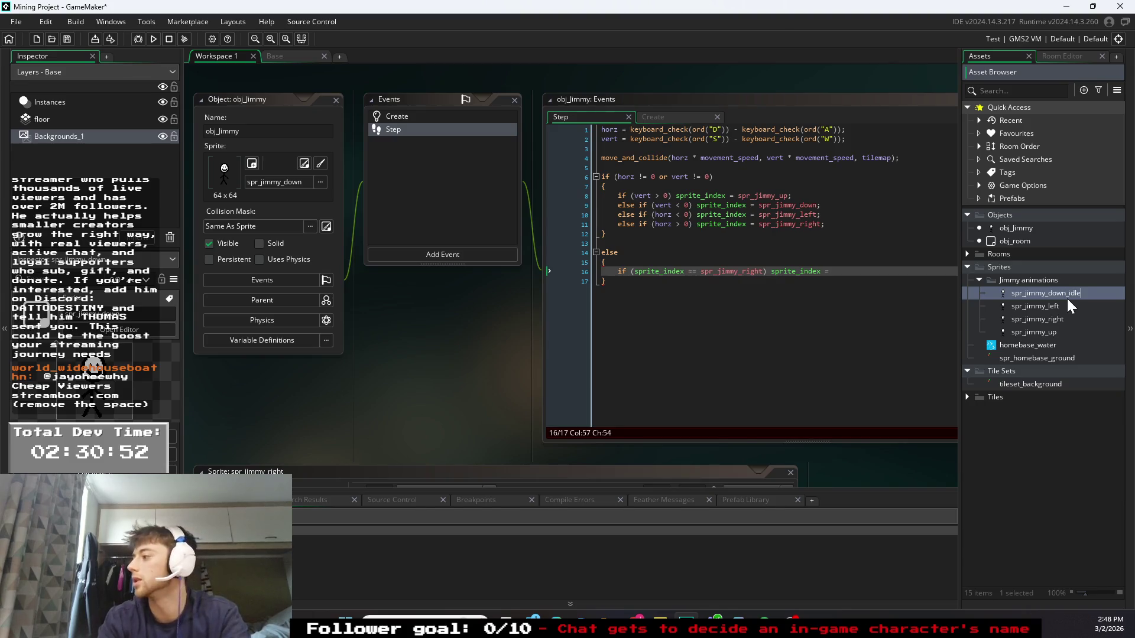
key("Return")
right_click(1065, 306)
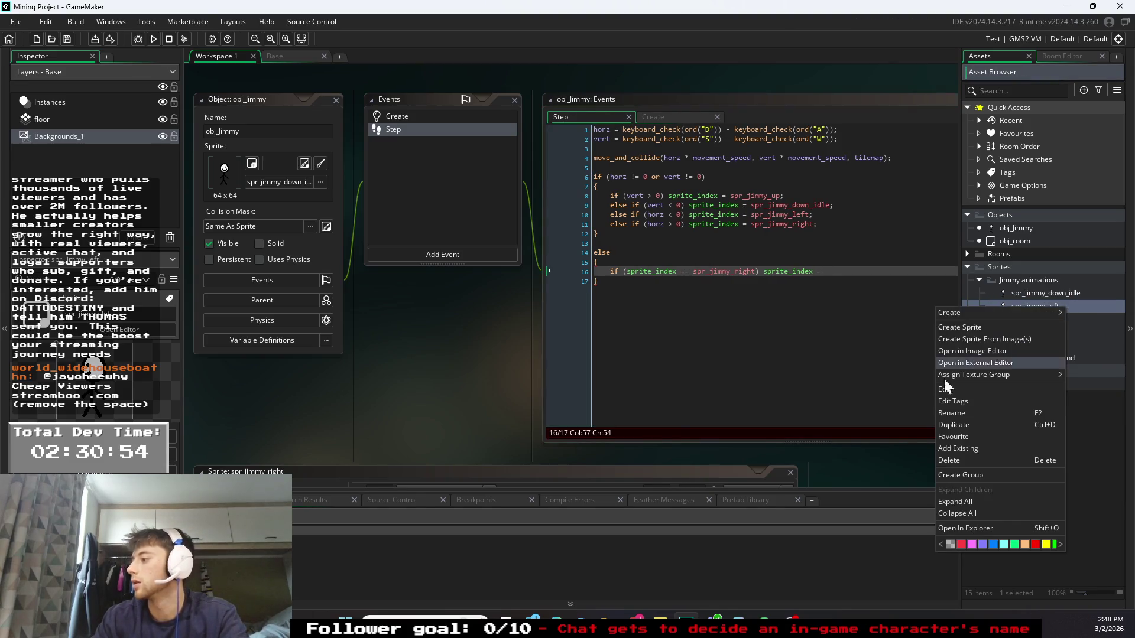
left_click(966, 412)
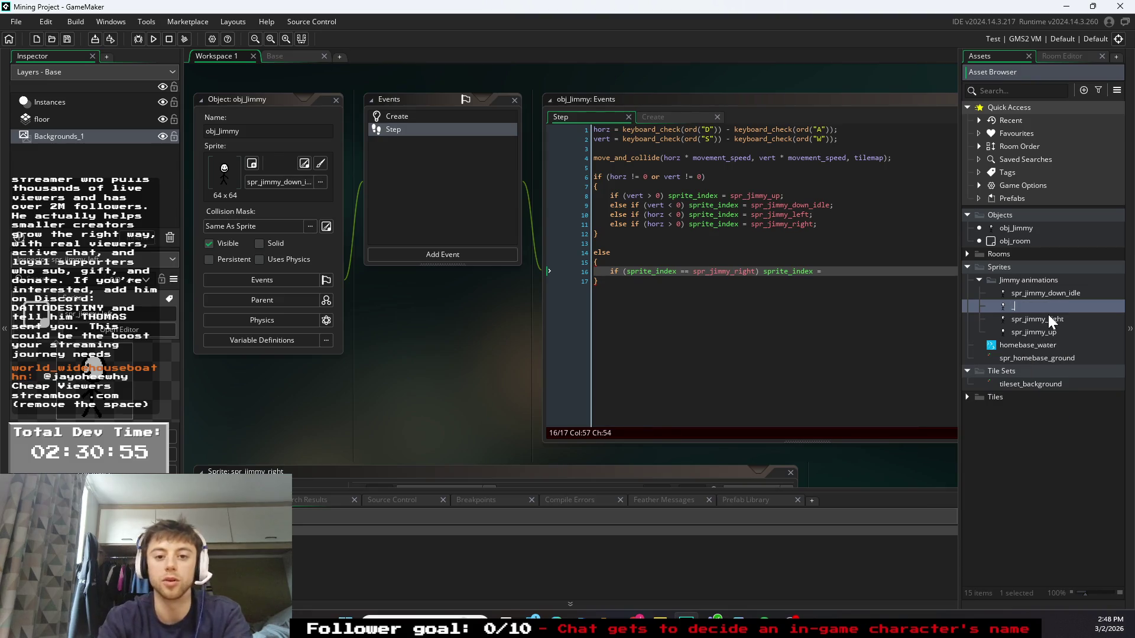
left_click(1045, 309)
type("idleft")
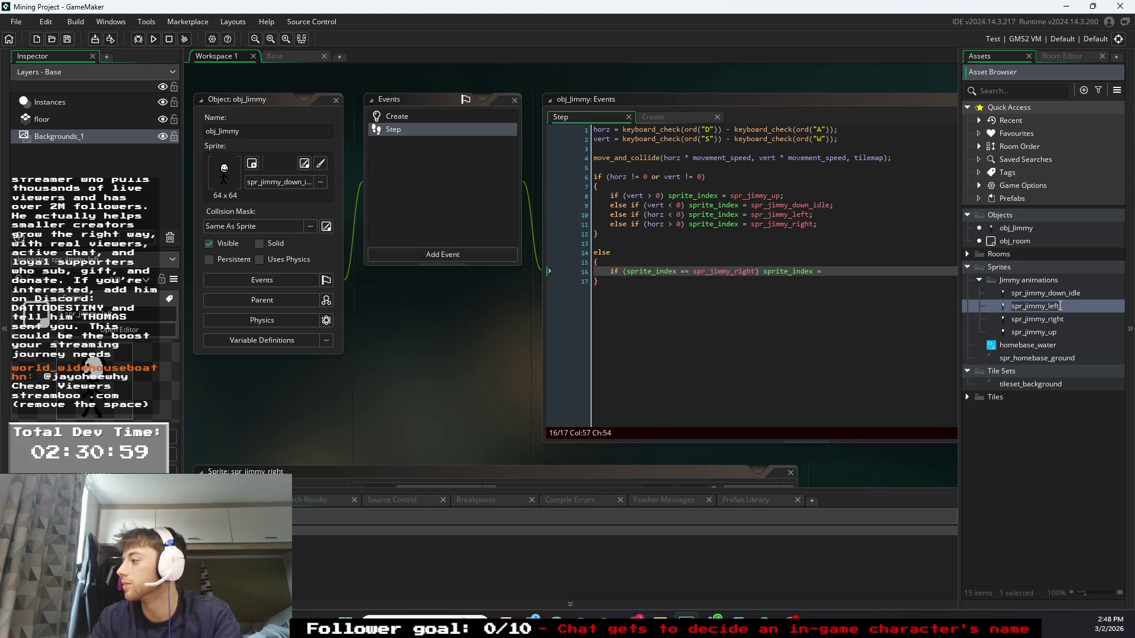
key("Escape")
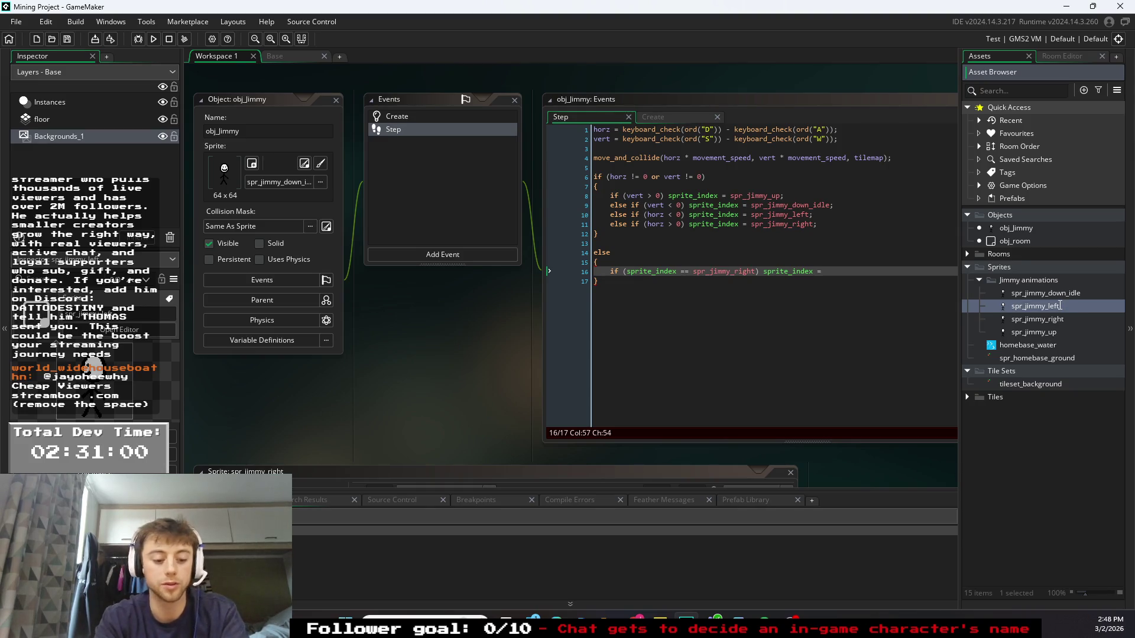
left_click(1057, 305)
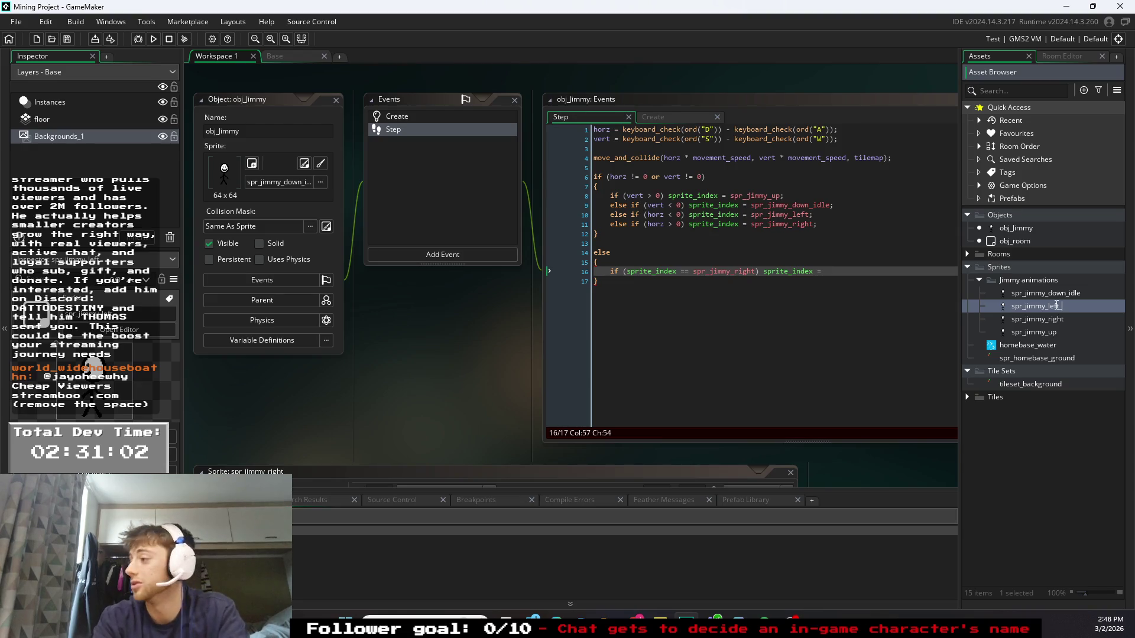
type("_idle")
key("Return")
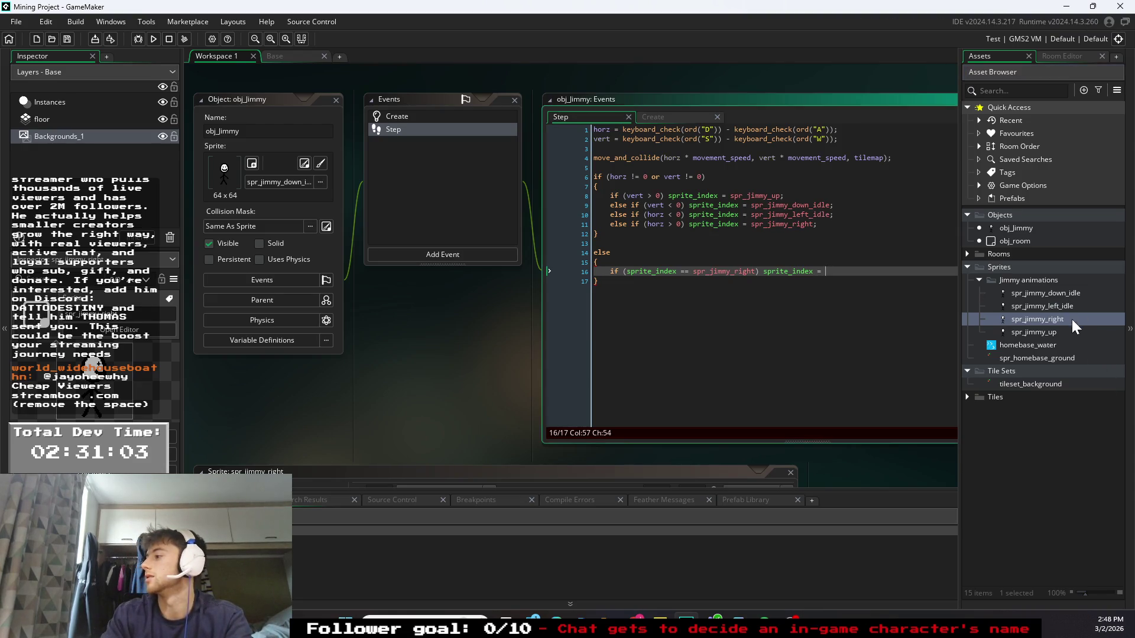
- Rename spr_jimmy_right and spr_jimmy_up to spr_jimmy_right_idle and spr_jimmy_up_idle
right_click(1064, 319)
left_click(968, 426)
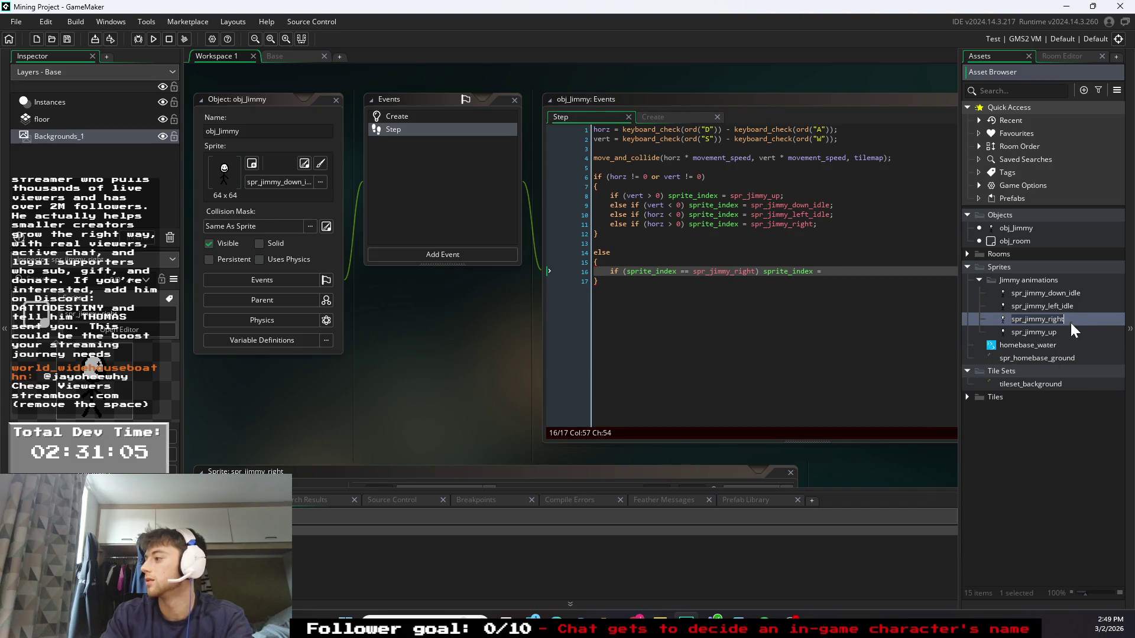
type("s")
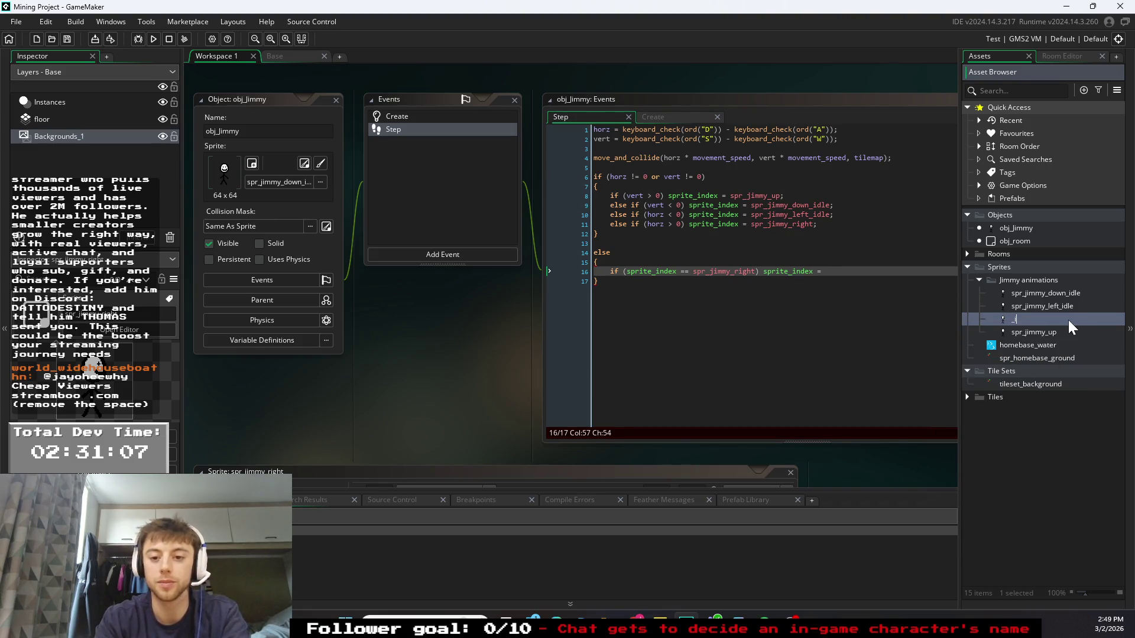
type("dle")
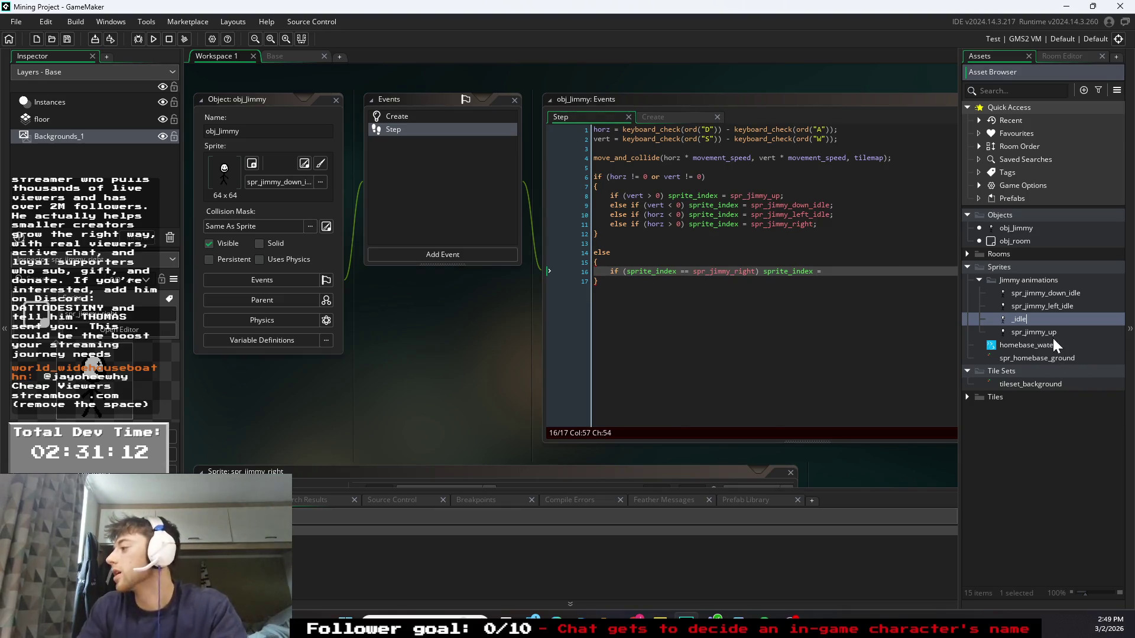
key("Escape")
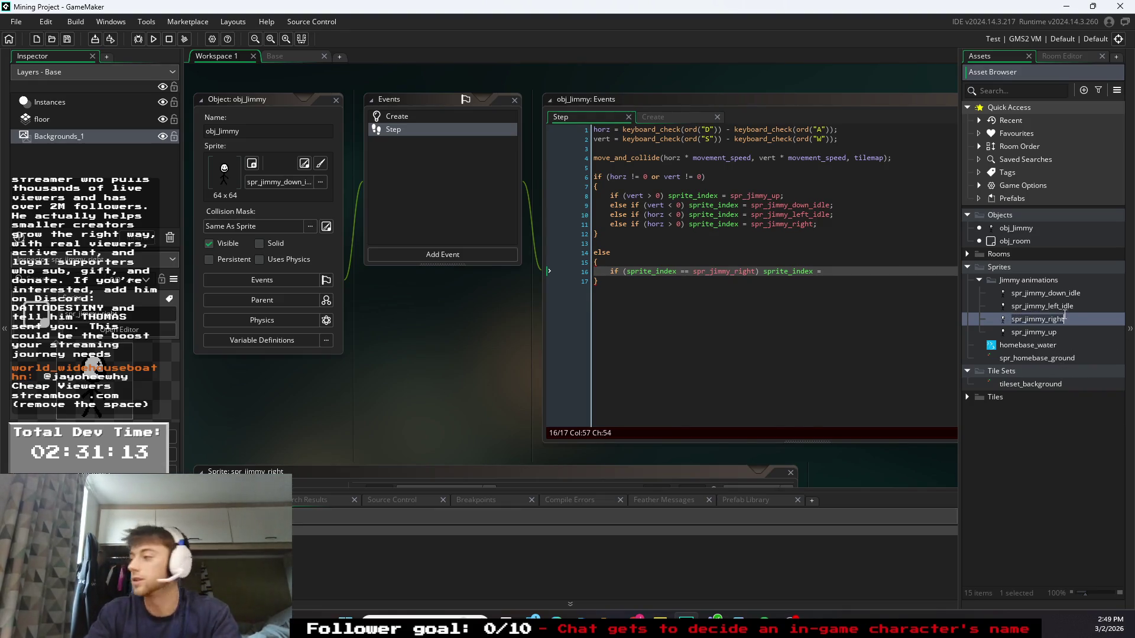
left_click(1062, 320)
type("_idle")
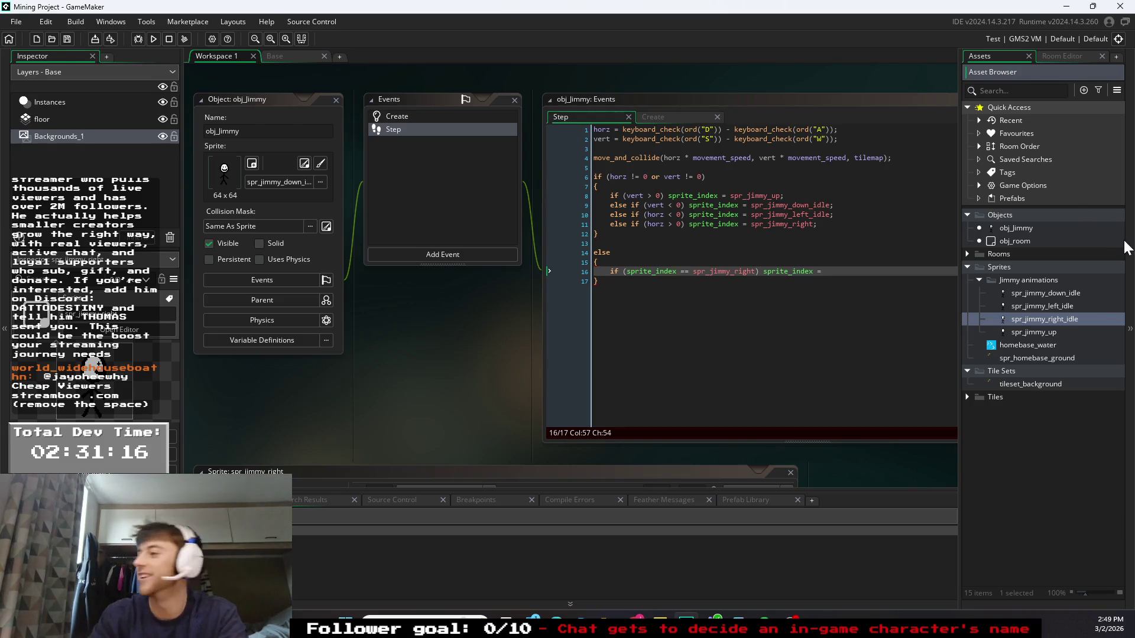
key("Return")
right_click(1056, 332)
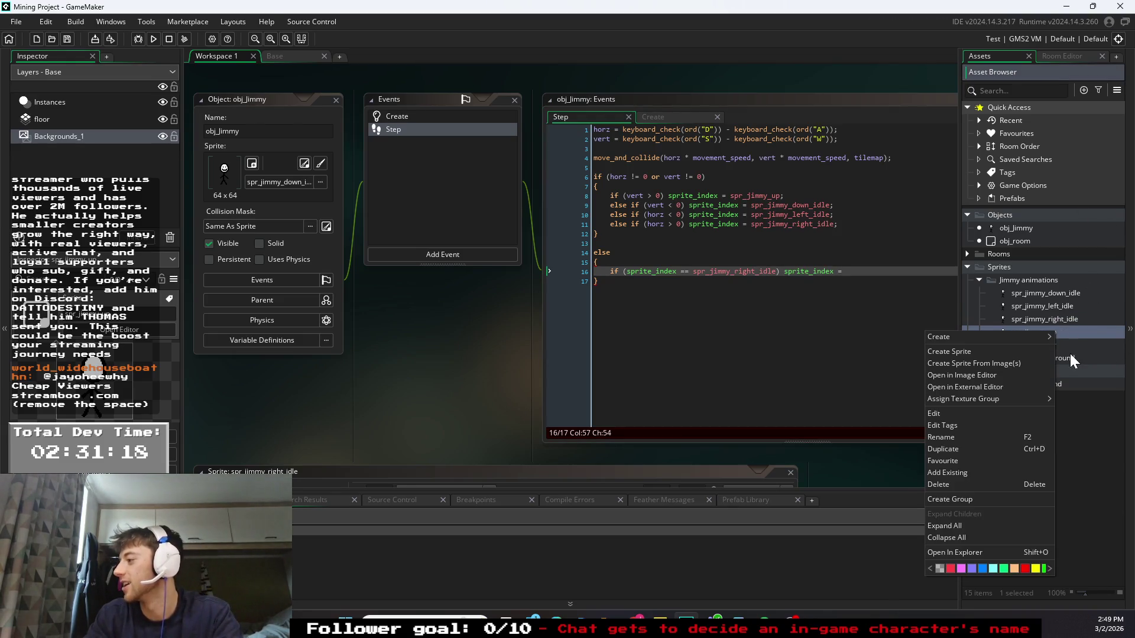
left_click(944, 437)
key("Escape")
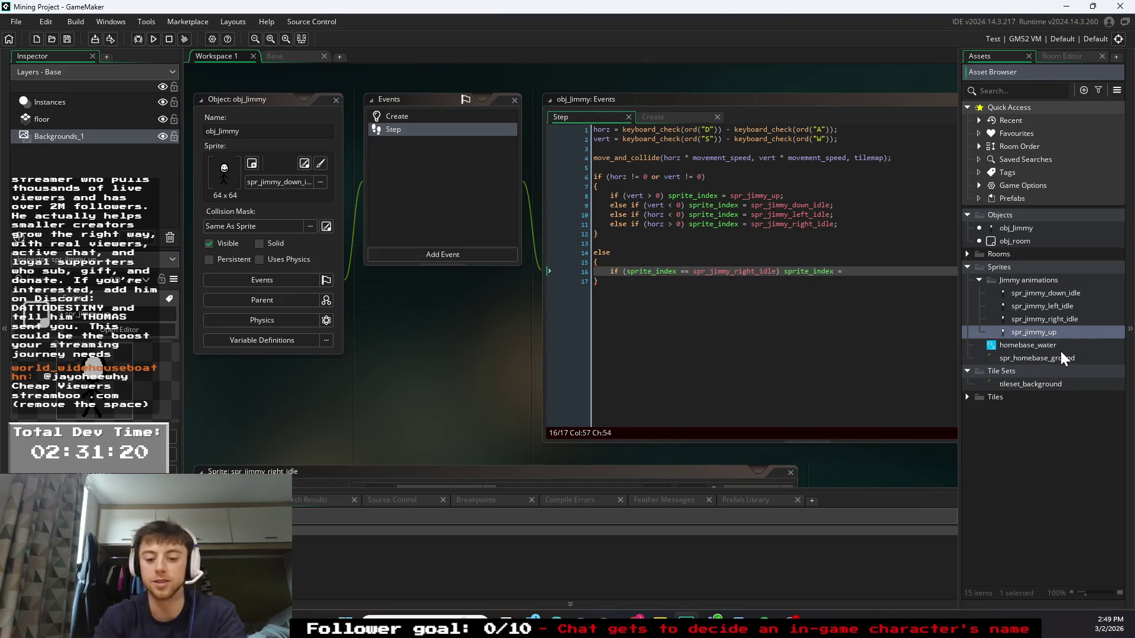
type("_idle")
left_click(1062, 293)
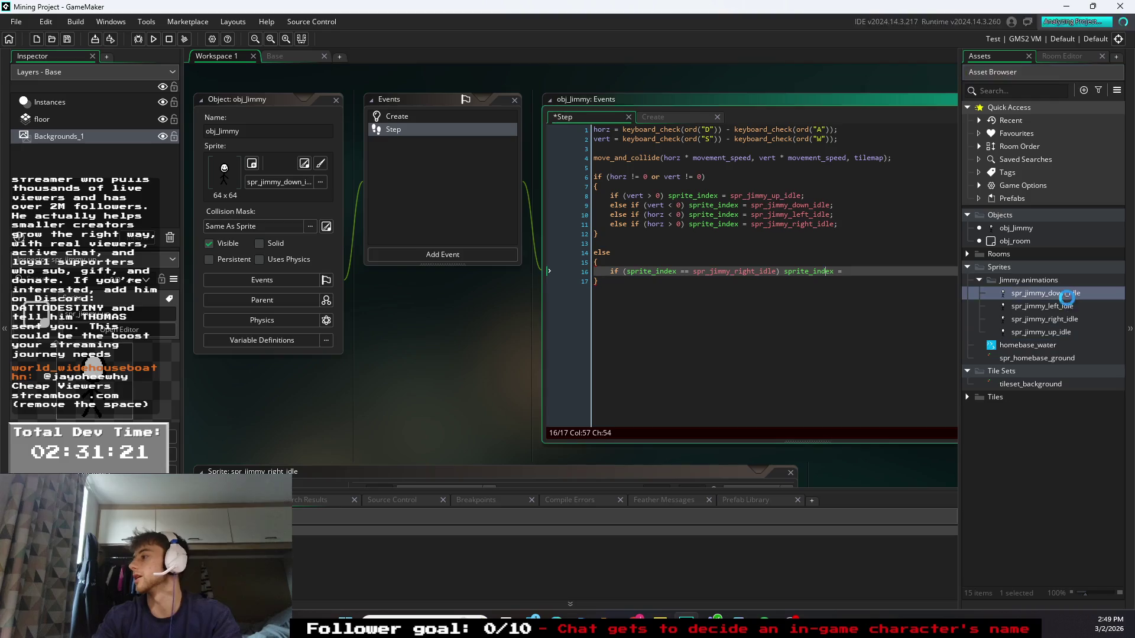
left_click(1046, 328, "shift")
- Duplicate the four Jimmy idle sprites and rename the spr_jimmy_down_idle_1 copy to spr_jimmy_down_move
right_click(1043, 318)
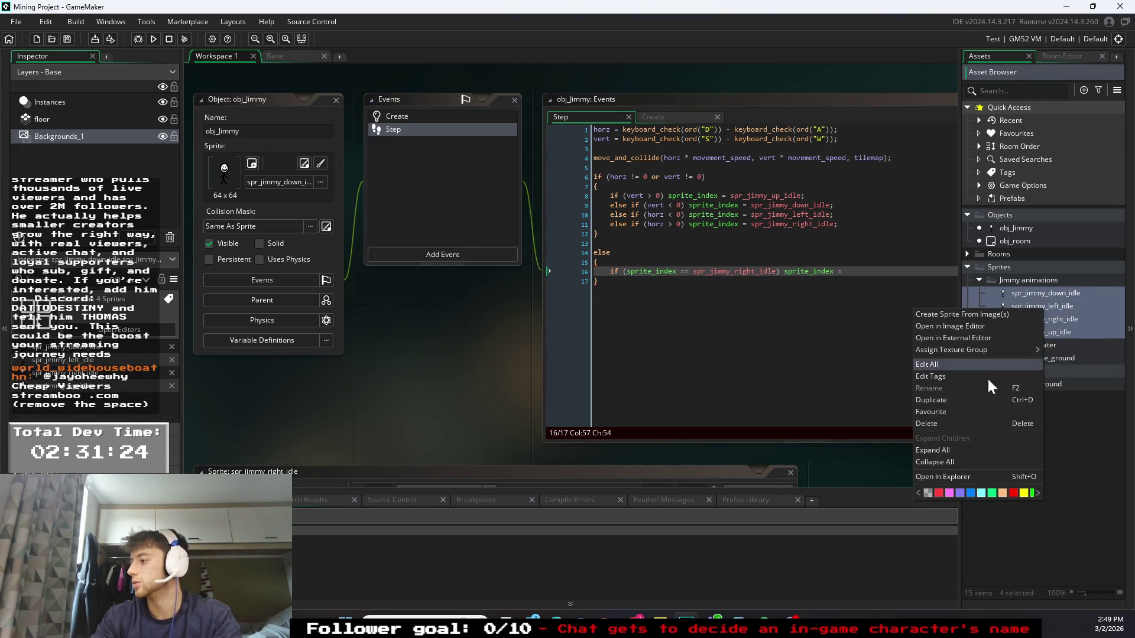
left_click(928, 399)
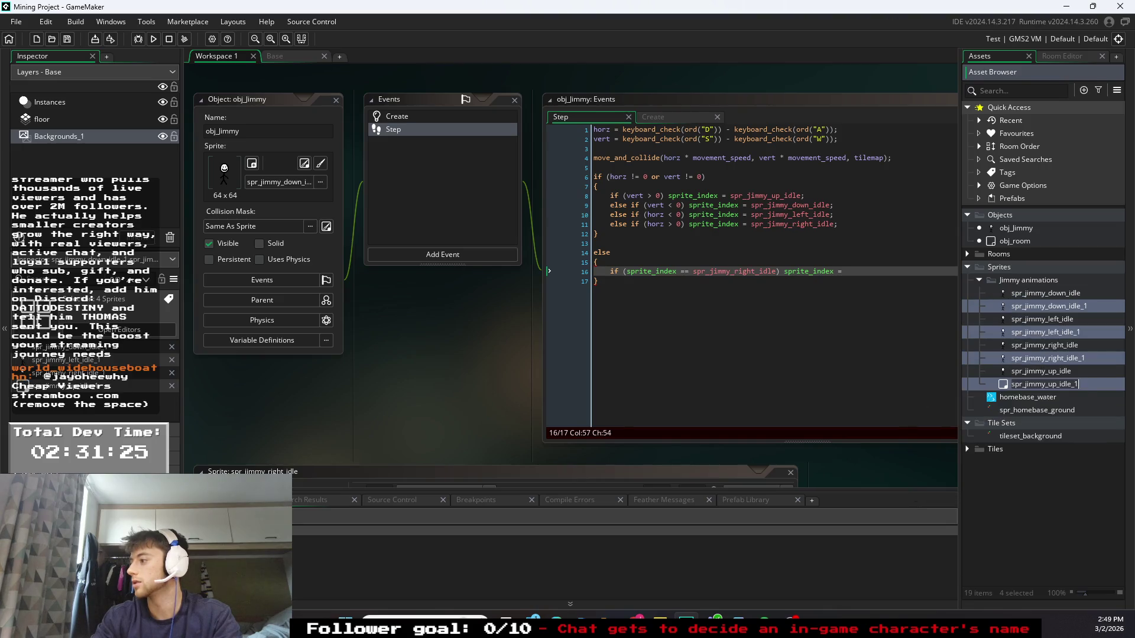
left_click(1073, 310)
right_click(1075, 304)
left_click(974, 401)
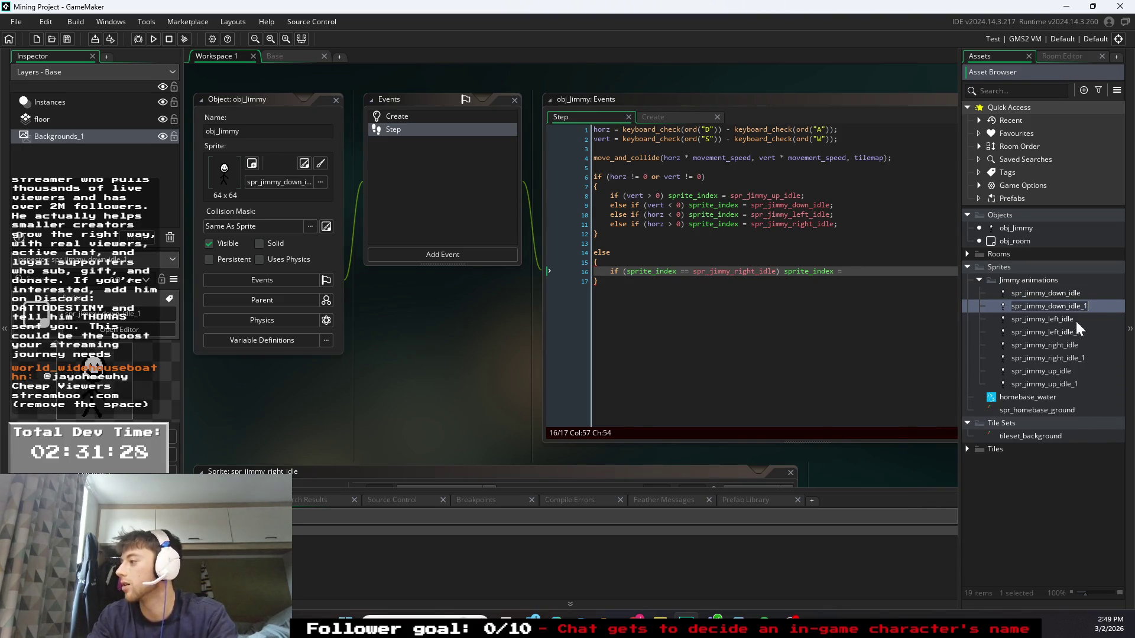
left_click_drag(1087, 306, 1071, 306)
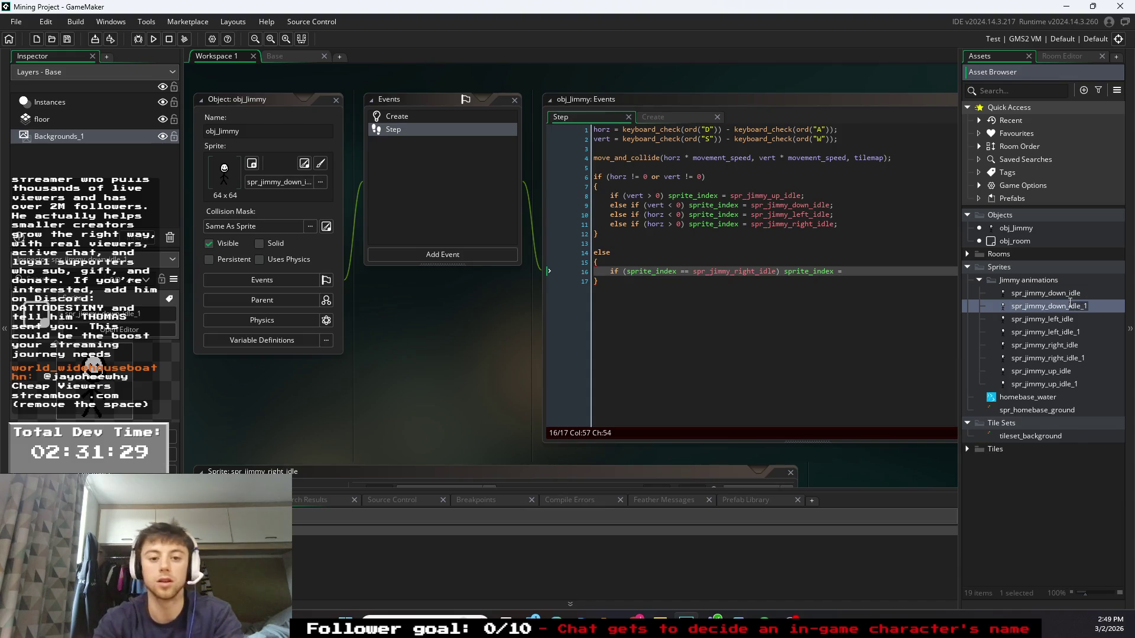
type("move")
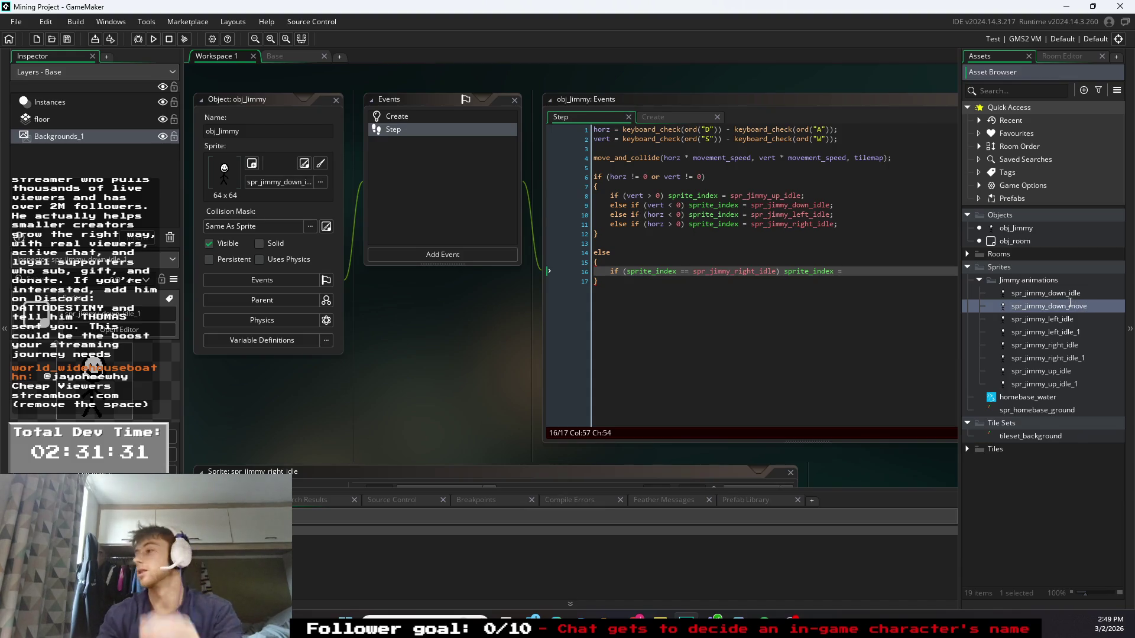
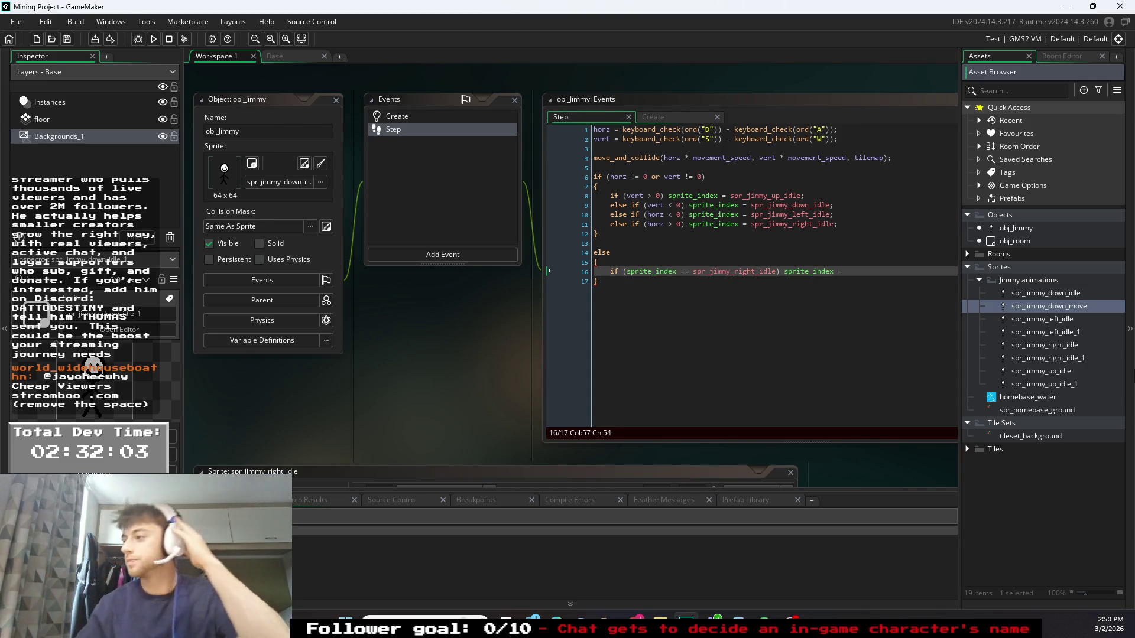
- Rename spr_jimmy_left_idle_1, ending up with spr_jimmy_left_idle_move after several false starts
right_click(1079, 328)
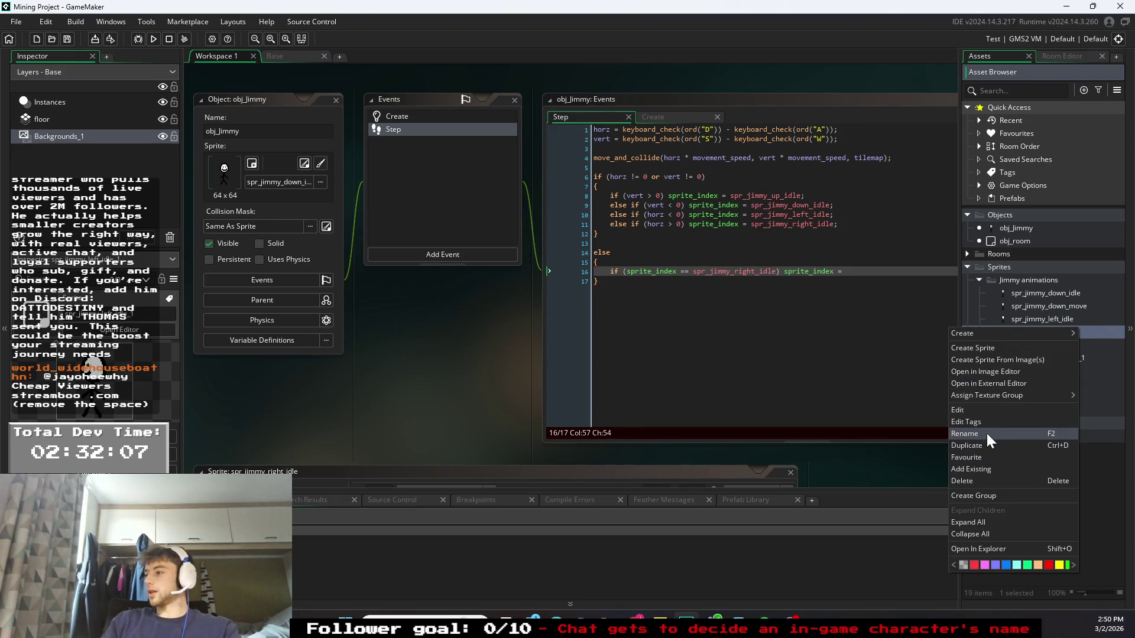
left_click(987, 434)
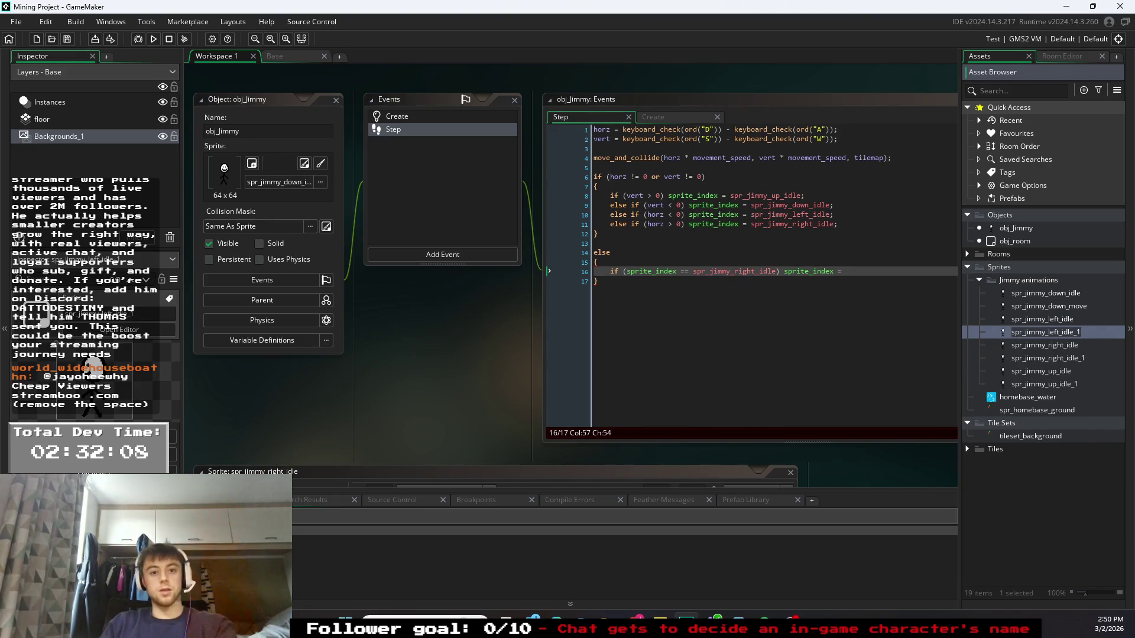
key("Return")
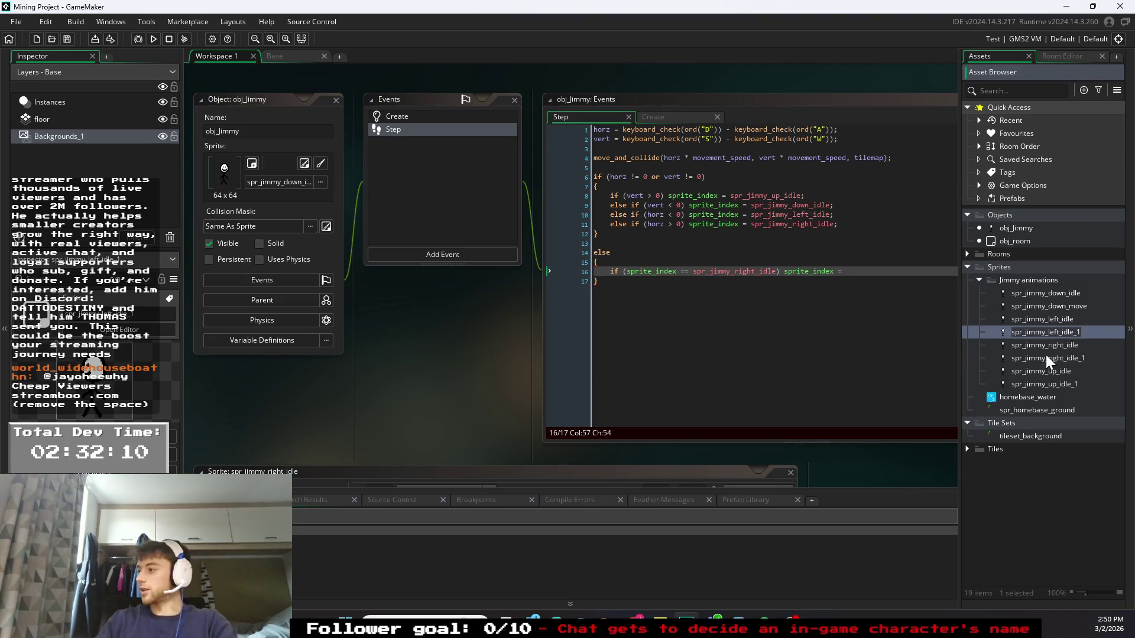
type("rename")
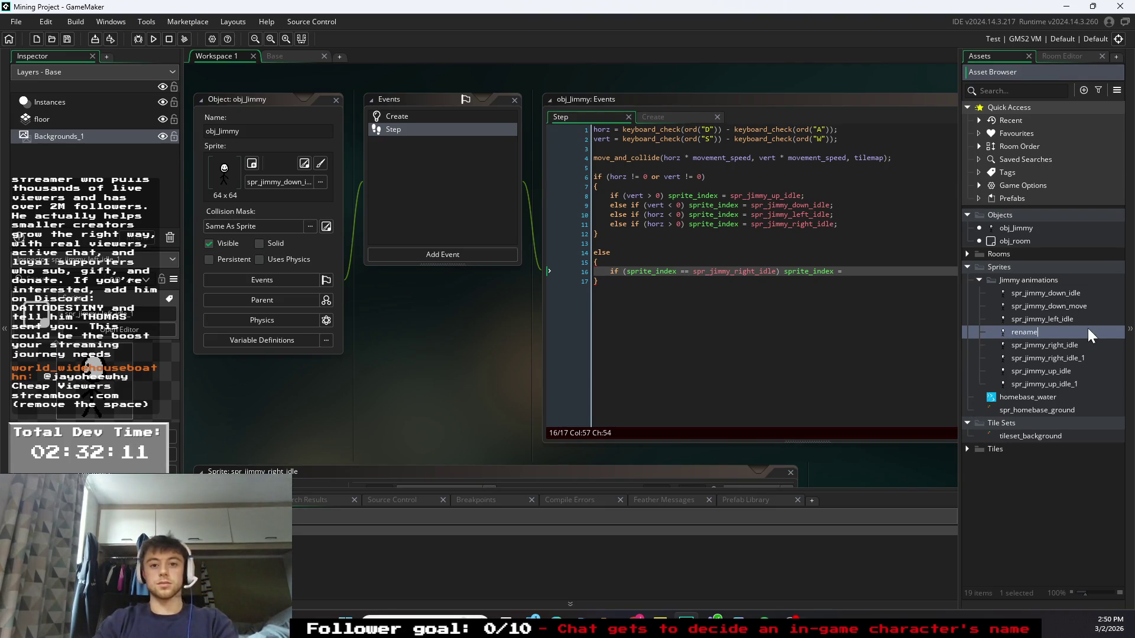
key("BackSpace")
key("BackSpace")
key("BackSpace")
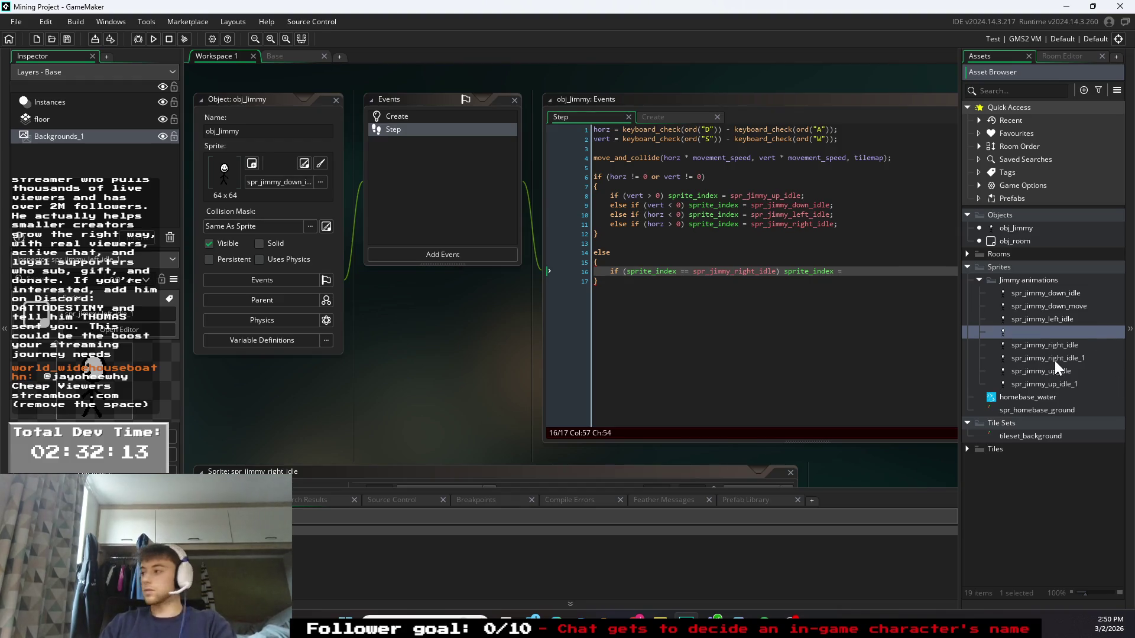
key("Escape")
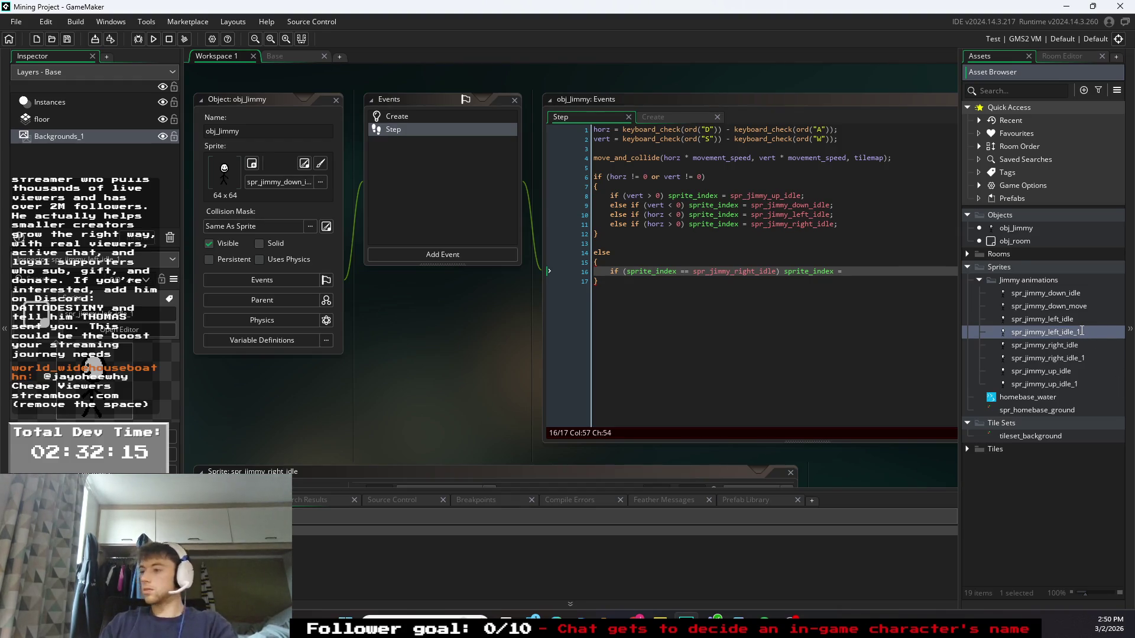
right_click(1080, 332)
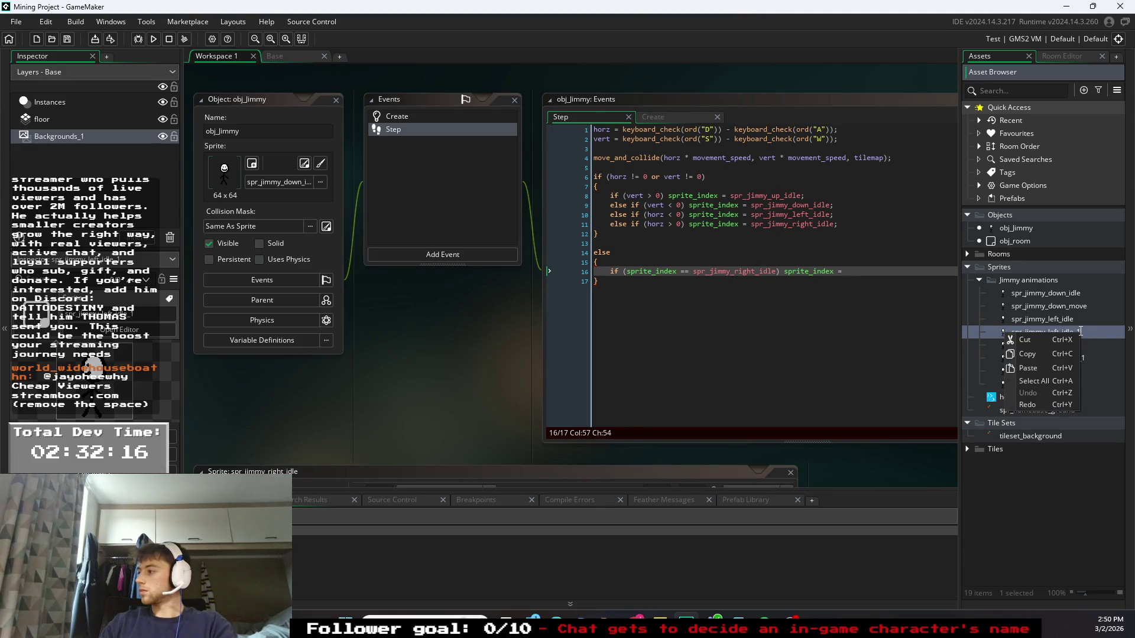
key("Escape")
type("move")
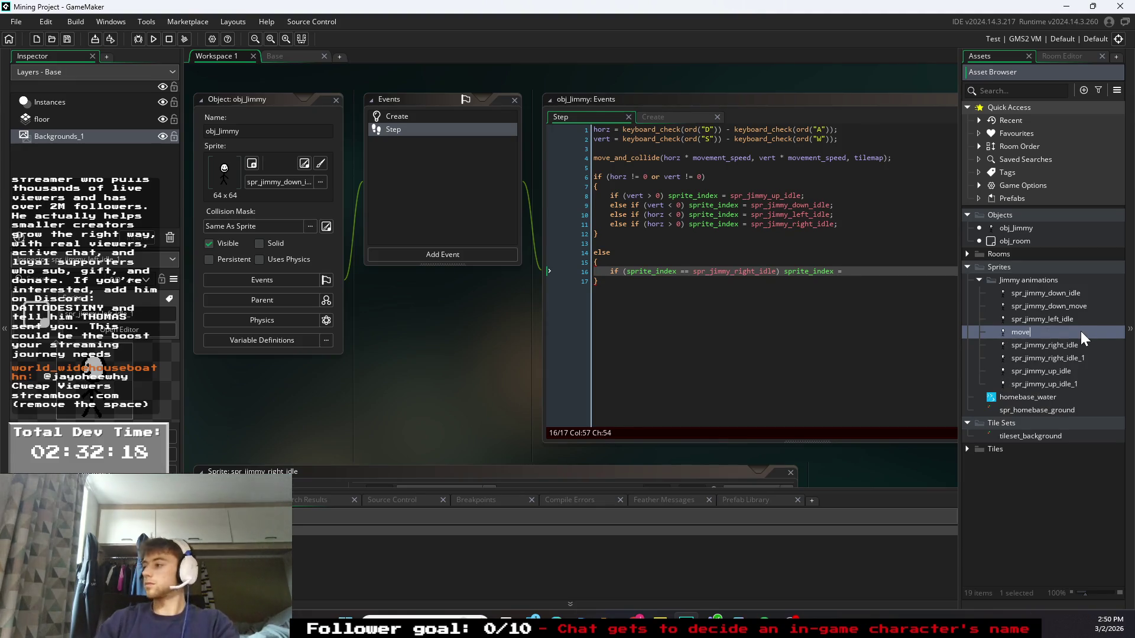
key("BackSpace")
key("BackSpace")
key("BackSpace")
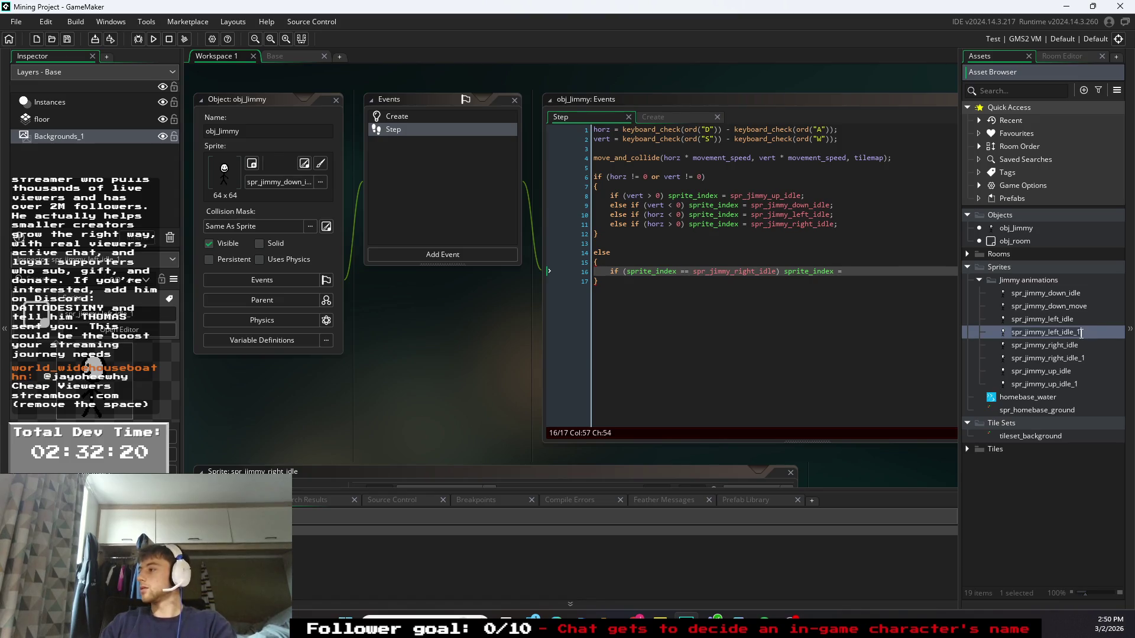
key("Escape")
key("BackSpace")
type("move")
key("Return")
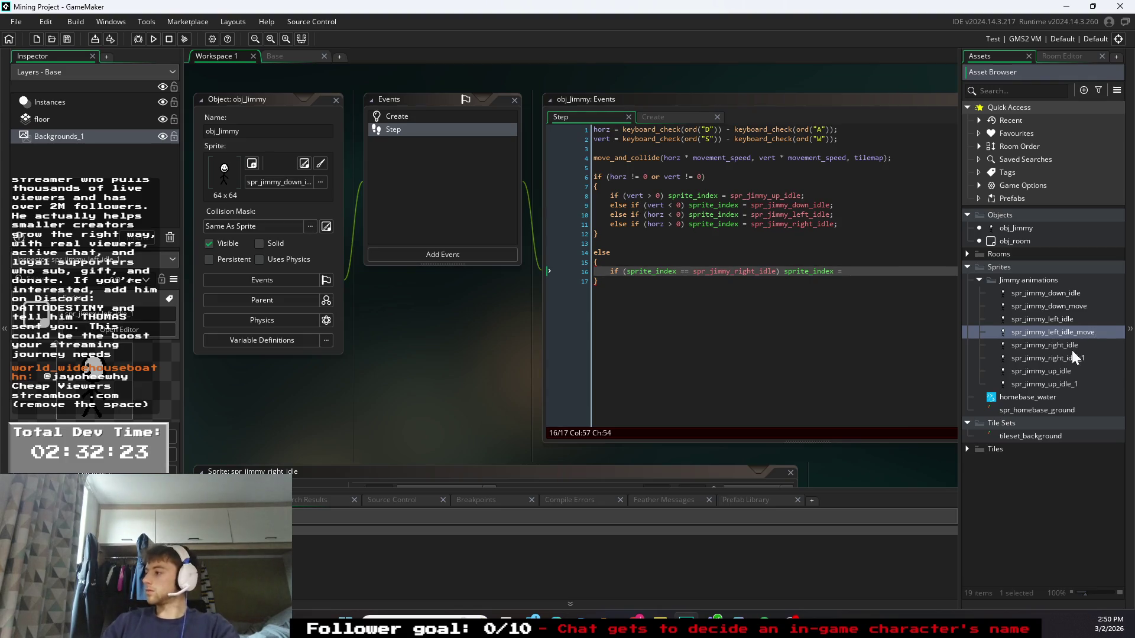
- Correct that sprite's name to spr_jimmy_left_move by deleting 'idle_'
right_click(1082, 357)
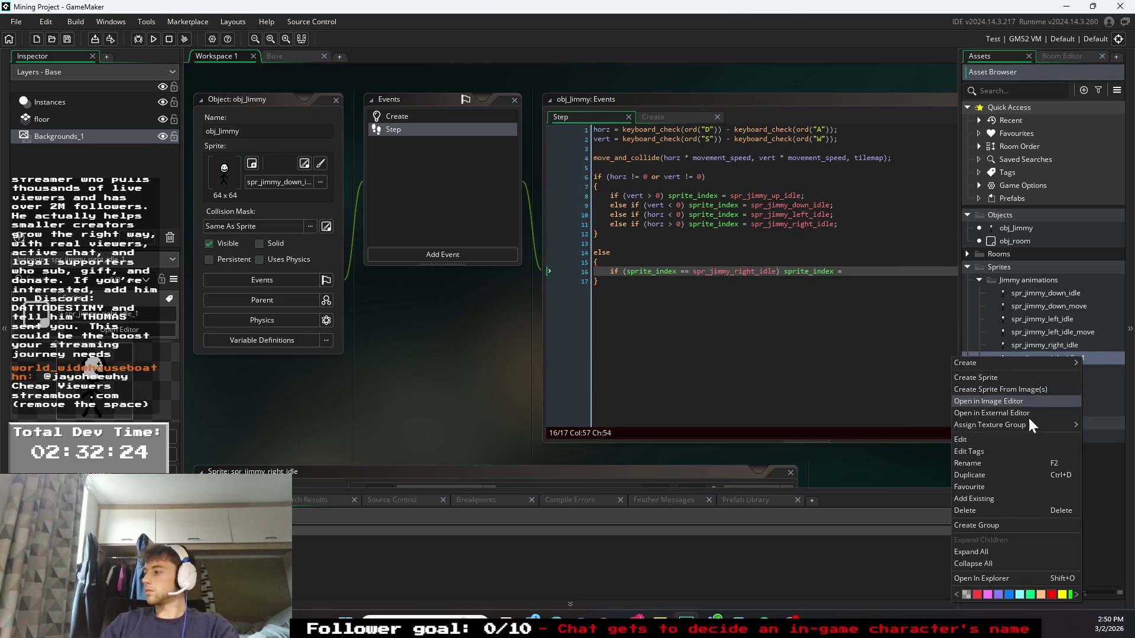
left_click(1072, 331)
right_click(1072, 331)
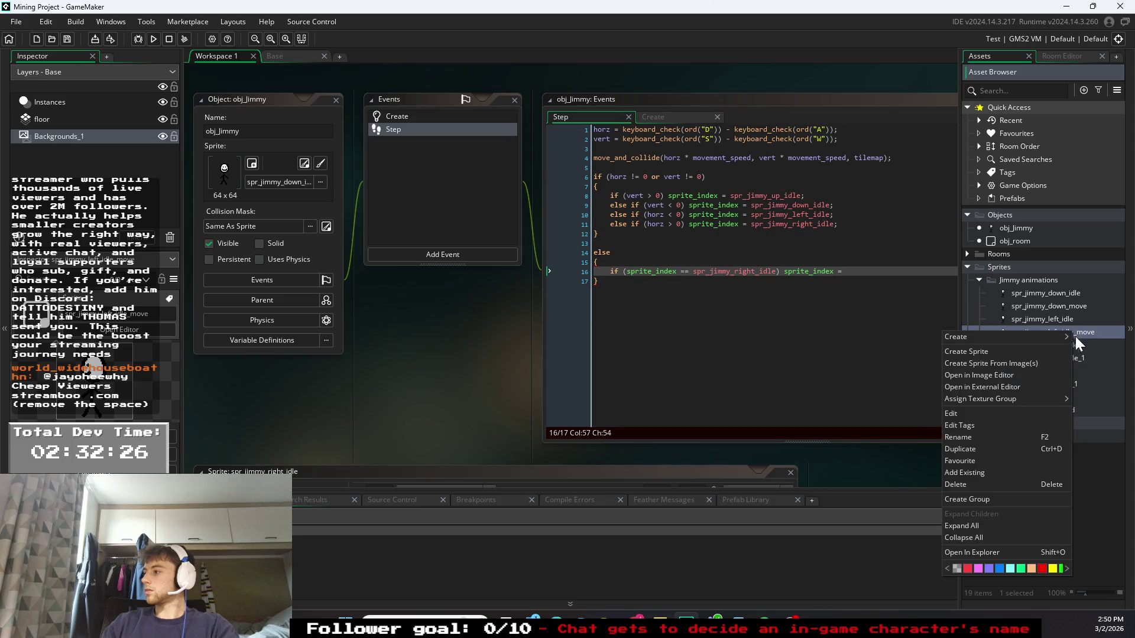
left_click(961, 438)
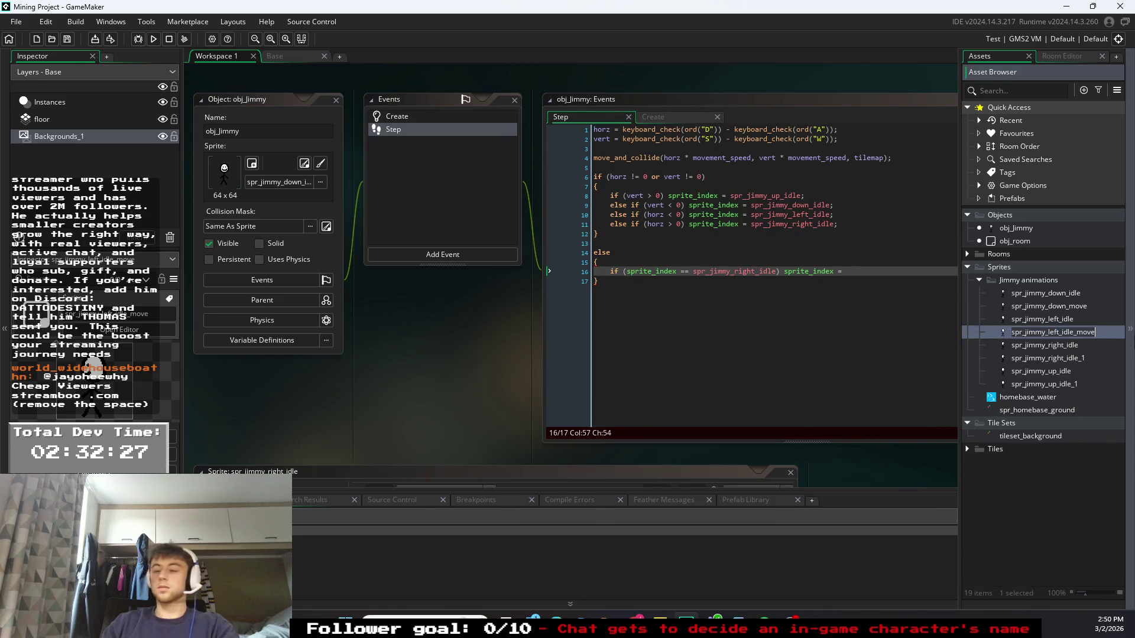
left_click(1064, 332)
key("Delete")
key("Delete")
key("Delete")
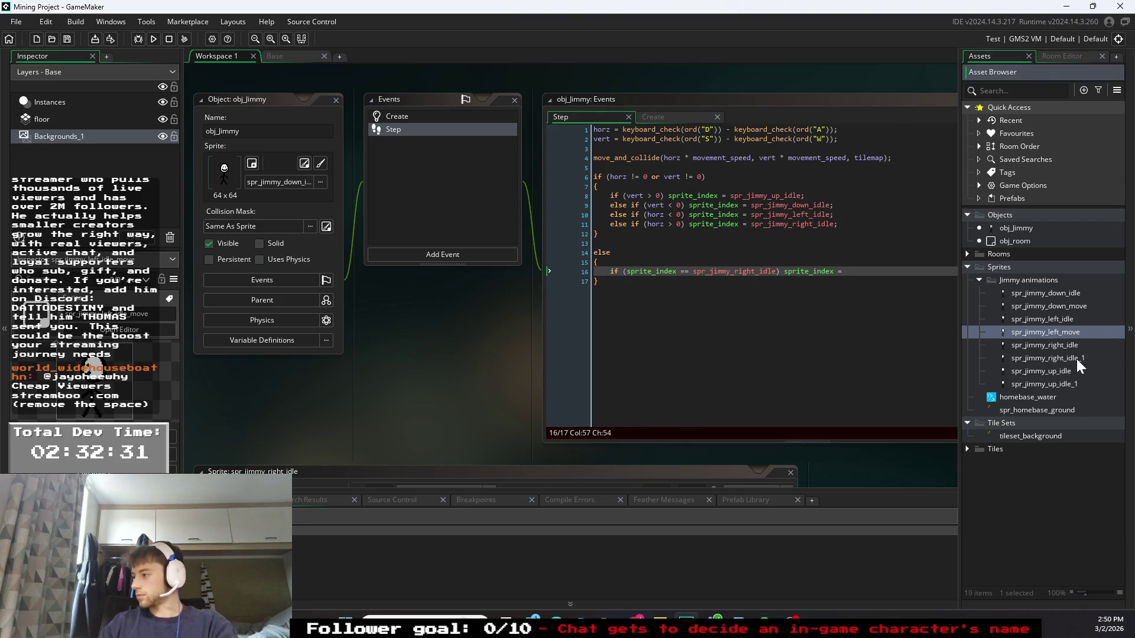
left_click(1076, 359)
- Rename spr_jimmy_right_idle_1 to spr_jimmy_right_move
right_click(1075, 362)
left_click(977, 467)
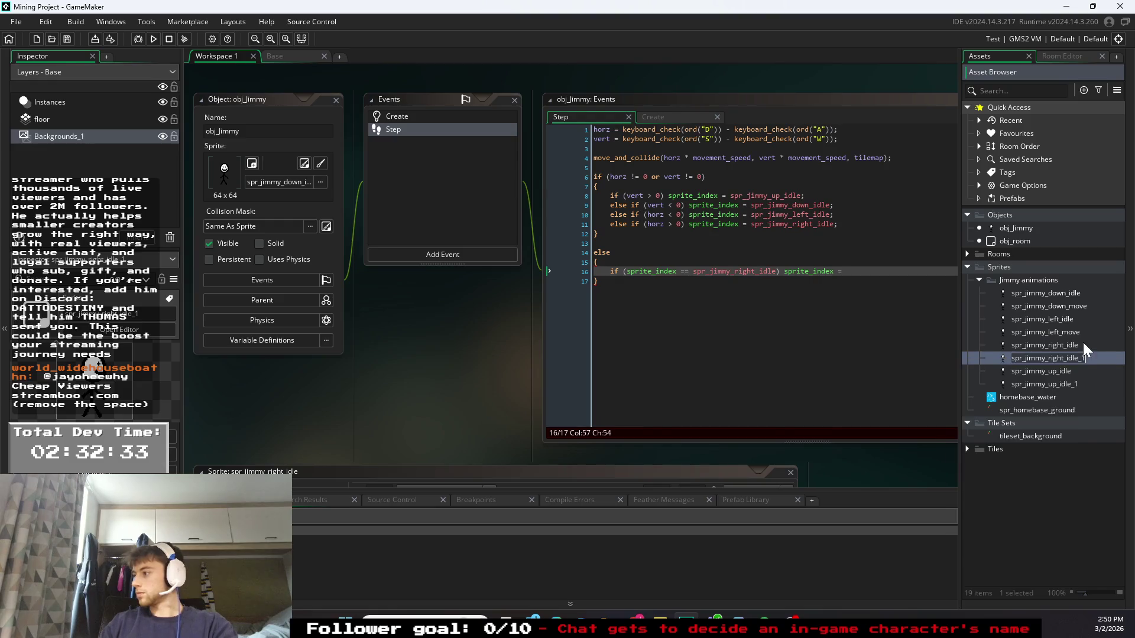
left_click_drag(1086, 359, 1075, 360)
type("move")
key("Return")
- Rename spr_jimmy_up_idle_1 to spr_jimmy_up_move
right_click(1066, 383)
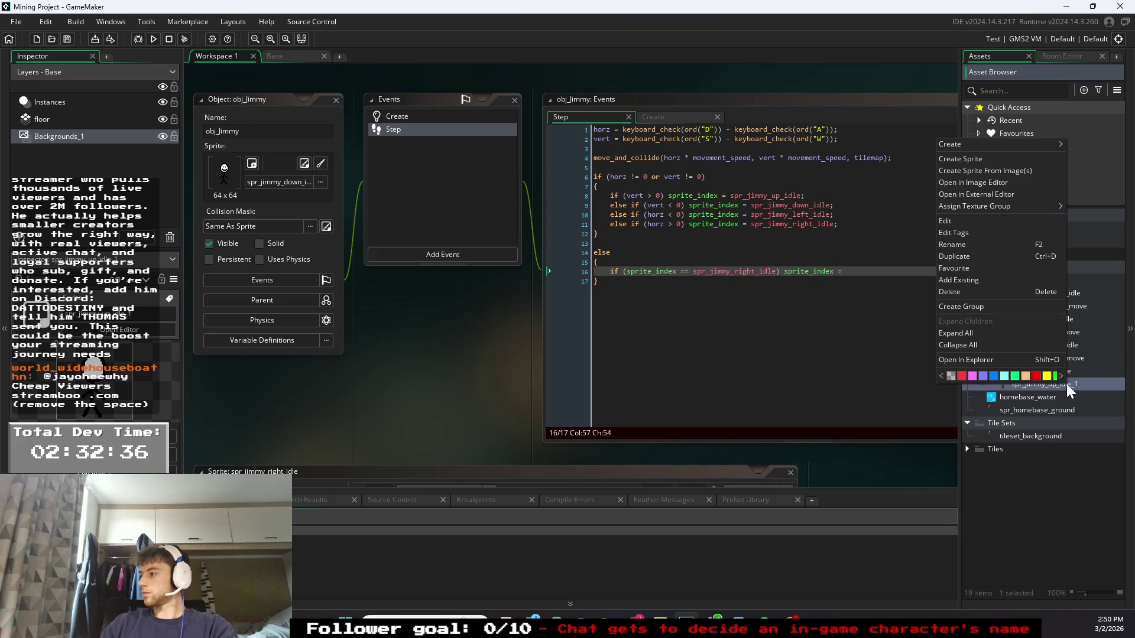
left_click(958, 245)
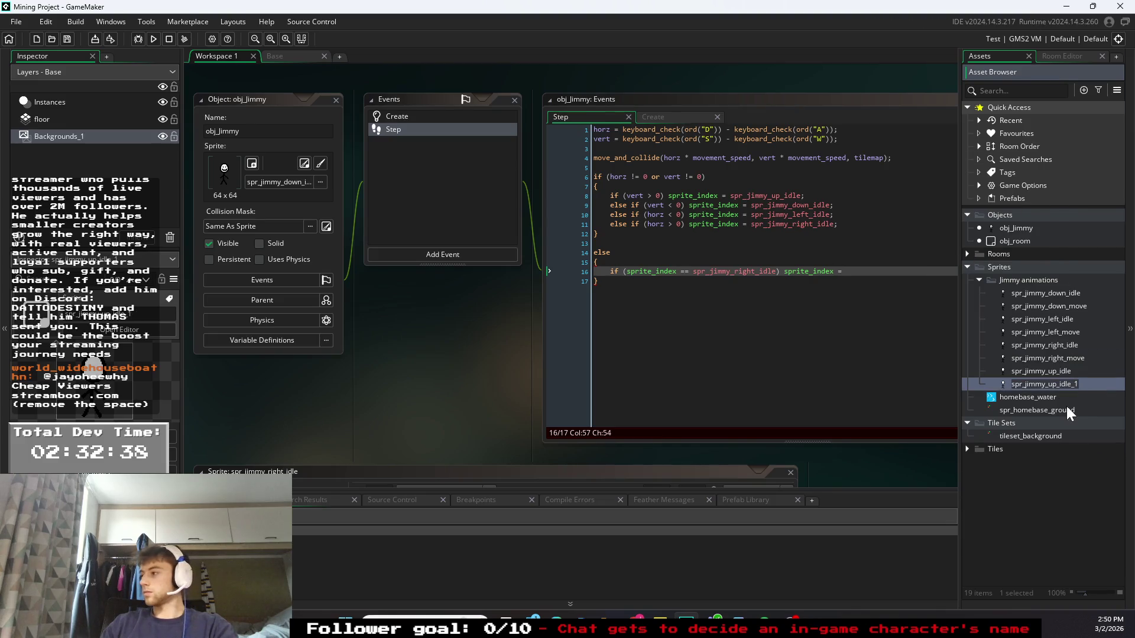
left_click_drag(1060, 384, 1081, 383)
type("move")
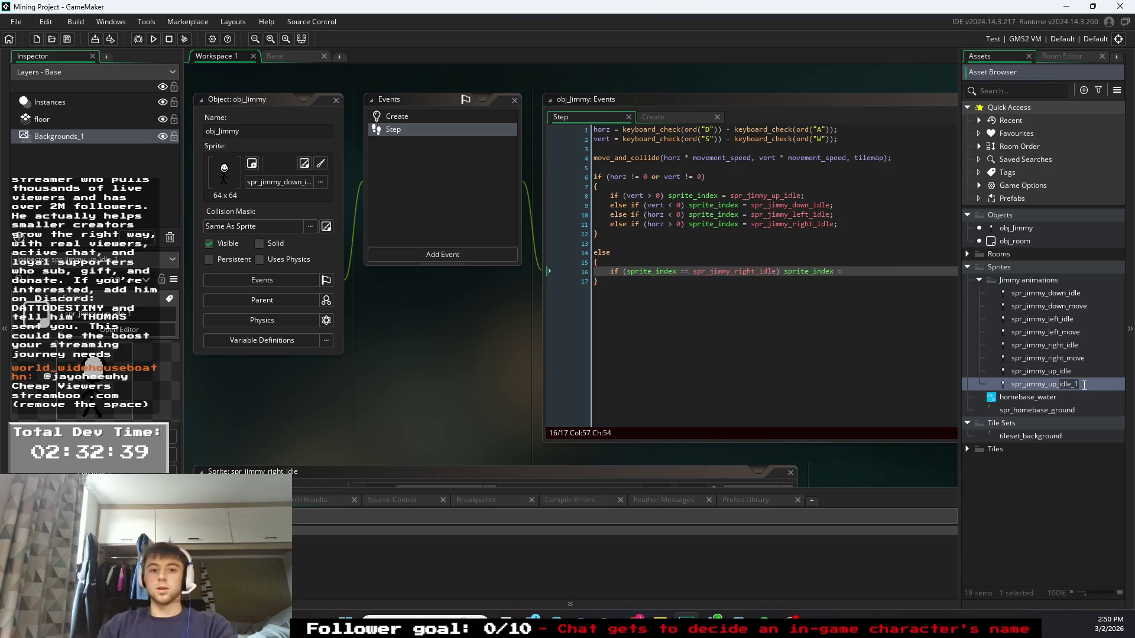
left_click(1102, 368)
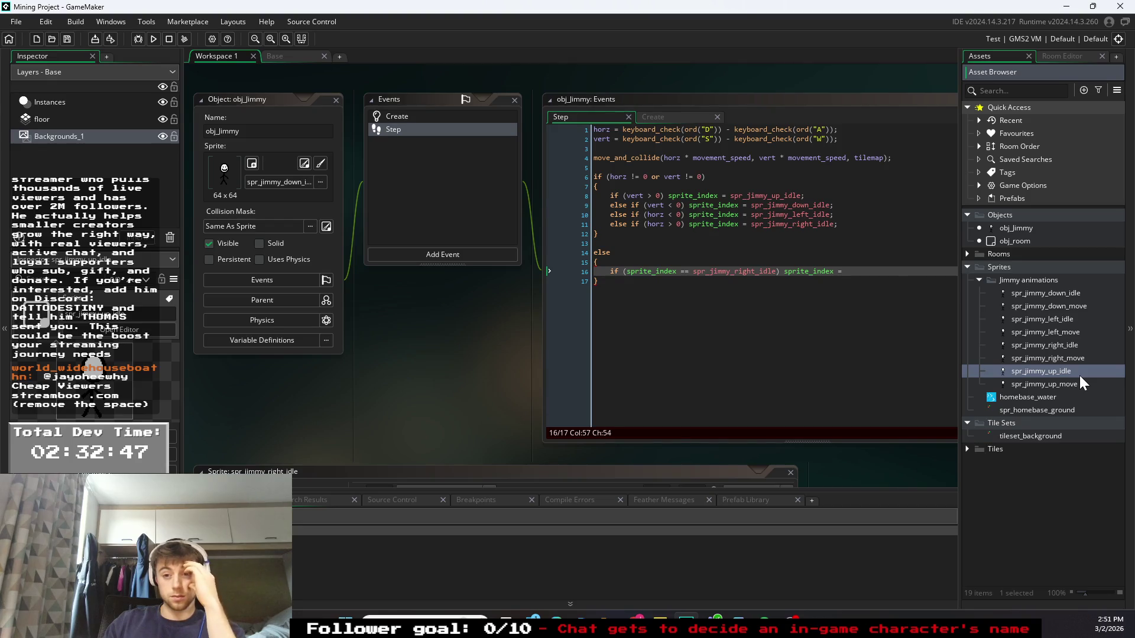
- In spr_jimmy_down_move's frame, erase part of a leg and redraw it bent in black, then close the editor
double_click(1076, 306)
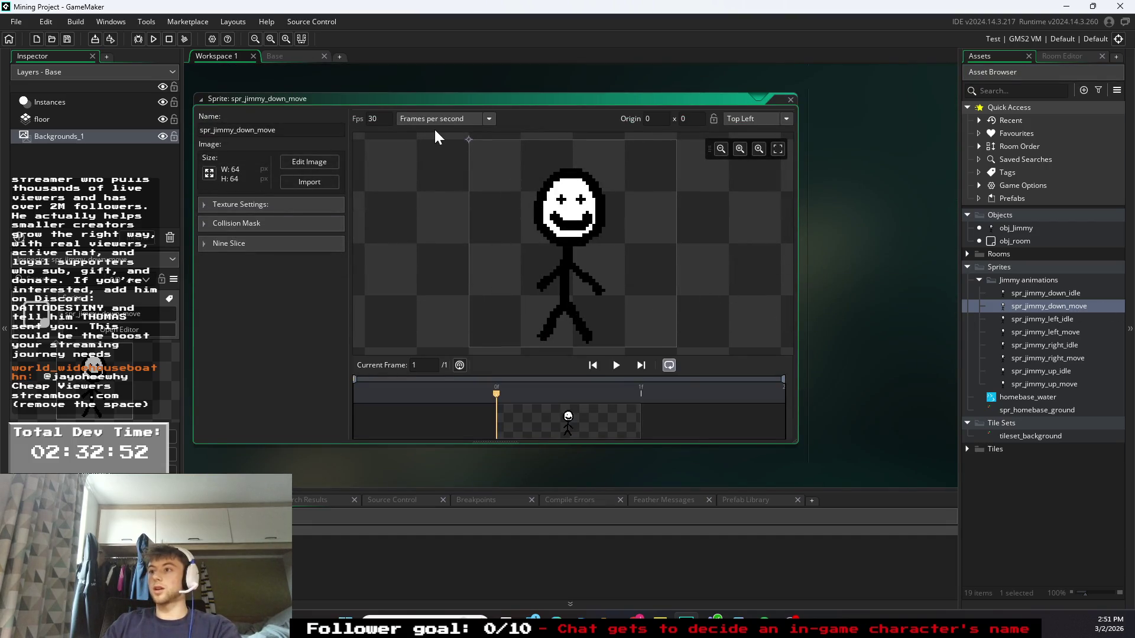
left_click(309, 161)
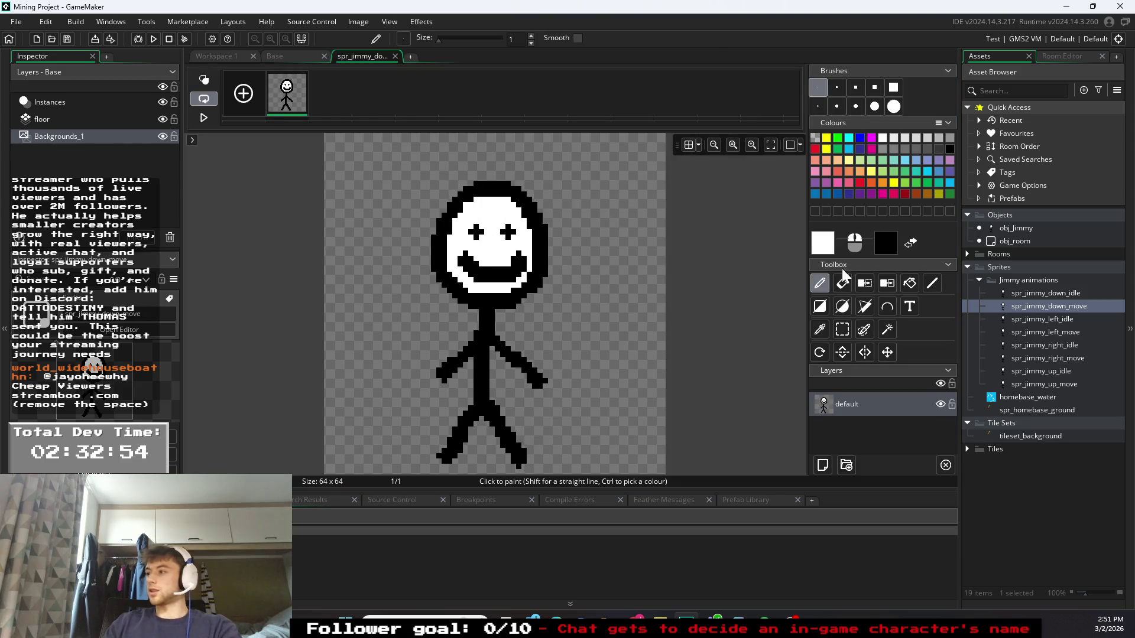
left_click(842, 283)
mouse_move(525, 444)
left_mouse_down()
mouse_move(506, 450)
mouse_move(524, 451)
mouse_move(514, 451)
mouse_move(529, 465)
left_mouse_up()
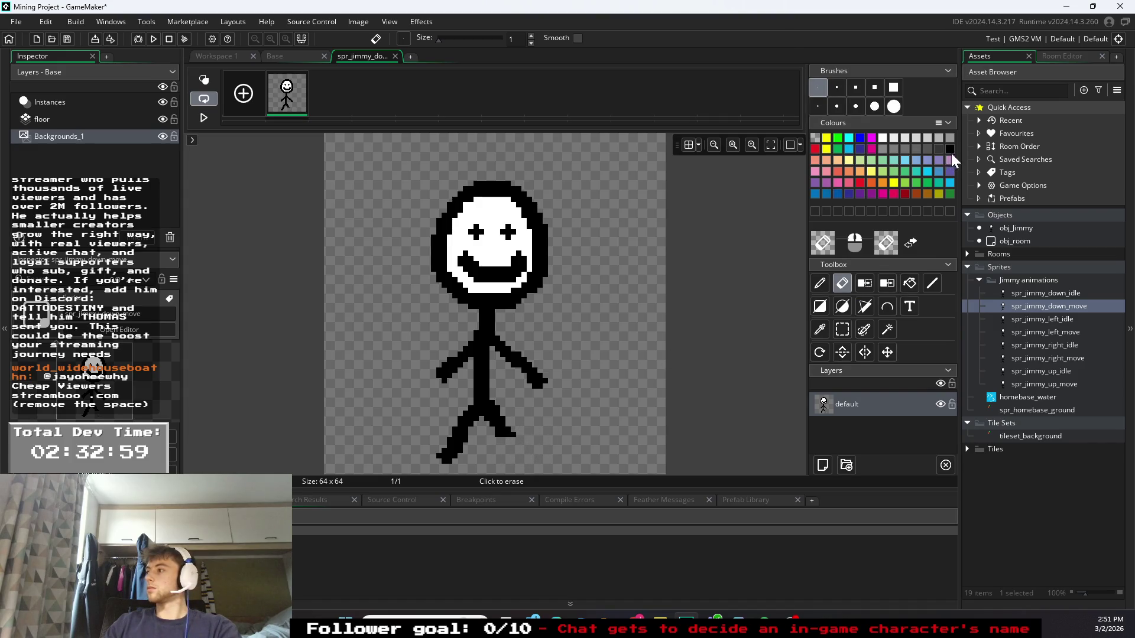
left_click(950, 150)
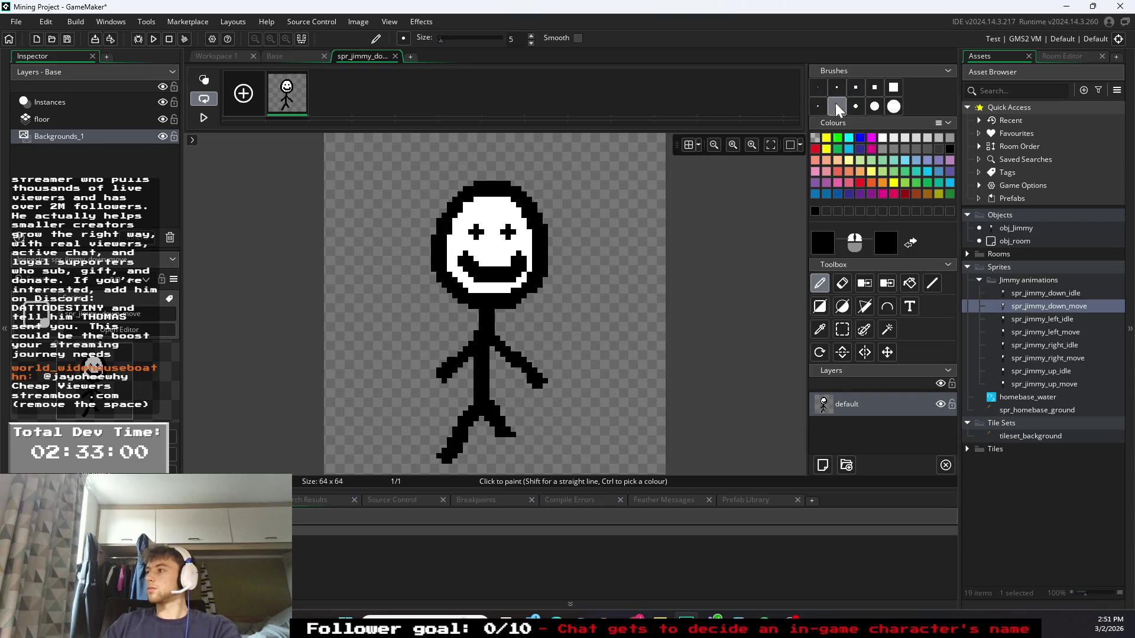
mouse_move(494, 430)
left_mouse_down()
mouse_move(504, 441)
mouse_move(522, 403)
left_mouse_up()
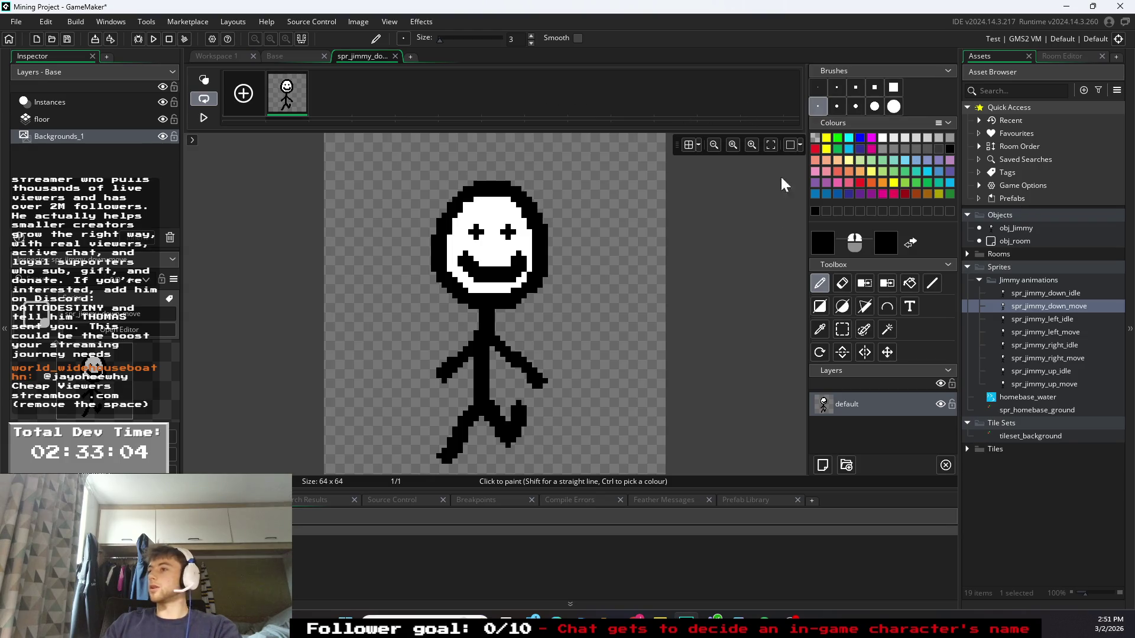
left_click(395, 56)
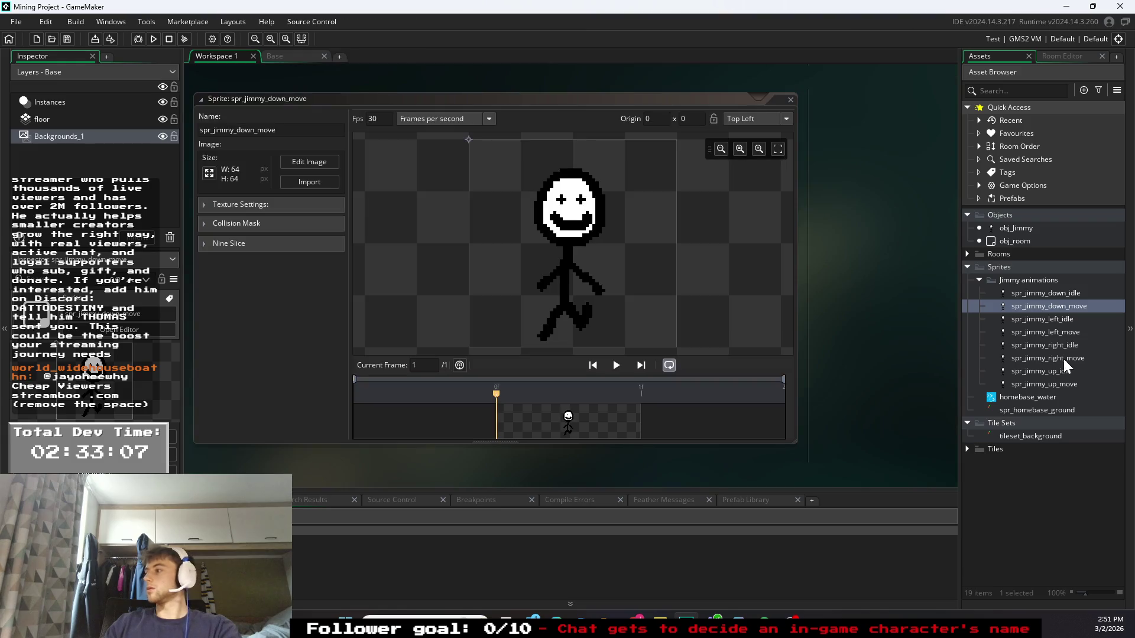
- In spr_jimmy_left_move's frame, erase the lower leg and redraw a bent foot in black, undoing bad strokes
double_click(1064, 335)
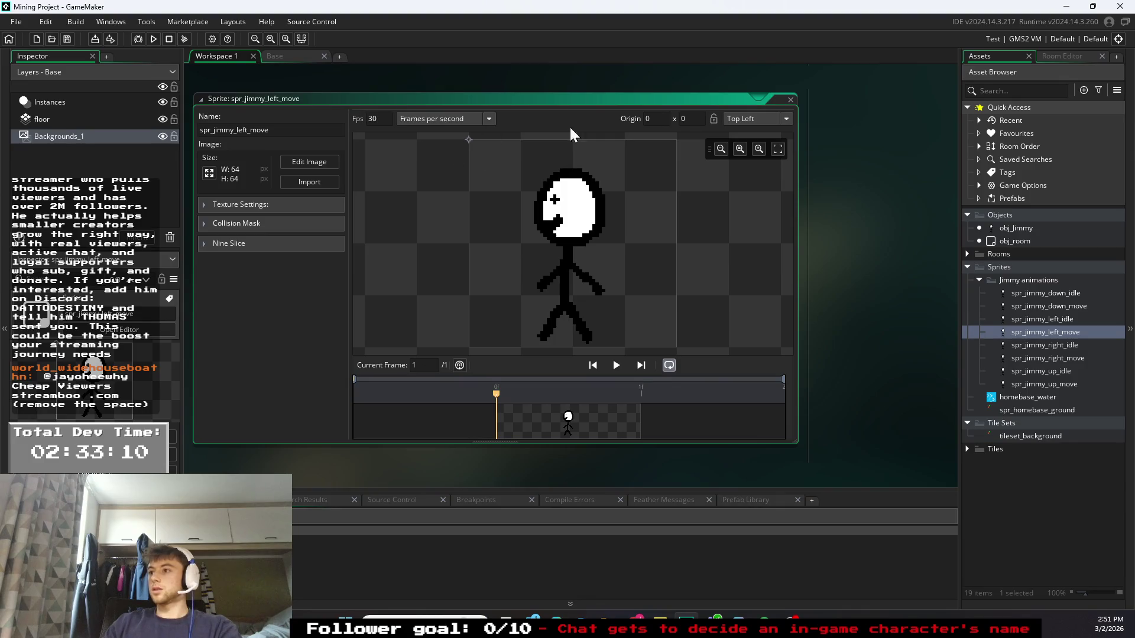
left_click(313, 162)
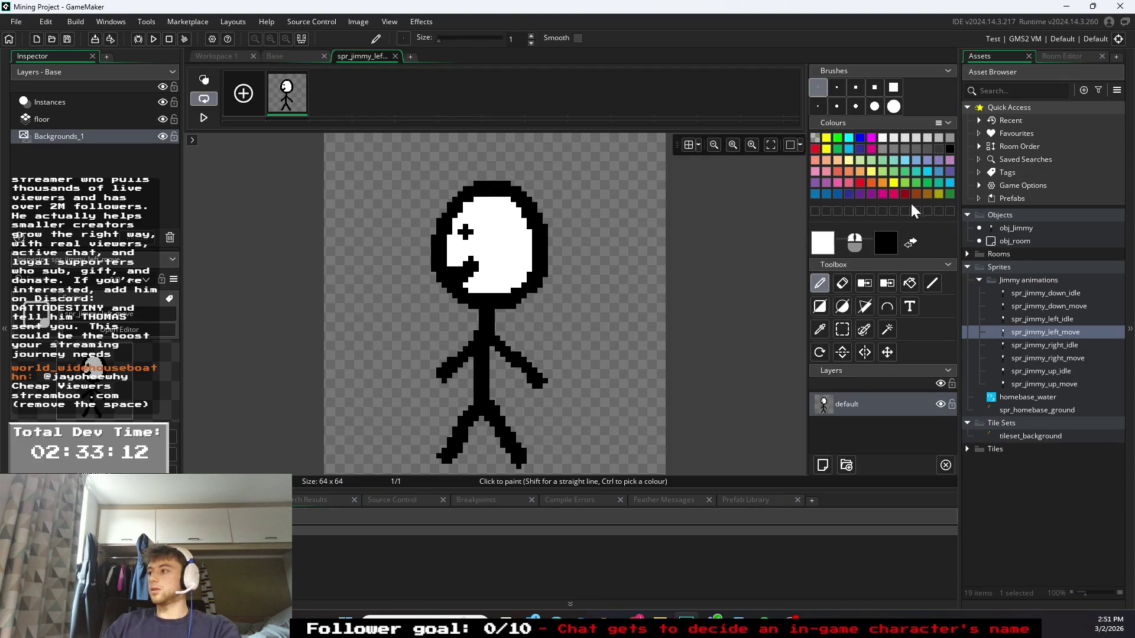
left_click(842, 284)
mouse_move(456, 436)
left_mouse_down()
mouse_move(446, 456)
mouse_move(471, 460)
mouse_move(442, 456)
left_mouse_up()
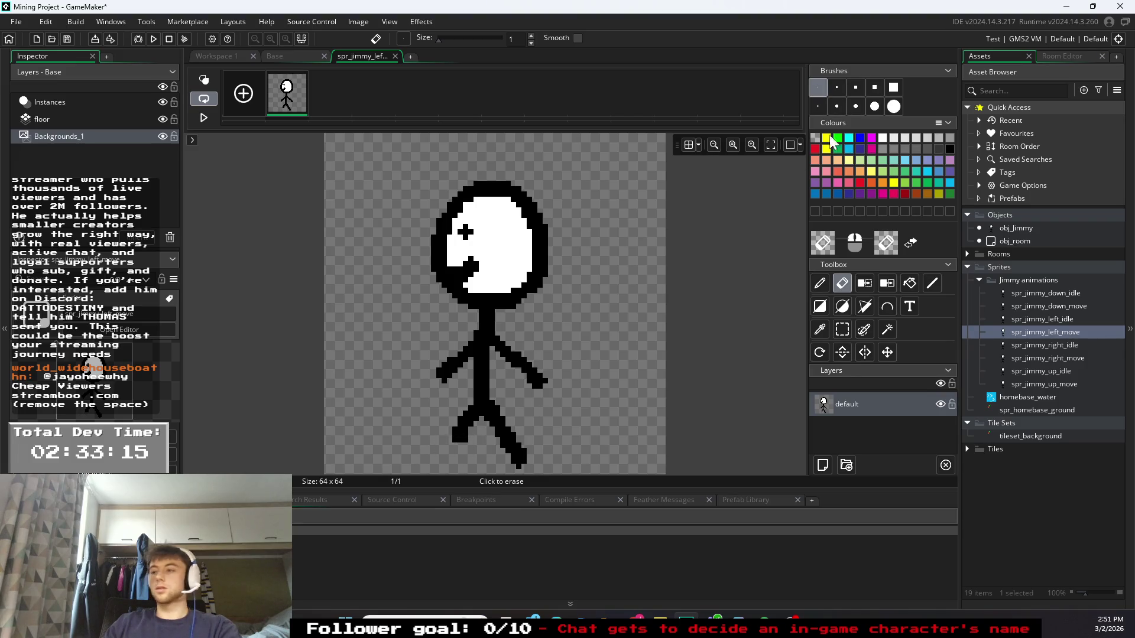
left_click(950, 149)
mouse_move(458, 431)
left_mouse_down()
mouse_move(471, 448)
mouse_move(538, 405)
left_mouse_up()
key("ctrl+z")
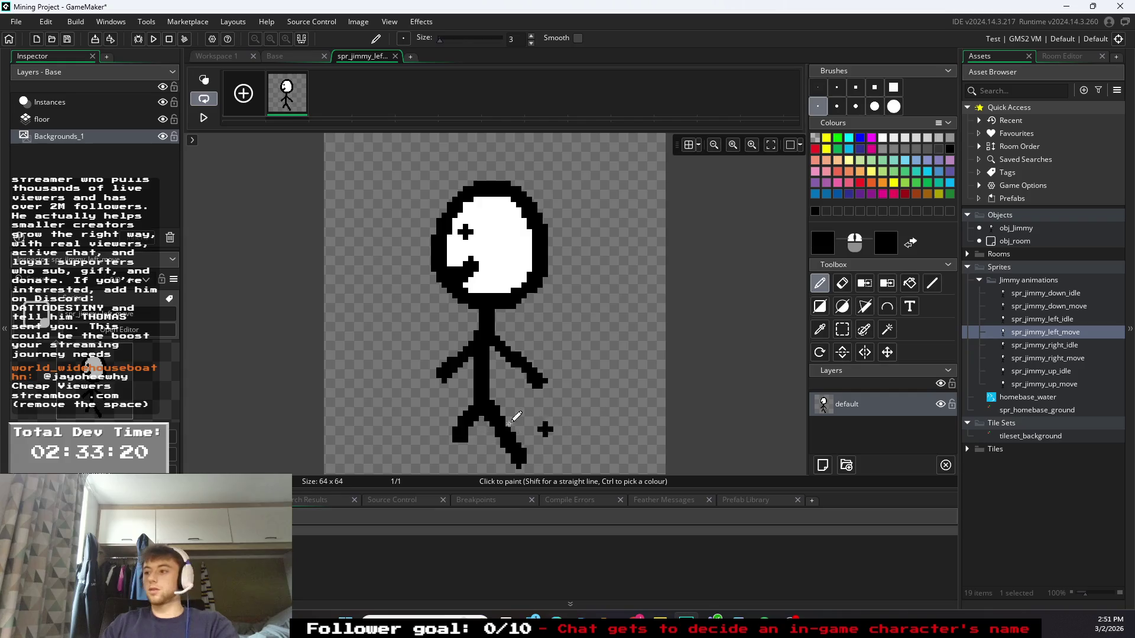
mouse_move(457, 439)
left_mouse_down()
mouse_move(569, 433)
mouse_move(501, 462)
left_mouse_up()
key("ctrl+z")
key("ctrl+z")
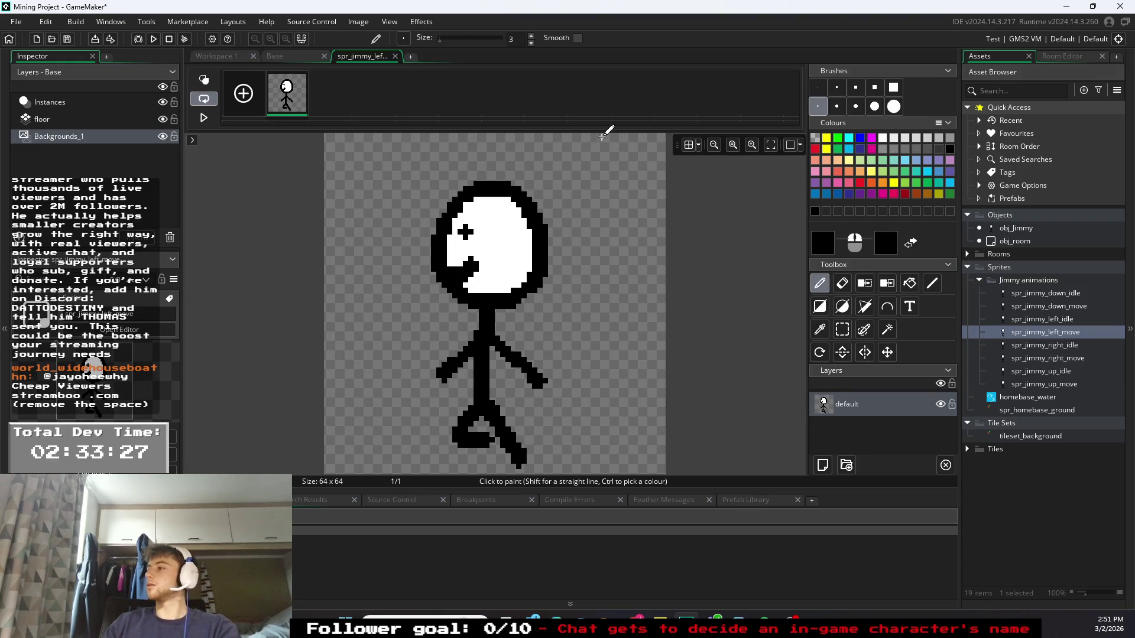
left_click(395, 56)
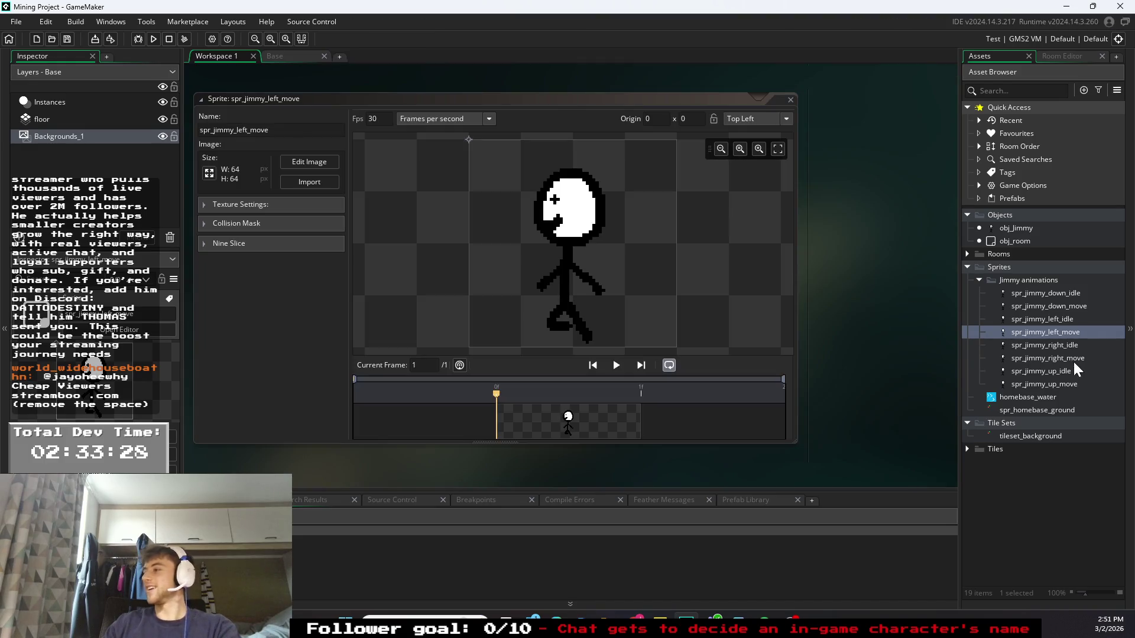
- Open spr_jimmy_right_move's image with a size-3 black Pencil and try a longer left foot, then undo it
left_click(1067, 359)
right_click(1067, 360)
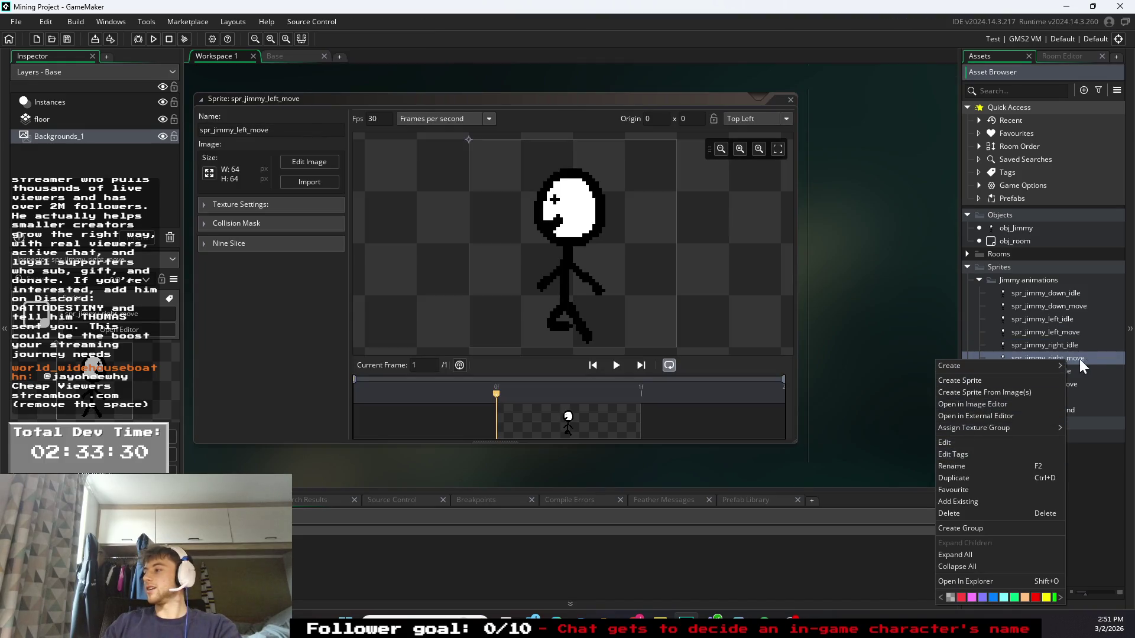
left_click(1095, 359)
double_click(1094, 358)
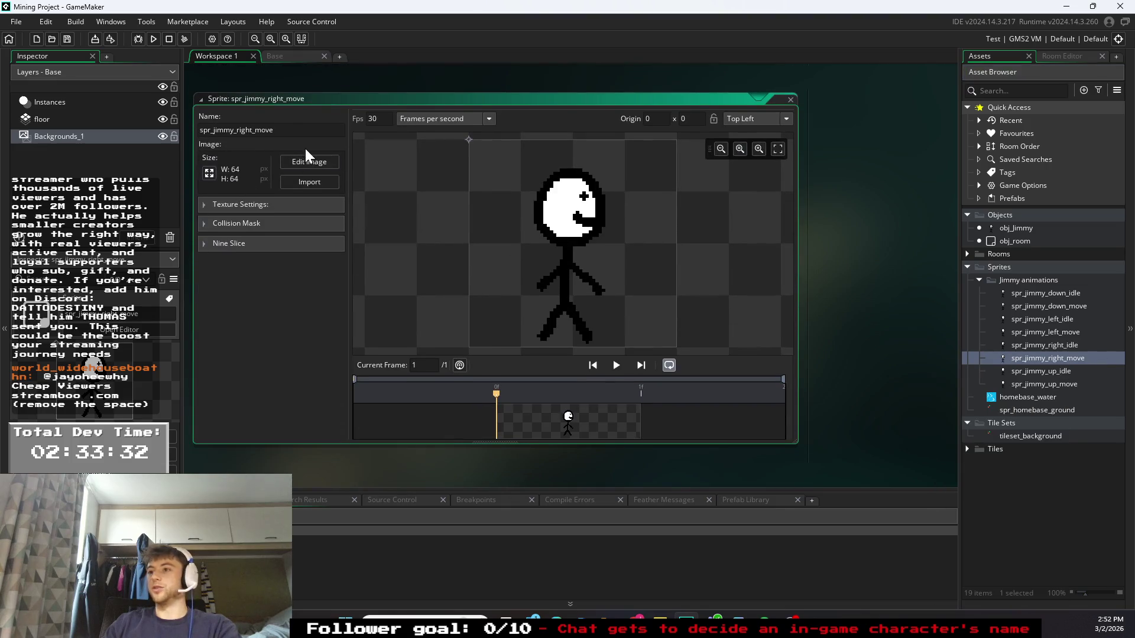
left_click(310, 162)
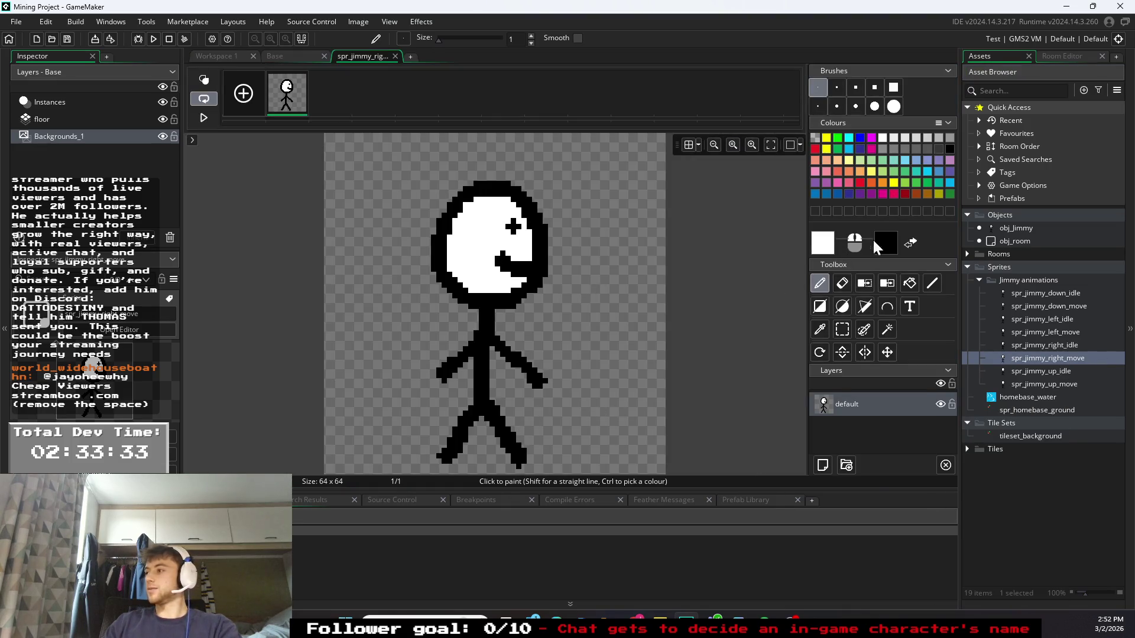
left_click(949, 149)
left_click(817, 106)
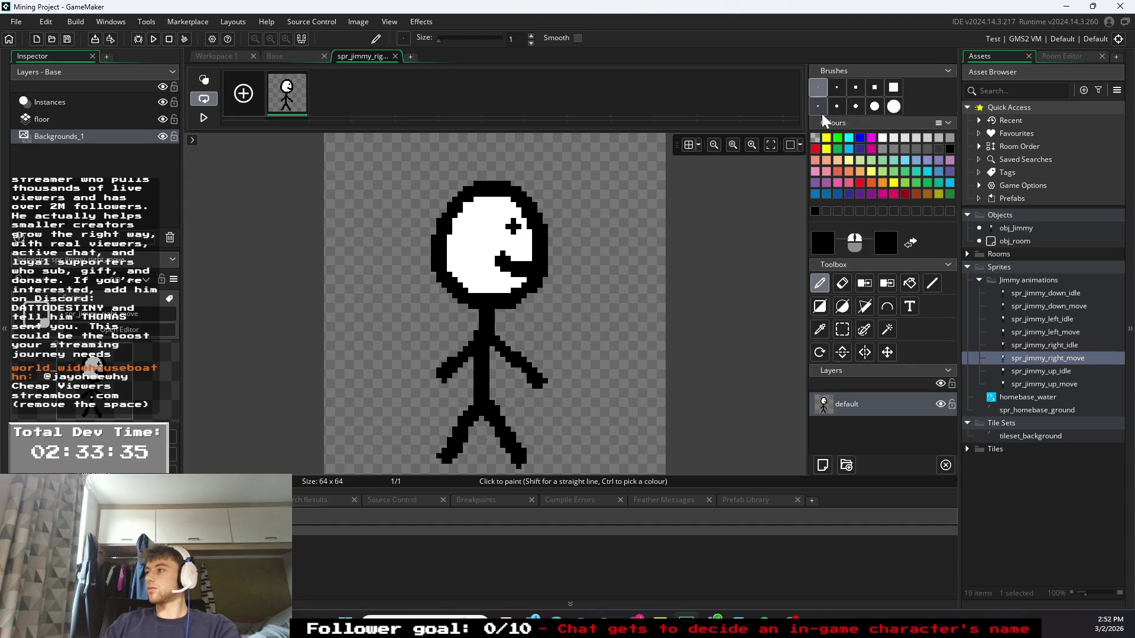
left_click_drag(443, 451, 422, 439)
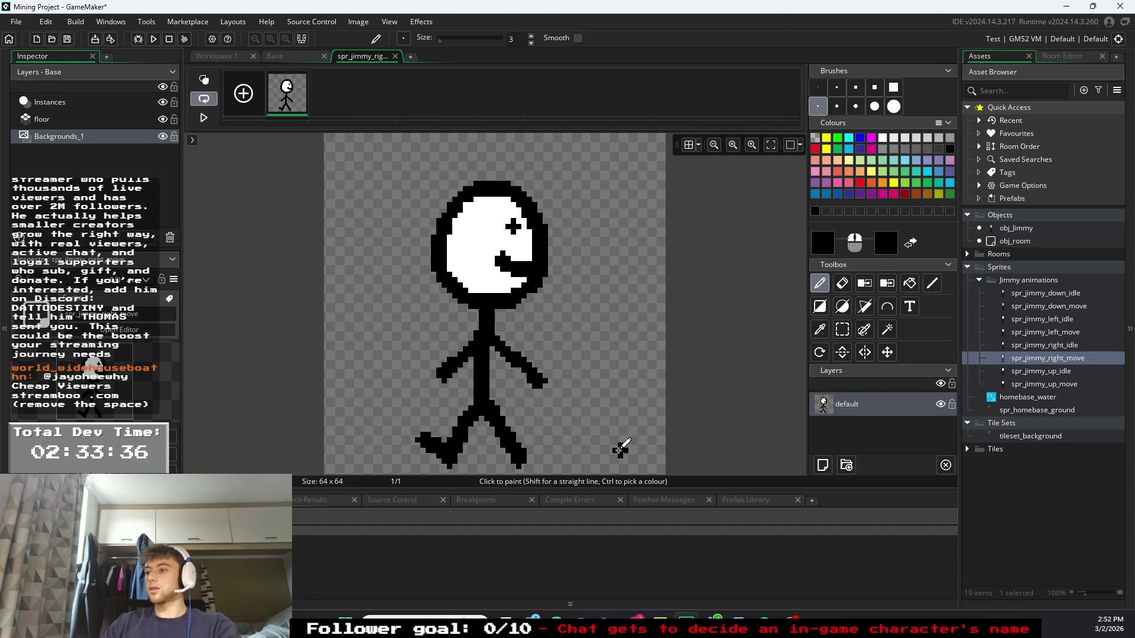
key("ctrl+z")
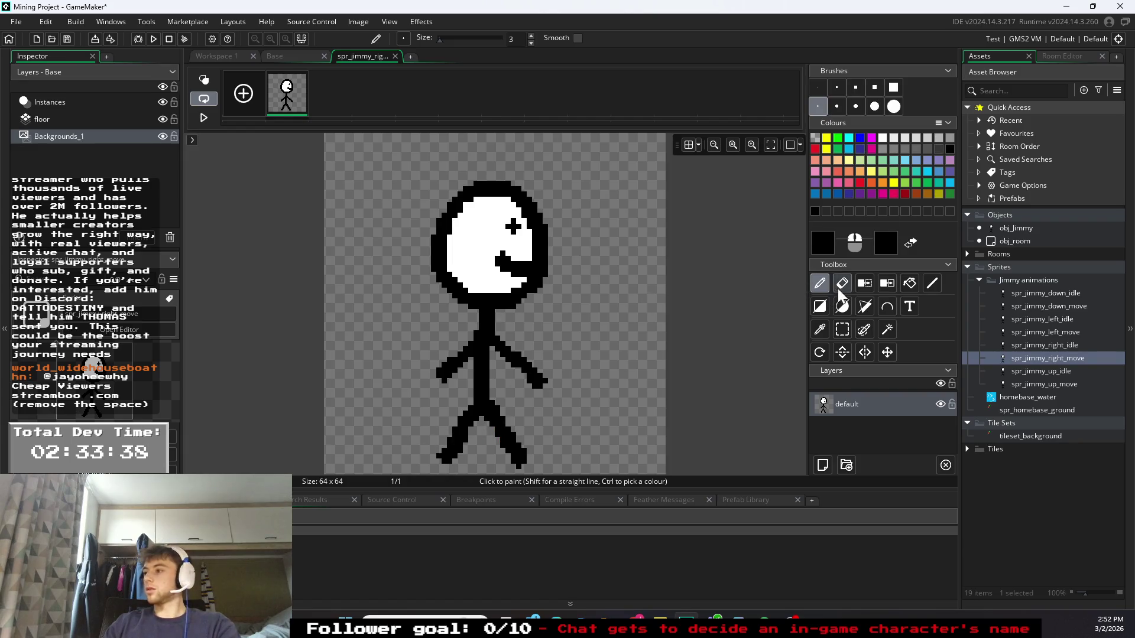
- Erase the old left foot, repaint it extending further left, and close the image editor
left_click(841, 284)
left_click_drag(464, 453, 448, 456)
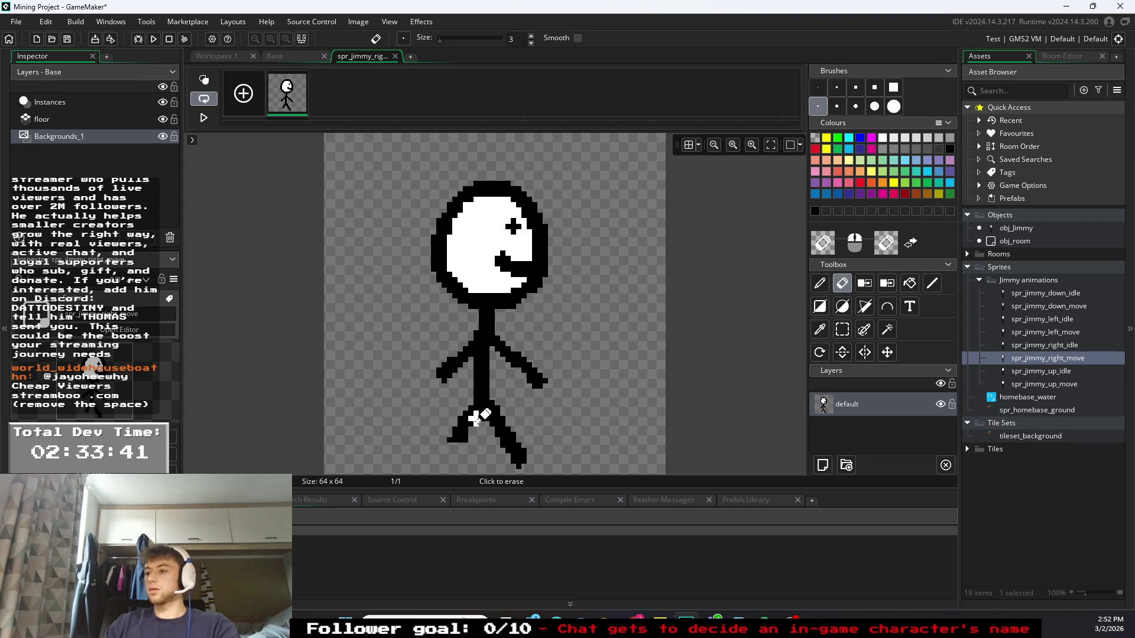
left_click(820, 283)
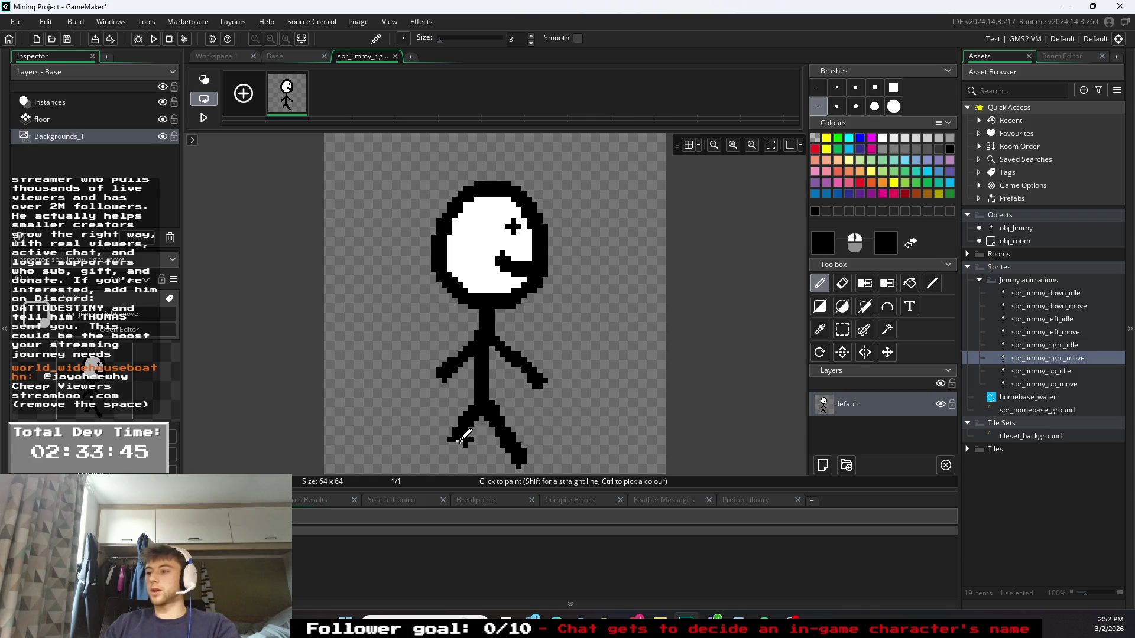
left_click_drag(455, 443, 436, 438)
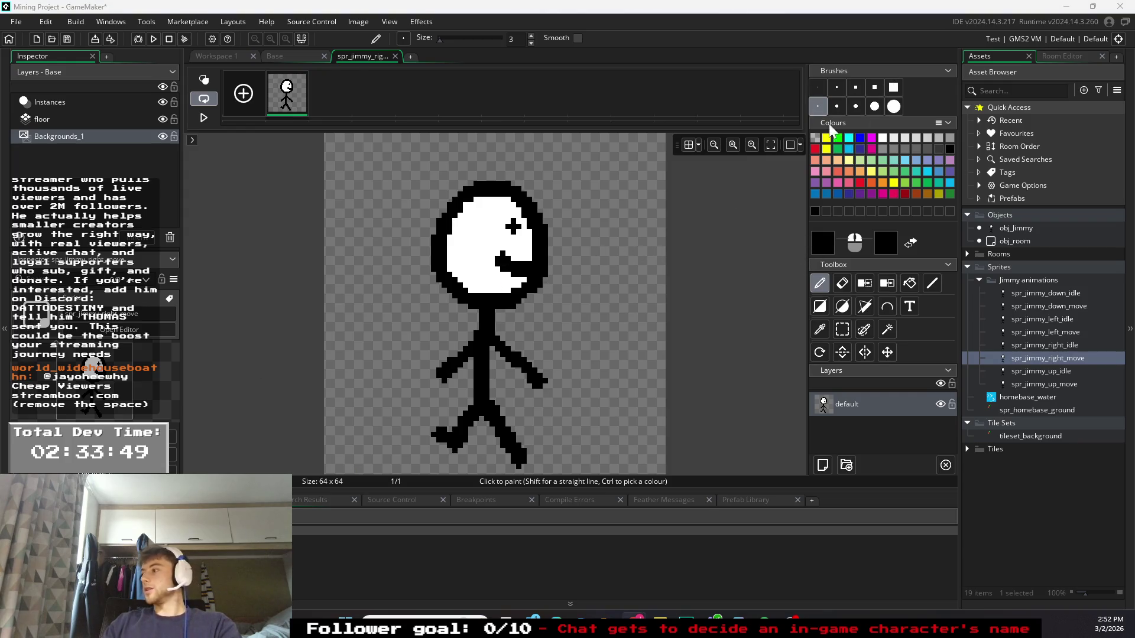
left_click(395, 56)
left_click(1060, 381)
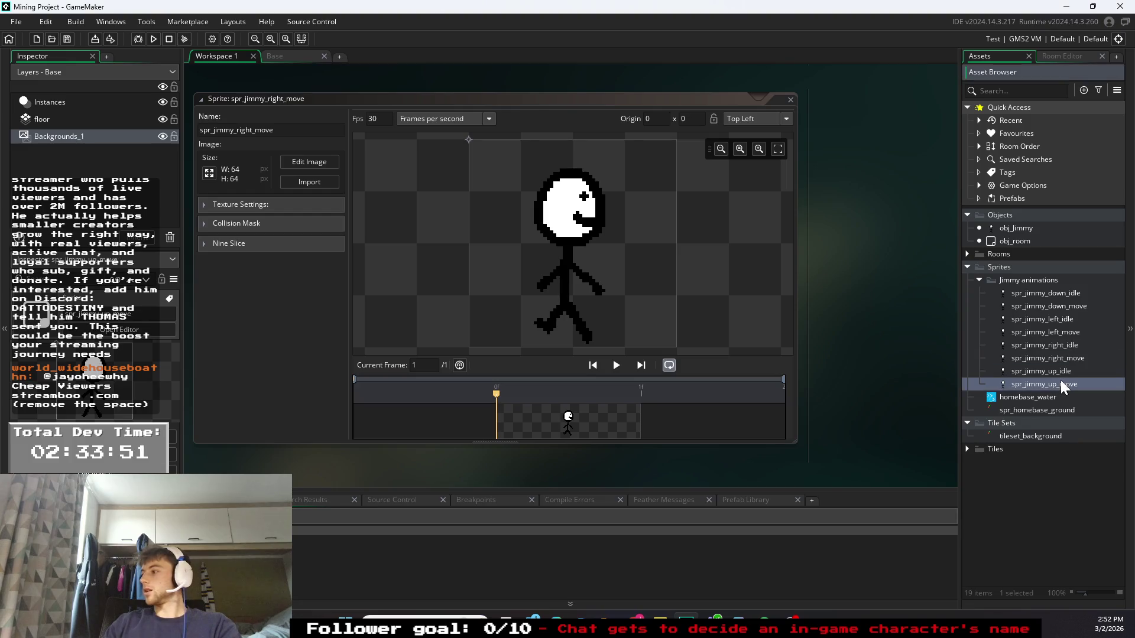
right_click(1060, 381)
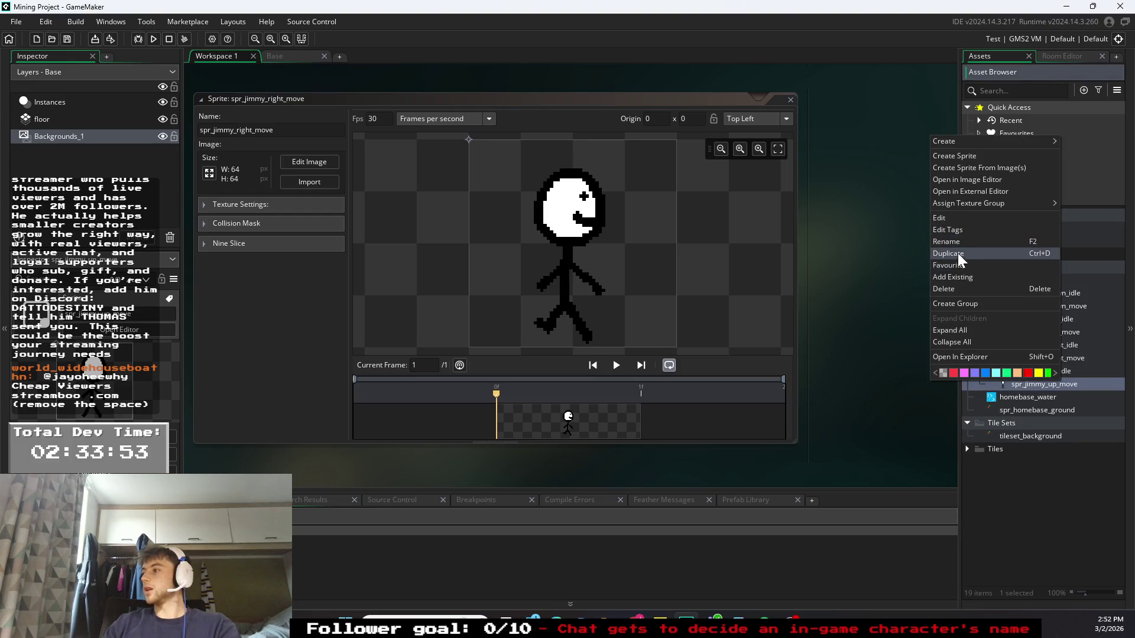
- Open spr_jimmy_up_move's image and set the drawing colour to black
double_click(1091, 384)
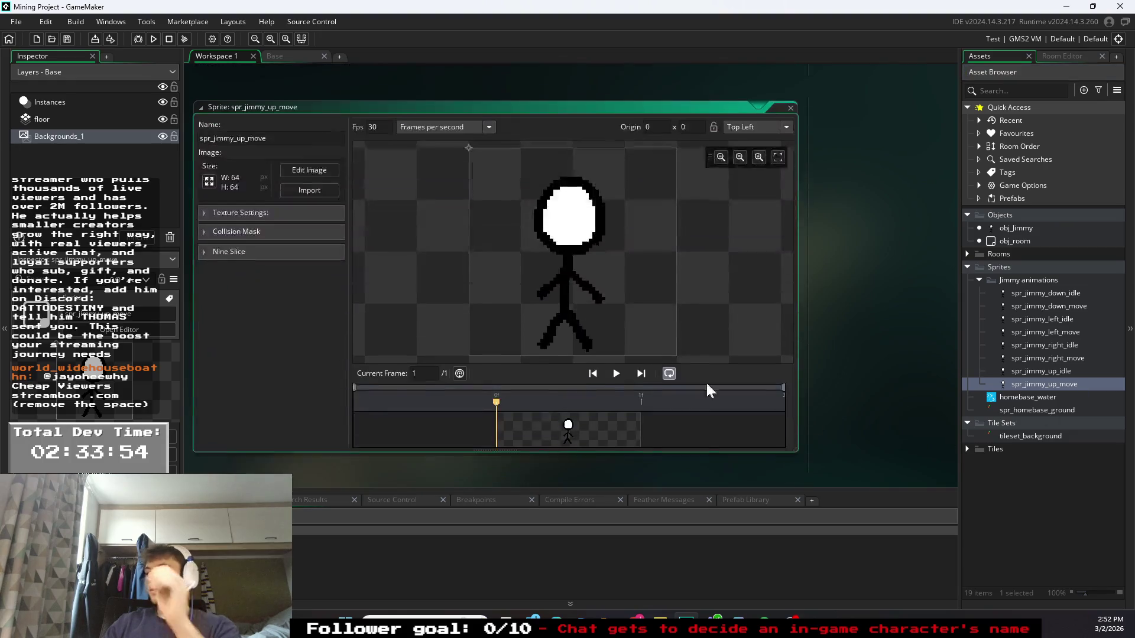
left_click(303, 162)
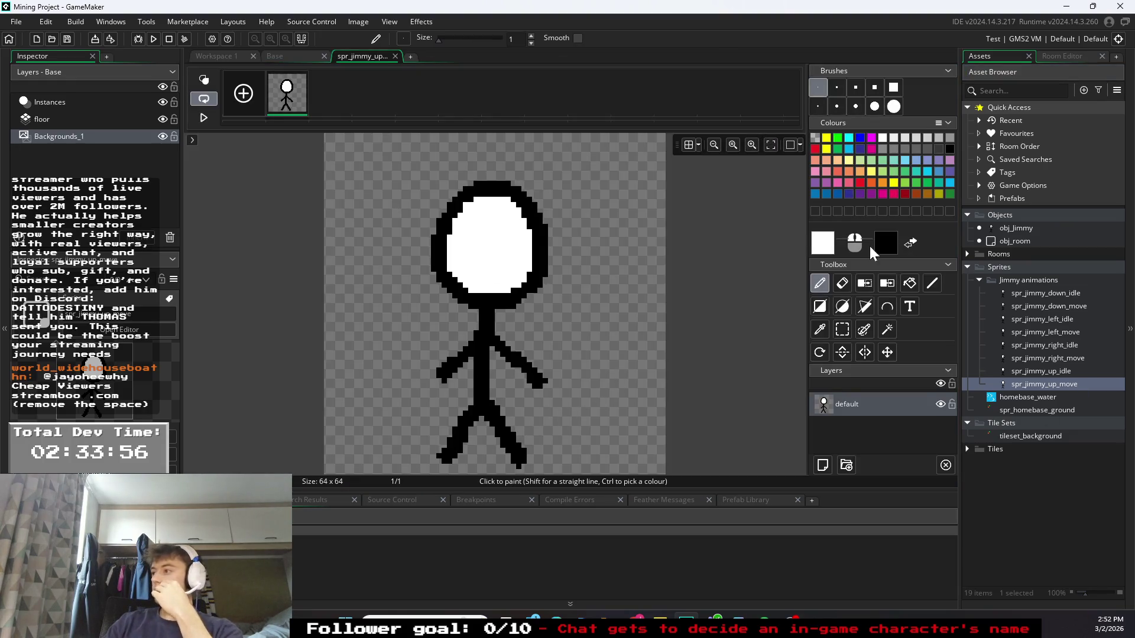
left_click(894, 235)
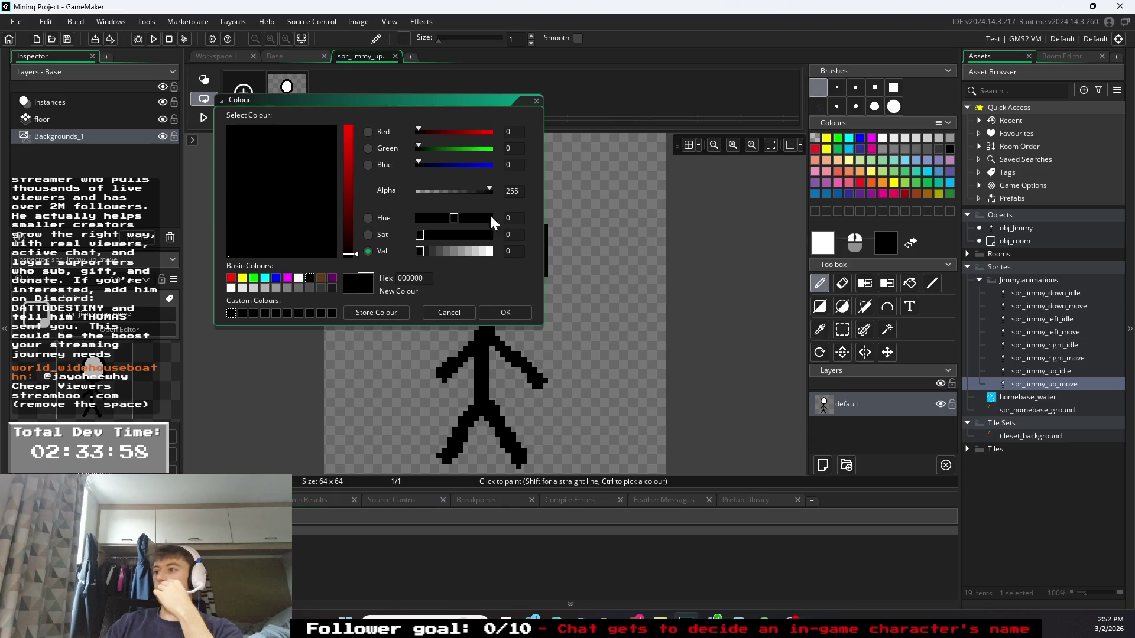
left_click(501, 310)
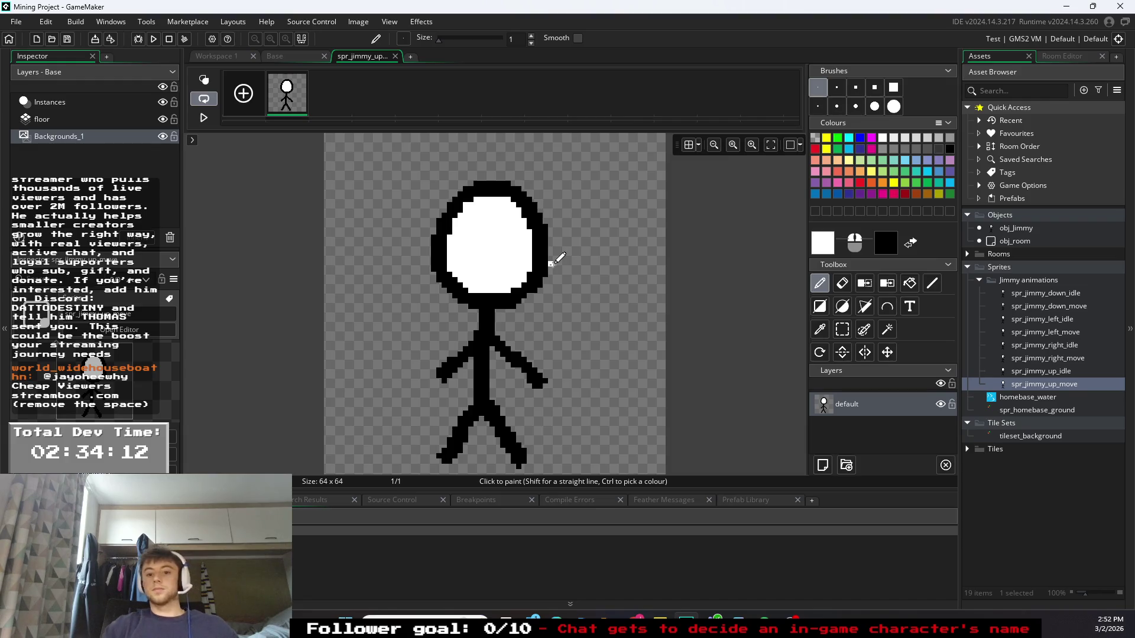
left_click(949, 149)
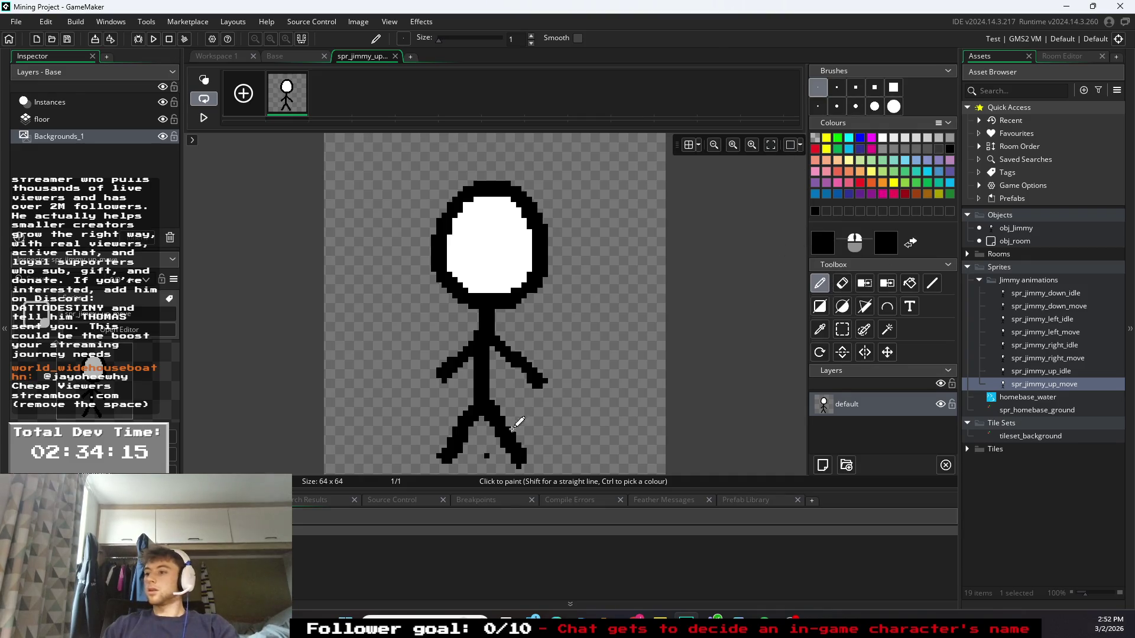
- Erase the lower left leg and repaint it with the size-3 brush kicking out to the lower left
left_click(843, 284)
left_click(447, 454)
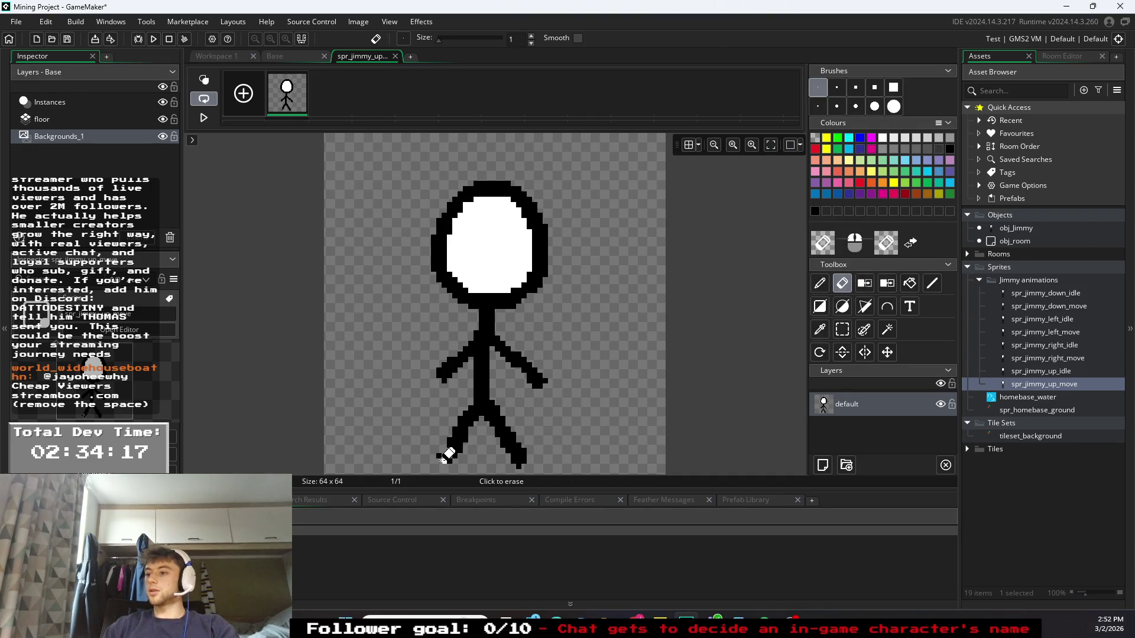
left_click(445, 452)
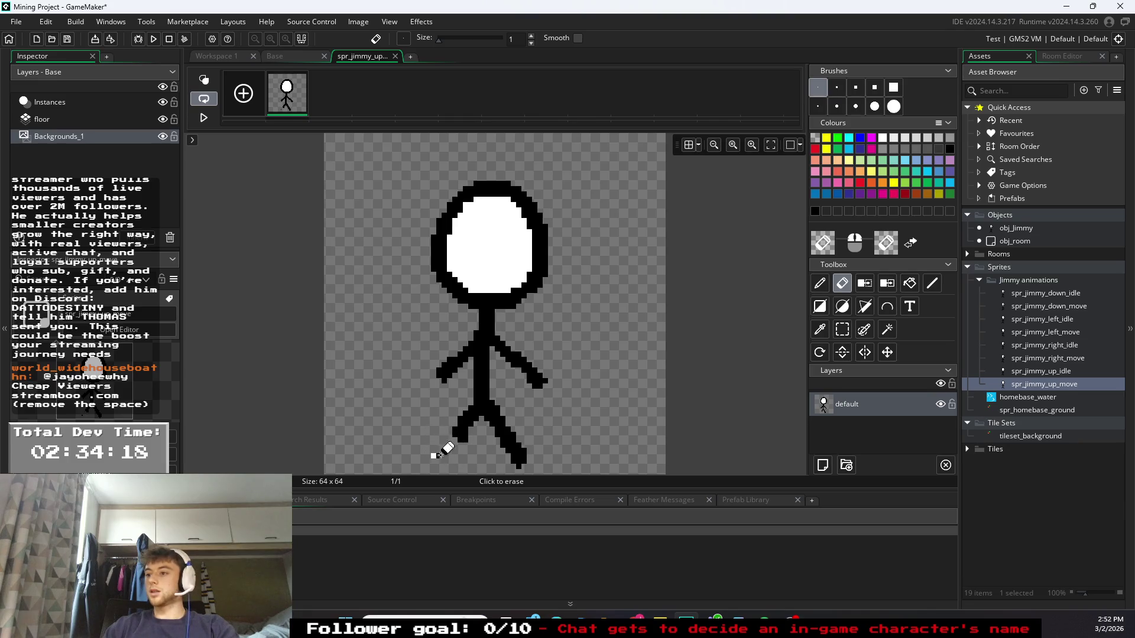
left_click_drag(454, 440, 471, 426)
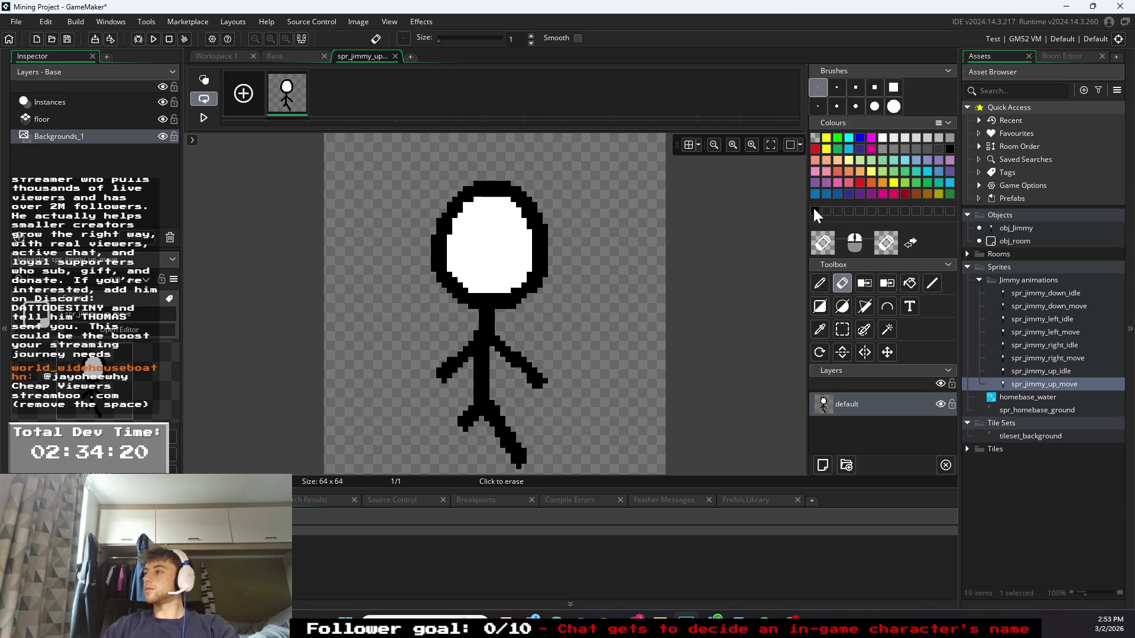
left_click(820, 284)
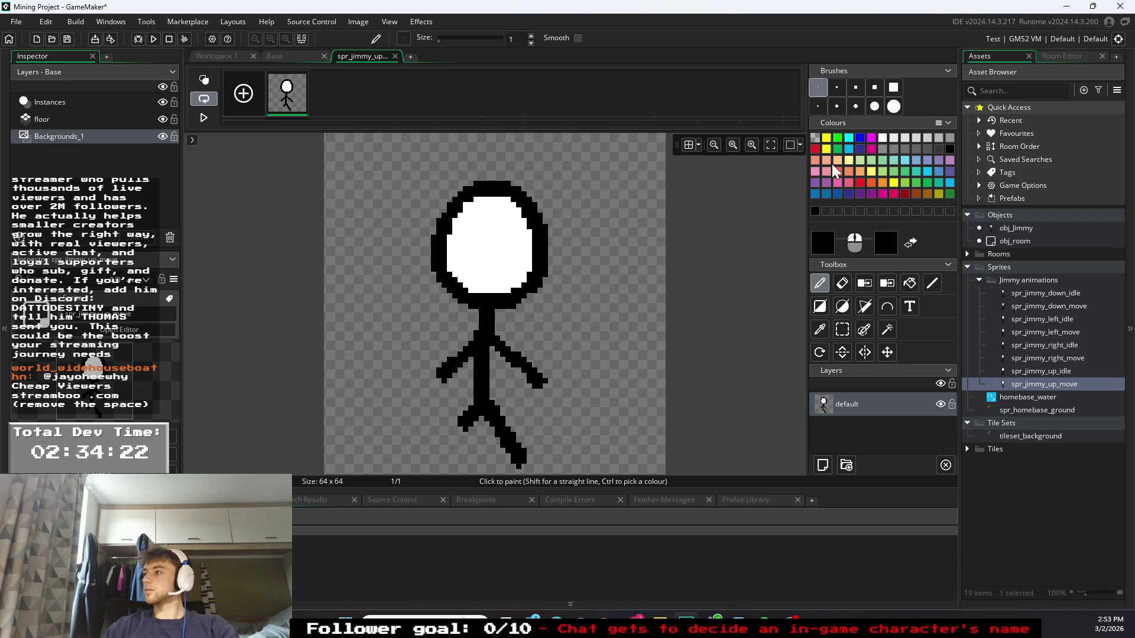
left_click(818, 107)
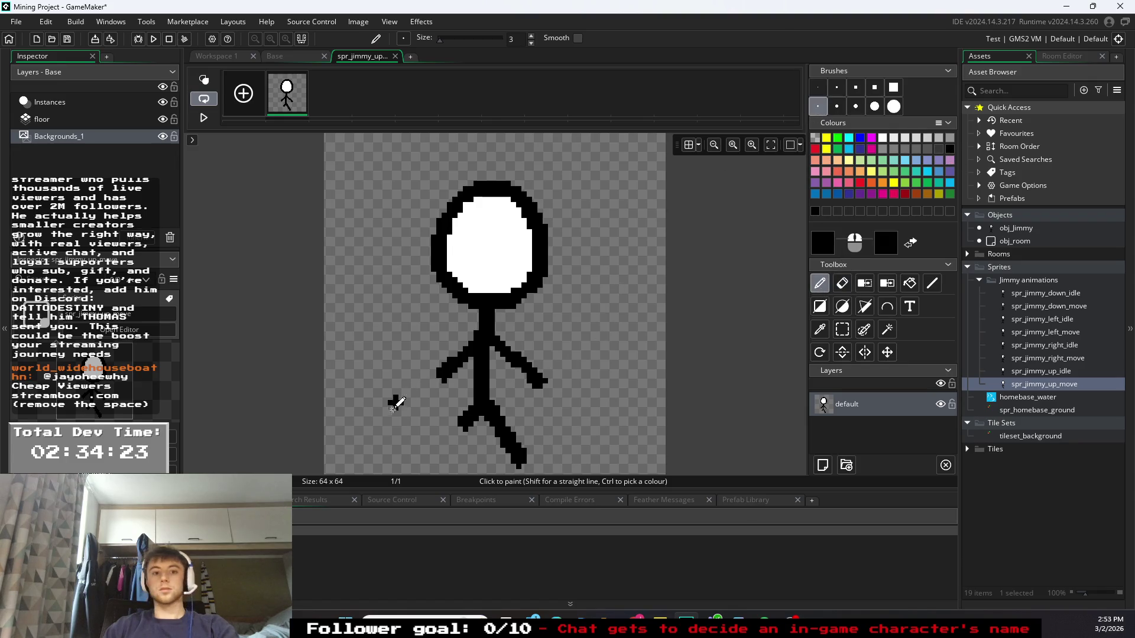
mouse_move(458, 434)
left_mouse_down()
mouse_move(443, 406)
mouse_move(458, 404)
left_mouse_up()
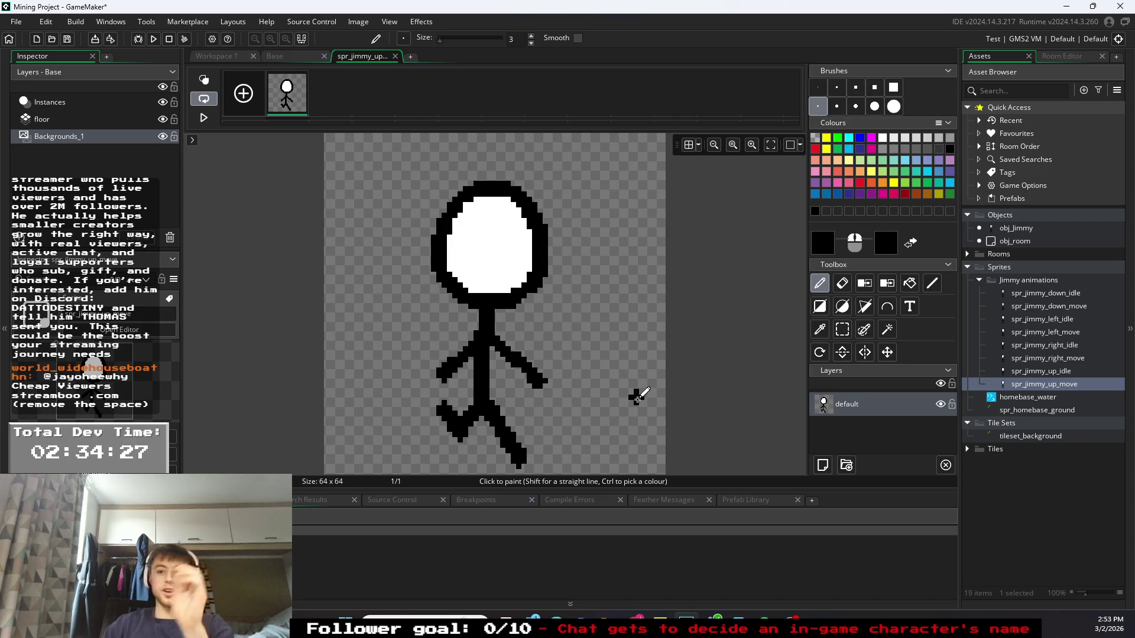
- Close the image editor and review the down, left and right idle and move sprites
left_click(395, 56)
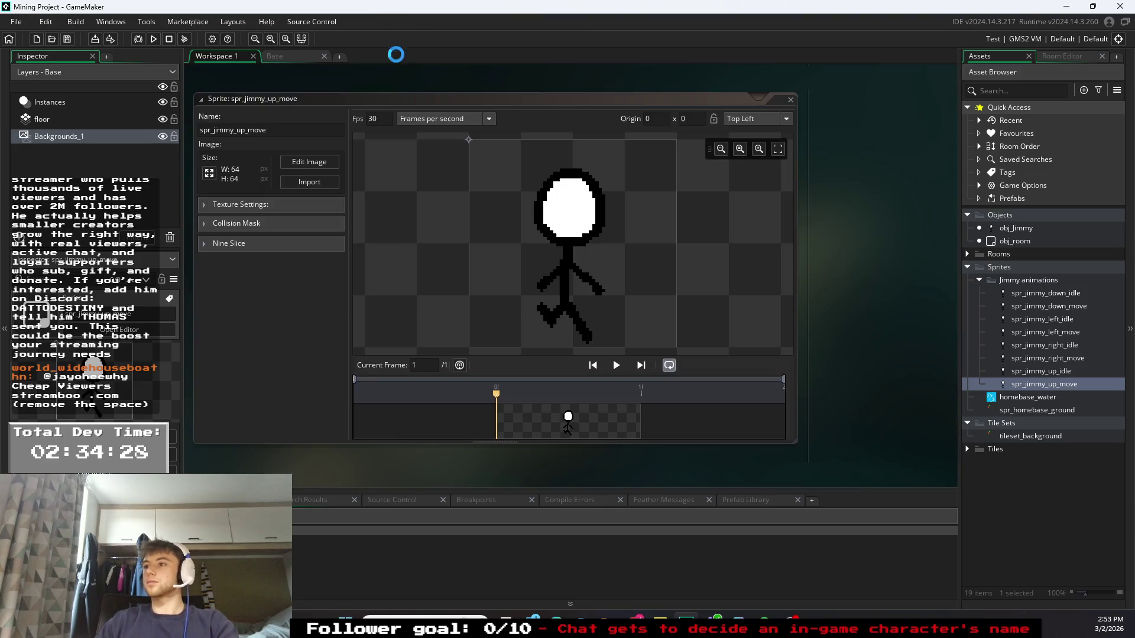
left_click(1056, 371)
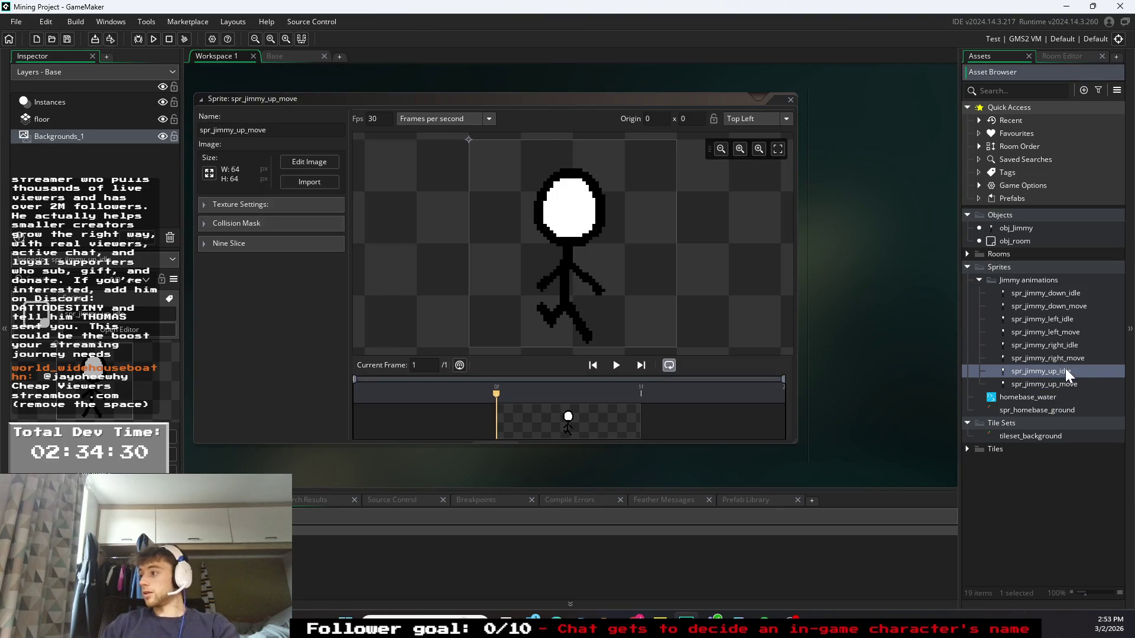
double_click(1044, 293)
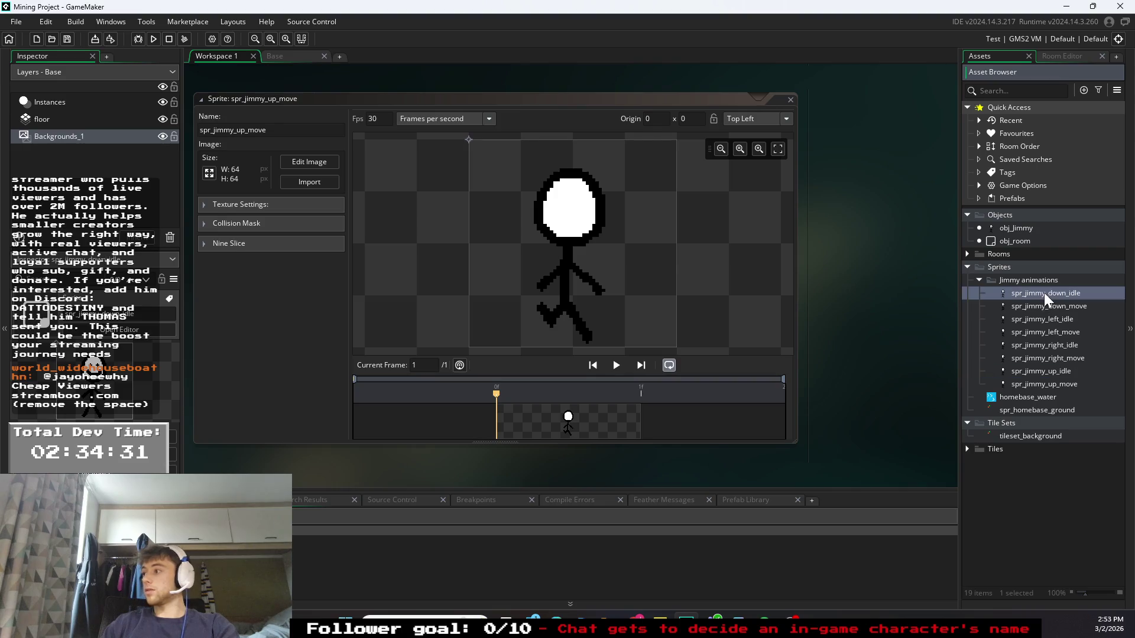
double_click(1048, 306)
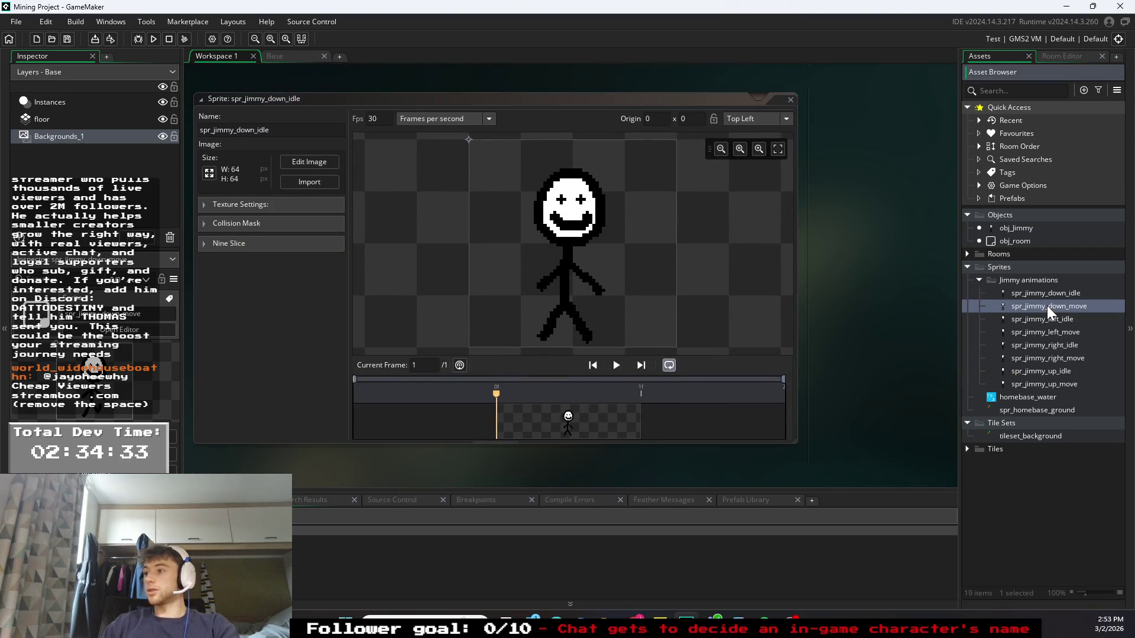
left_click(1041, 320)
double_click(1043, 334)
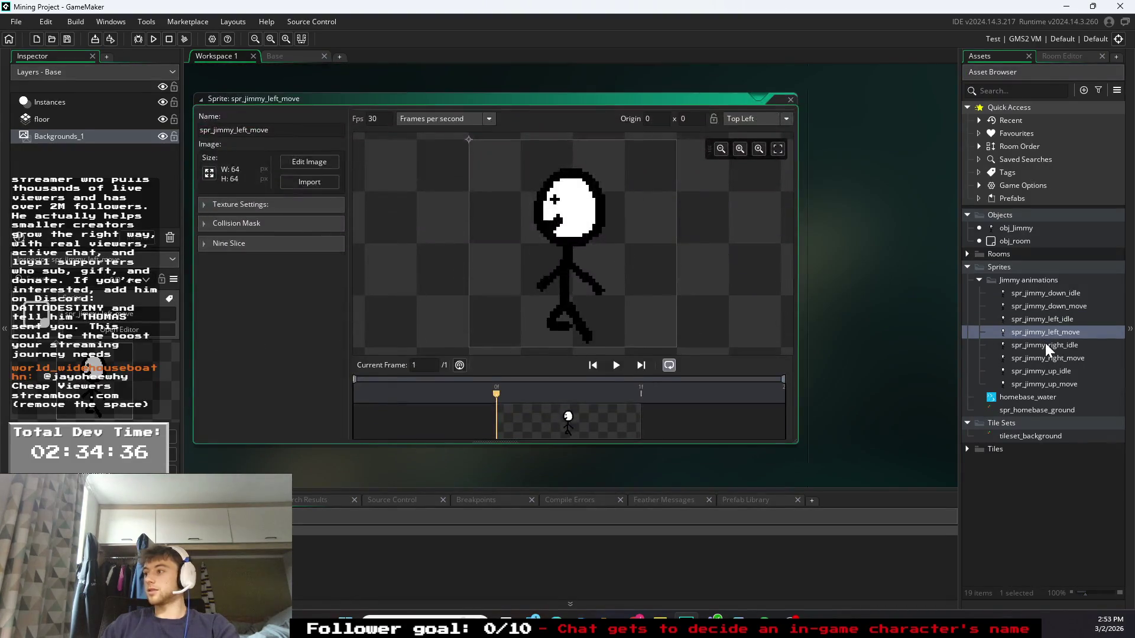
double_click(1045, 344)
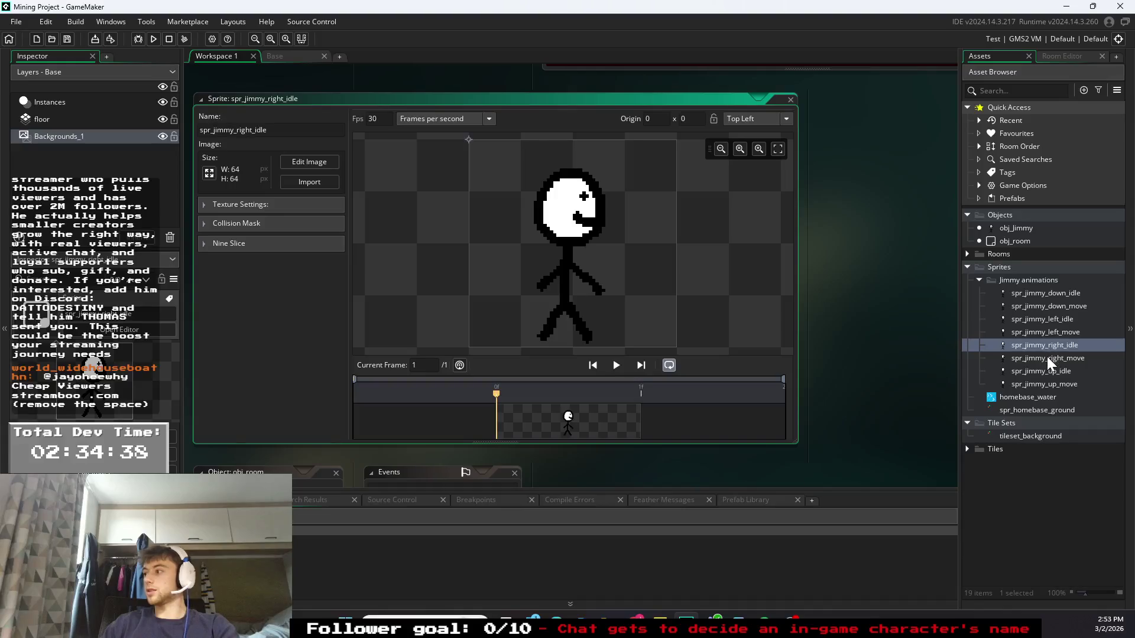
double_click(1047, 357)
- Review the up sprites, collapse the Jimmy animations folder, and open obj_Jimmy's Step code
double_click(1052, 371)
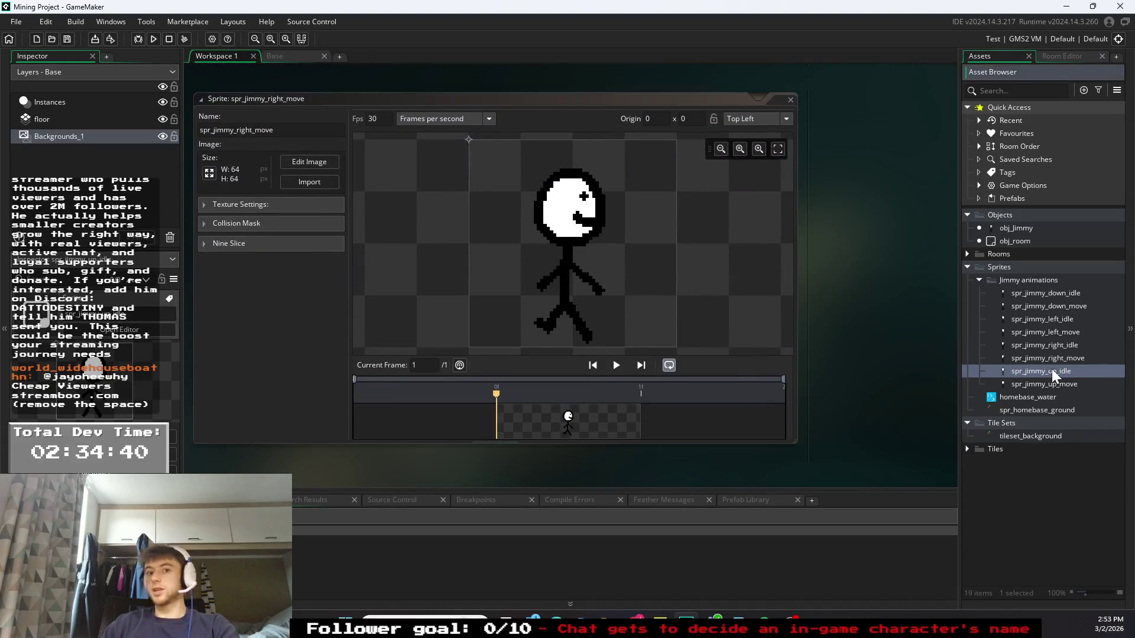
double_click(1052, 384)
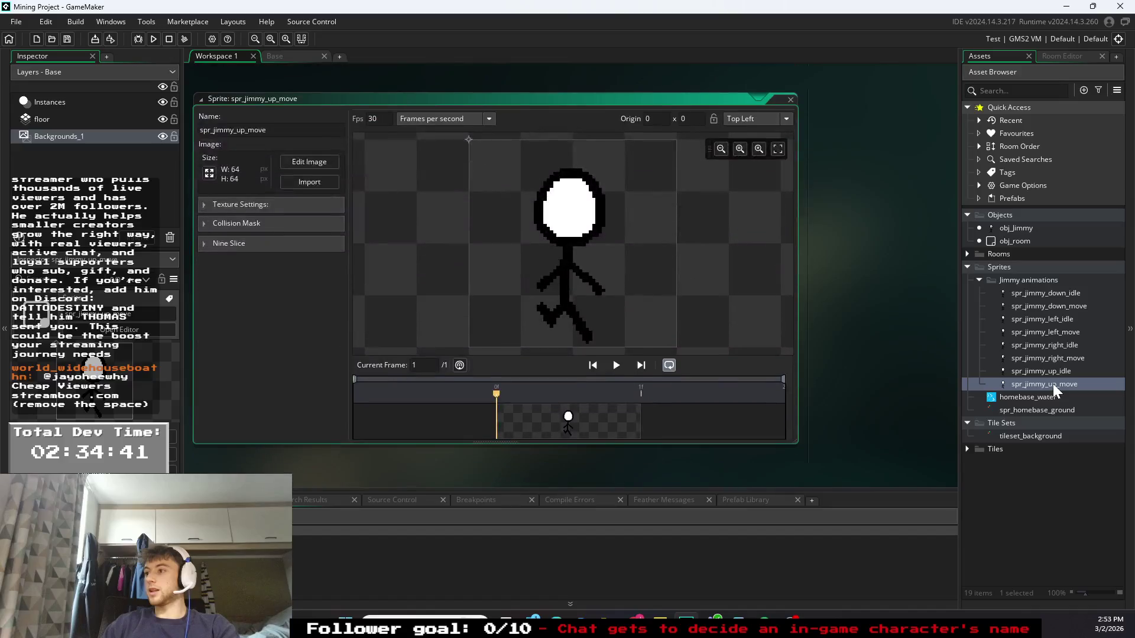
left_click(980, 279)
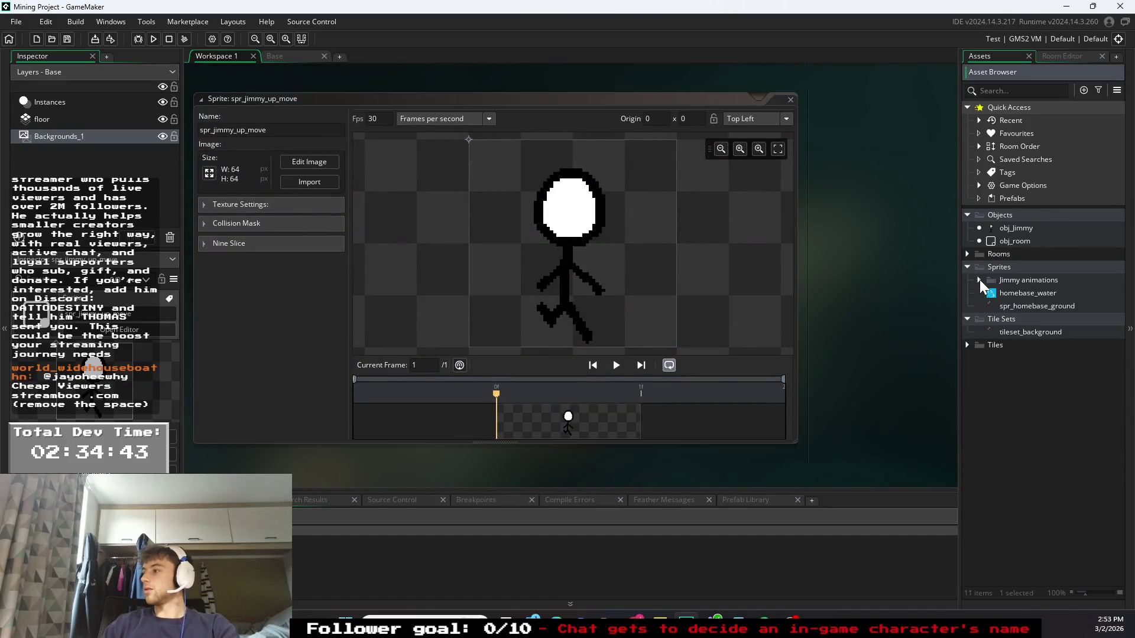
left_click(1019, 227)
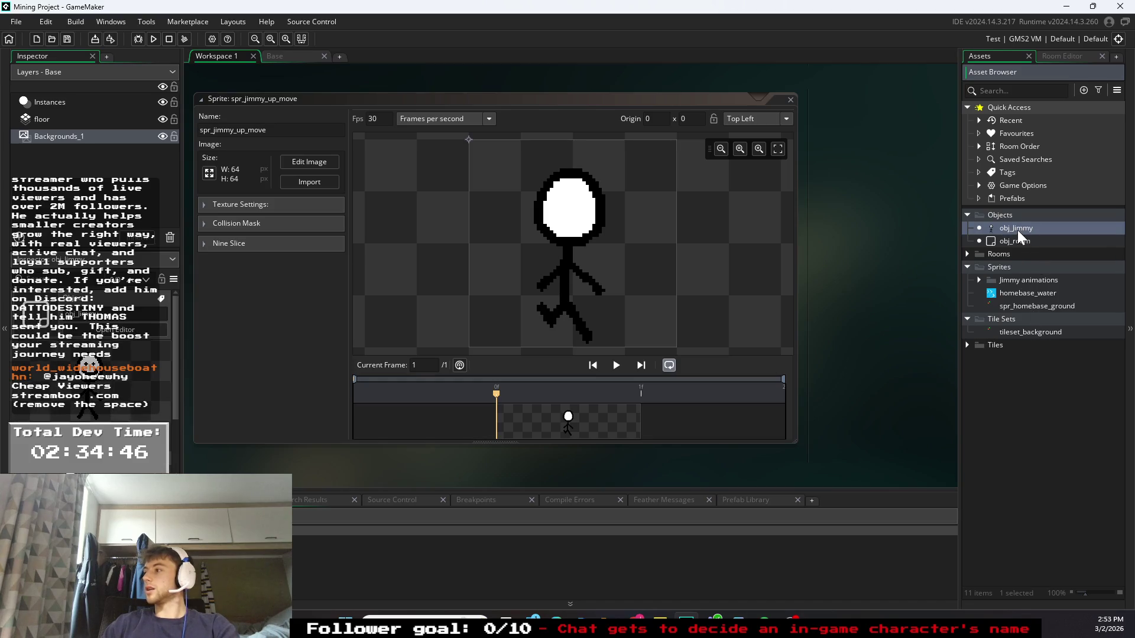
double_click(1016, 229)
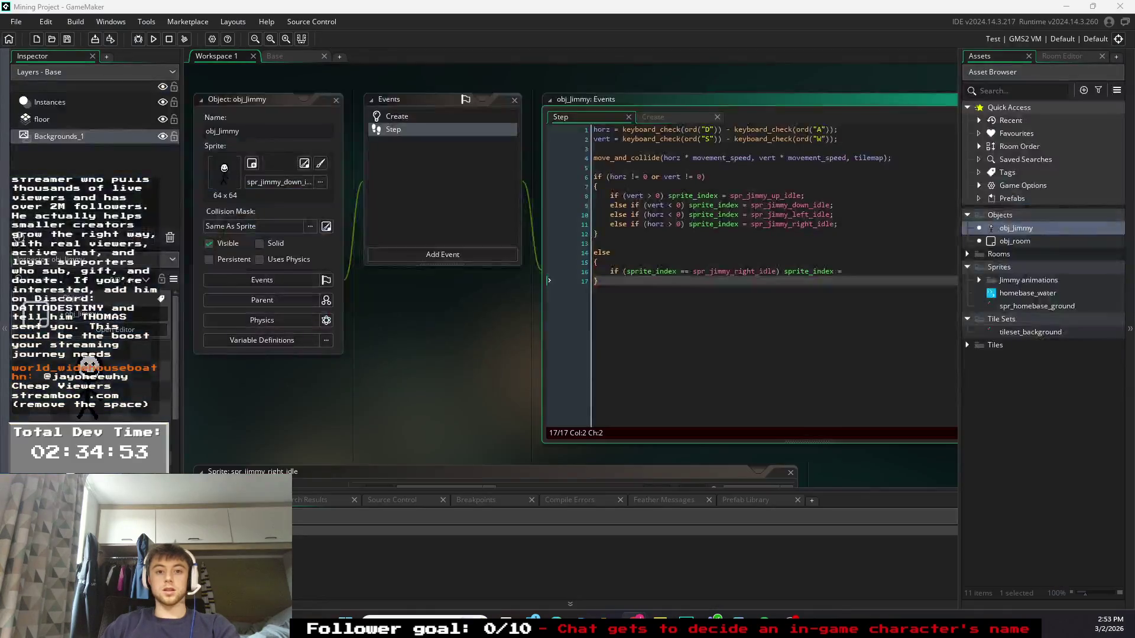
- Finish line 16's check so spr_jimmy_right_move reverts to spr_jimmy_right_idle
left_click(788, 224)
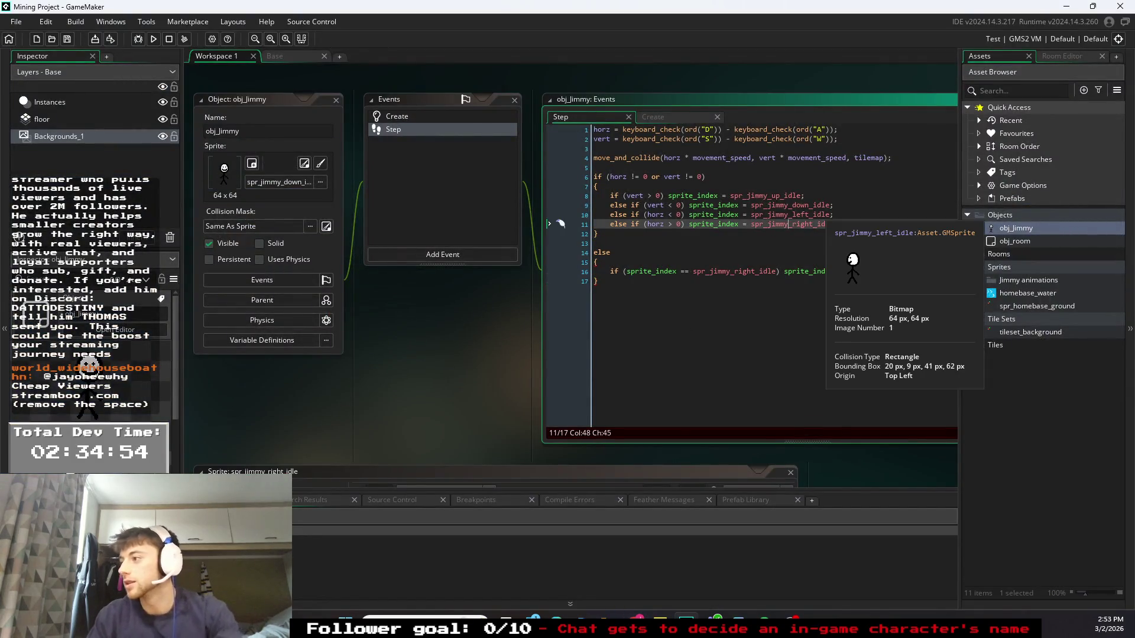
key("Down")
key("Down")
key("Down")
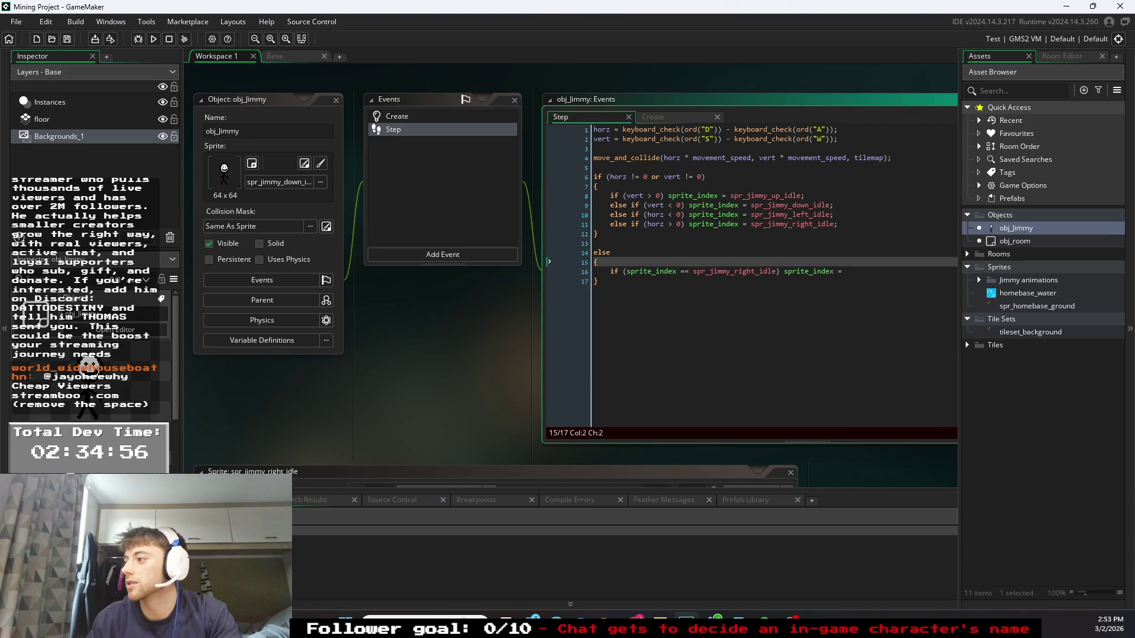
key("End")
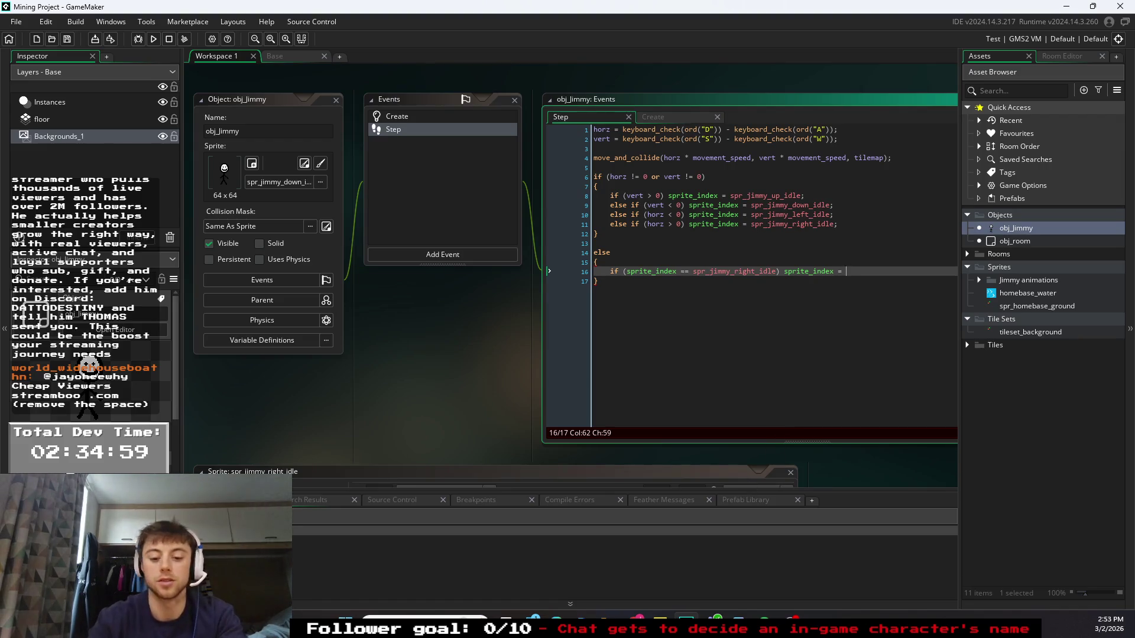
type("spr")
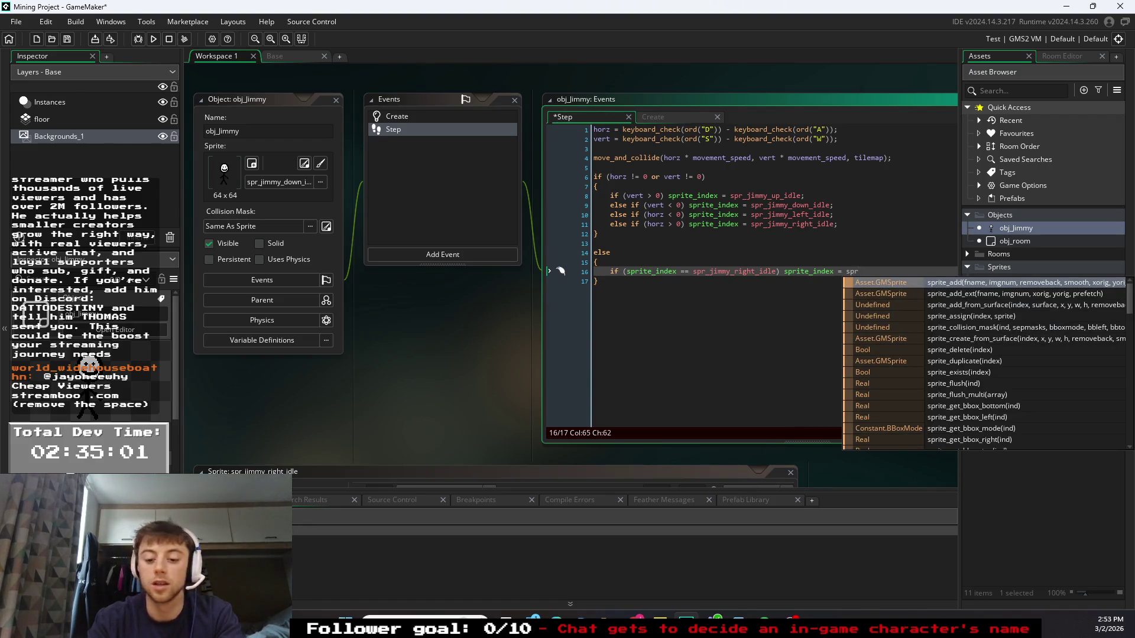
type("_jimmy_")
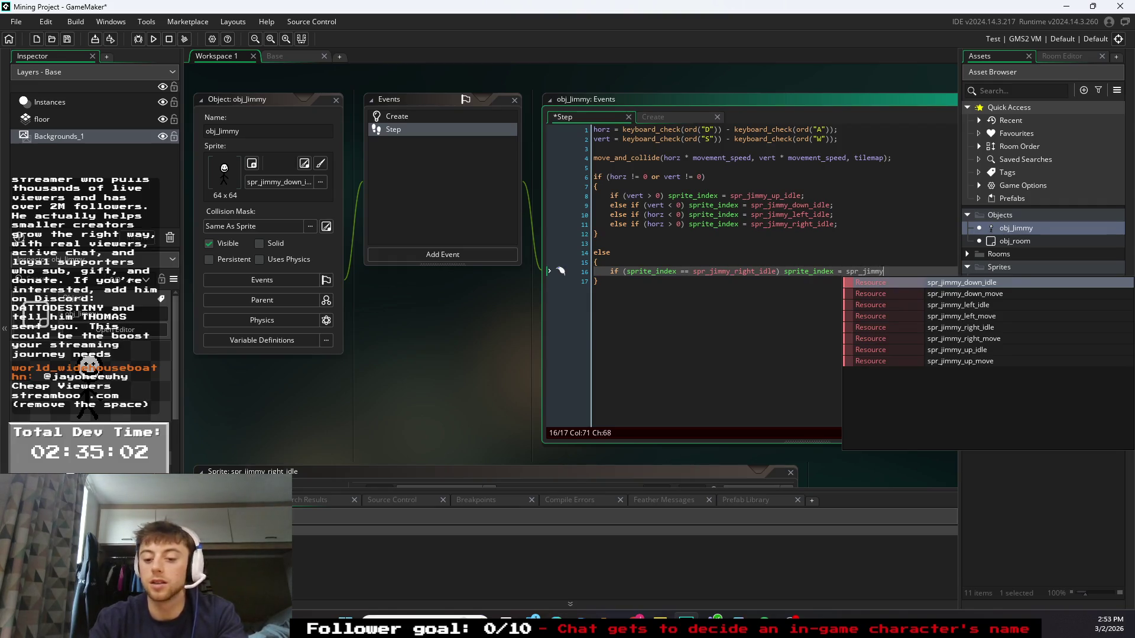
type("right_")
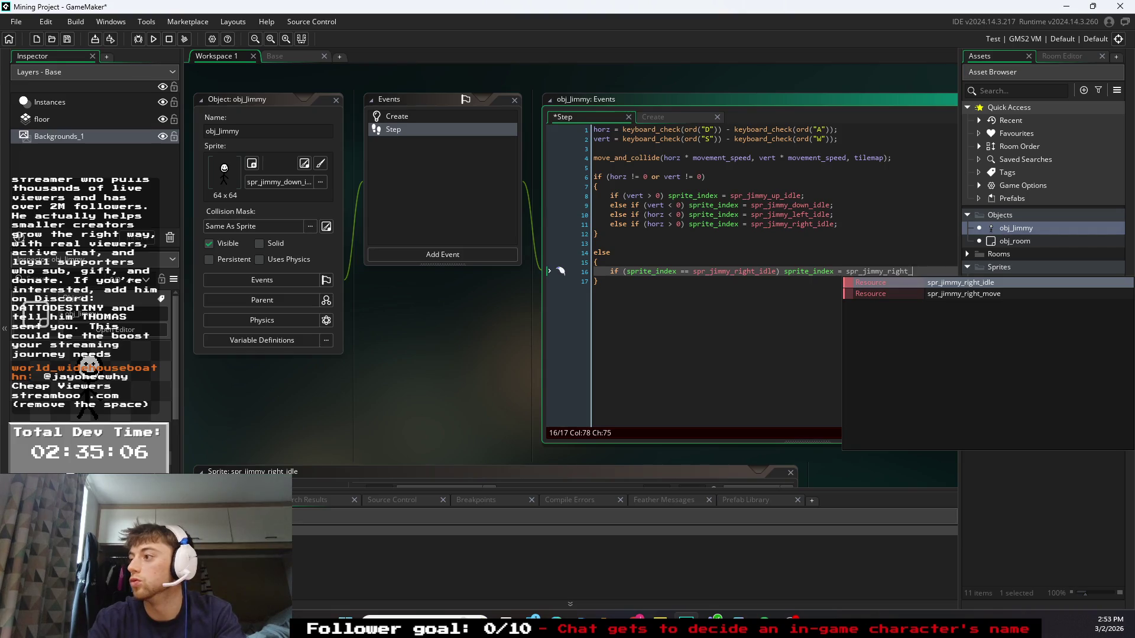
type("idle;")
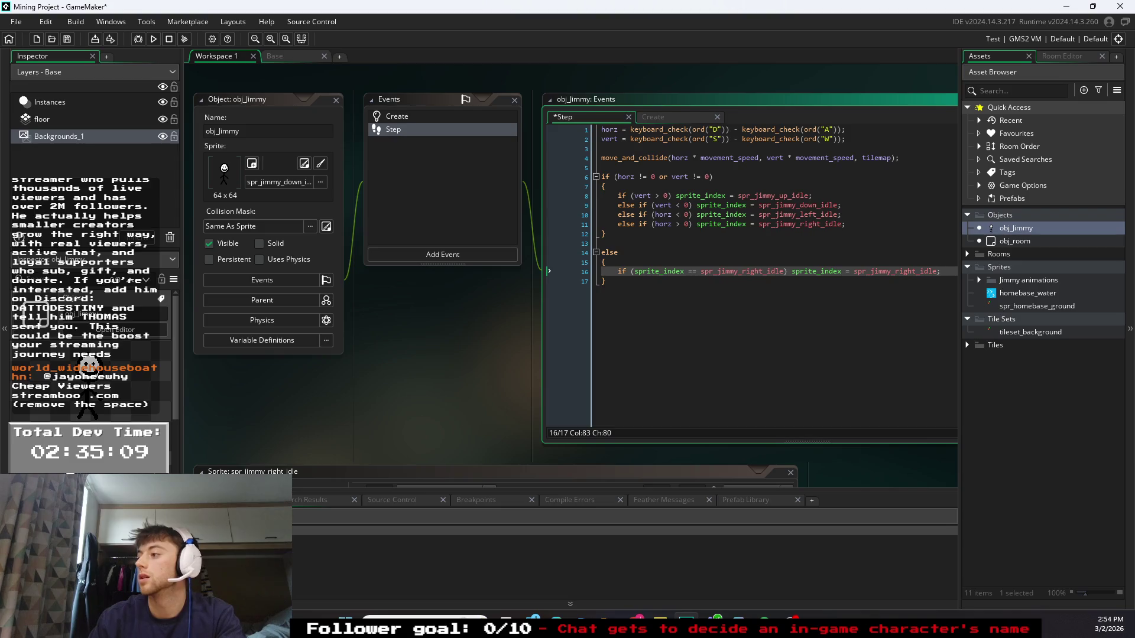
left_click_drag(784, 272, 767, 272)
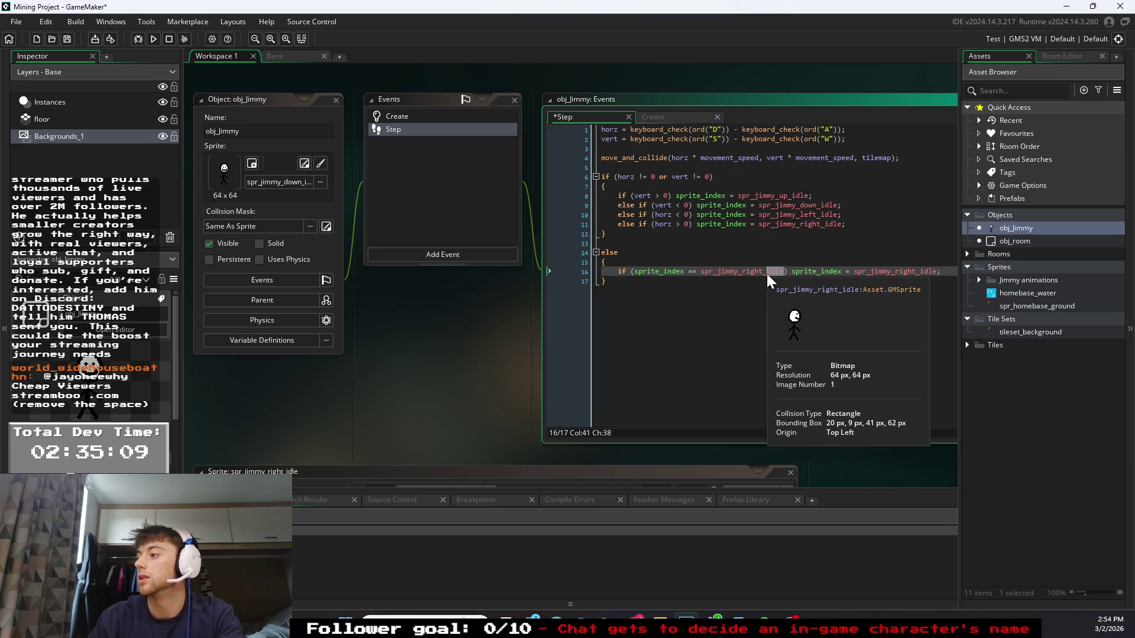
type("move")
left_click(843, 224)
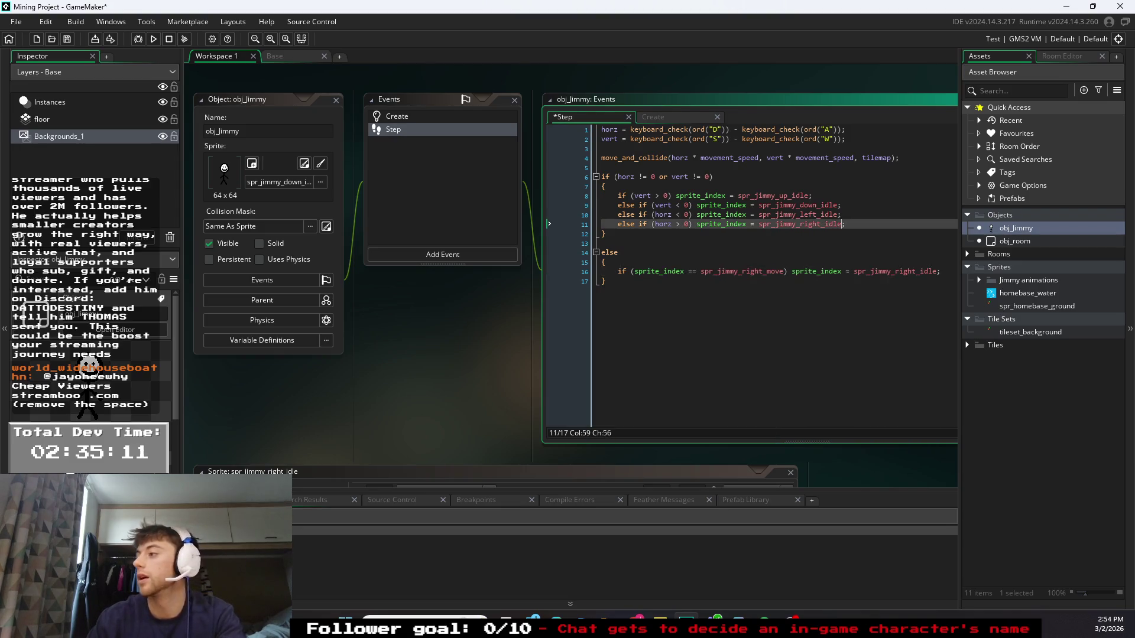
left_click(771, 272)
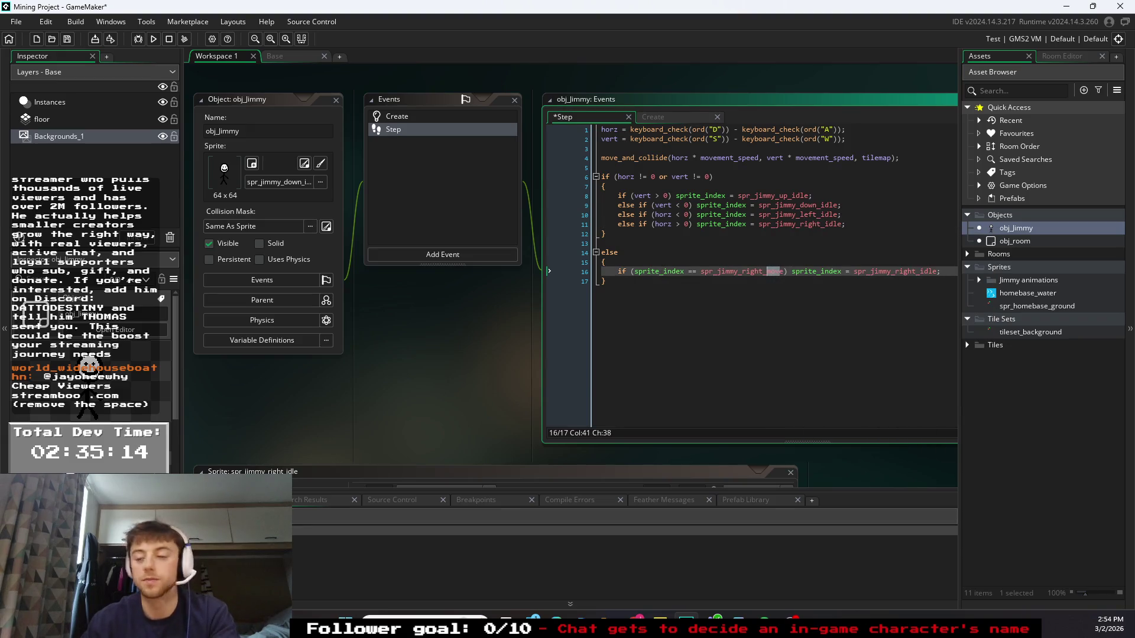
- Switch the walking sprites on lines 8–11 from the idle versions to the up, down, left and right _move sprites
key("Up")
key("Up")
key("Up")
double_click(834, 224)
type("mov")
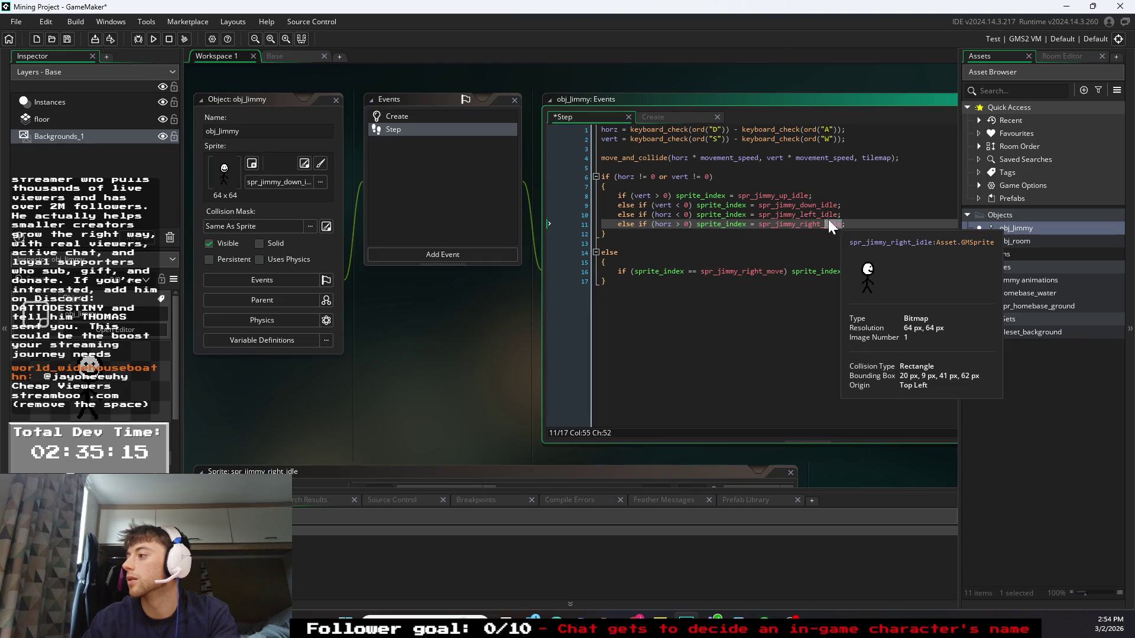
key("Up")
key("BackSpace")
key("BackSpace")
key("BackSpace")
type("mov")
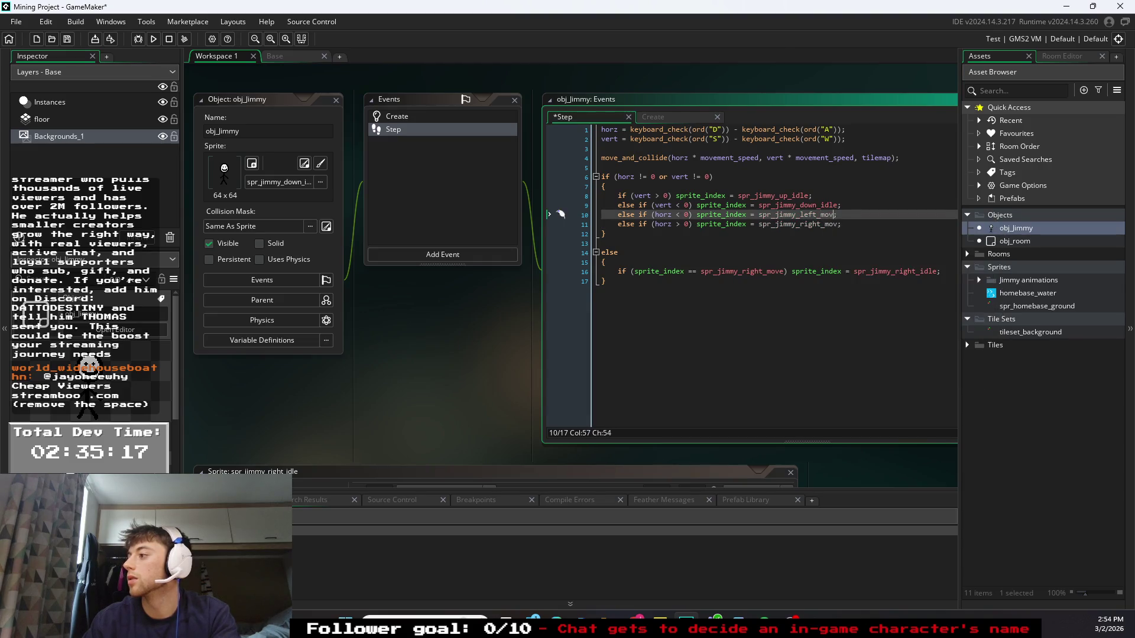
type("e")
key("Up")
key("shift+Left")
key("shift+Left")
key("shift+Left")
type("move")
left_click_drag(810, 196, 797, 196)
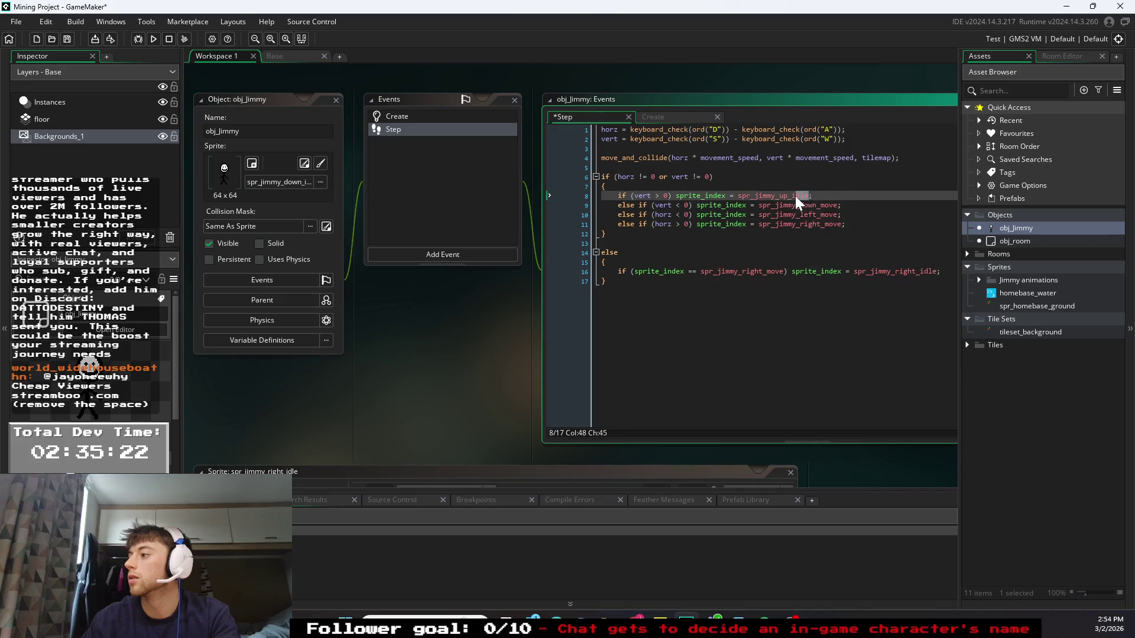
type("move")
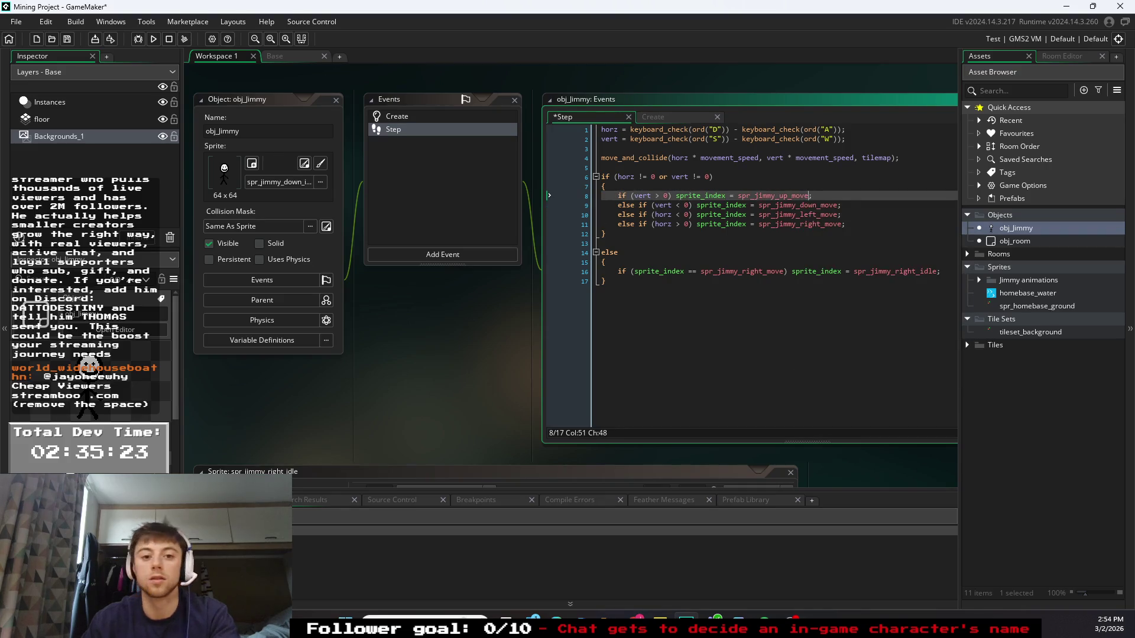
key("Down")
key("Down")
key("Down")
key("Down")
key("Down")
key("Down")
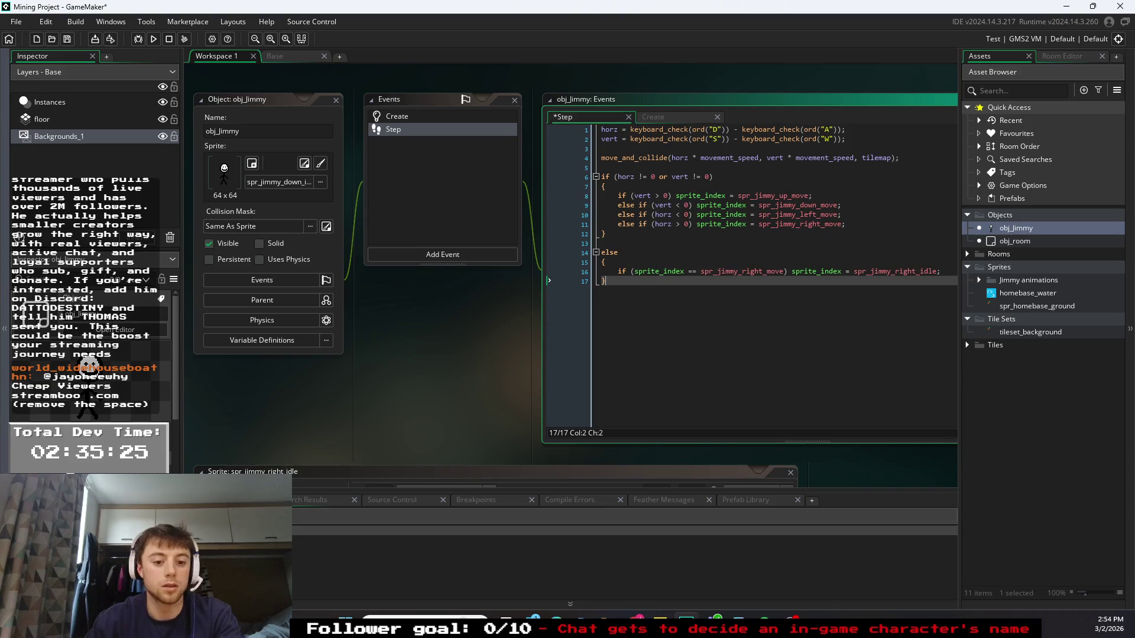
left_click_drag(939, 272, 627, 271)
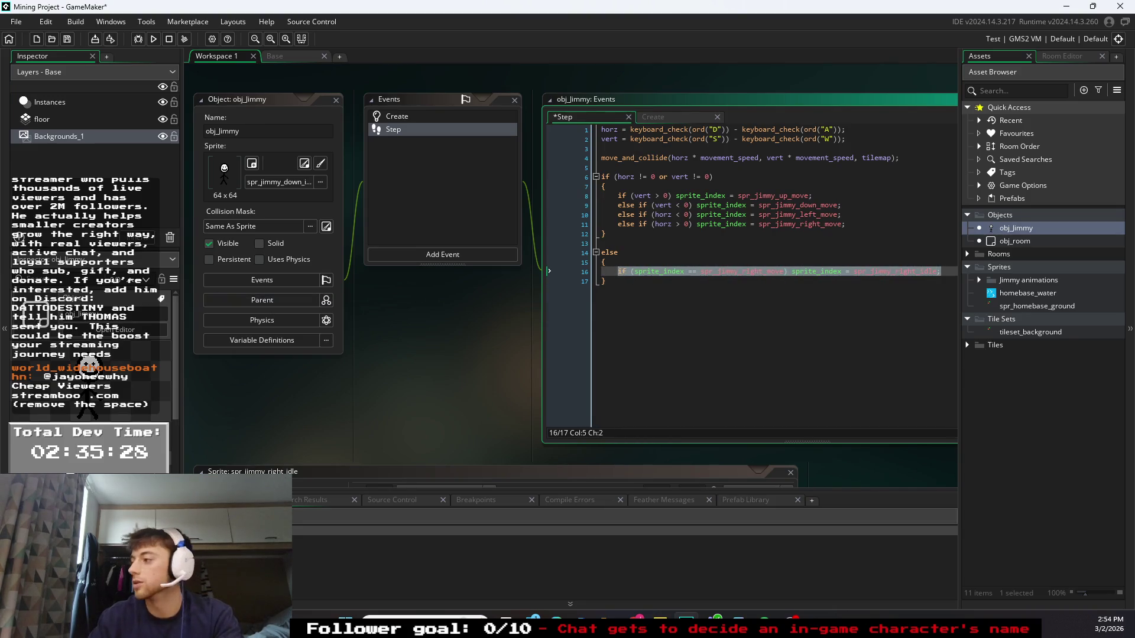
left_click(943, 271)
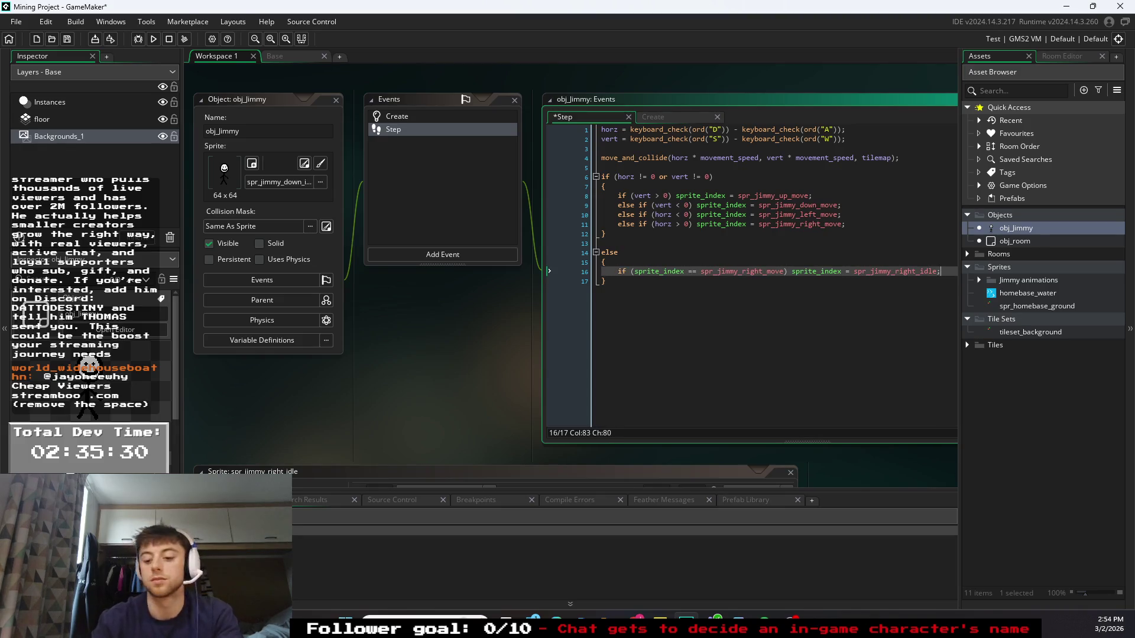
- Add an else-if line reverting spr_jimmy_up_move to spr_jimmy_up_idle
key("ctrl+d")
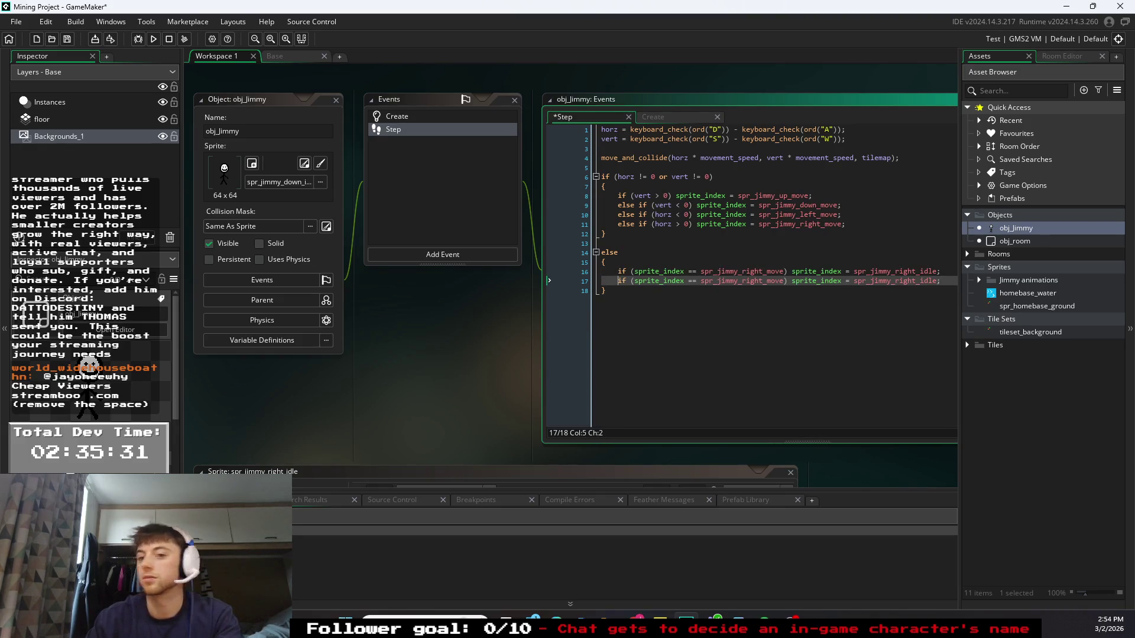
type("else")
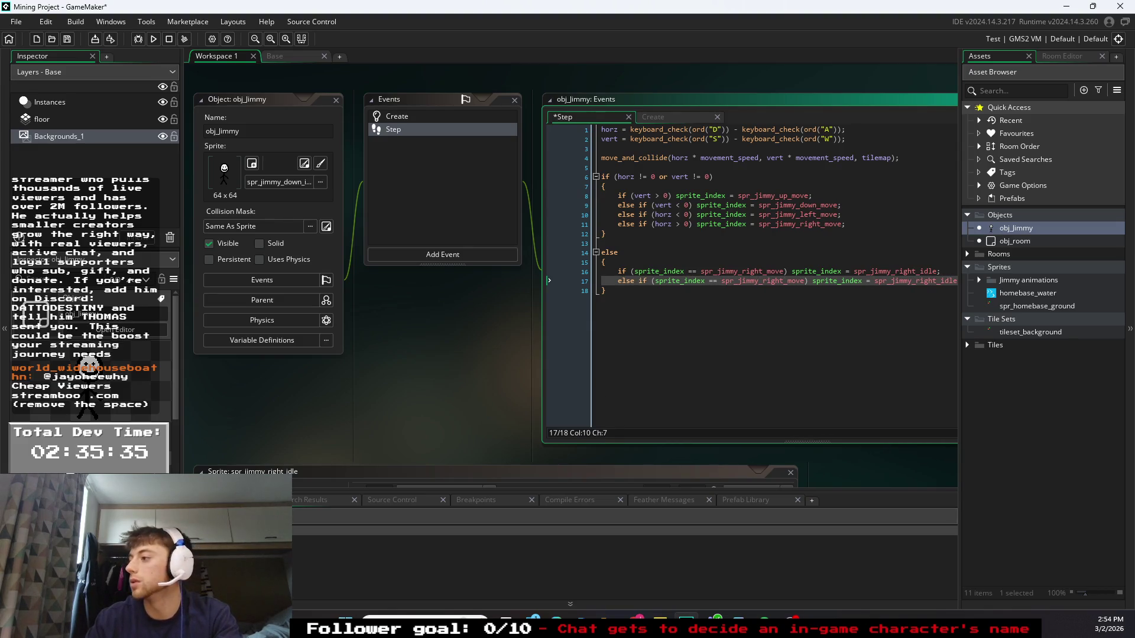
left_click_drag(784, 282, 763, 282)
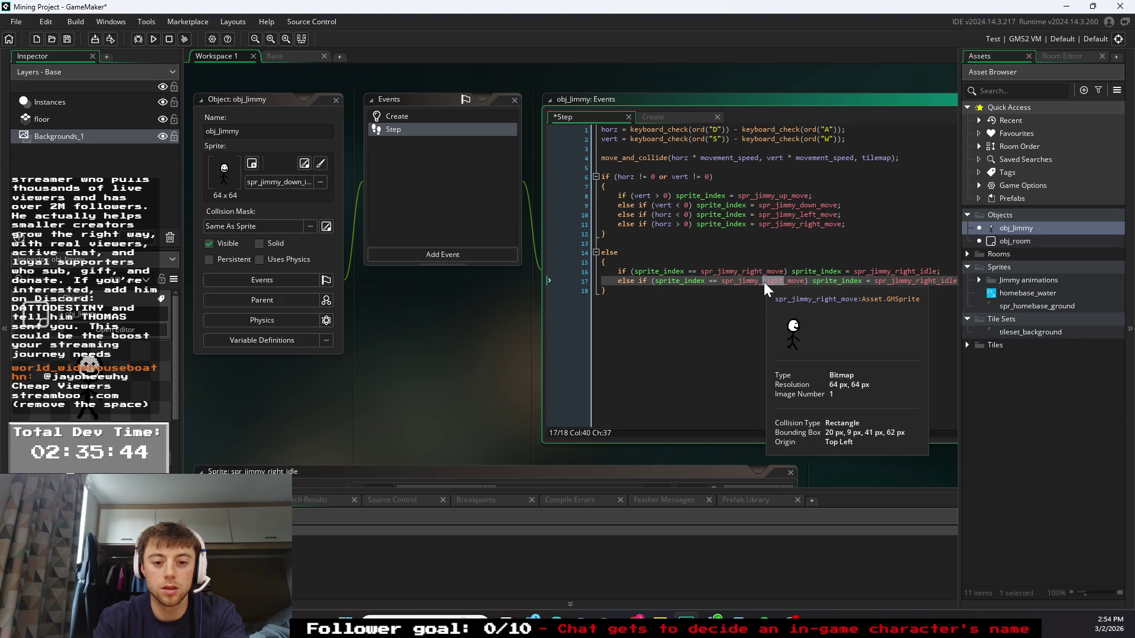
type("up")
key("Down")
double_click(907, 281)
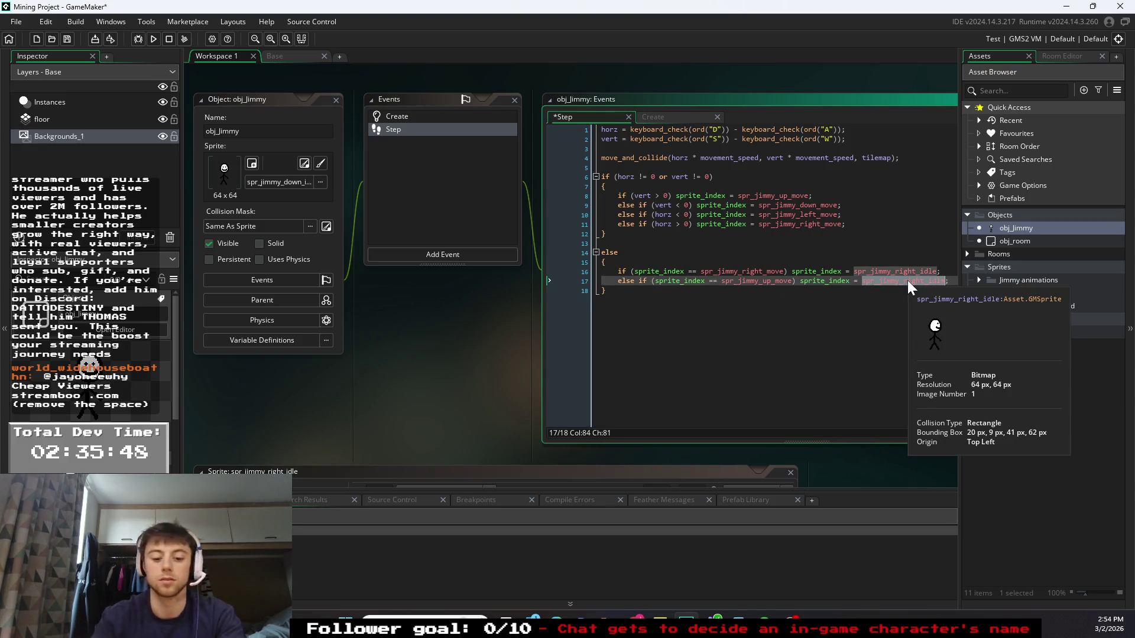
left_click_drag(924, 281, 905, 281)
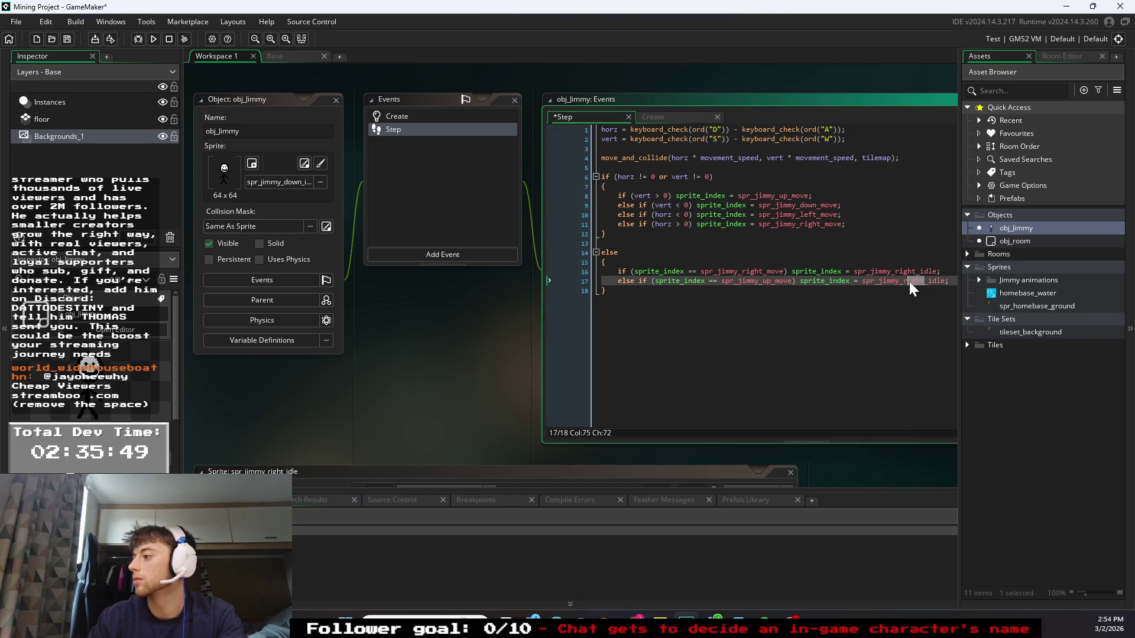
type("up")
key("Down")
- Add matching else-if lines for the left and down move sprites, then run the game to test
left_click_drag(937, 281, 651, 281)
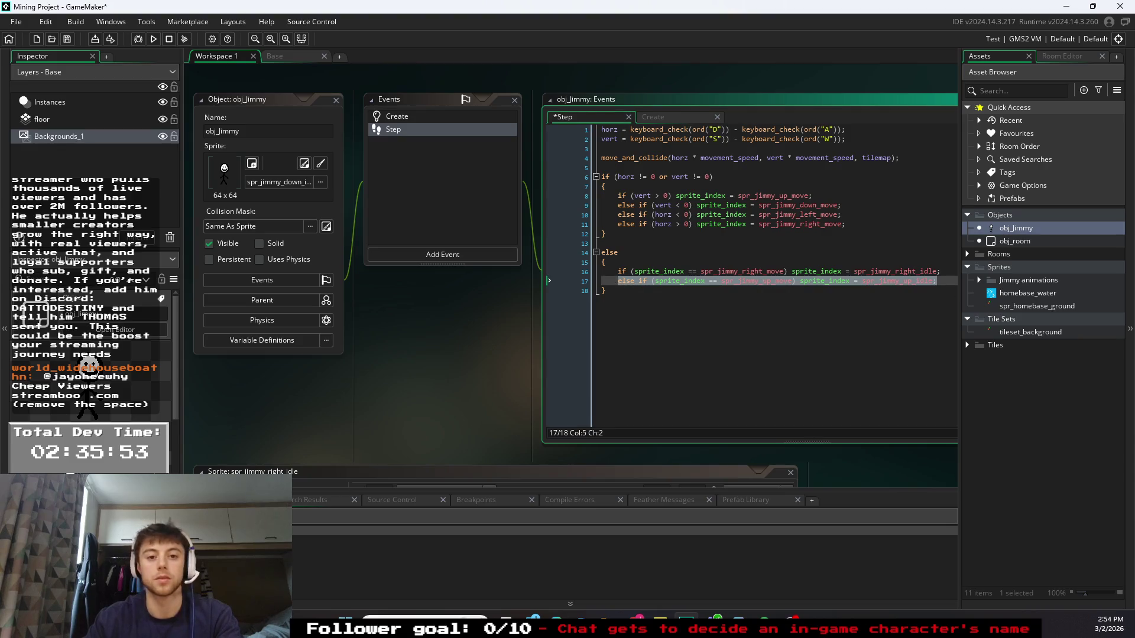
key("End")
key("ctrl+d")
key("ctrl+d")
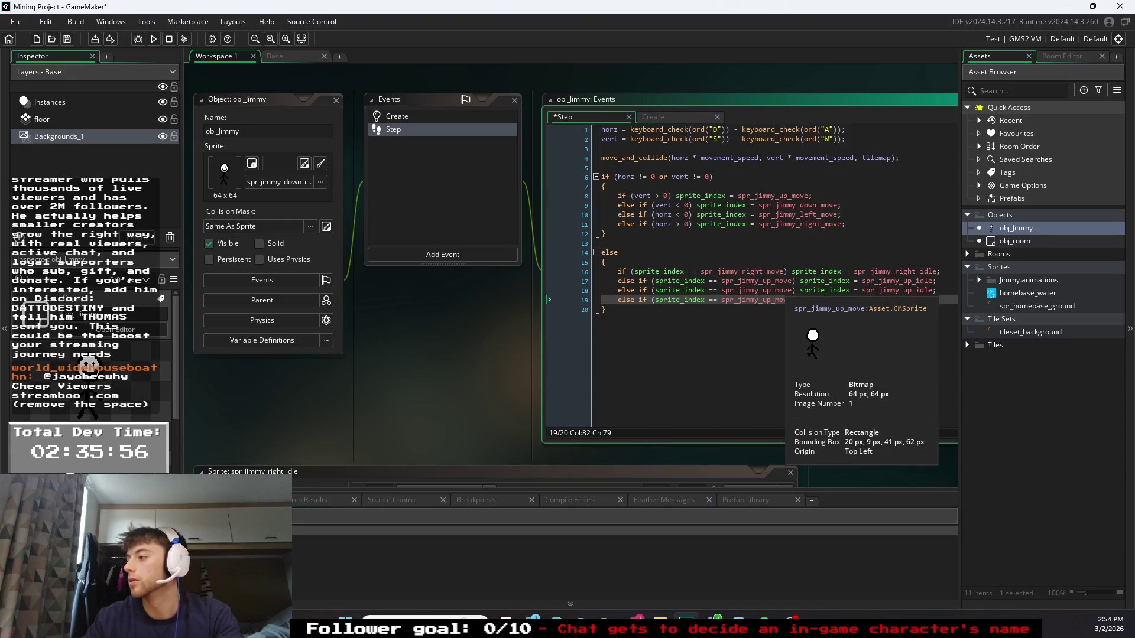
left_click(775, 290)
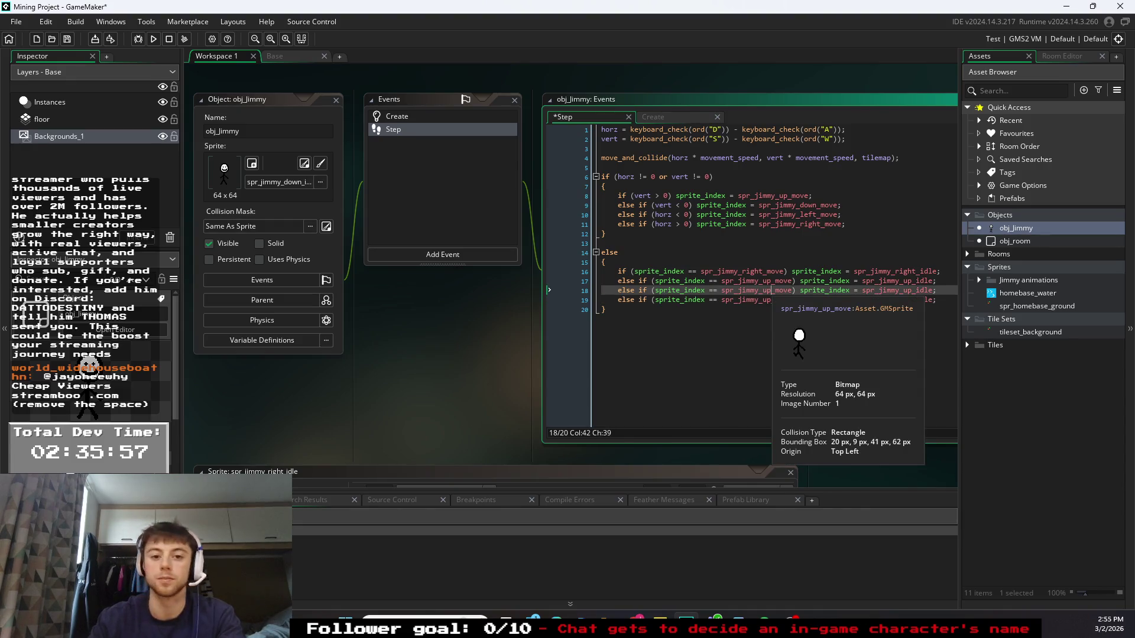
key("BackSpace")
key("BackSpace")
type("left")
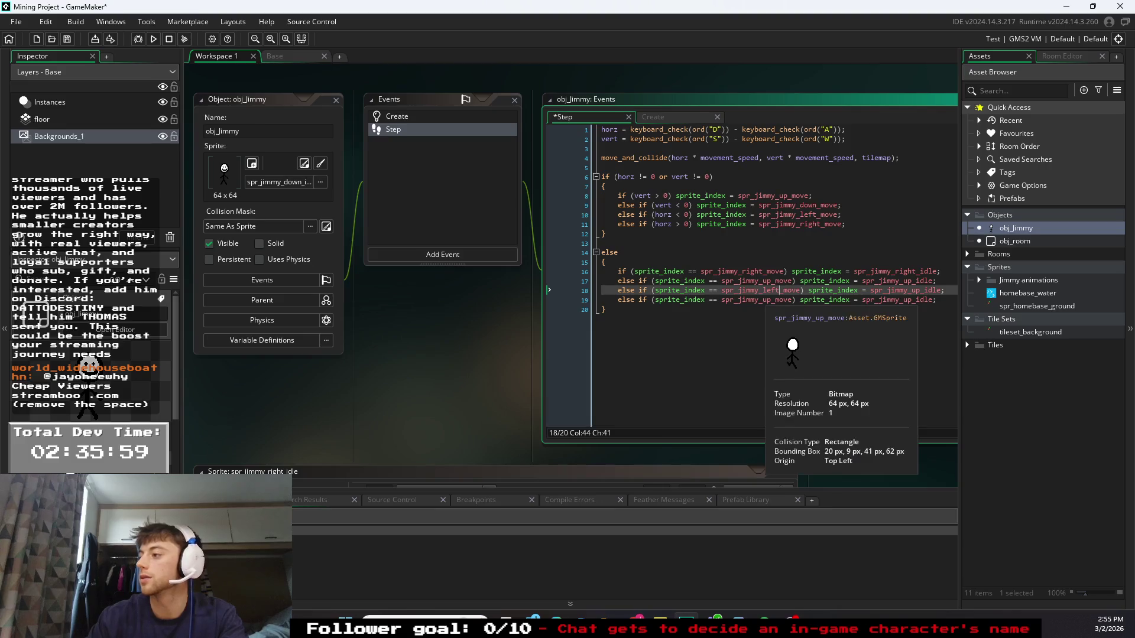
left_click(772, 300)
key("BackSpace")
key("BackSpace")
type("down")
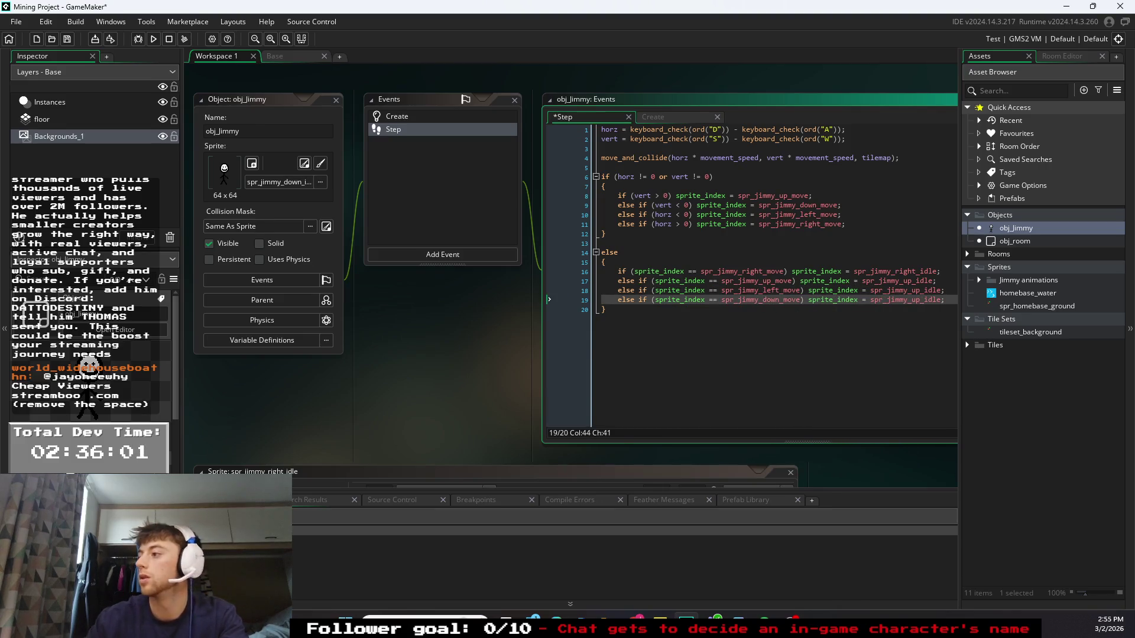
left_click(918, 291)
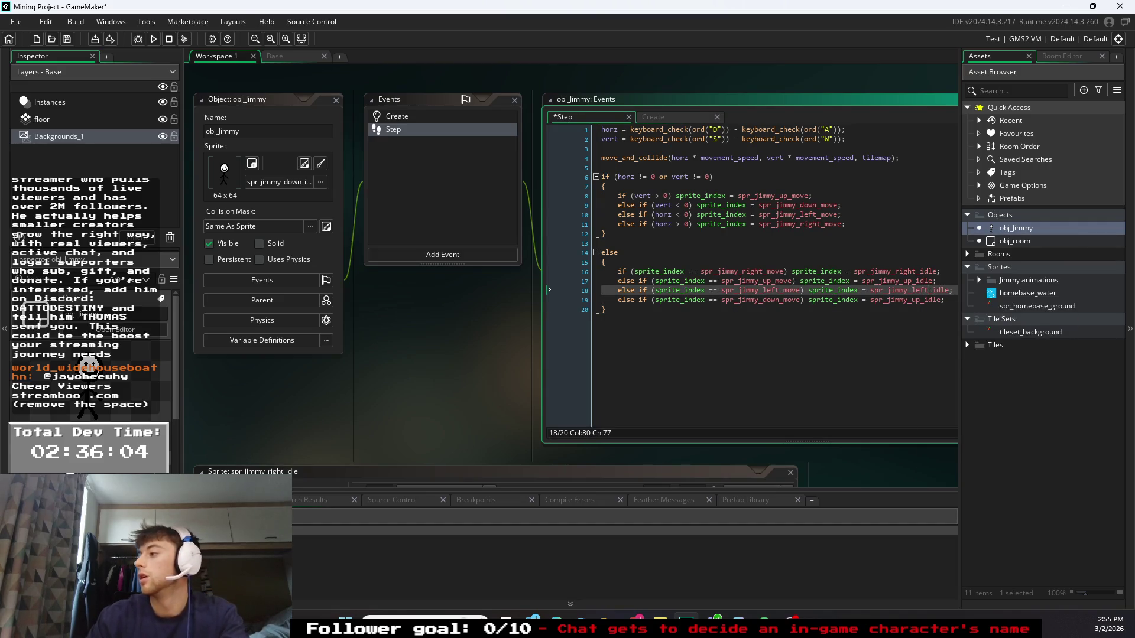
left_click(915, 300)
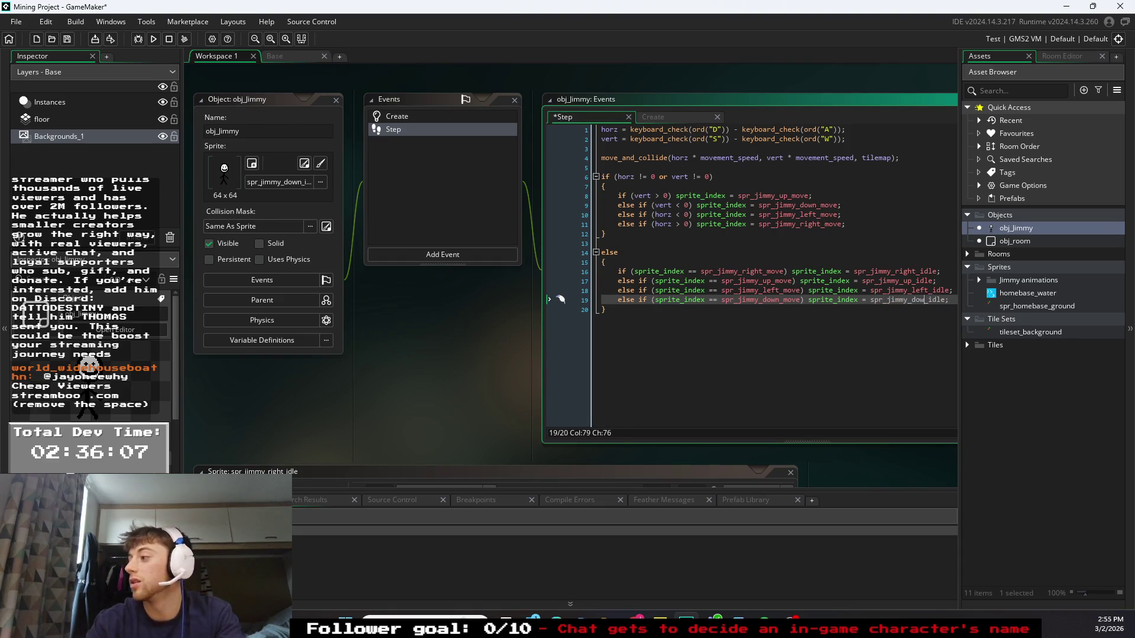
type("n")
left_click(605, 310)
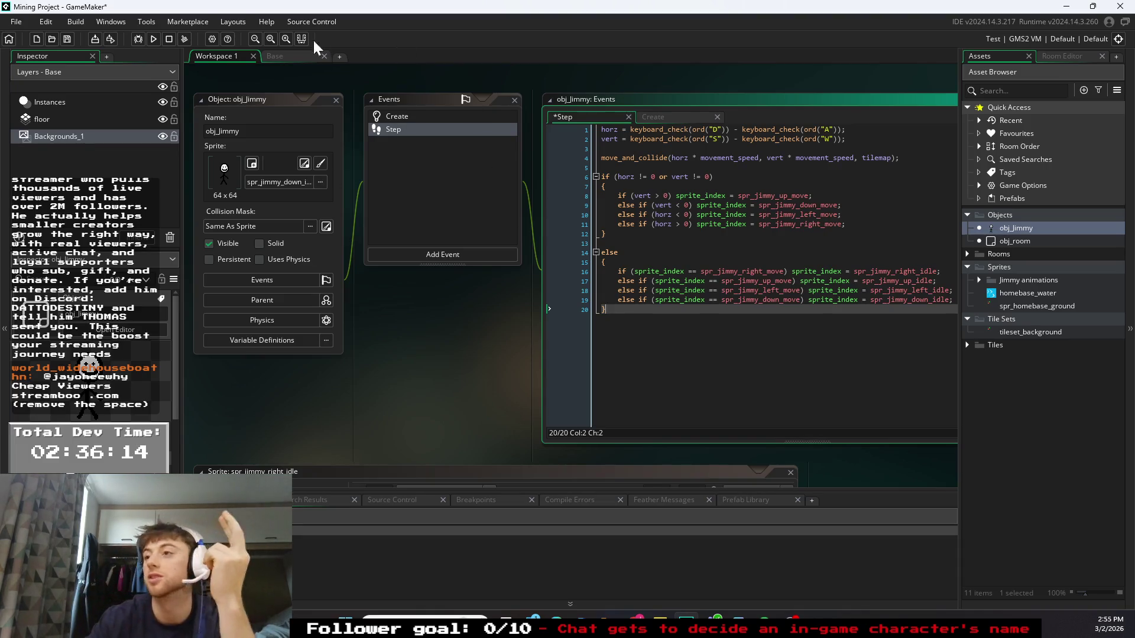
left_click(154, 39)
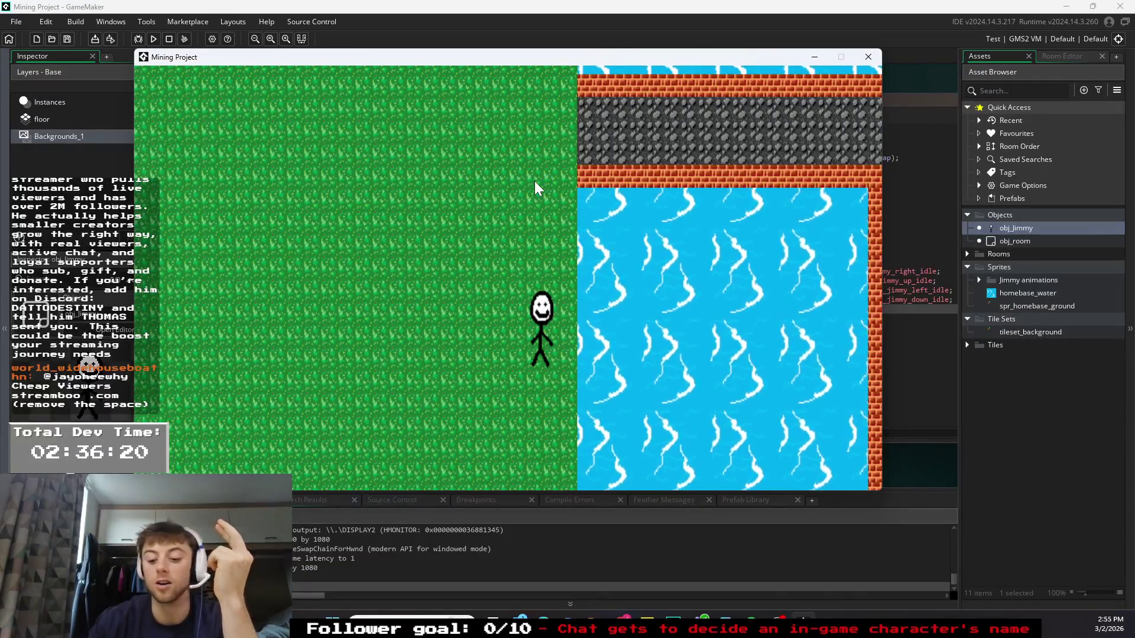
- Walk Jimmy left, right, up and down around the map, then close the test run
key("Left")
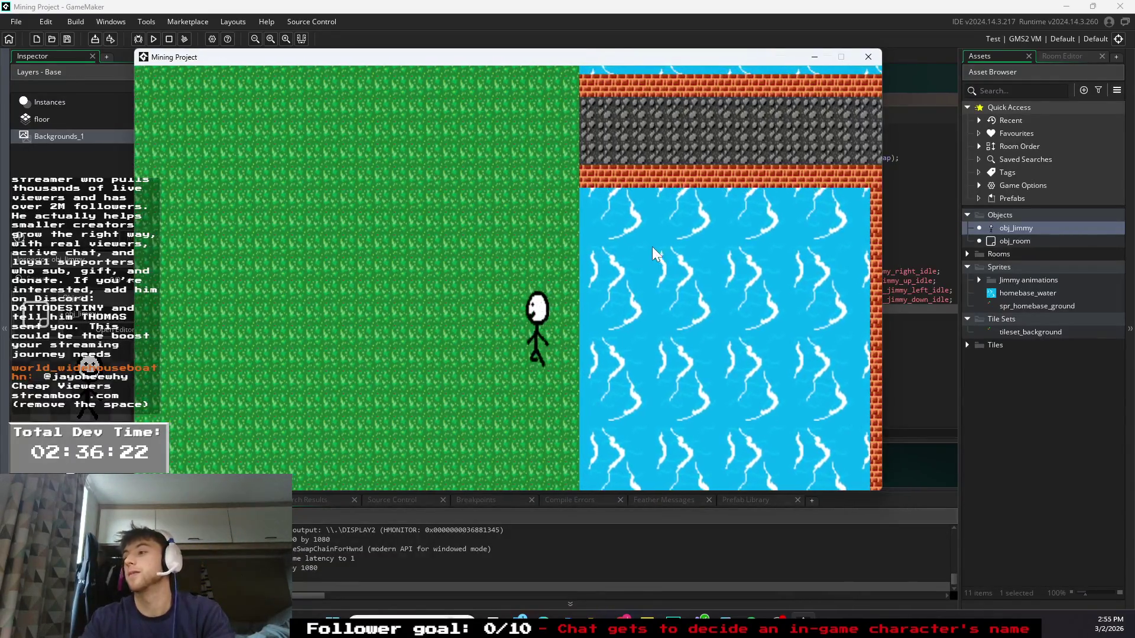
key("Right")
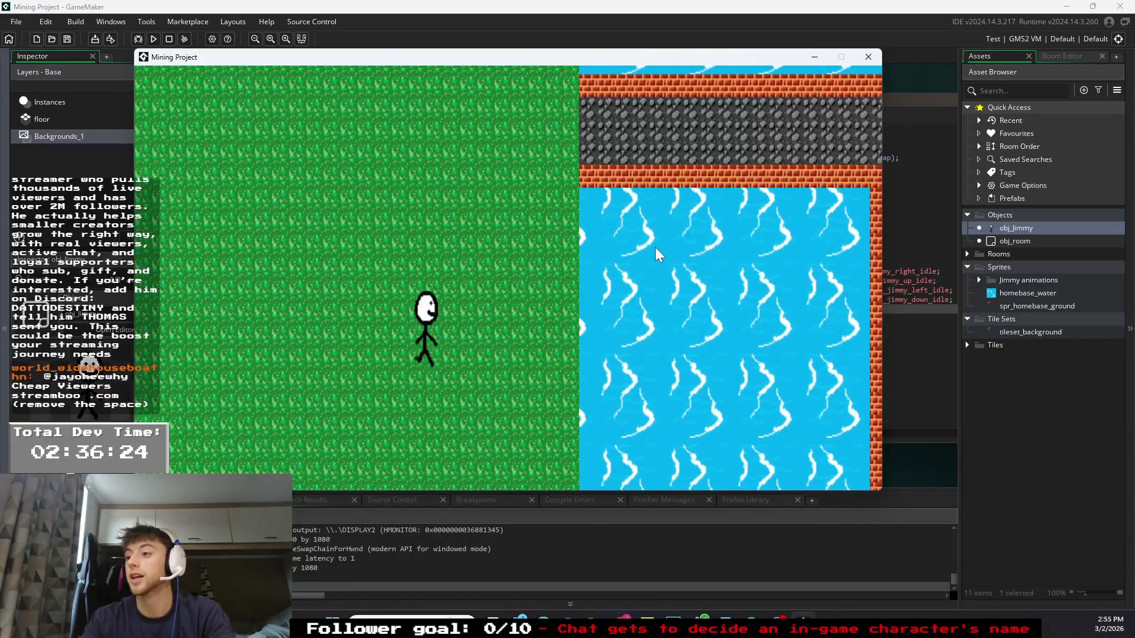
key("Up")
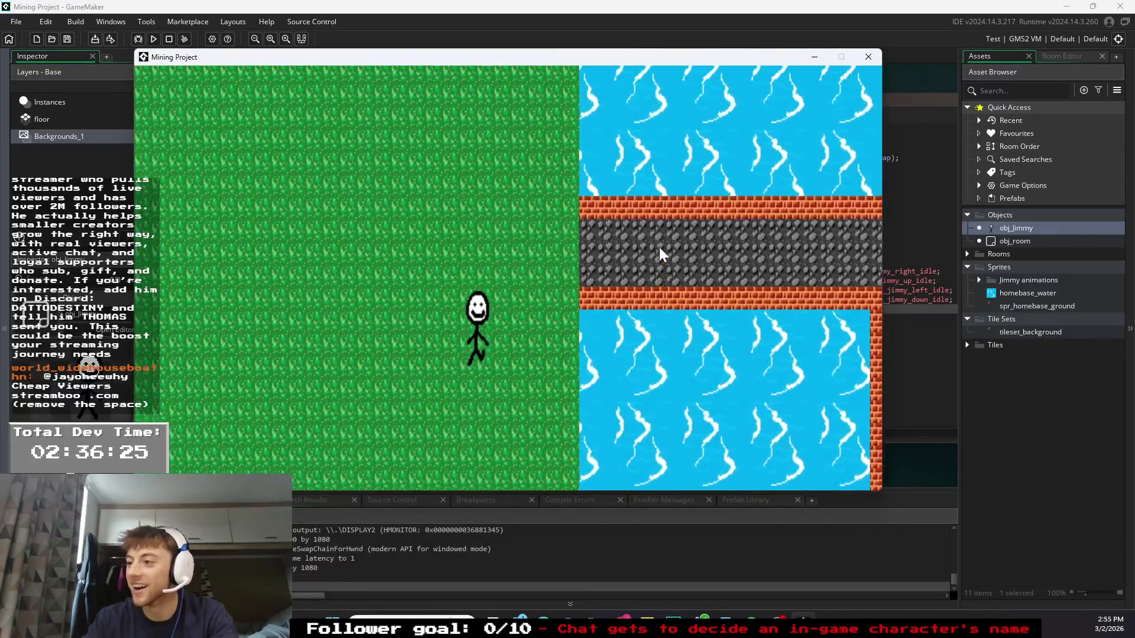
key("Down")
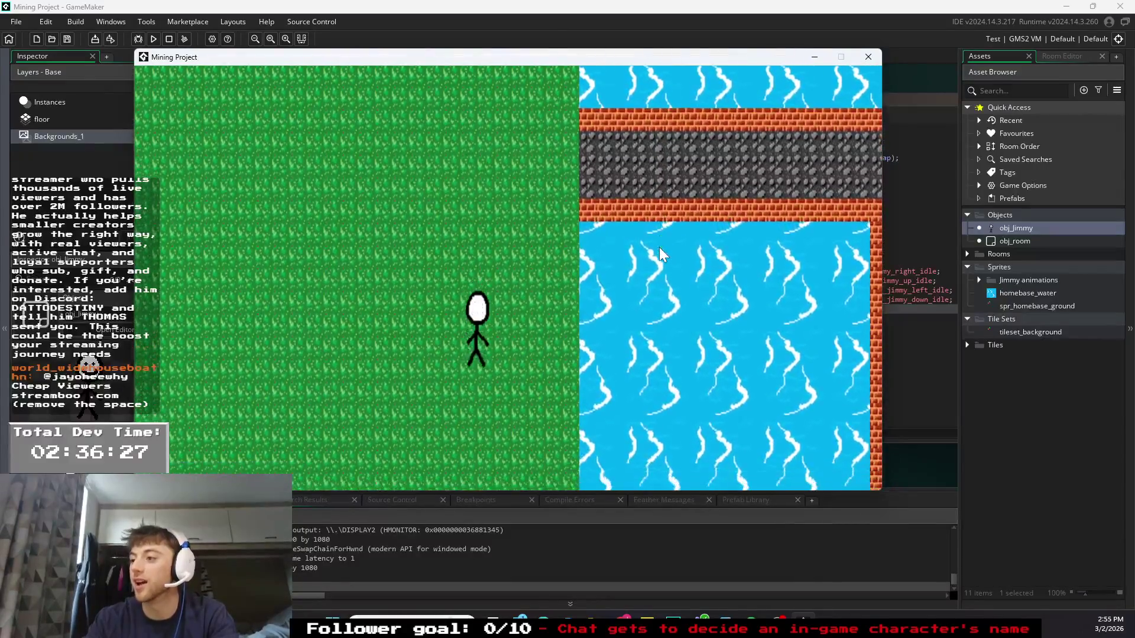
key("Up")
key("Down")
key("Right")
key("Left")
key("Up")
key("Right")
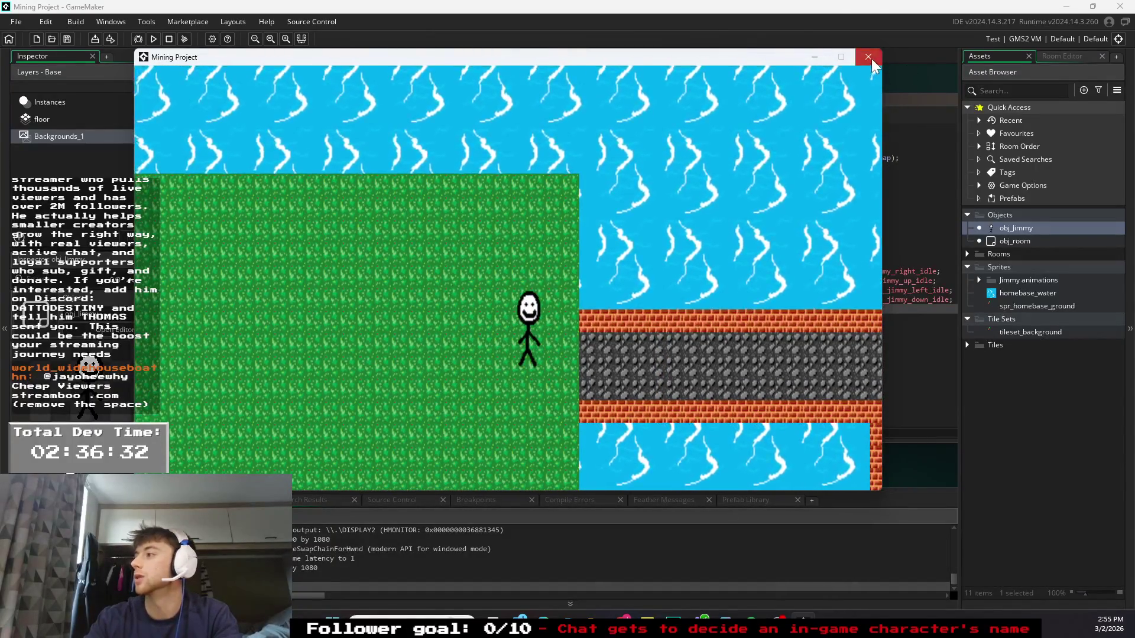
key("alt+F4")
left_click(697, 215)
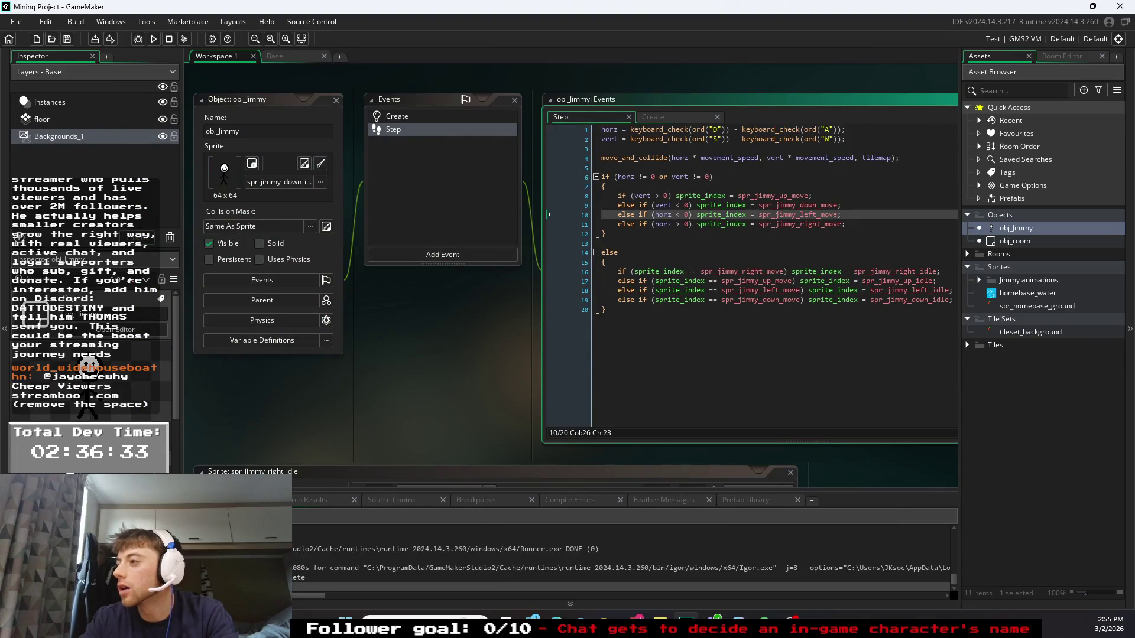
- Swap lines 8–9 so vert < 0 shows the up sprite and vert > 0 the down sprite, then relaunch
left_click(657, 196)
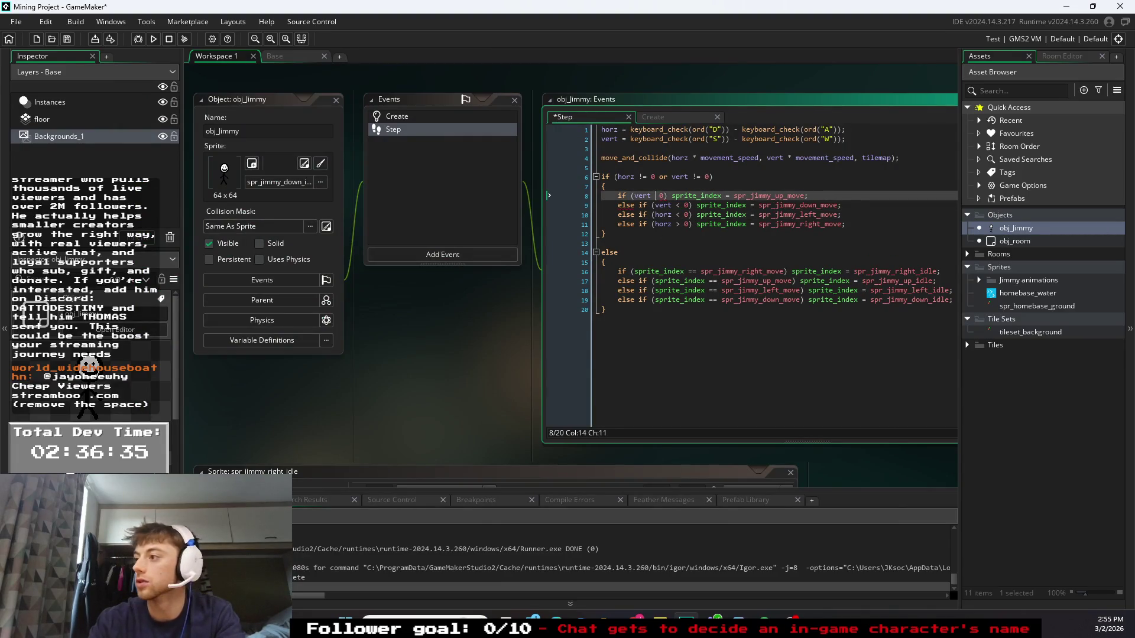
left_click(679, 205)
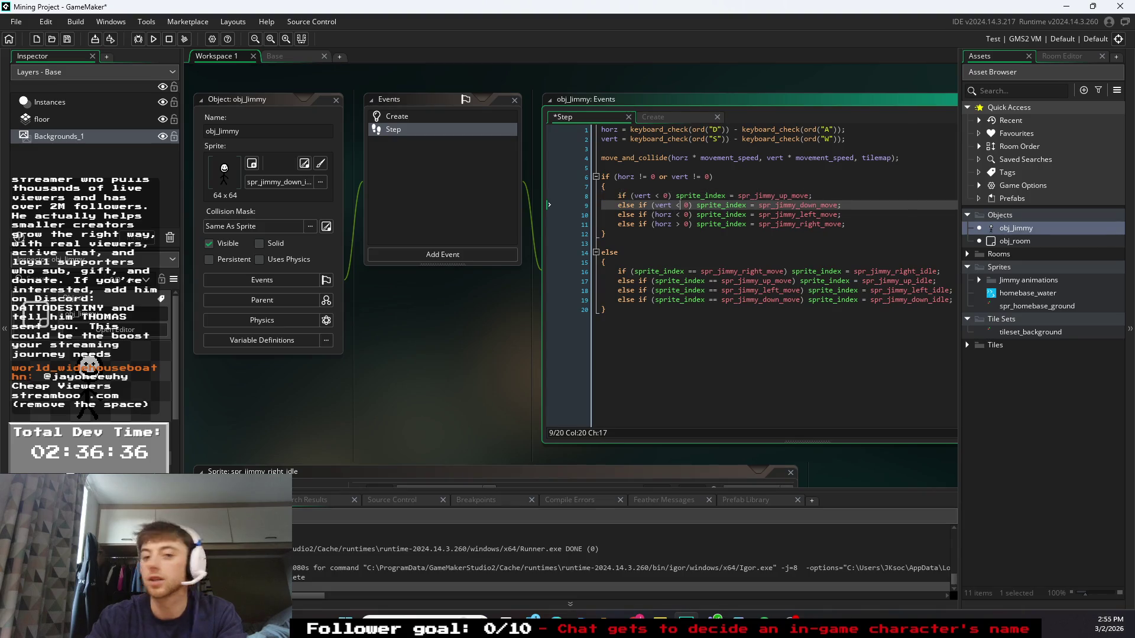
type(">")
left_click(606, 233)
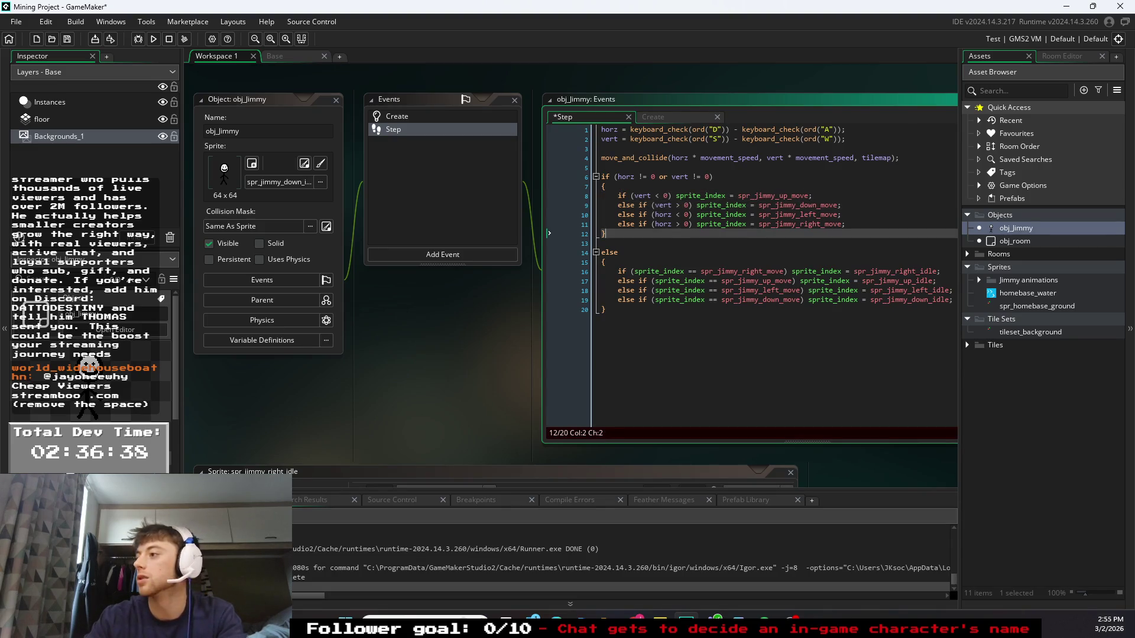
left_click(154, 40)
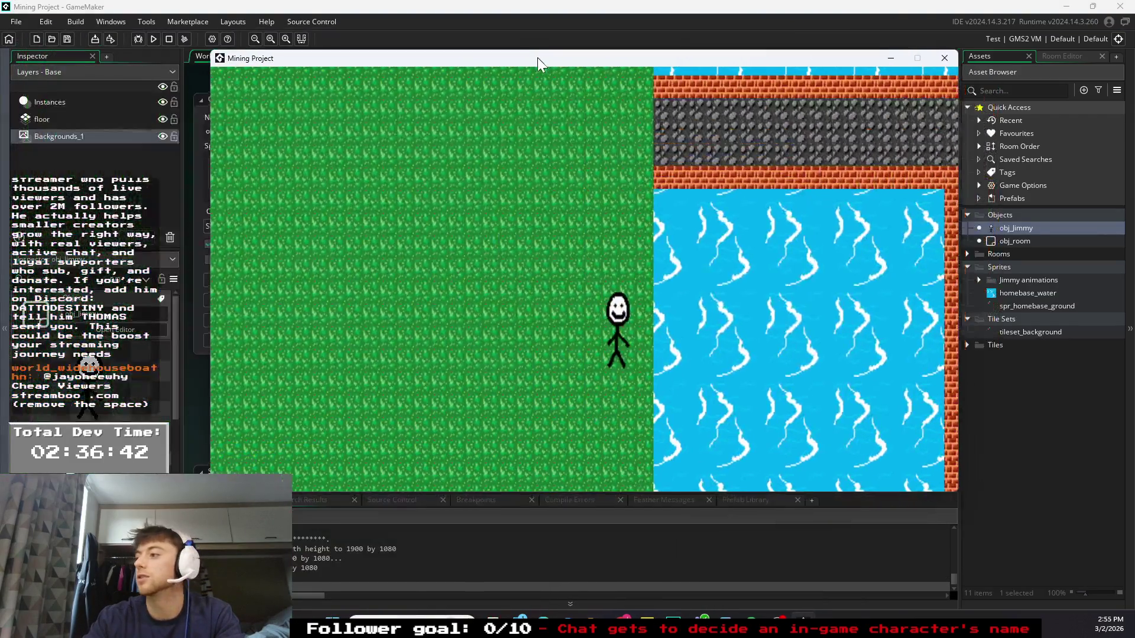
left_click_drag(538, 58, 547, 65)
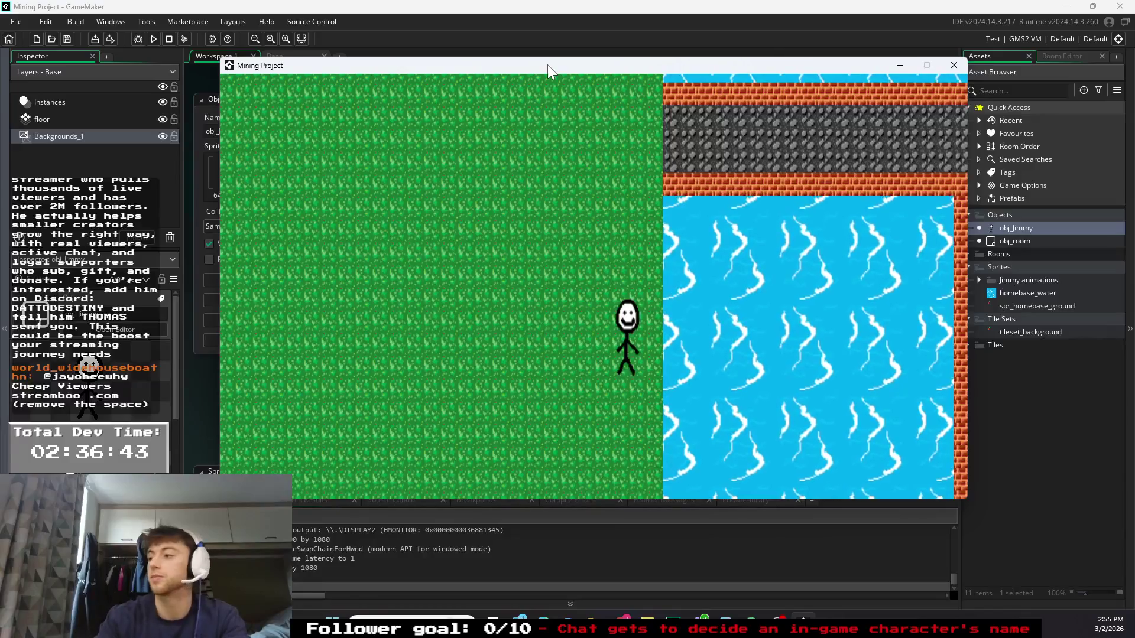
- Walk Jimmy up, right along the stone path, down the right corridor and left along the bottom
key("w")
key("w")
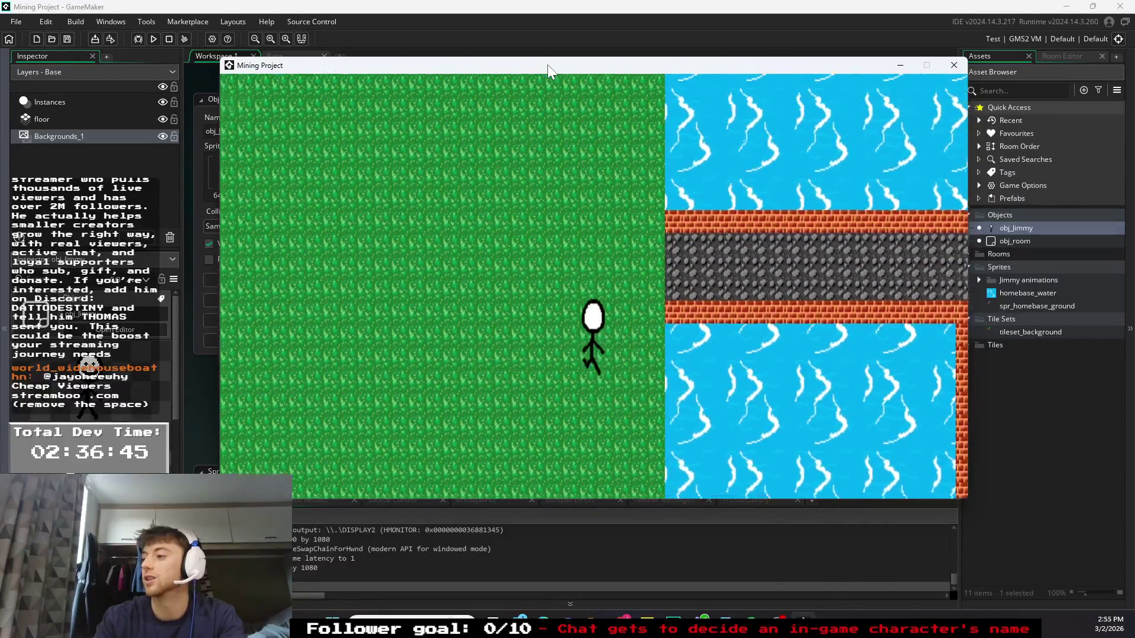
key("d")
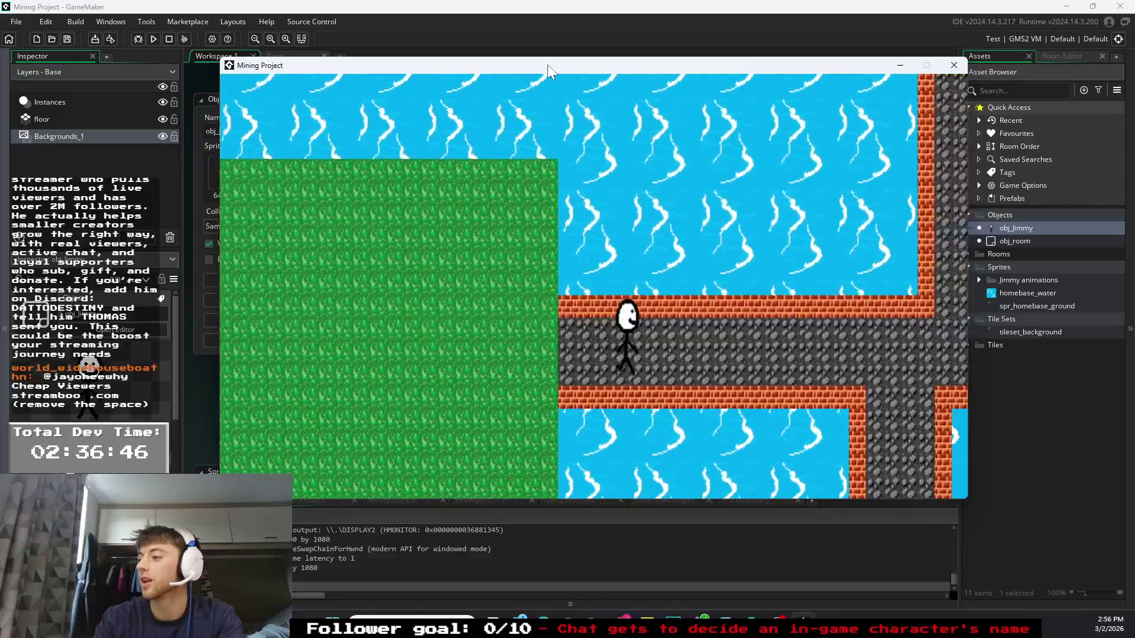
key("d")
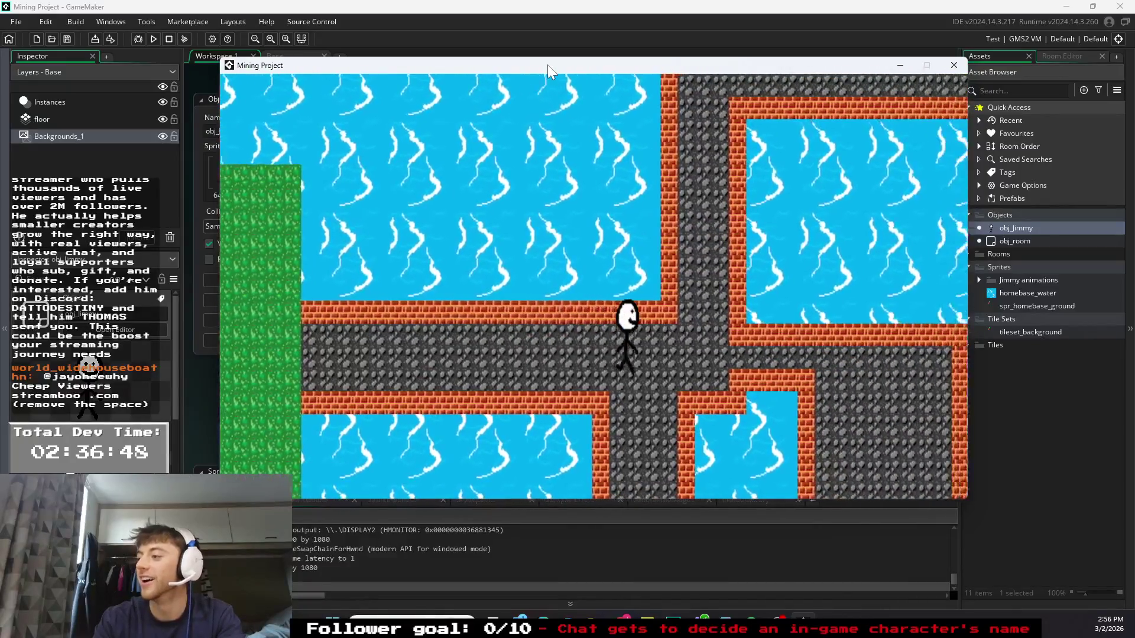
key("w")
key("w")
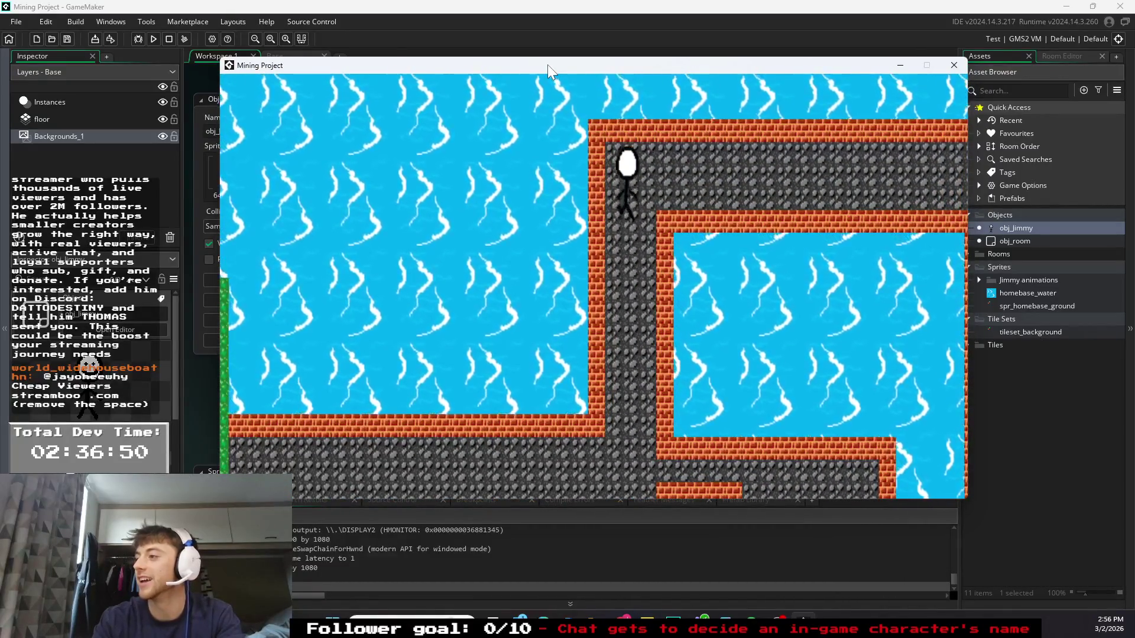
key("d")
key("d")
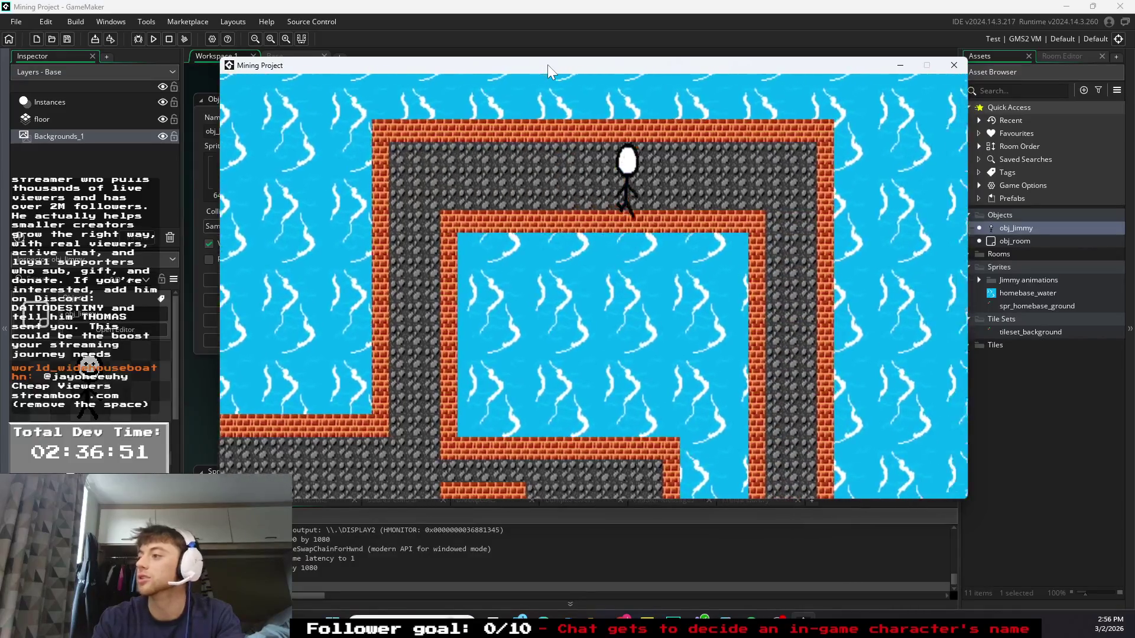
key("s")
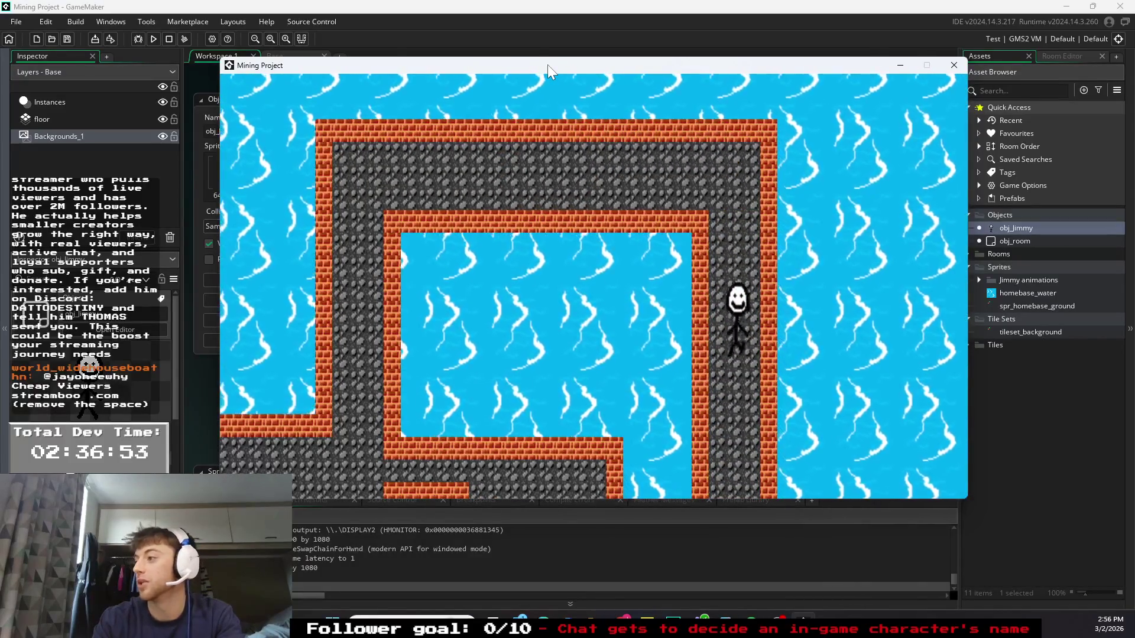
key("s")
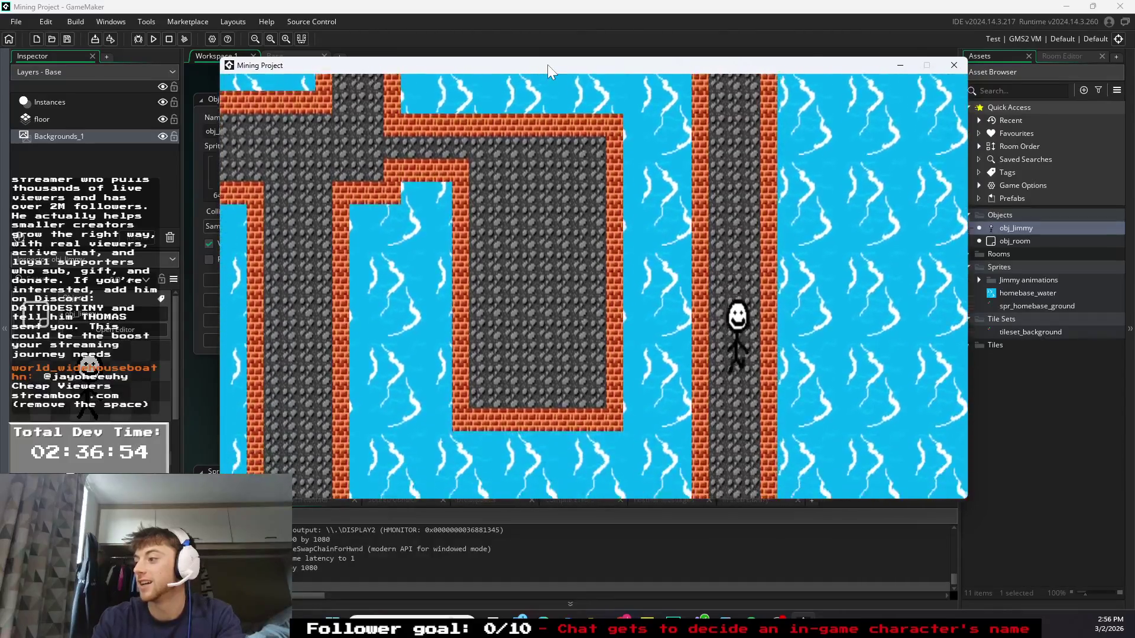
key("a")
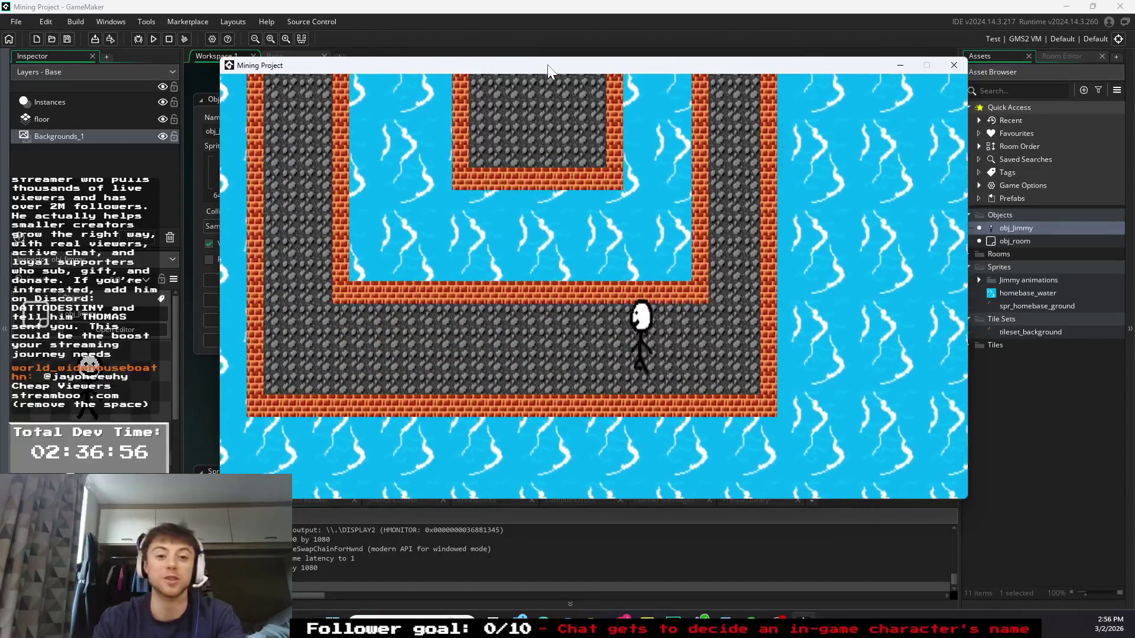
key("a")
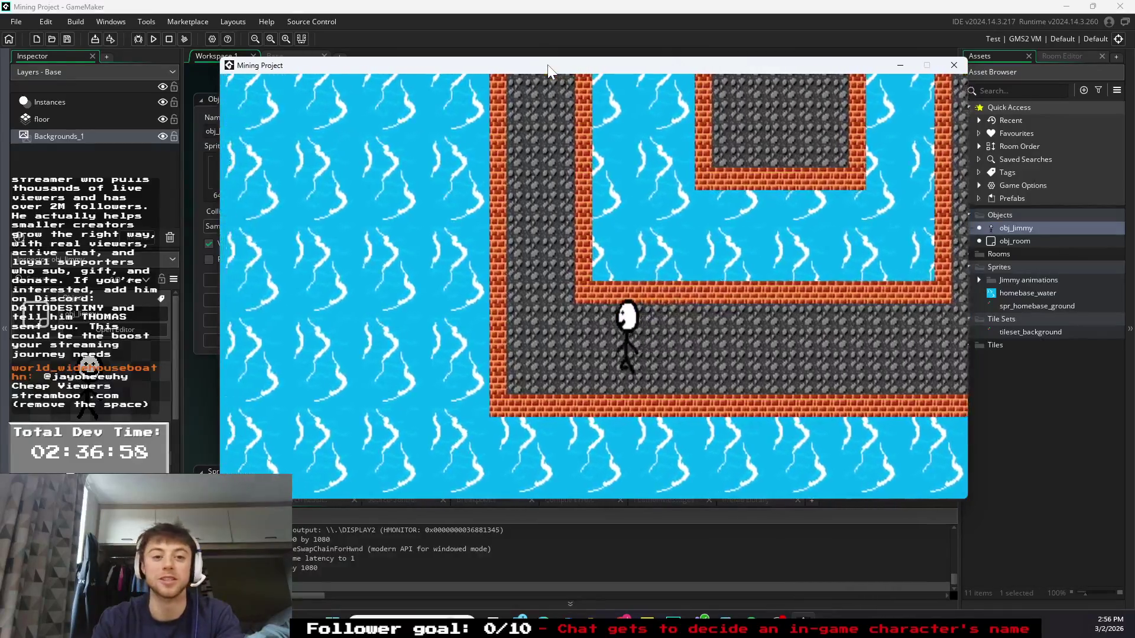
- Walk Jimmy up the left corridor, through the stone area and back left onto the grass
key("w")
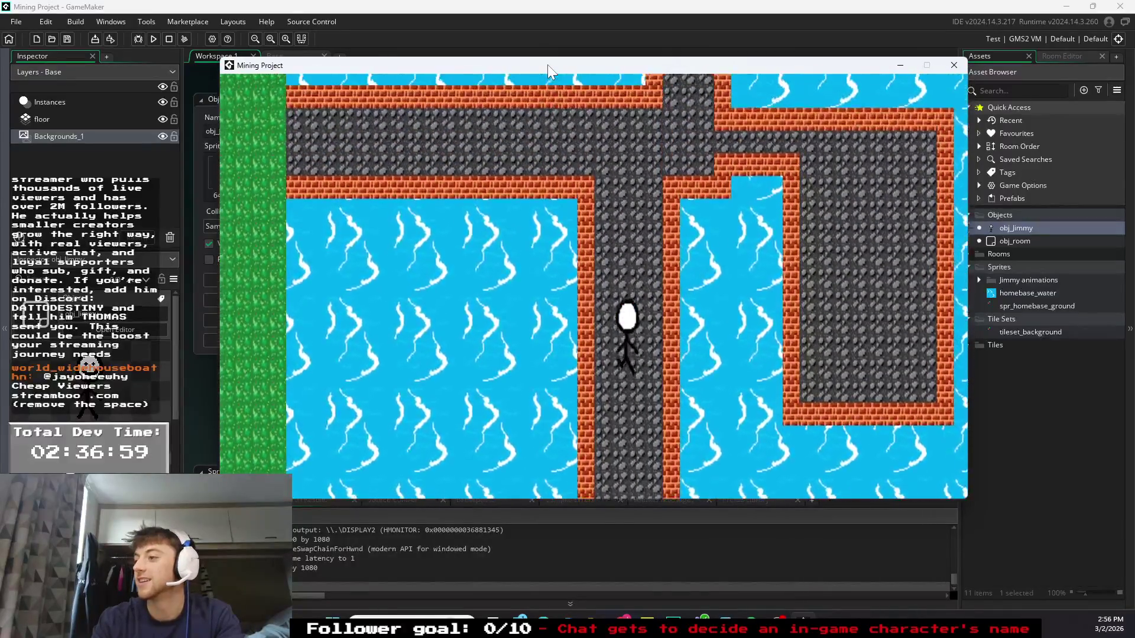
key("d")
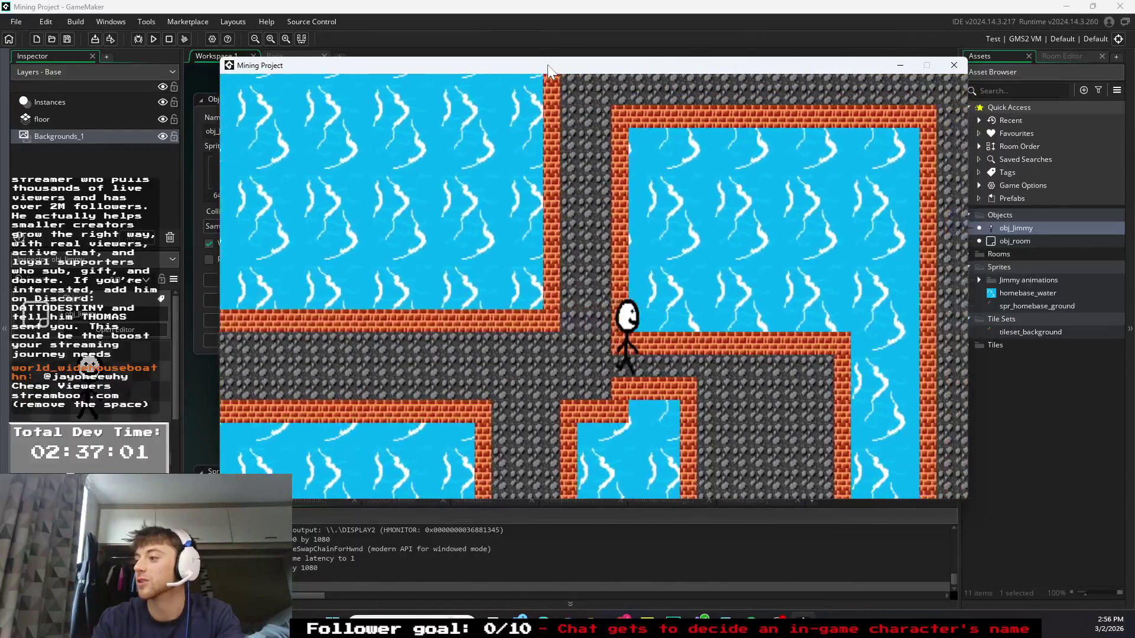
key("s")
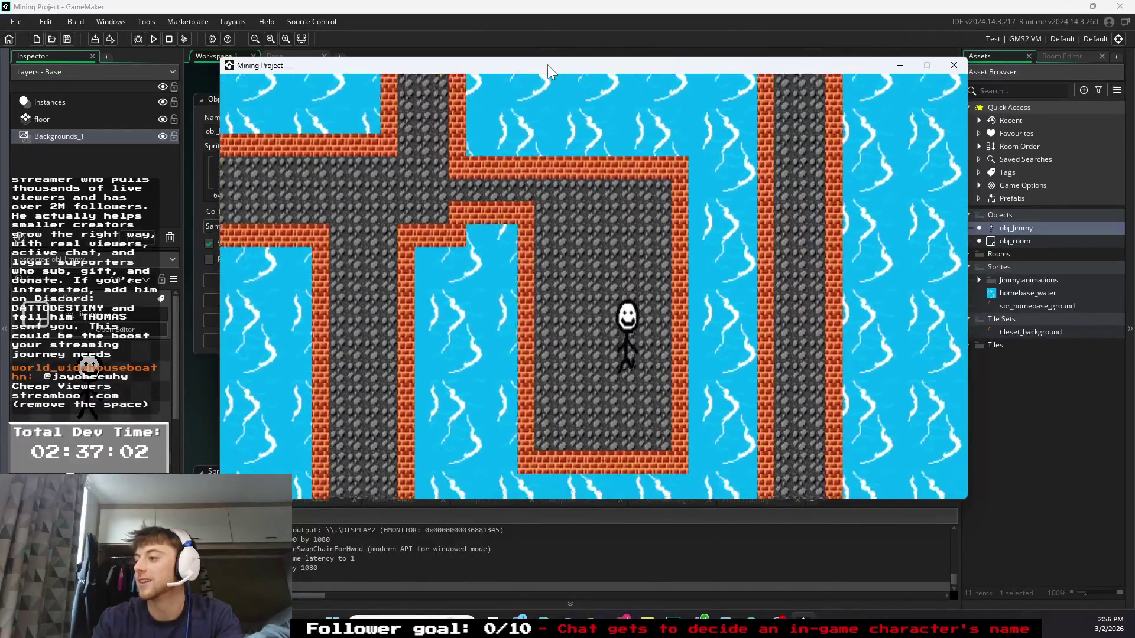
key("w")
key("a")
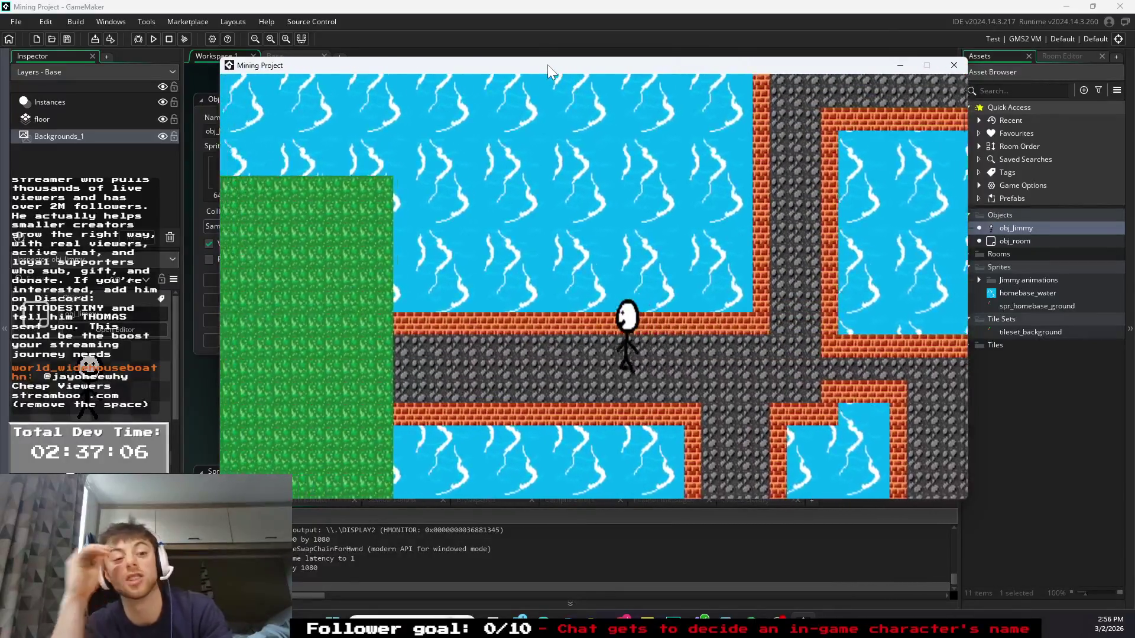
key("a")
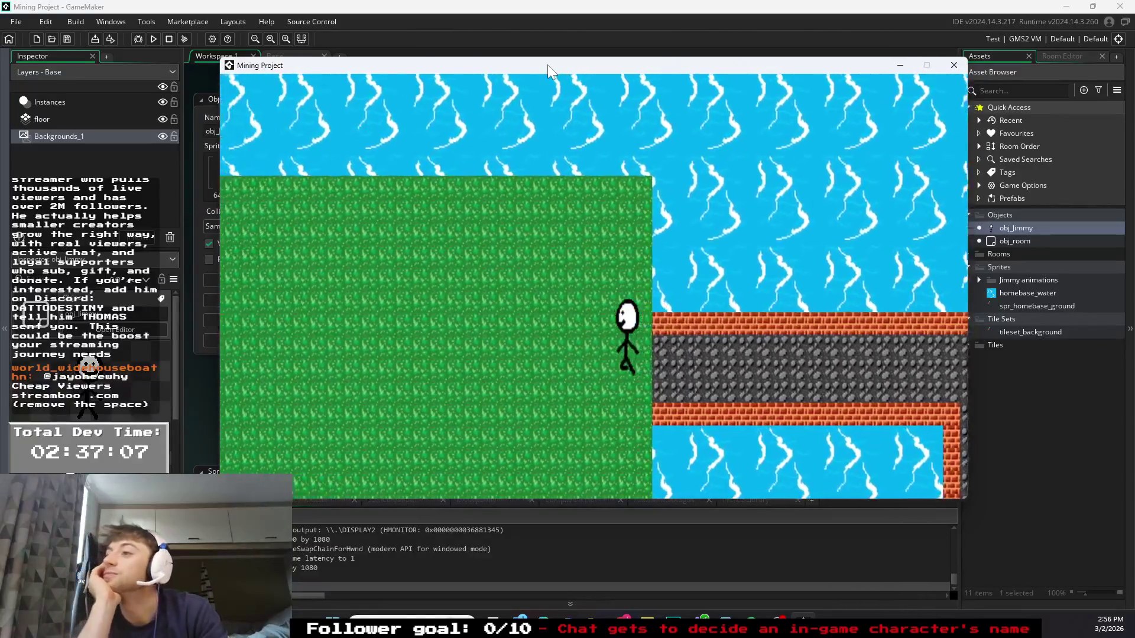
key("a")
key("d")
- Test rapid diagonal movement against the wall for sliding, then close the game window
key("s")
key("a")
key("w")
key("d")
key("s")
key("a")
key("w")
key("d")
key("s")
key("a")
key("w")
key("d")
key("s")
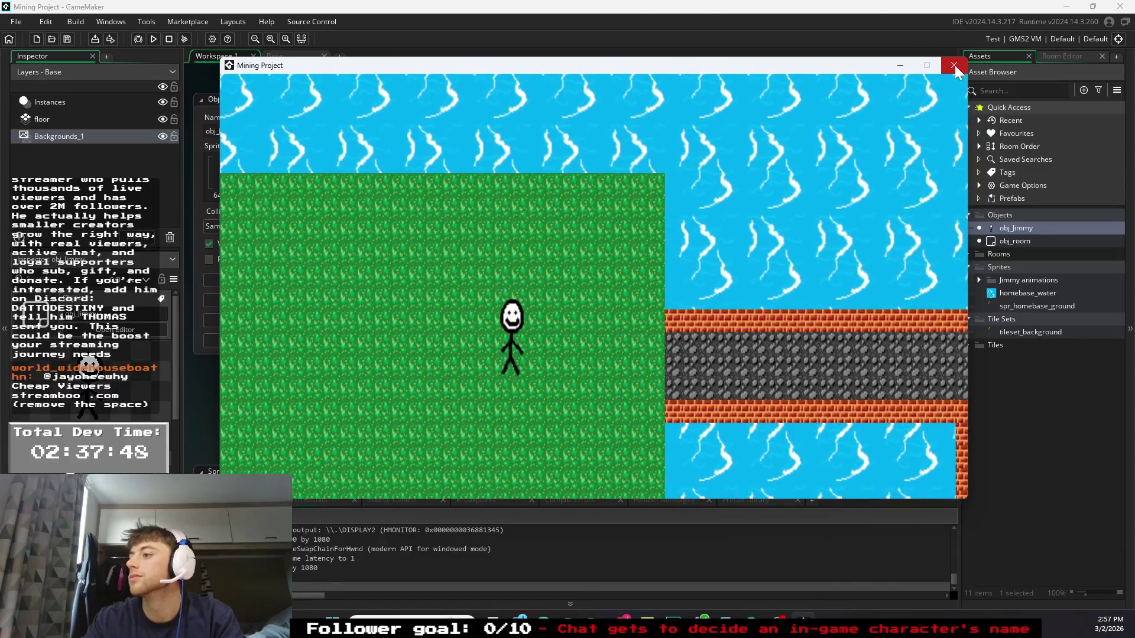
left_click(954, 66)
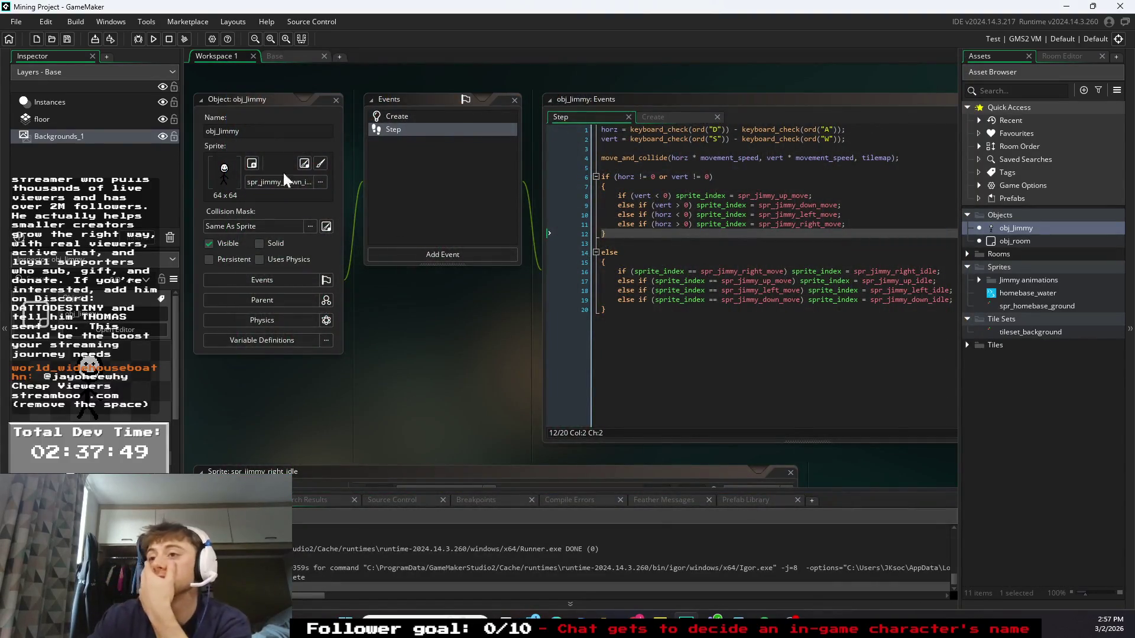
- Add a tile layer named walls to the Base room, then show obj_Jimmy's Create event code
left_click(77, 140)
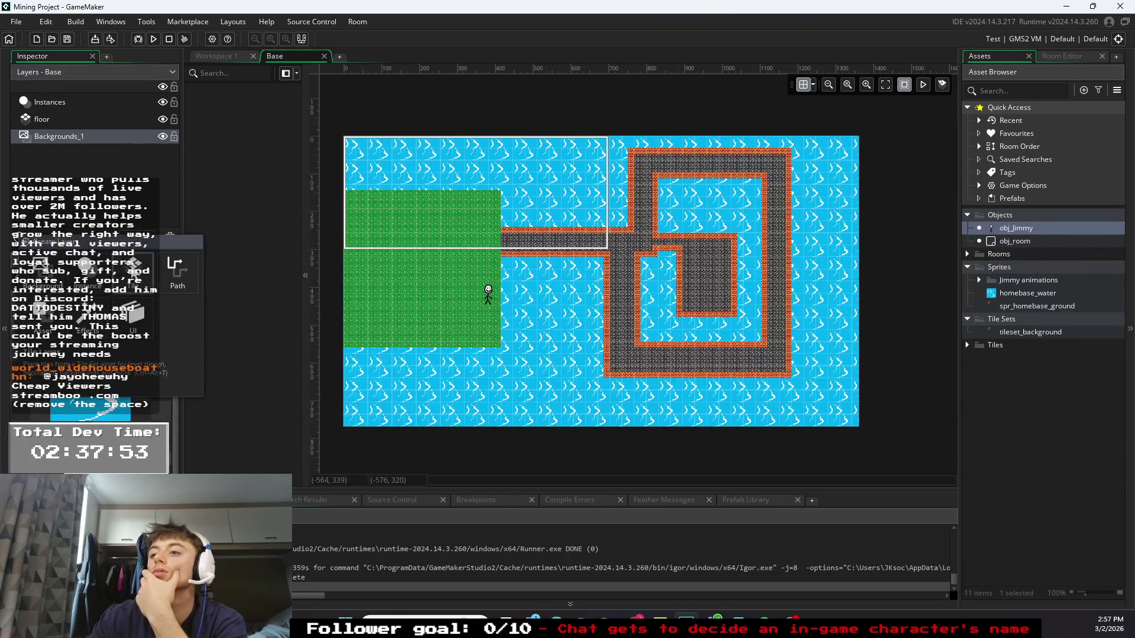
left_click(50, 237)
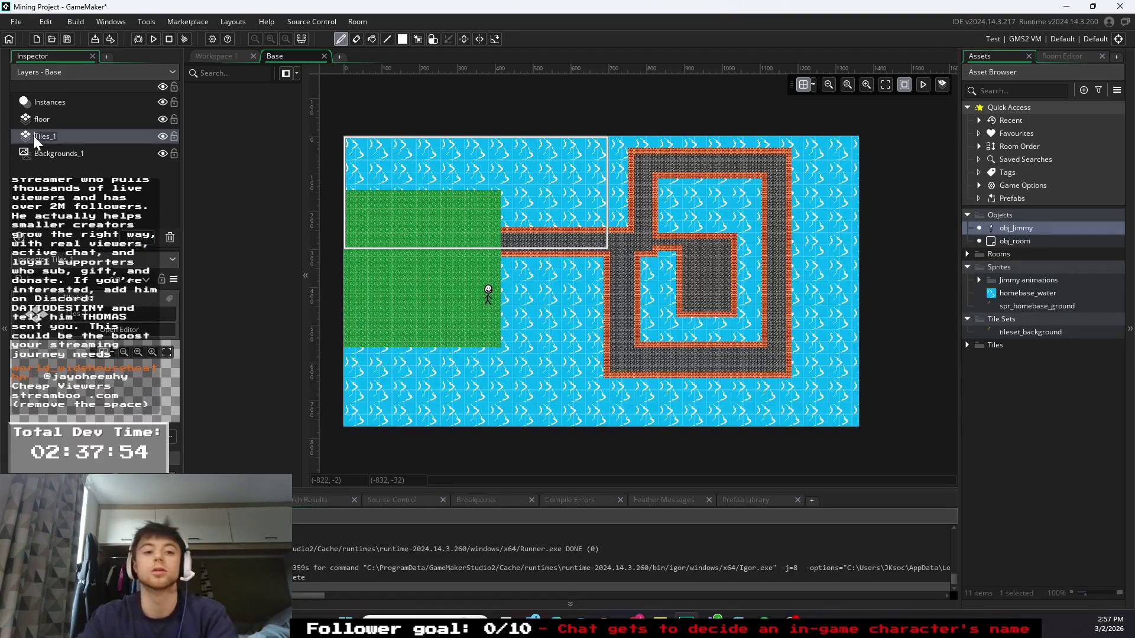
type("walls")
key("Return")
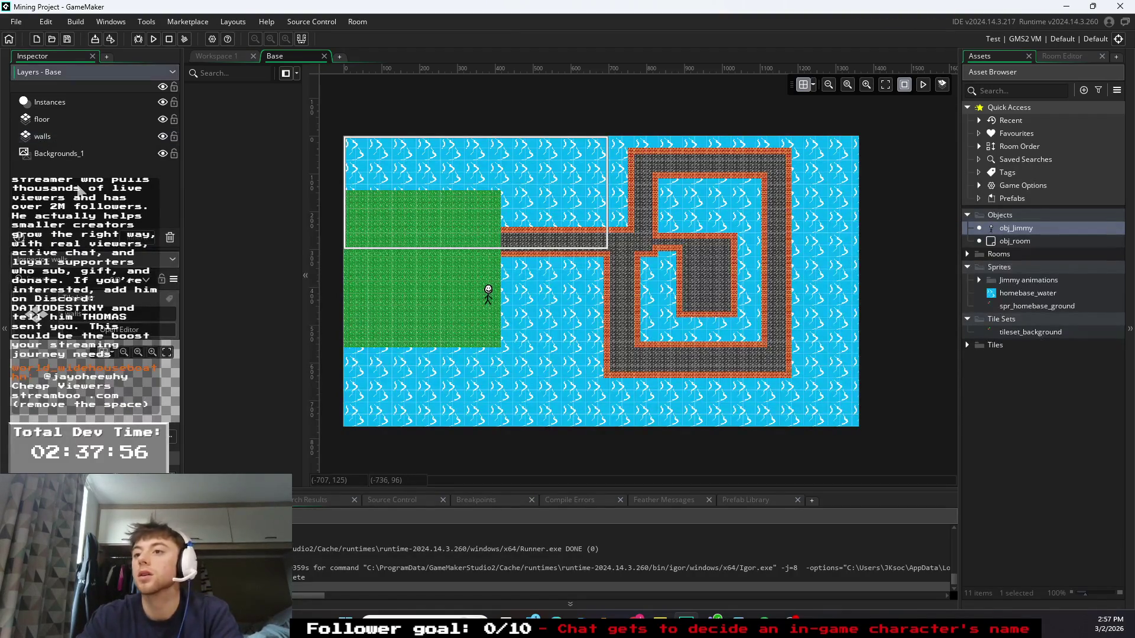
left_click(81, 140)
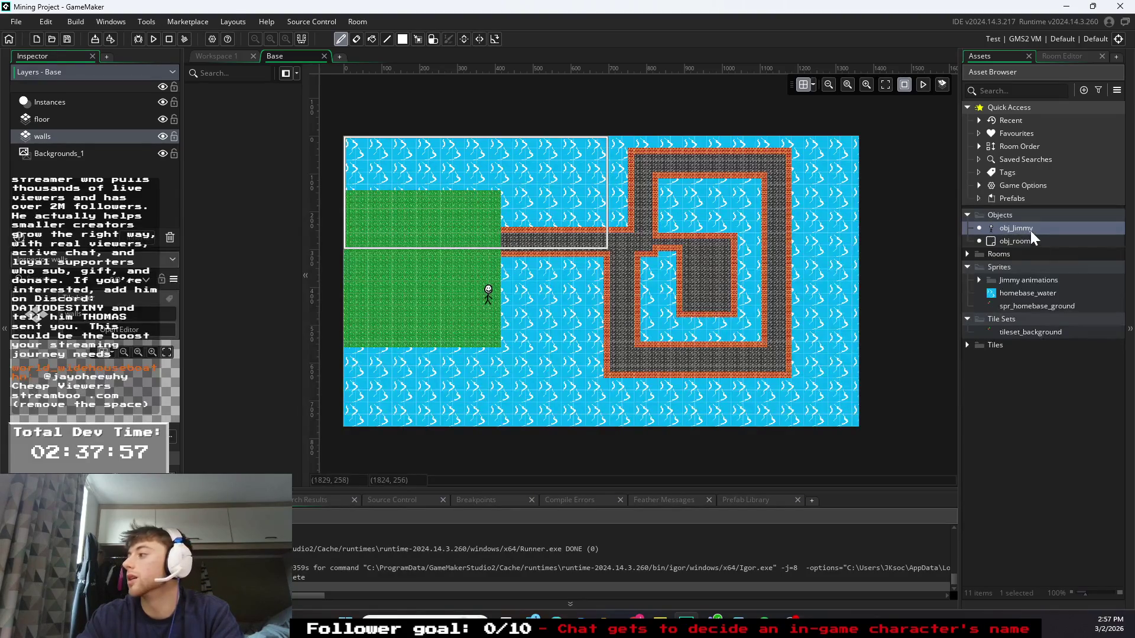
double_click(1029, 230)
left_click(664, 120)
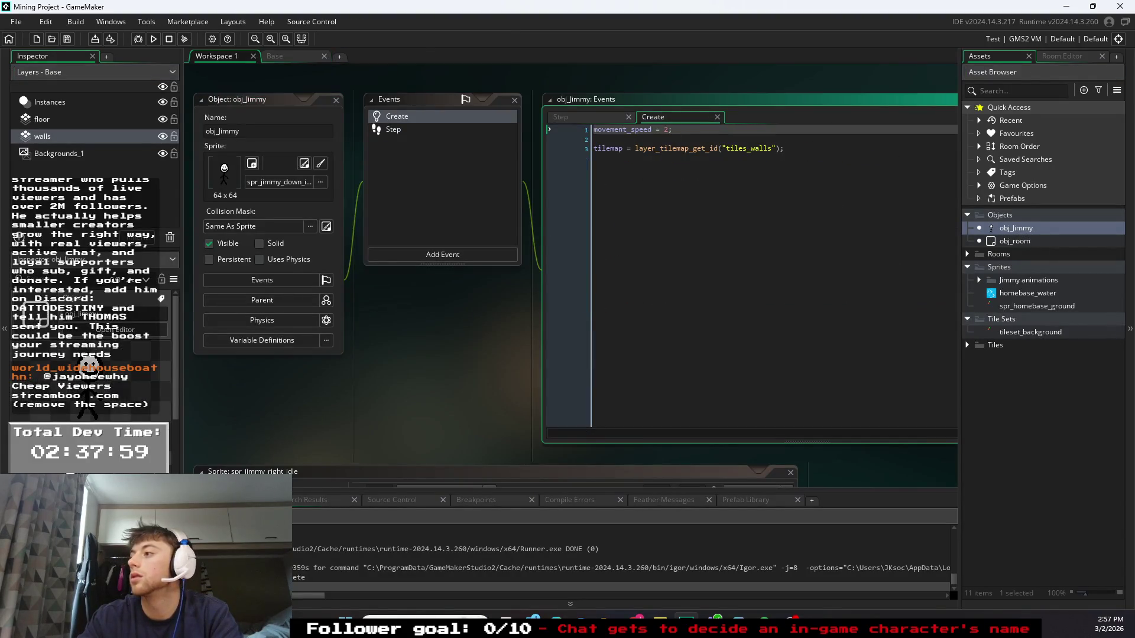
- Change the Create code to layer_tilemap_get_id("layer_walls"), then bring up the room's walls layer options
left_click(750, 148)
left_click_drag(759, 153, 732, 153)
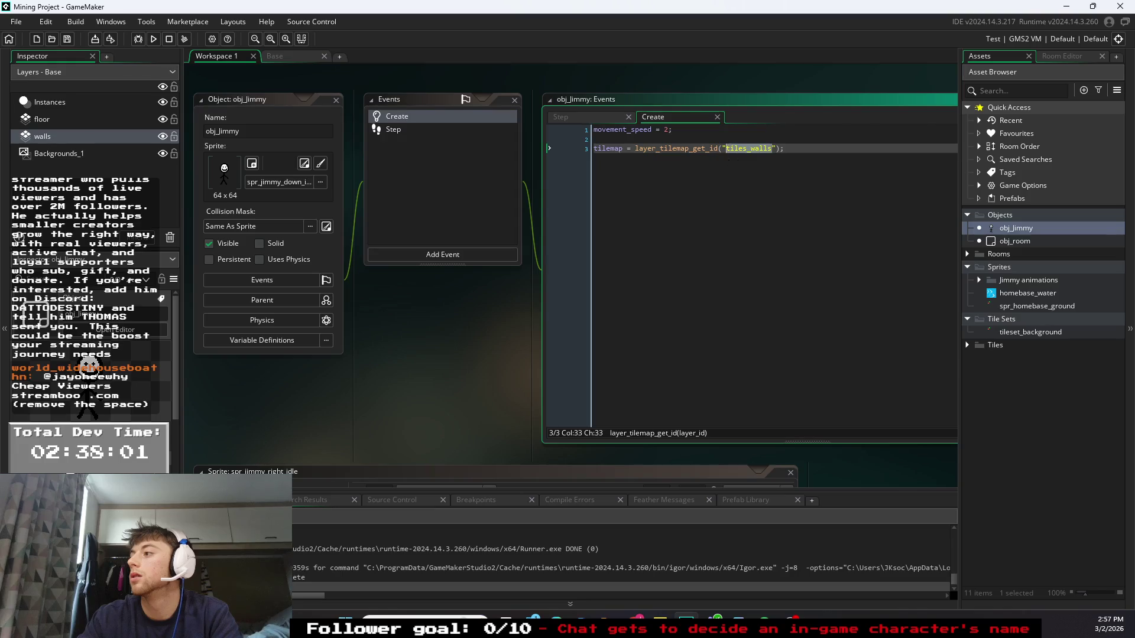
type("walls")
left_click(759, 149)
left_click(725, 149)
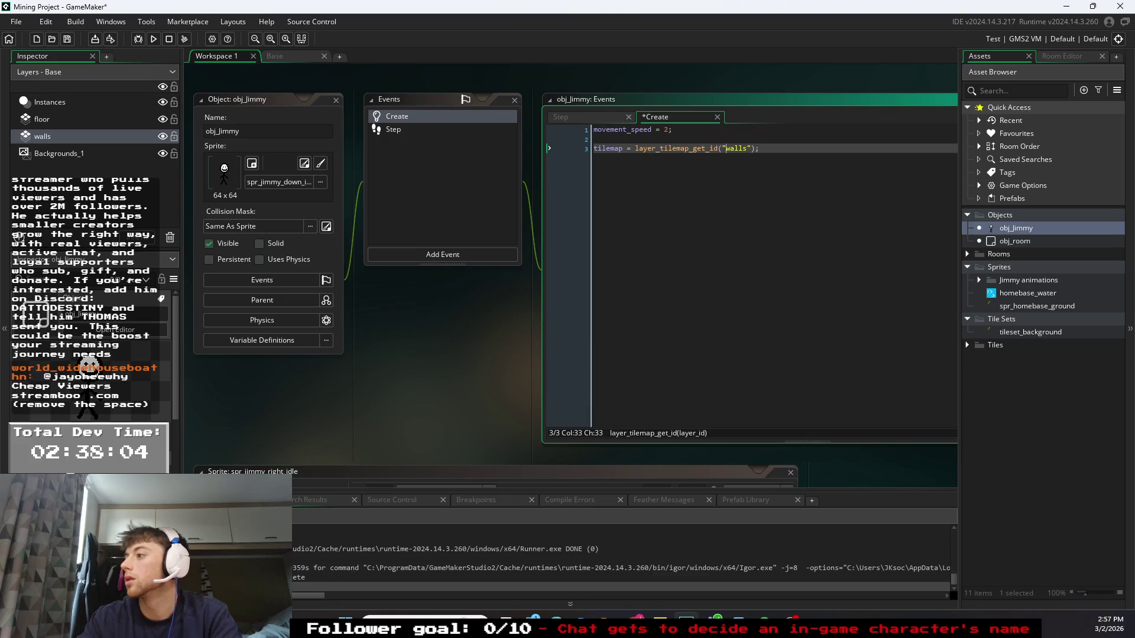
left_click(968, 345)
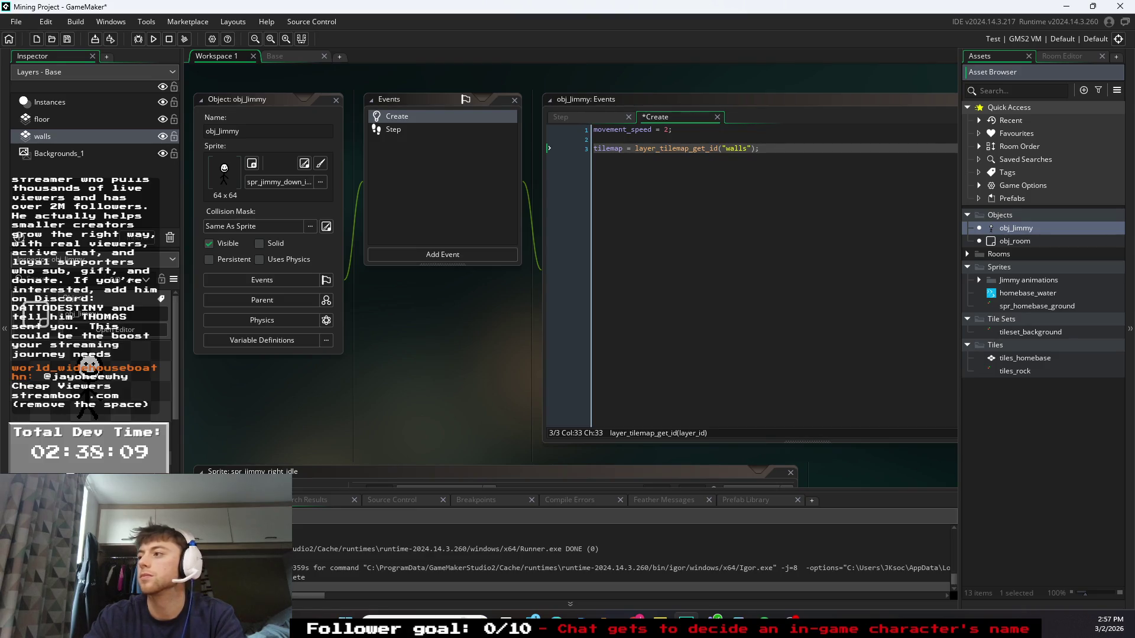
left_click(747, 149)
type("layer_")
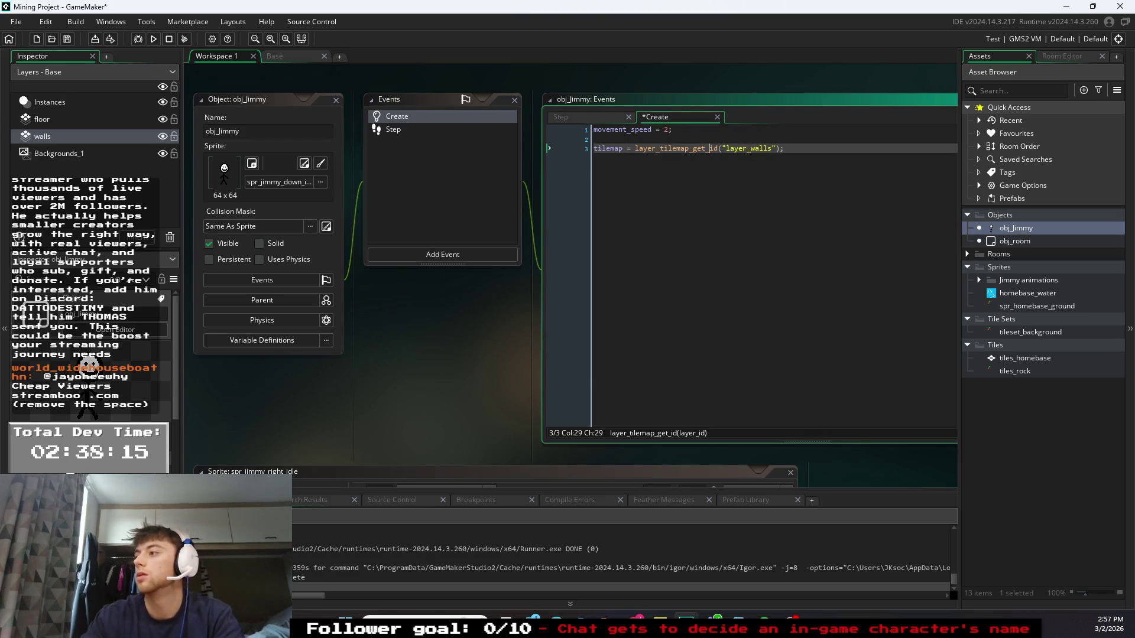
left_click(81, 137)
right_click(81, 137)
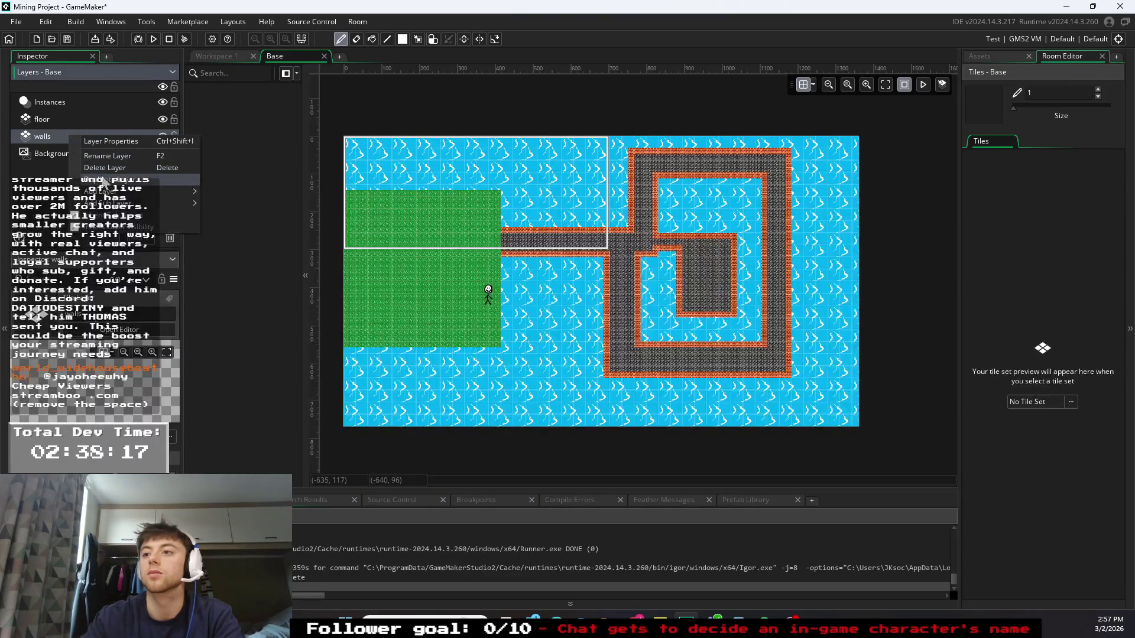
- Rename the room's tile layers to layer_walls and layer_floor
left_click(104, 155)
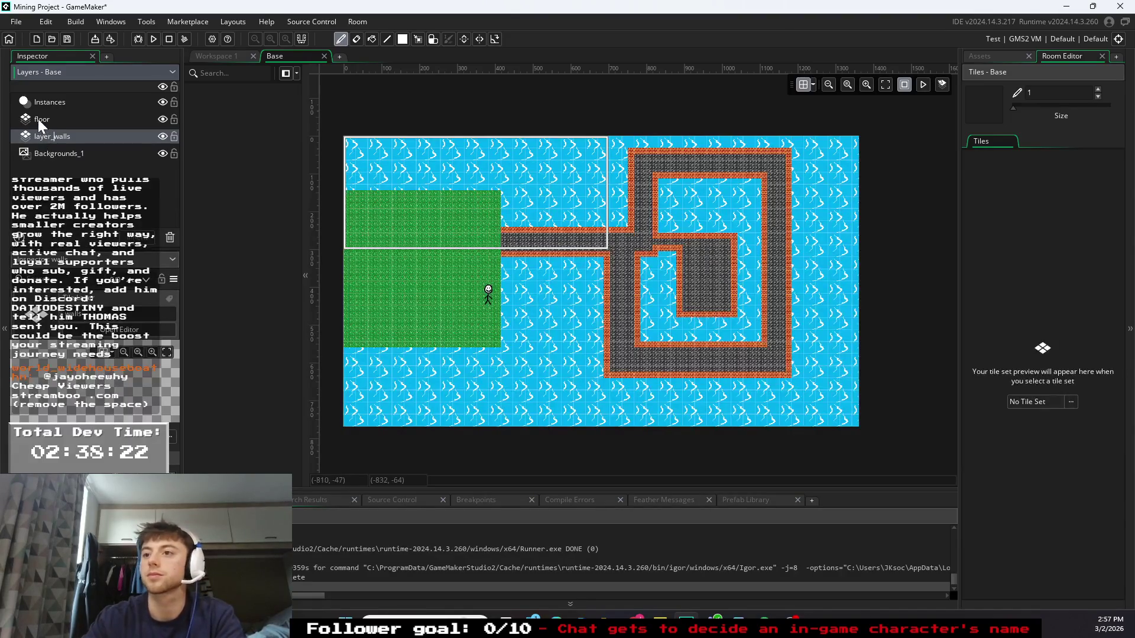
left_click(41, 120)
right_click(42, 120)
left_click(69, 140)
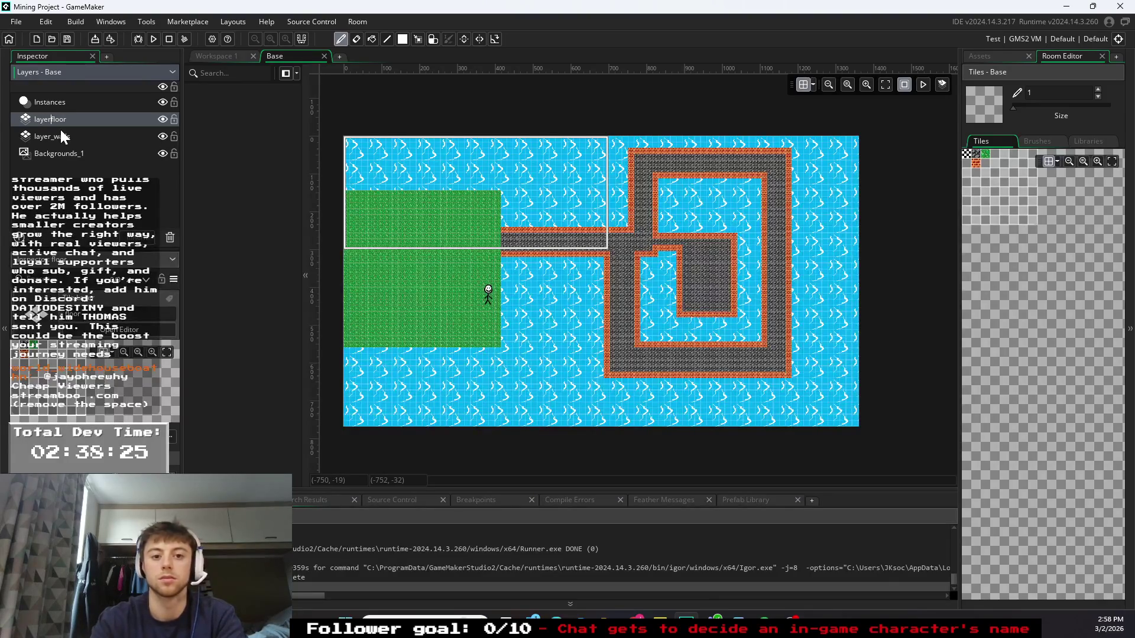
type("_wall")
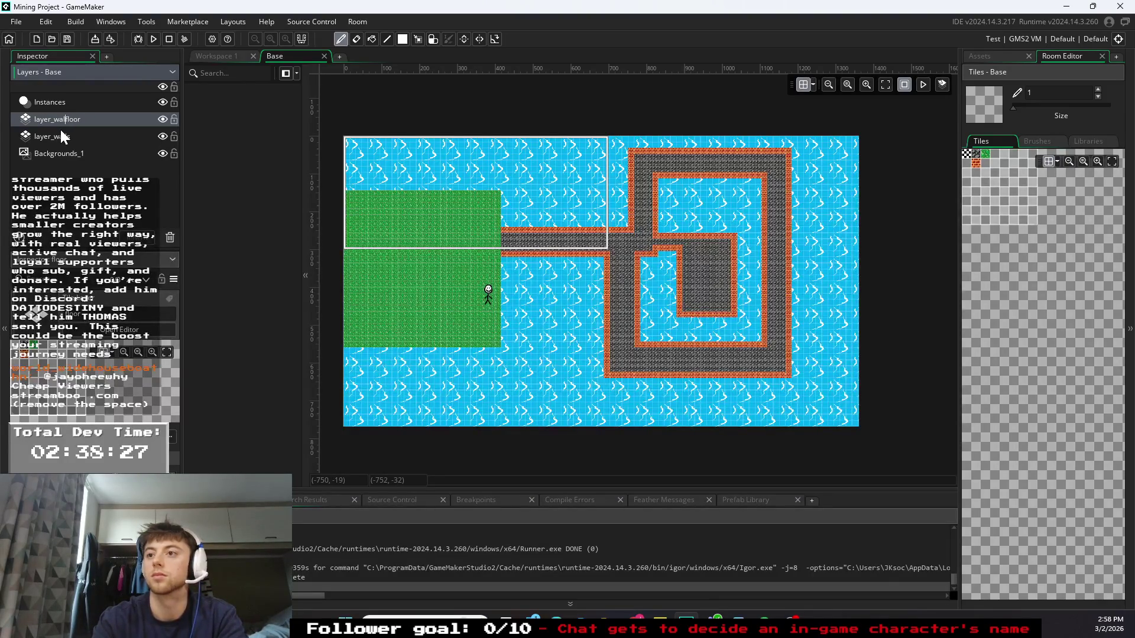
left_click(112, 138)
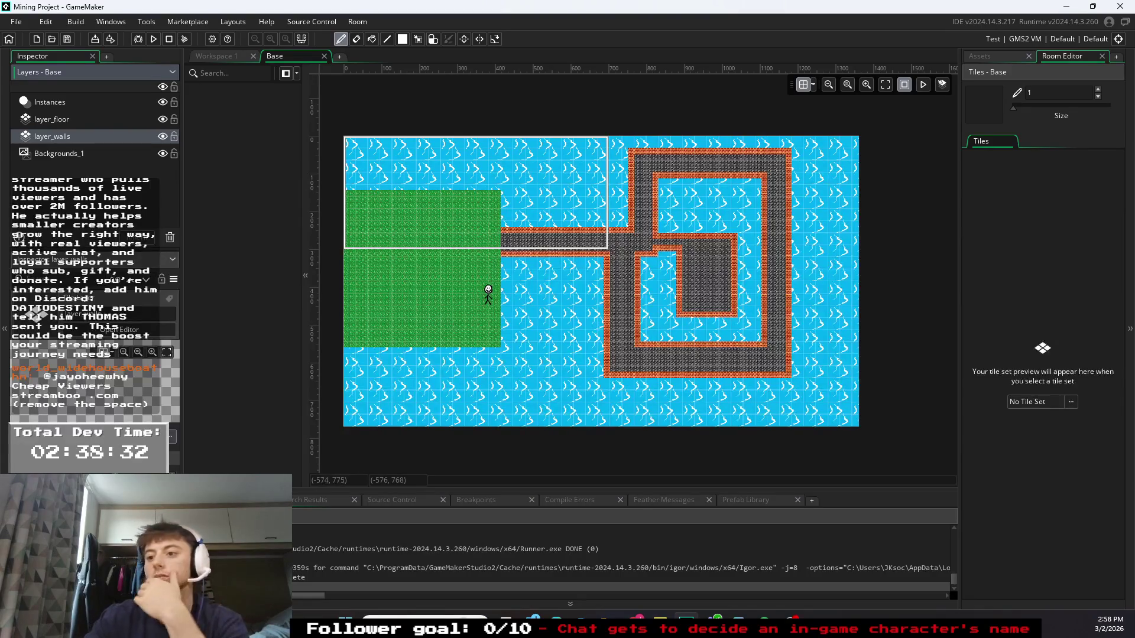
- Assign tileset_background as the tile set of layer_walls
left_click(159, 277)
double_click(276, 281)
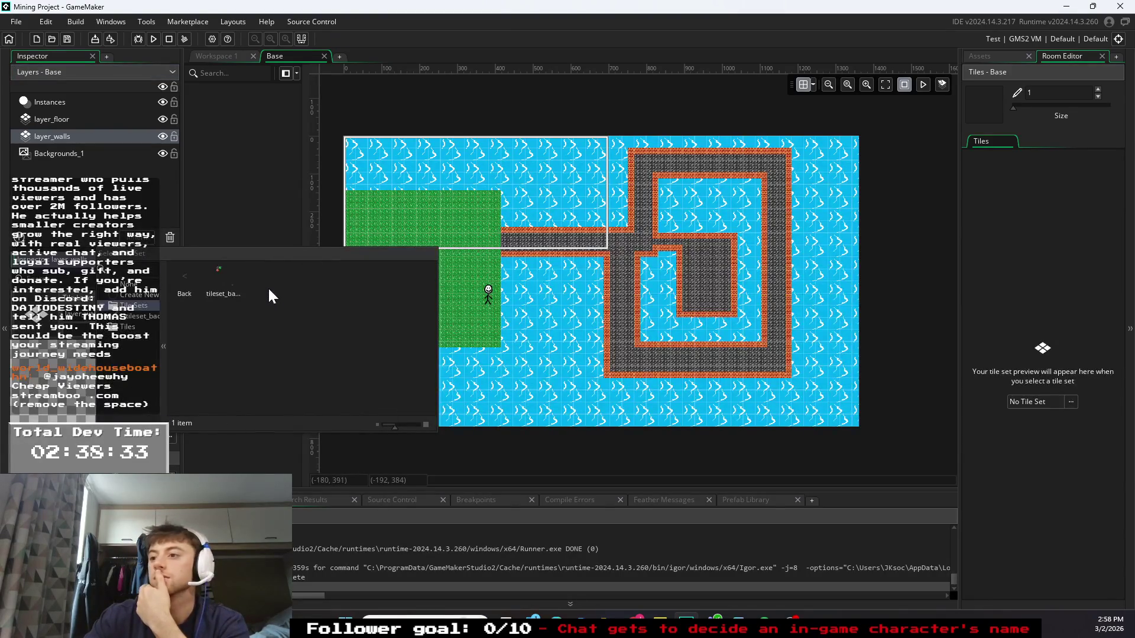
left_click(275, 285)
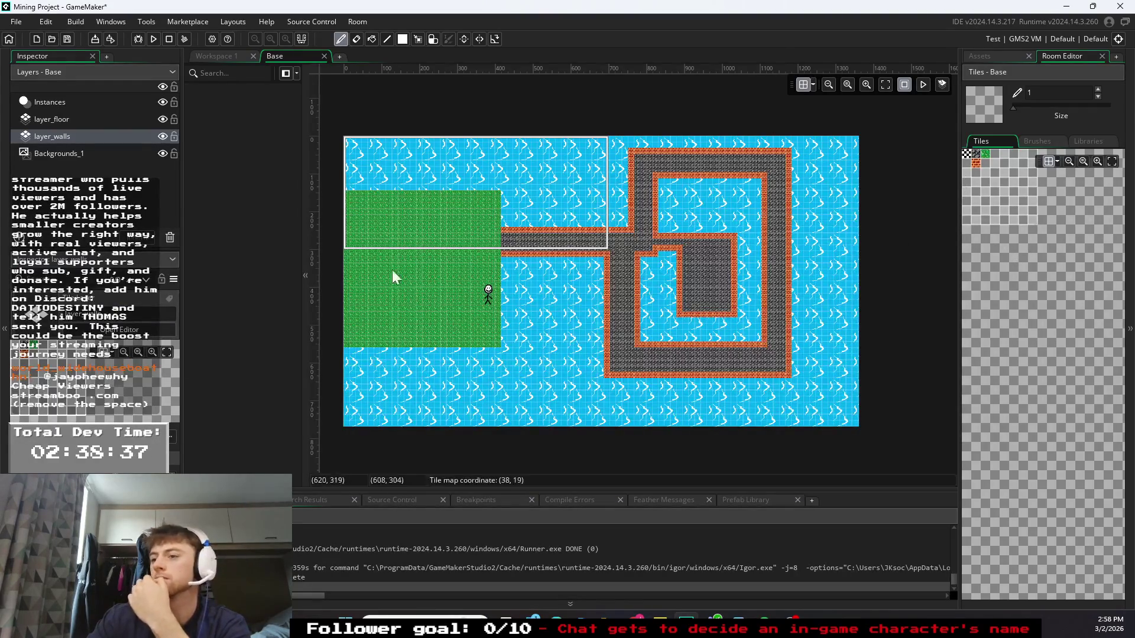
- On layer_floor, erase the orange edge tiles at the path's left end and top corners
left_click(68, 120)
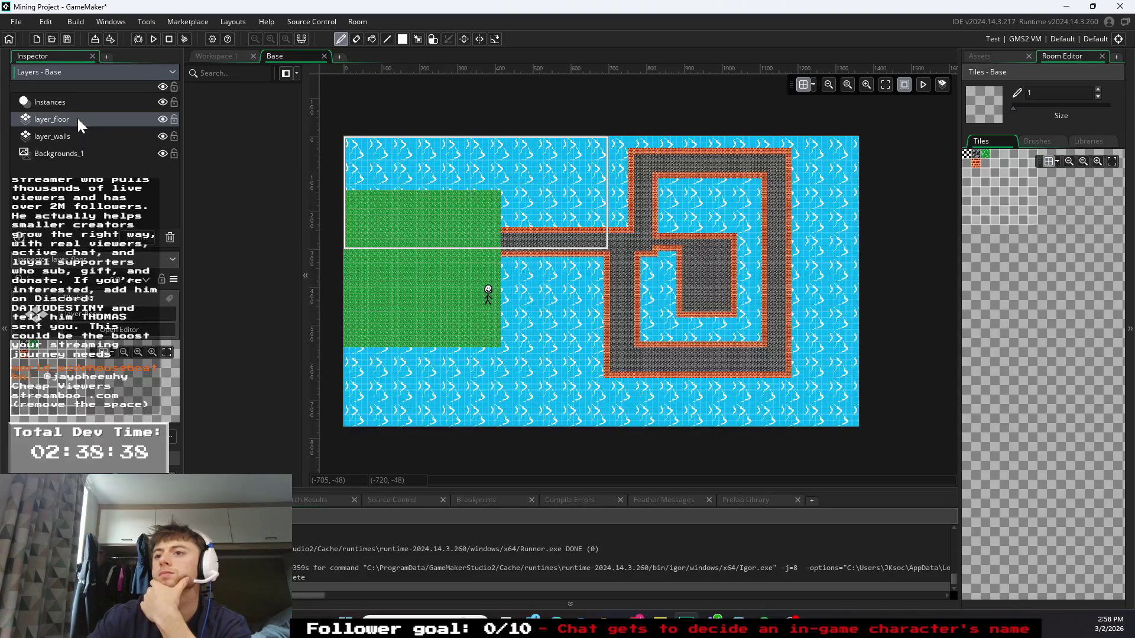
left_click(355, 38)
left_click(507, 229)
left_click(537, 228)
left_click(548, 229)
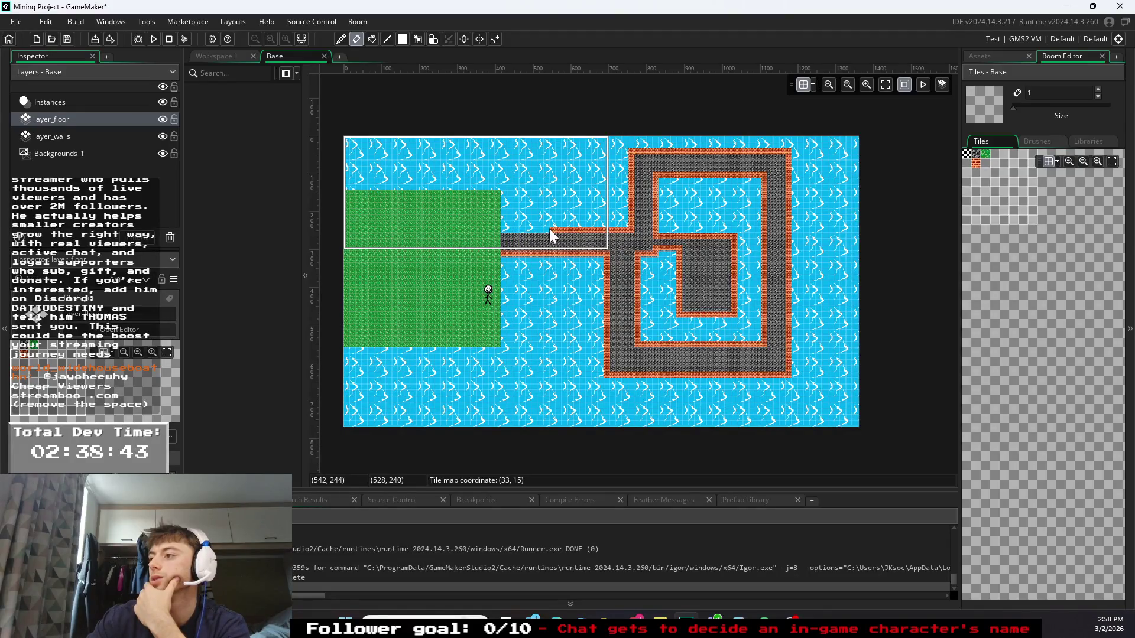
left_click(591, 230)
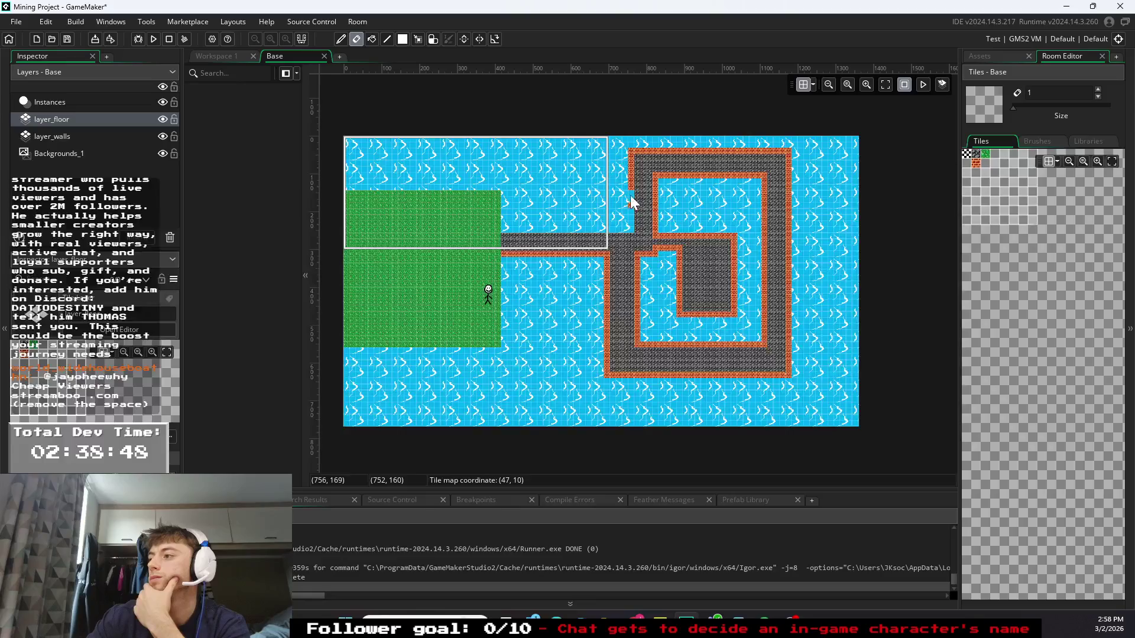
left_click(630, 174)
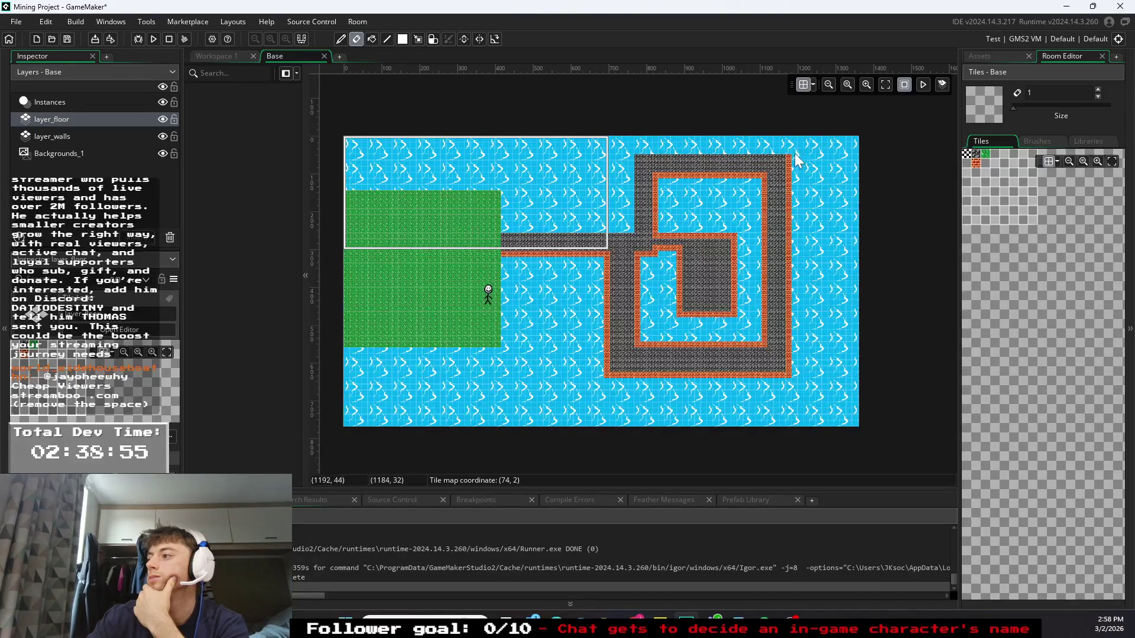
- Erase the red edges along the path's right column, bottom, lower left and upper row, undoing mistaken strokes
mouse_move(791, 156)
left_mouse_down()
mouse_move(789, 383)
mouse_move(665, 374)
left_mouse_up()
key("ctrl+z")
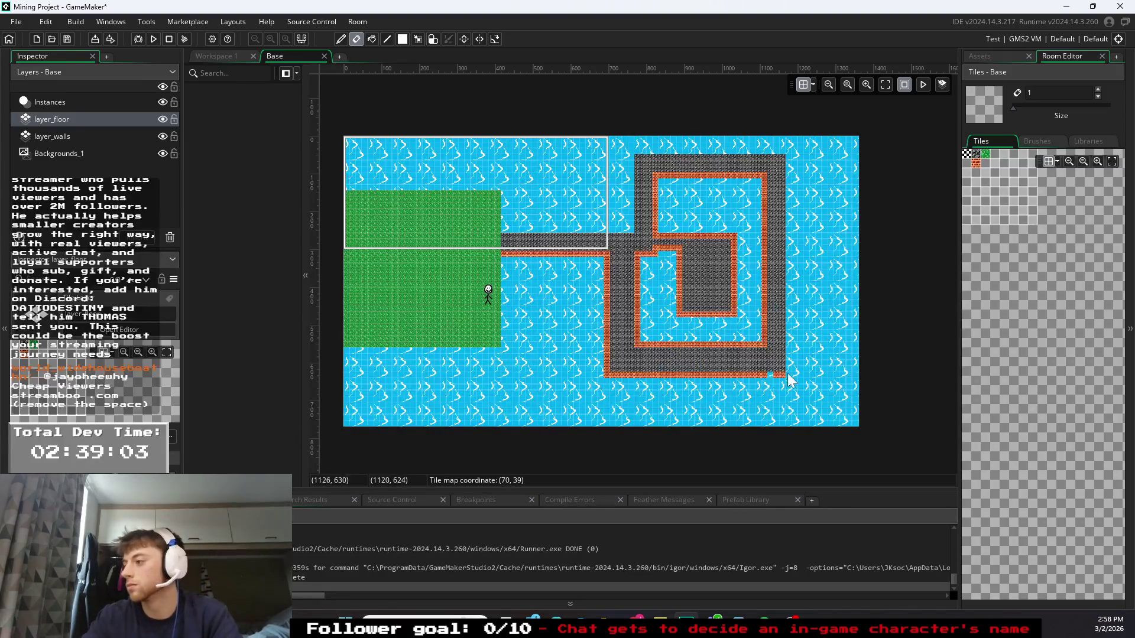
mouse_move(779, 378)
left_mouse_down()
mouse_move(615, 381)
mouse_move(611, 336)
mouse_move(607, 347)
left_mouse_up()
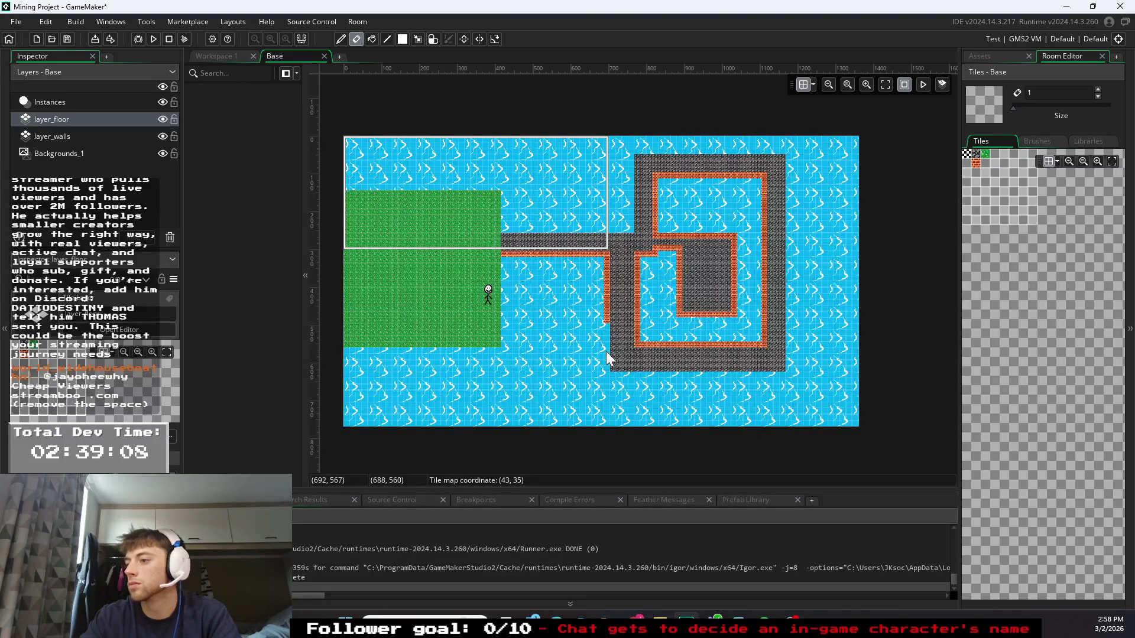
mouse_move(604, 277)
left_mouse_down()
mouse_move(608, 254)
mouse_move(525, 255)
left_mouse_up()
key("ctrl+z")
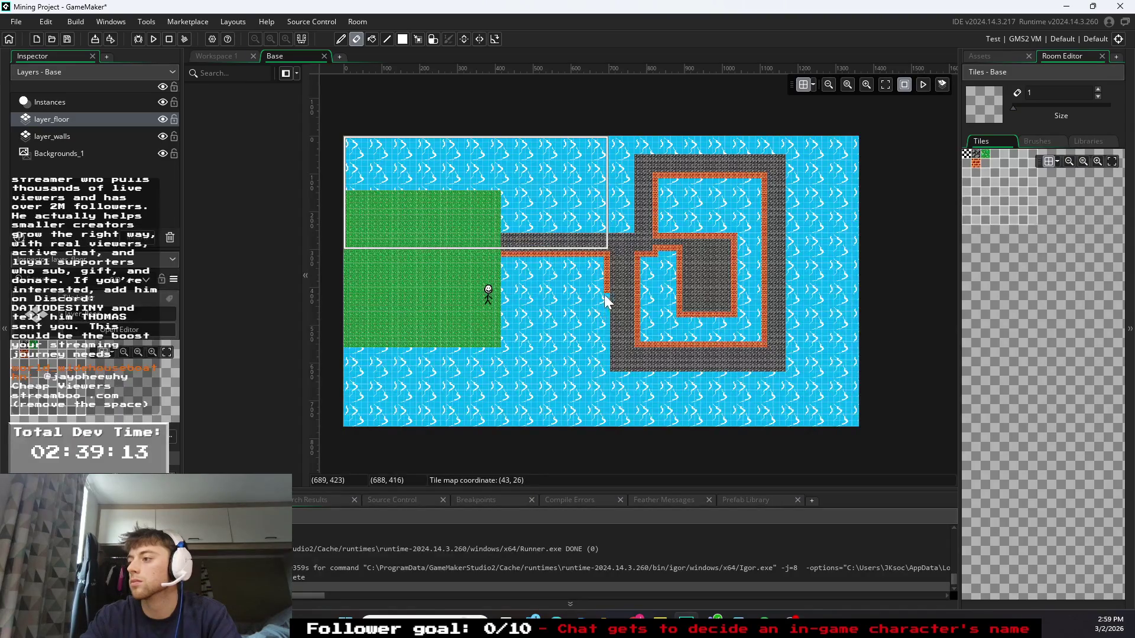
mouse_move(605, 269)
left_mouse_down()
mouse_move(608, 256)
mouse_move(606, 285)
left_mouse_up()
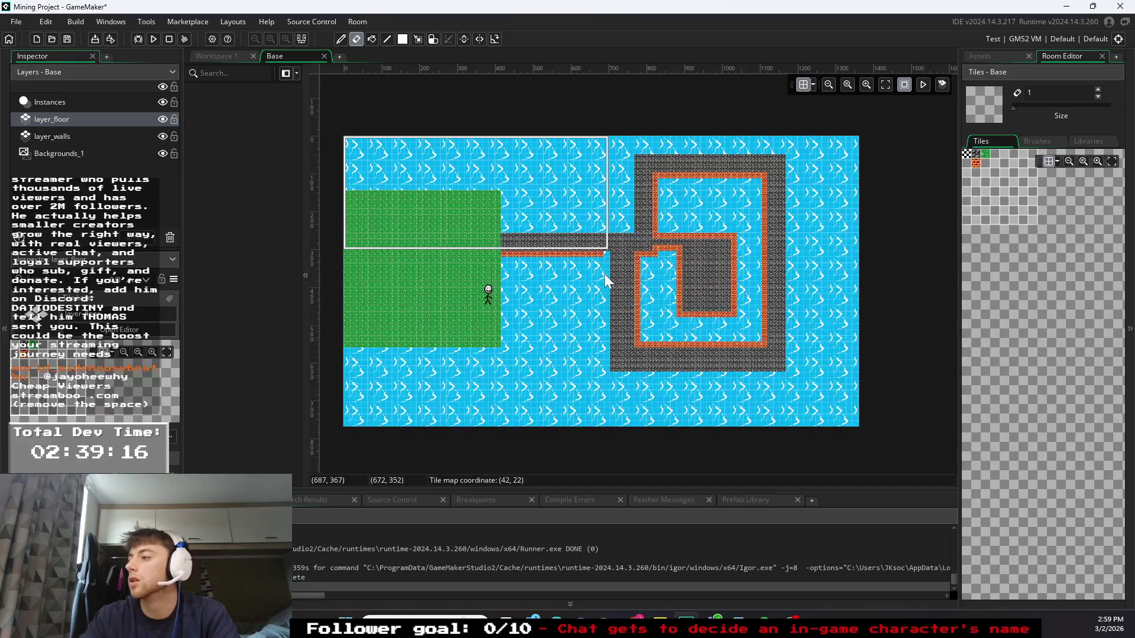
left_click_drag(595, 255, 535, 258)
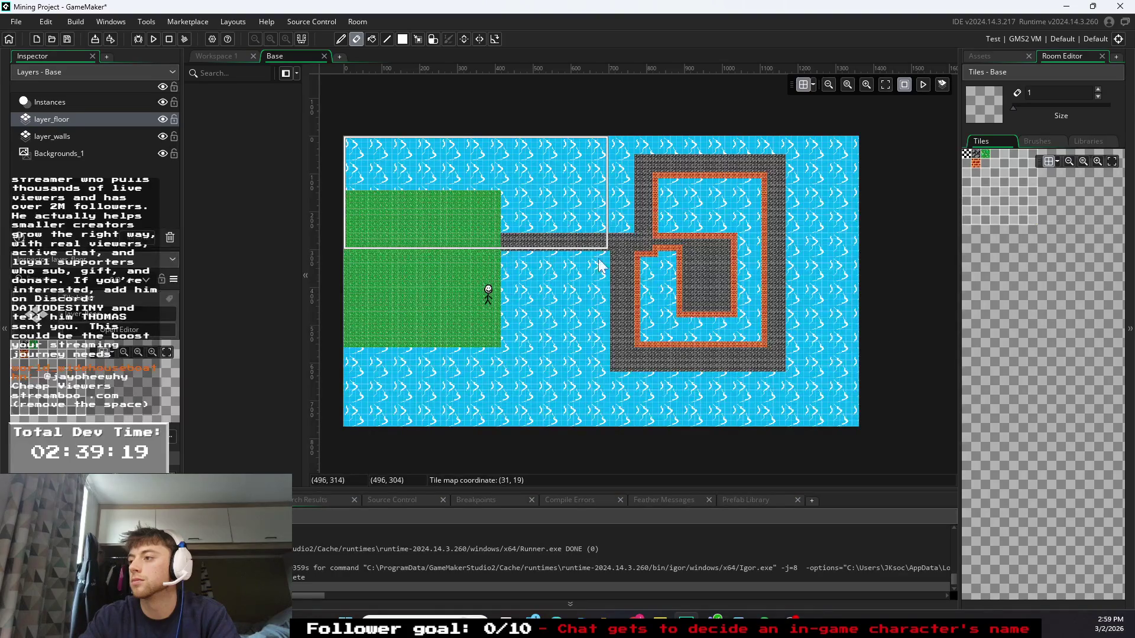
- Erase the leftover red brick tiles along the top, right side, bottom and remaining column
mouse_move(654, 251)
left_mouse_down()
mouse_move(676, 250)
mouse_move(680, 310)
mouse_move(710, 314)
mouse_move(737, 250)
mouse_move(655, 236)
mouse_move(674, 241)
mouse_move(653, 227)
mouse_move(658, 178)
mouse_move(761, 180)
mouse_move(765, 205)
left_mouse_up()
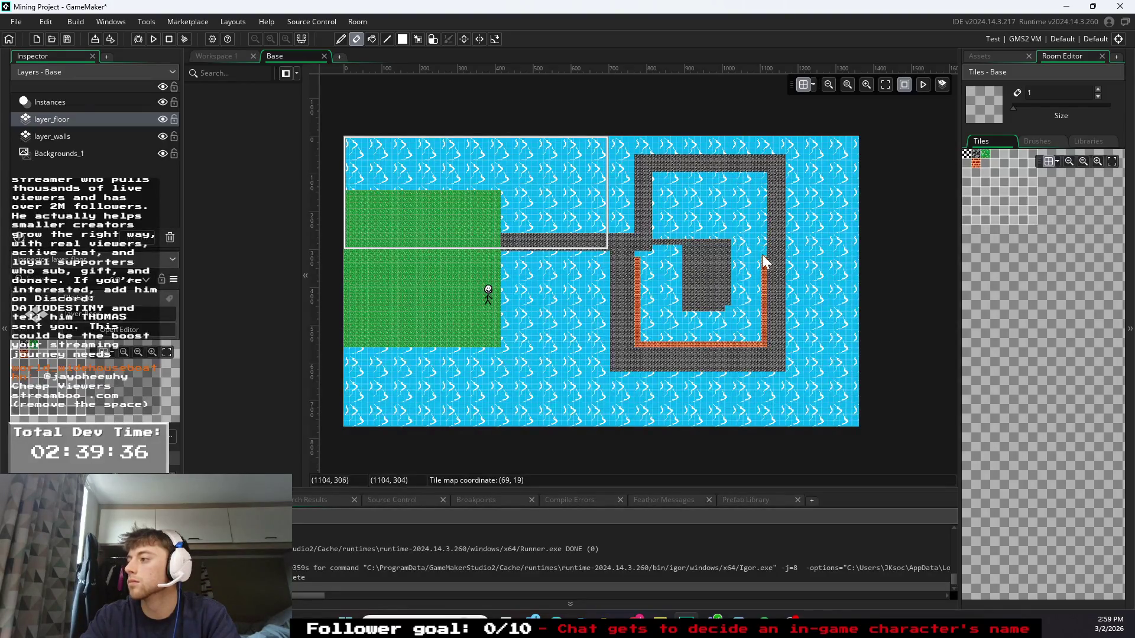
left_click_drag(763, 276, 765, 341)
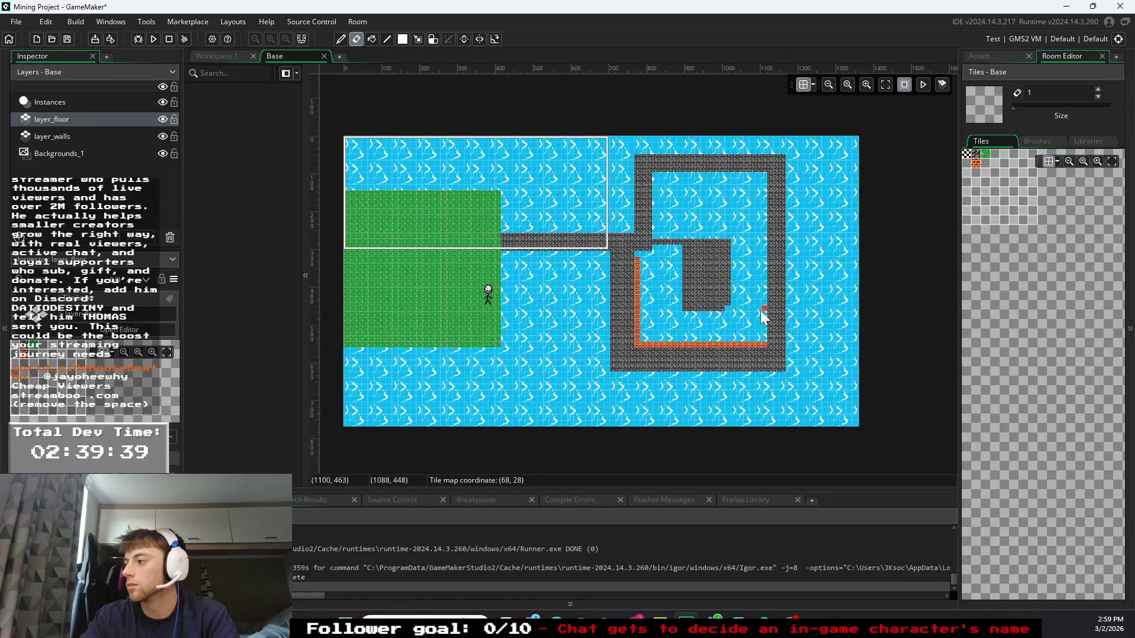
left_click_drag(722, 344, 741, 345)
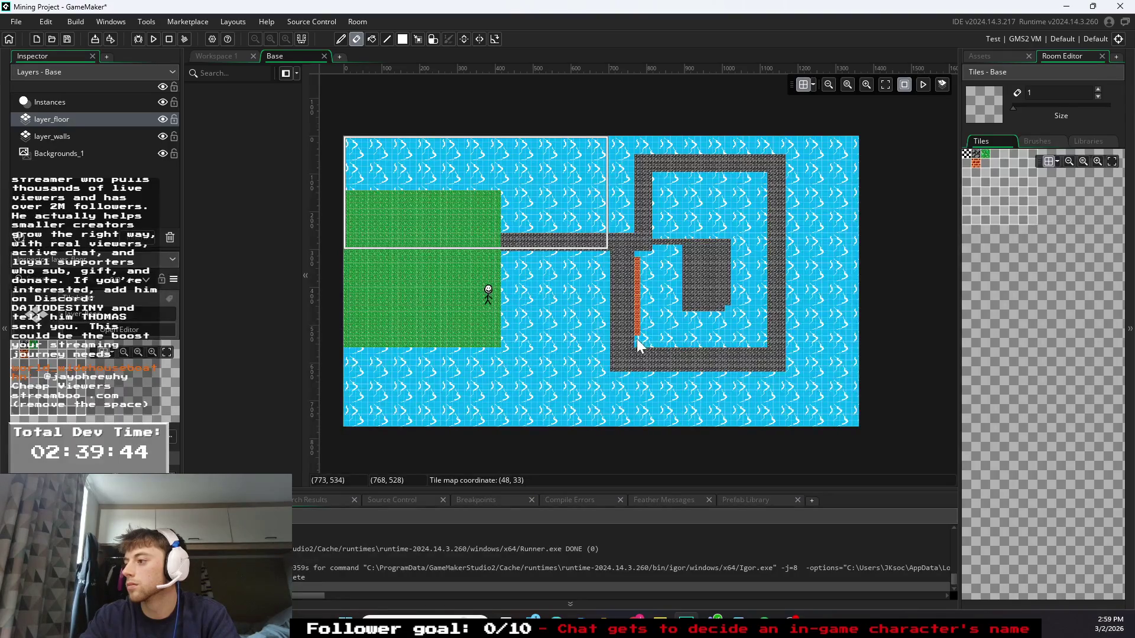
left_click_drag(640, 309, 639, 286)
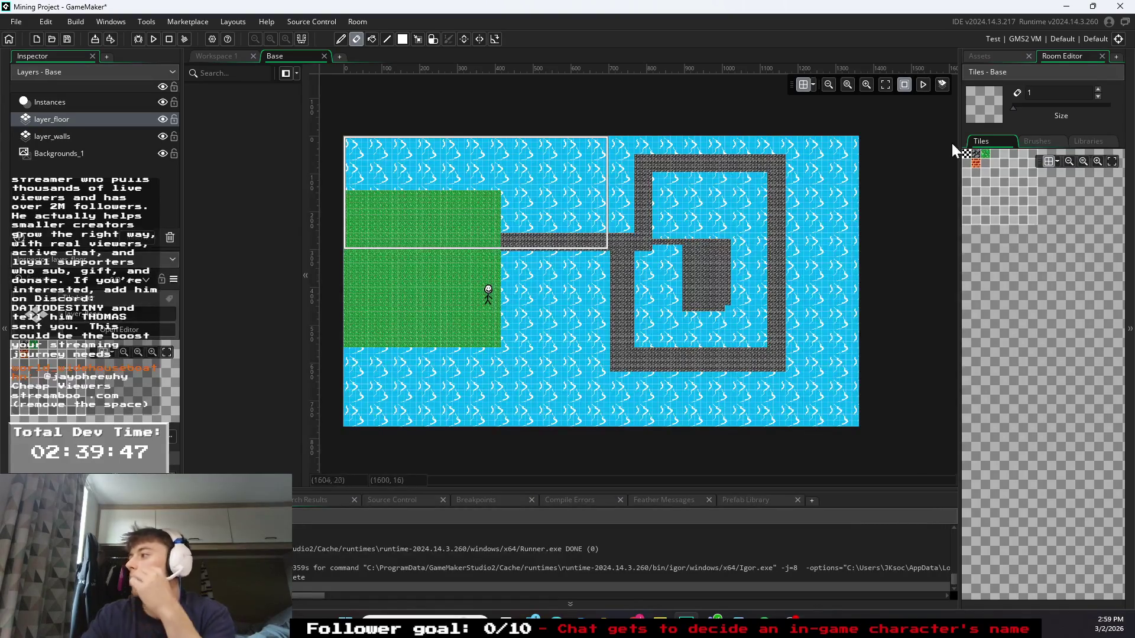
left_click(976, 155)
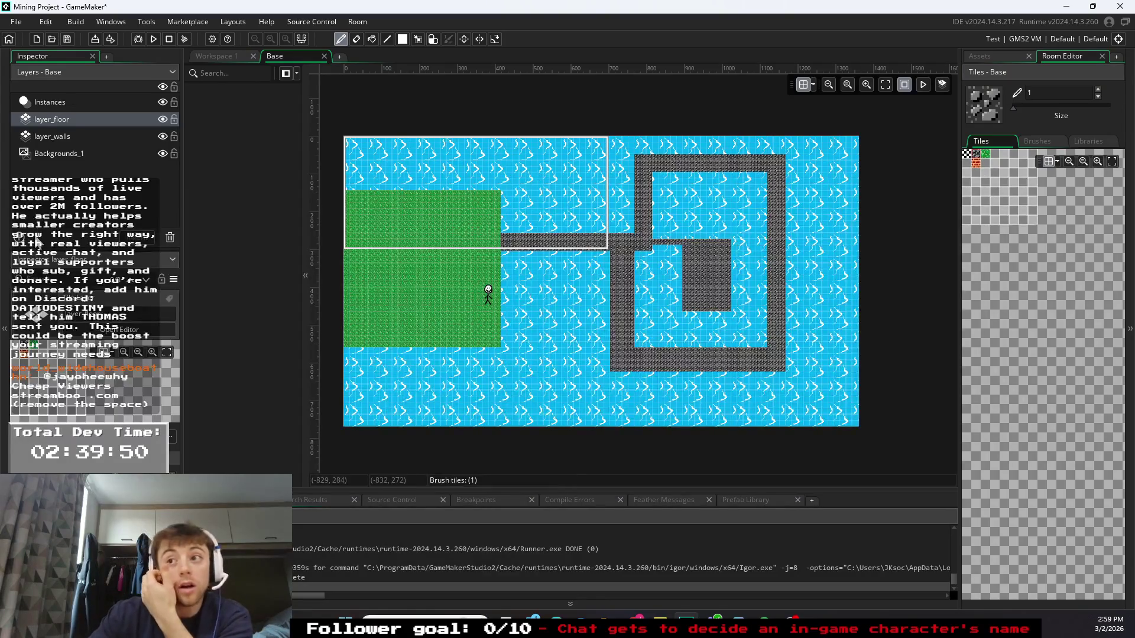
- On layer_walls, draw red brick tile lines along the inner stone wall edges, plus one tile near the grass
left_click(62, 138)
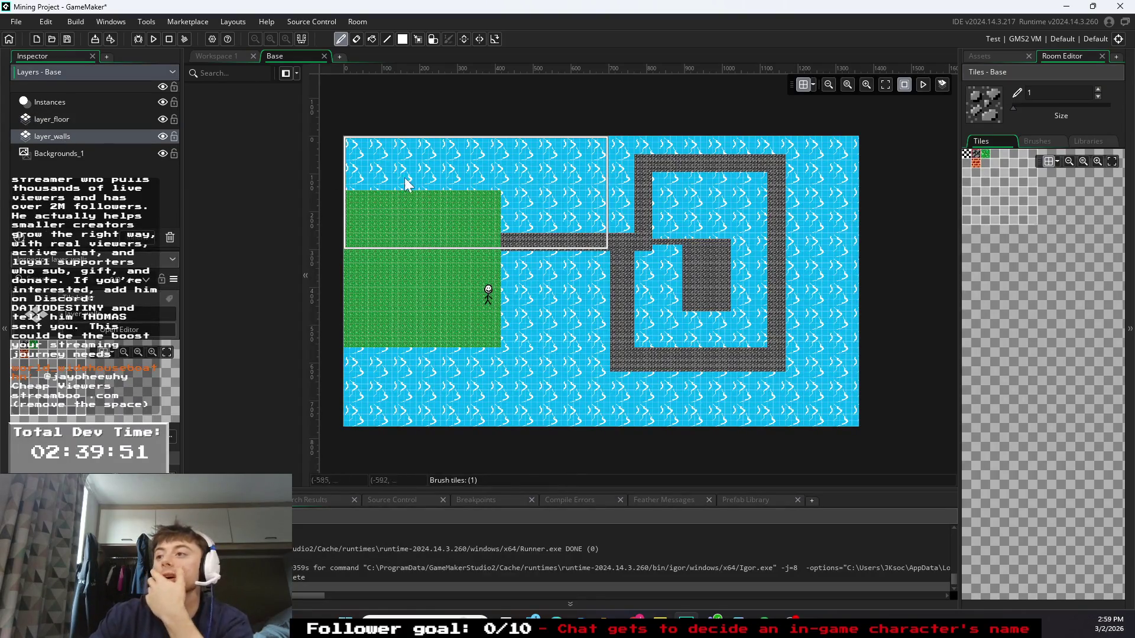
left_click(976, 165)
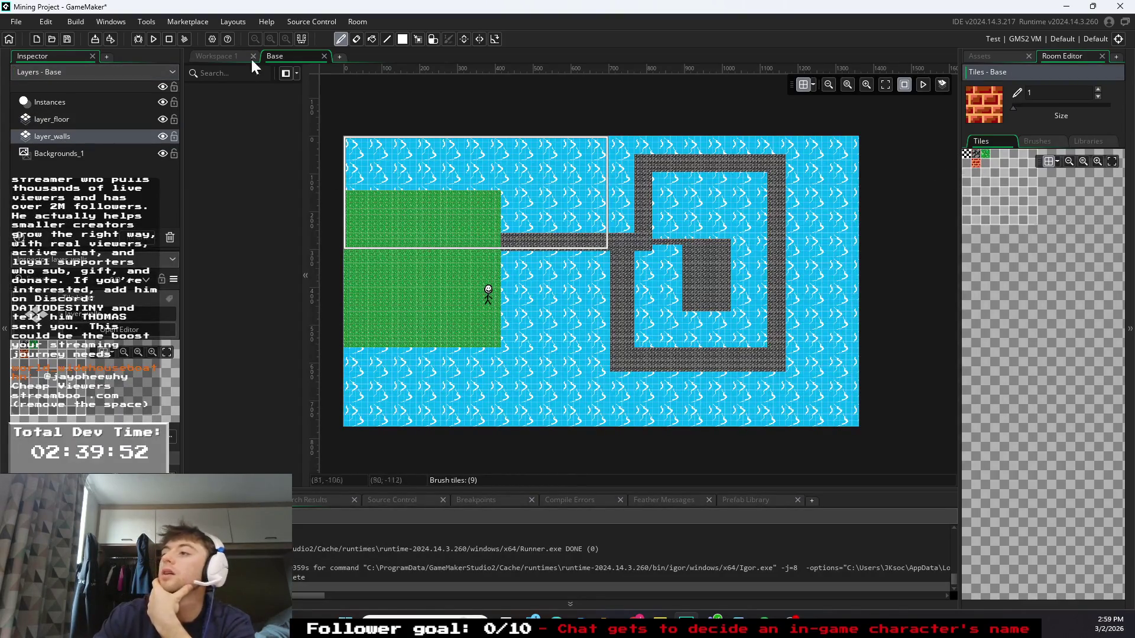
left_click(388, 39)
mouse_move(505, 238)
left_mouse_down()
mouse_move(592, 237)
mouse_move(633, 223)
mouse_move(633, 207)
mouse_move(631, 230)
mouse_move(630, 155)
mouse_move(662, 157)
mouse_move(636, 148)
mouse_move(786, 157)
mouse_move(787, 383)
mouse_move(598, 381)
mouse_move(608, 372)
mouse_move(608, 264)
mouse_move(506, 263)
left_mouse_up()
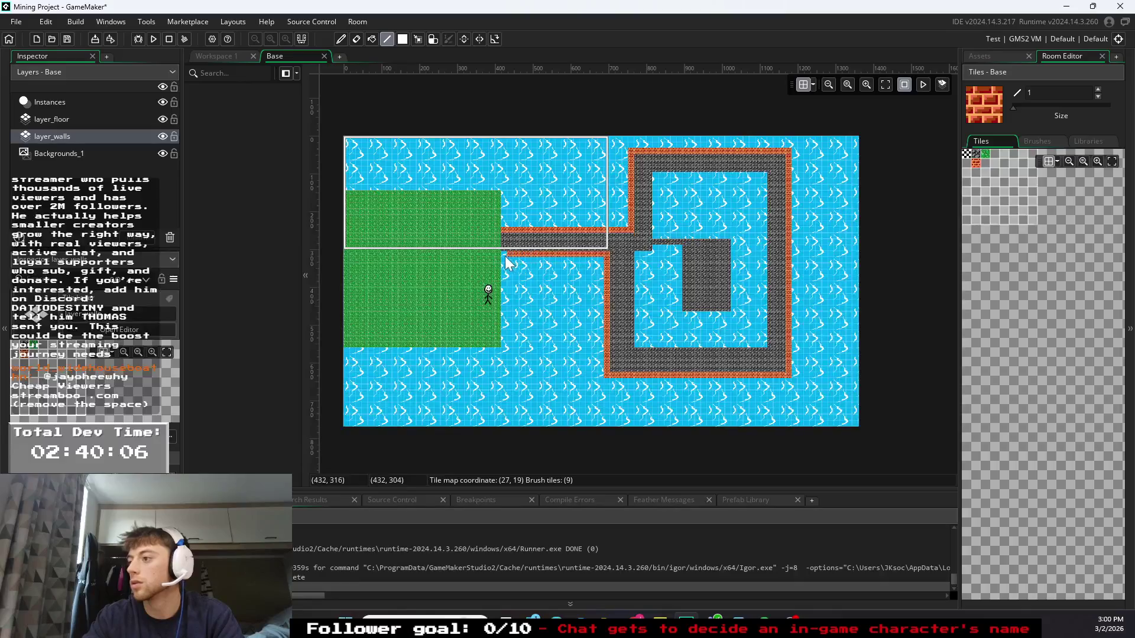
mouse_move(636, 256)
left_mouse_down()
mouse_move(680, 252)
mouse_move(680, 312)
mouse_move(736, 318)
mouse_move(738, 240)
mouse_move(679, 240)
mouse_move(654, 175)
mouse_move(764, 183)
mouse_move(767, 345)
mouse_move(640, 345)
mouse_move(644, 290)
left_mouse_up()
key("ctrl+z")
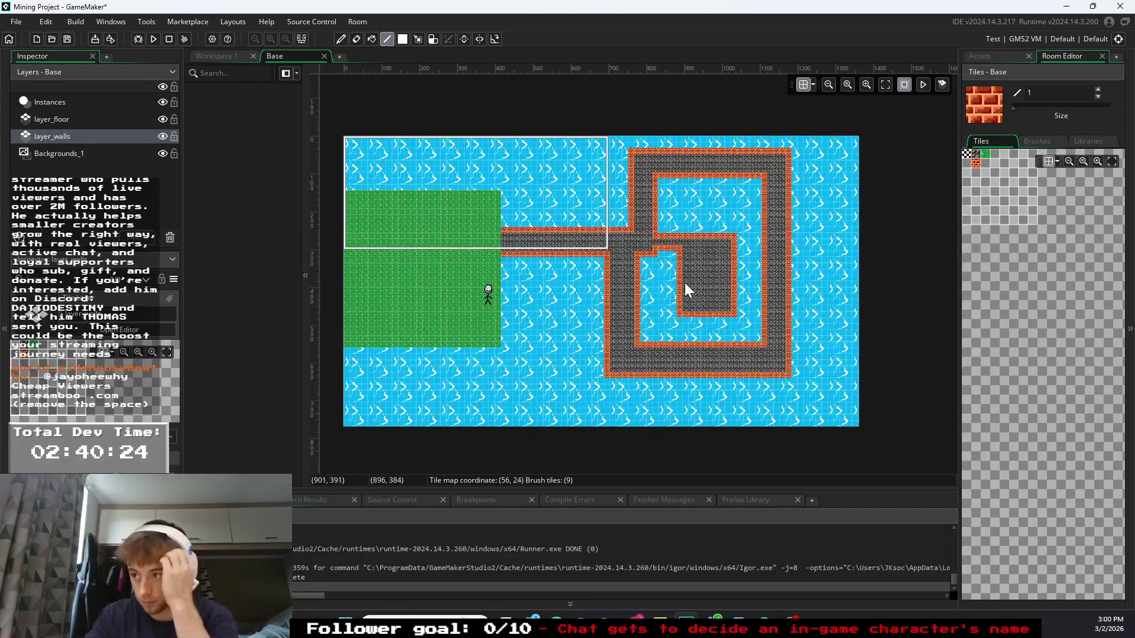
left_click(515, 266)
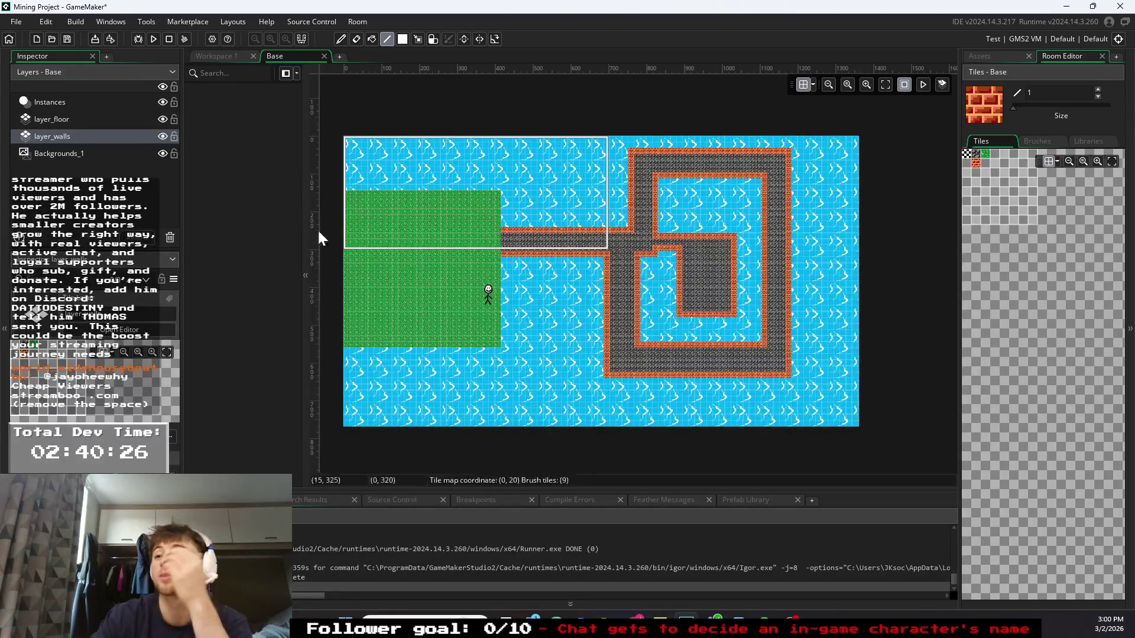
- Save and run the game, walking the character up, right and down toward the brick wall
left_click(155, 38)
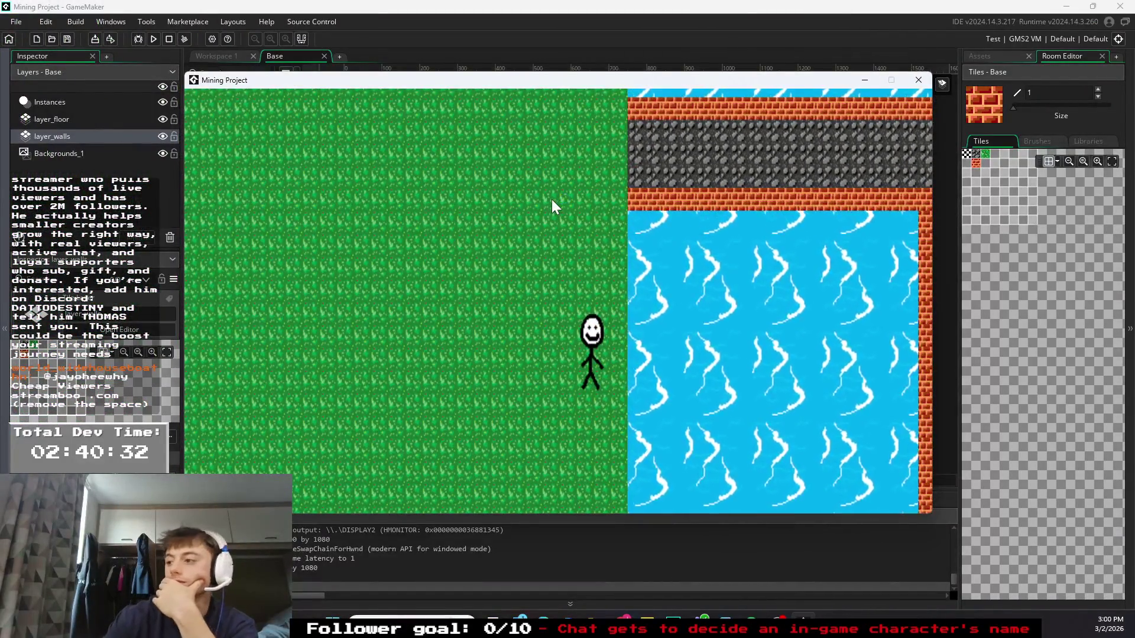
key("w")
key("w")
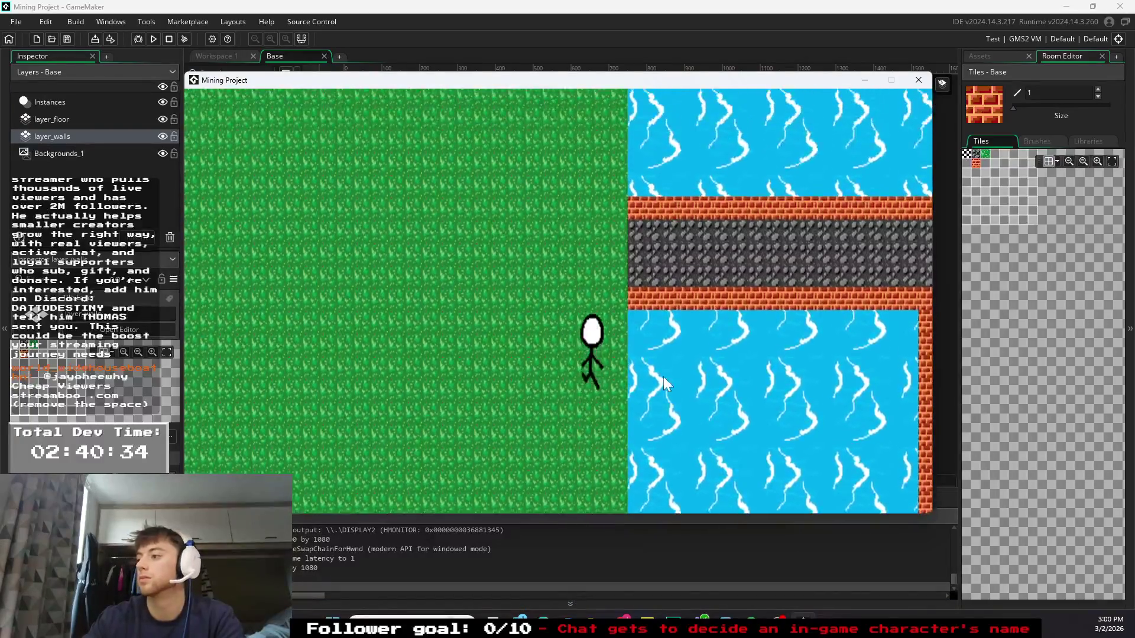
key("d")
key("s")
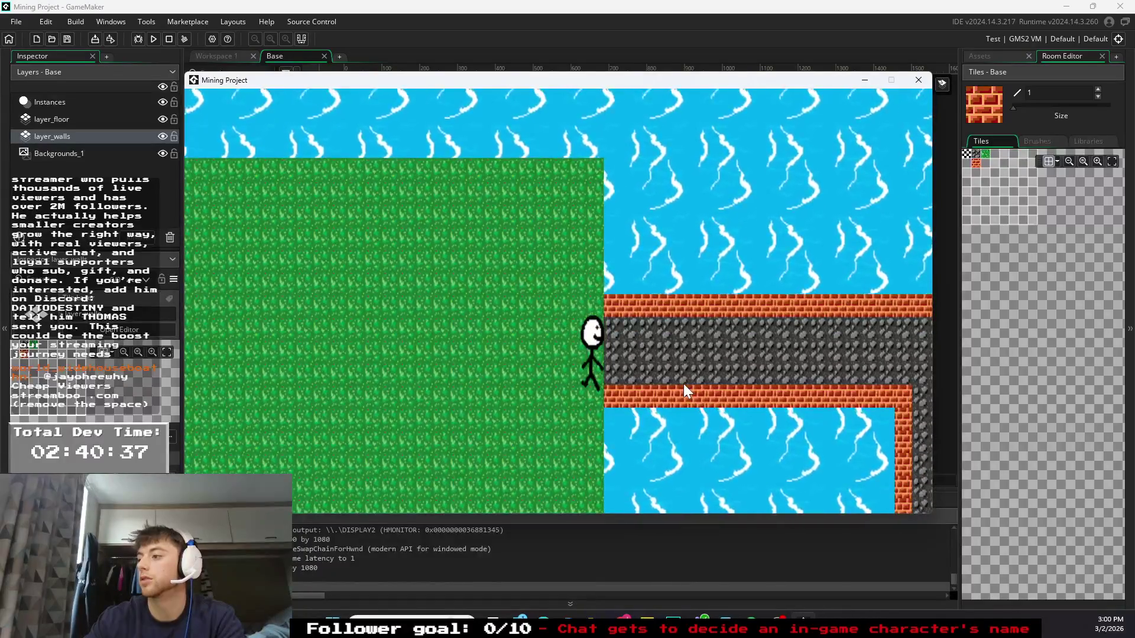
key("w")
key("d")
key("s")
key("d")
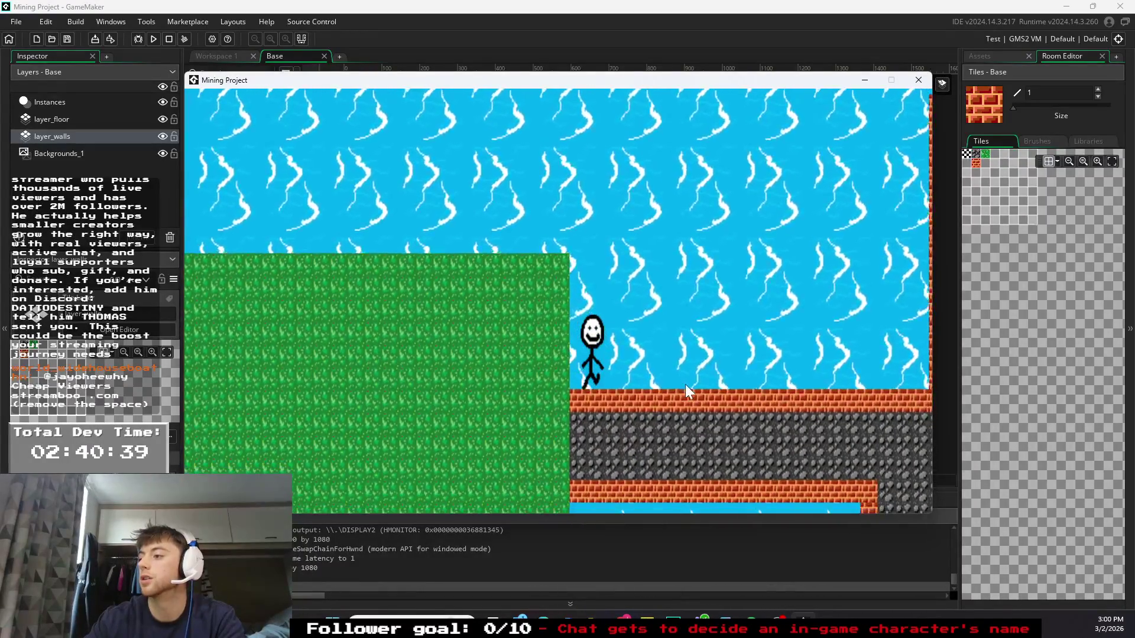
- Walk back and forth along the brick wall and into the bridge wall, then close the game
key("d")
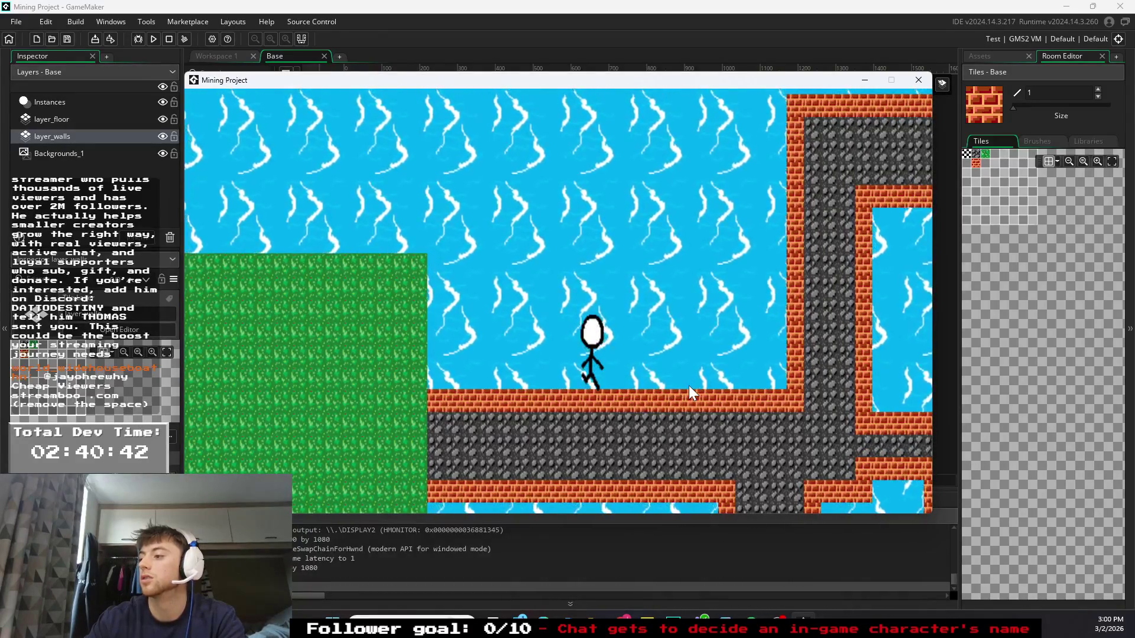
key("a")
key("a")
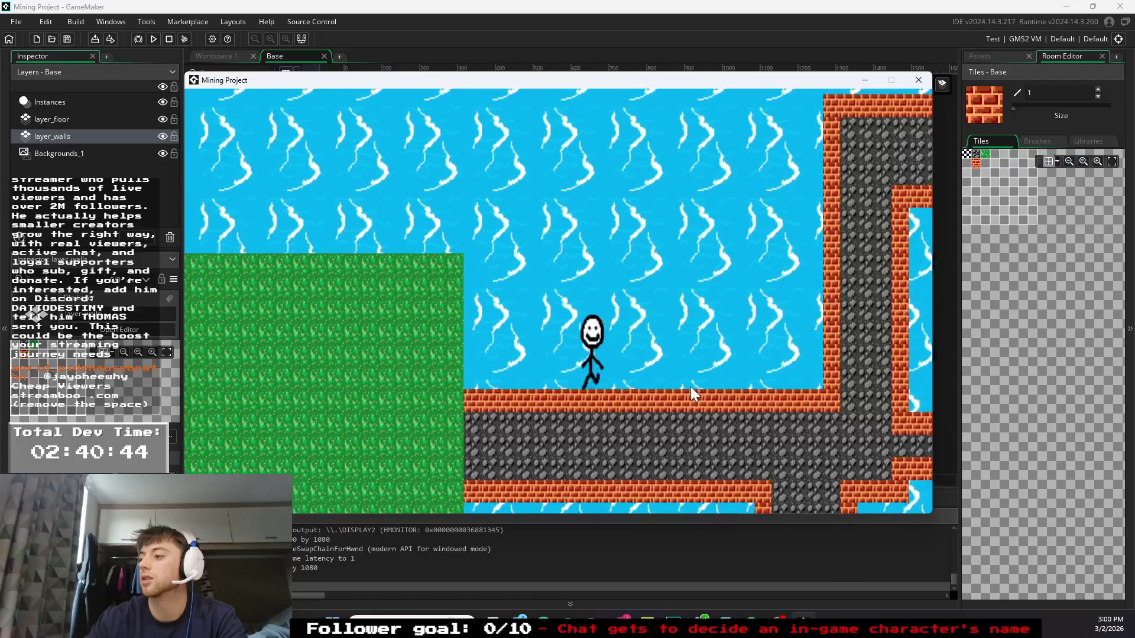
key("d")
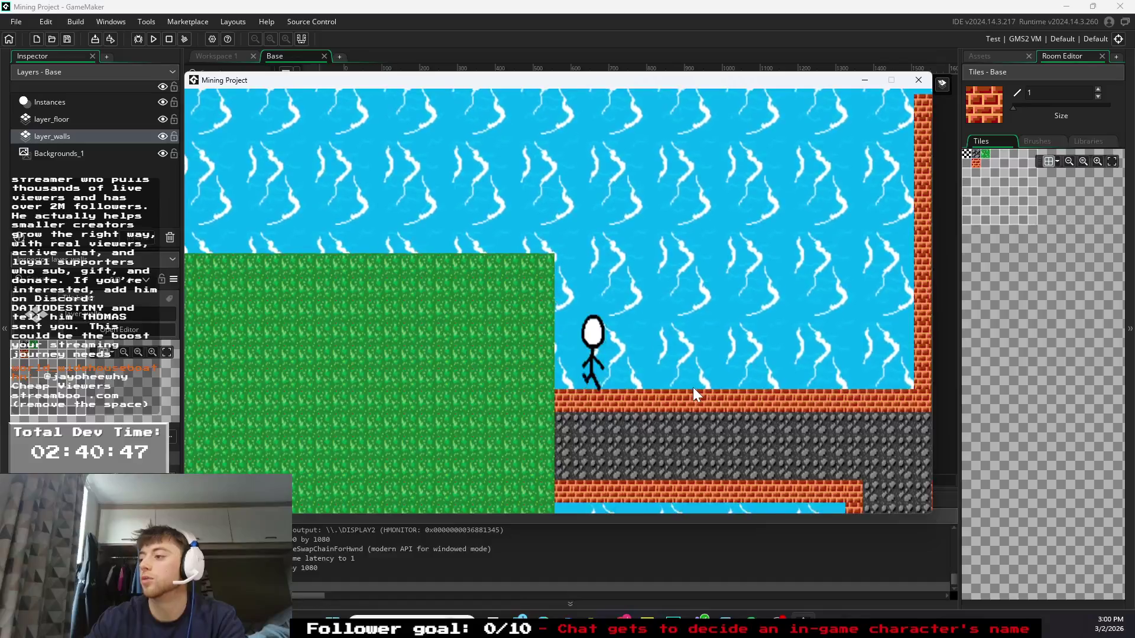
key("a")
key("d")
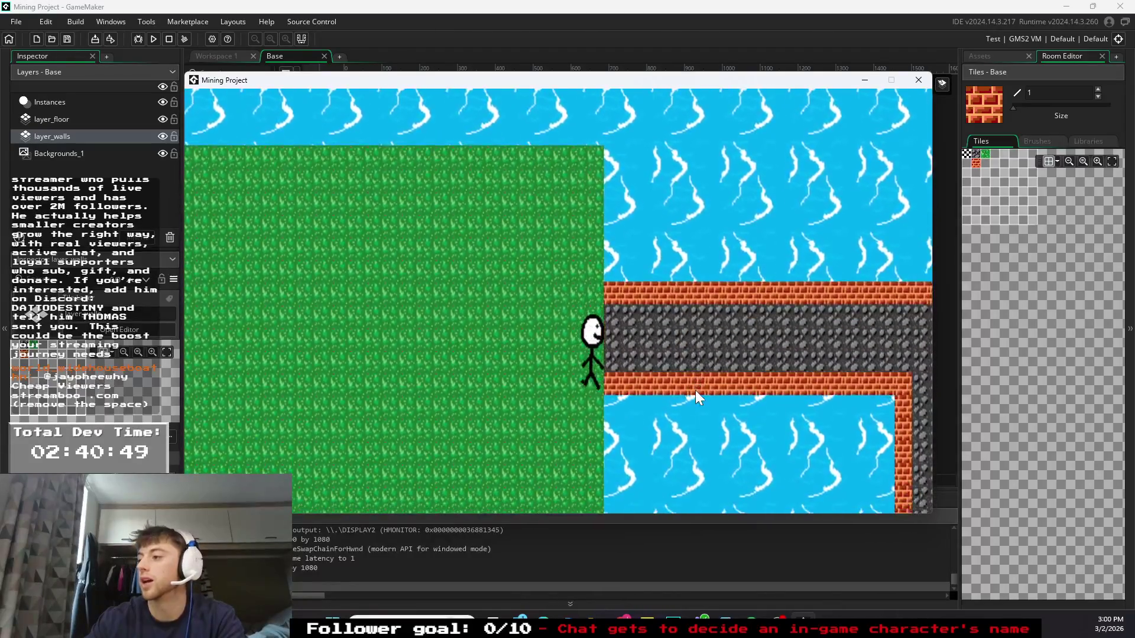
key("w")
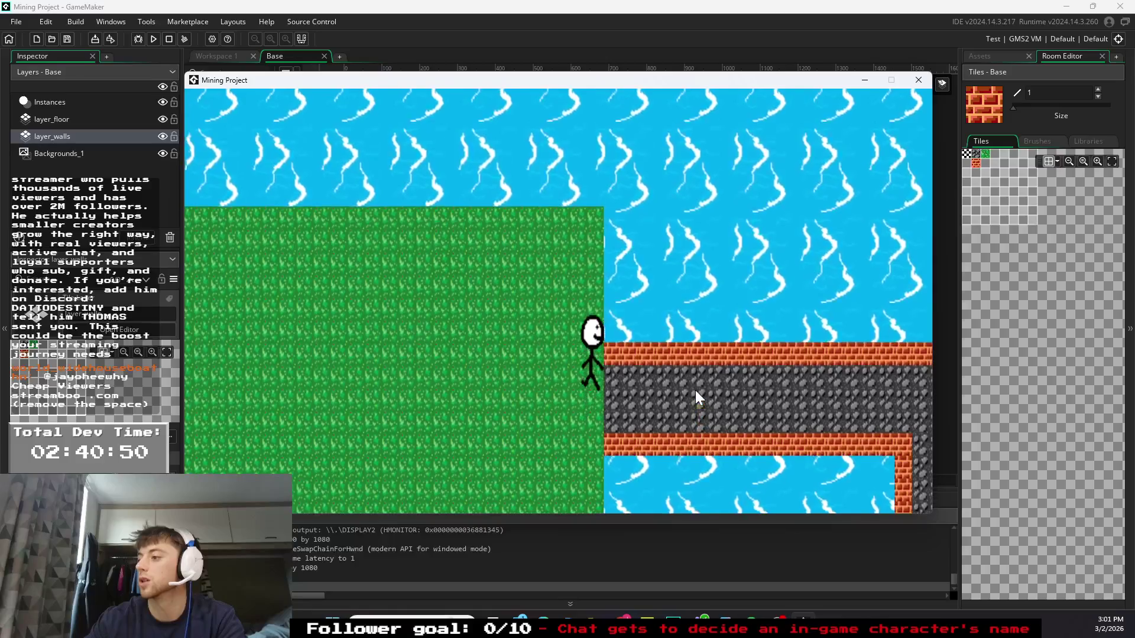
left_click(924, 82)
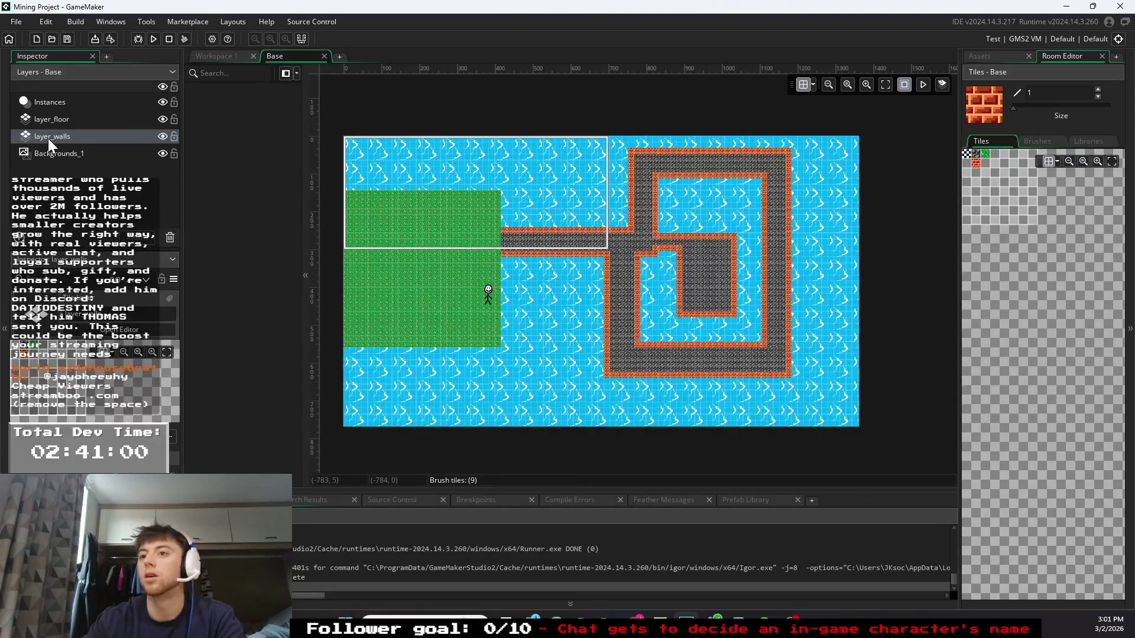
- Erase the brick wall tiles along the bridge's bottom edge, then save and relaunch the game
left_click(303, 80)
left_click(356, 39)
left_click_drag(507, 253, 610, 260)
left_click(602, 253)
left_click(552, 253)
left_click(138, 39)
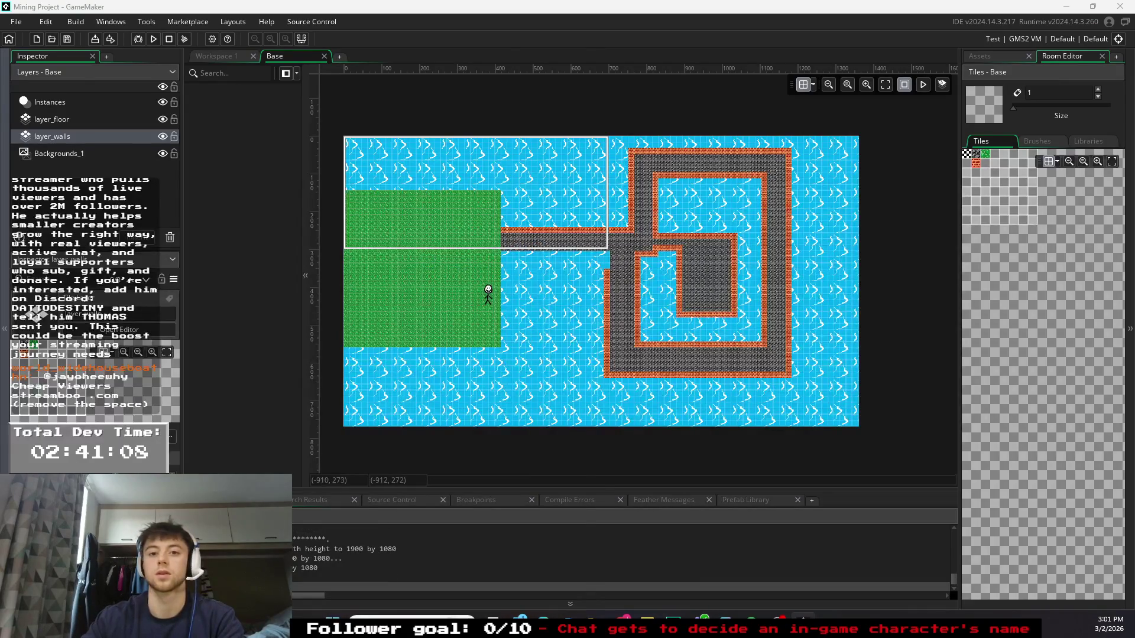
- Walk Jimmy up, right, down and left along the stone corridors with WASD, then close the game
key("w")
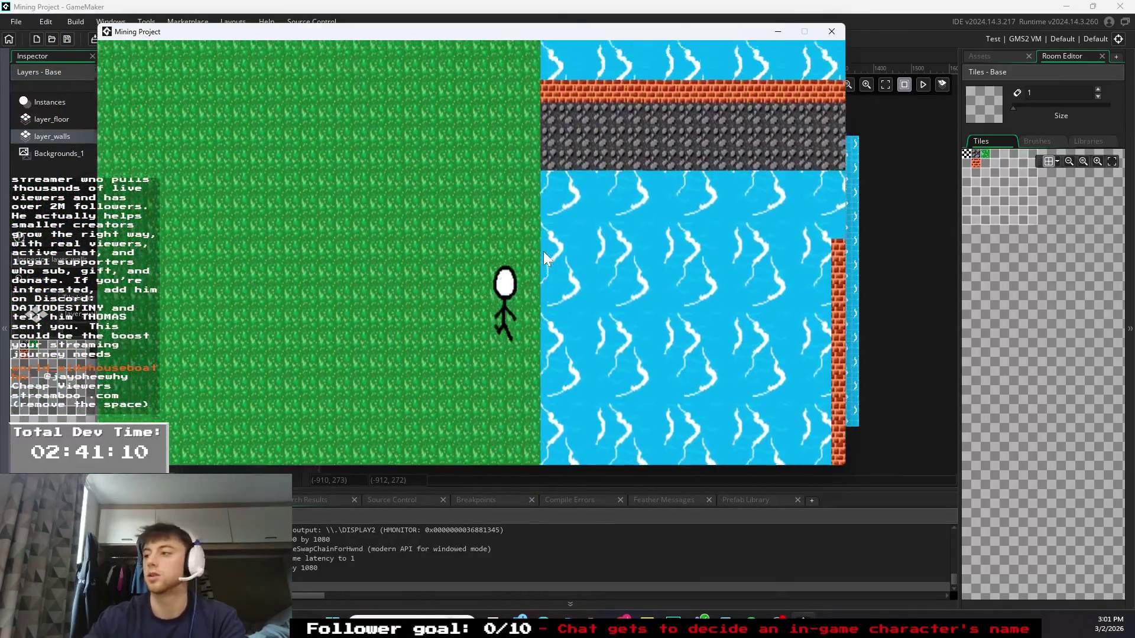
key("d")
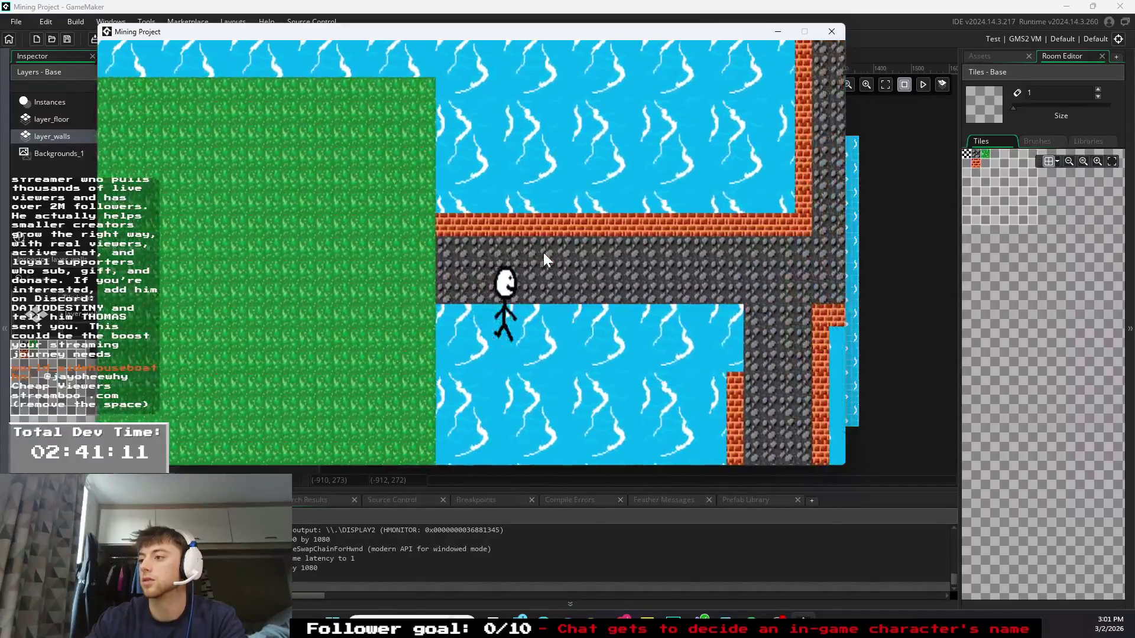
key("s")
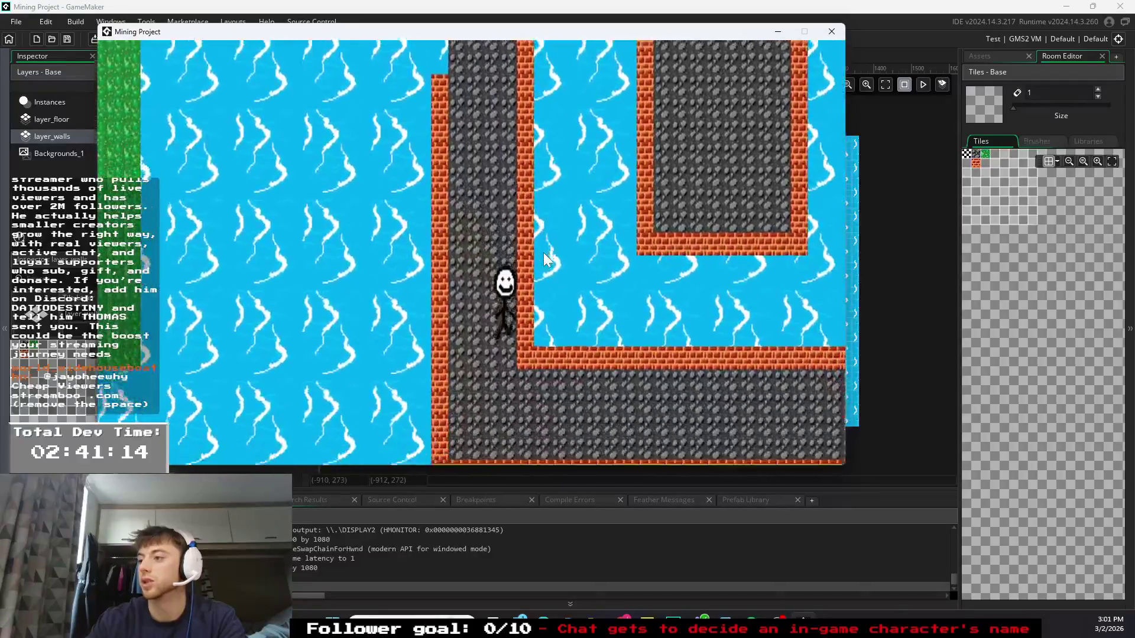
key("d")
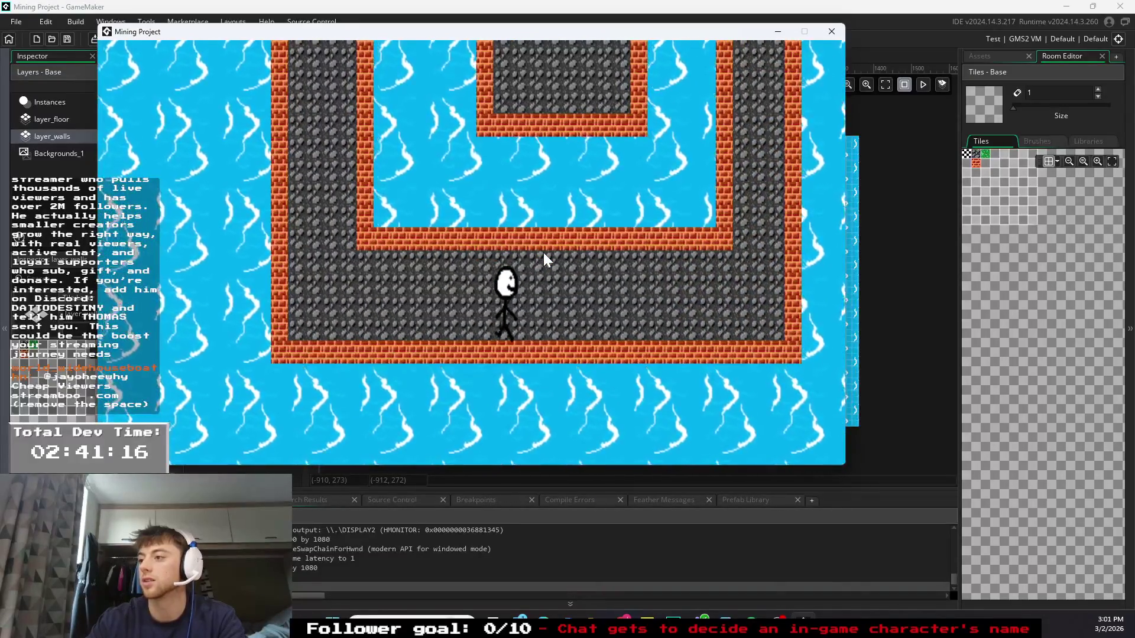
key("a")
key("a")
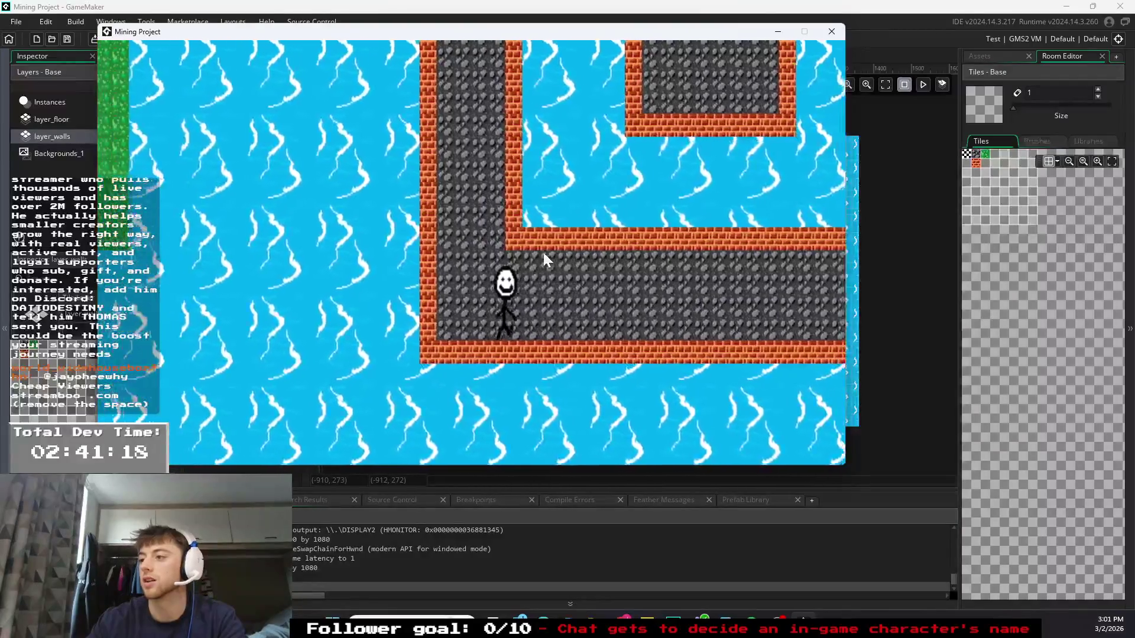
key("d")
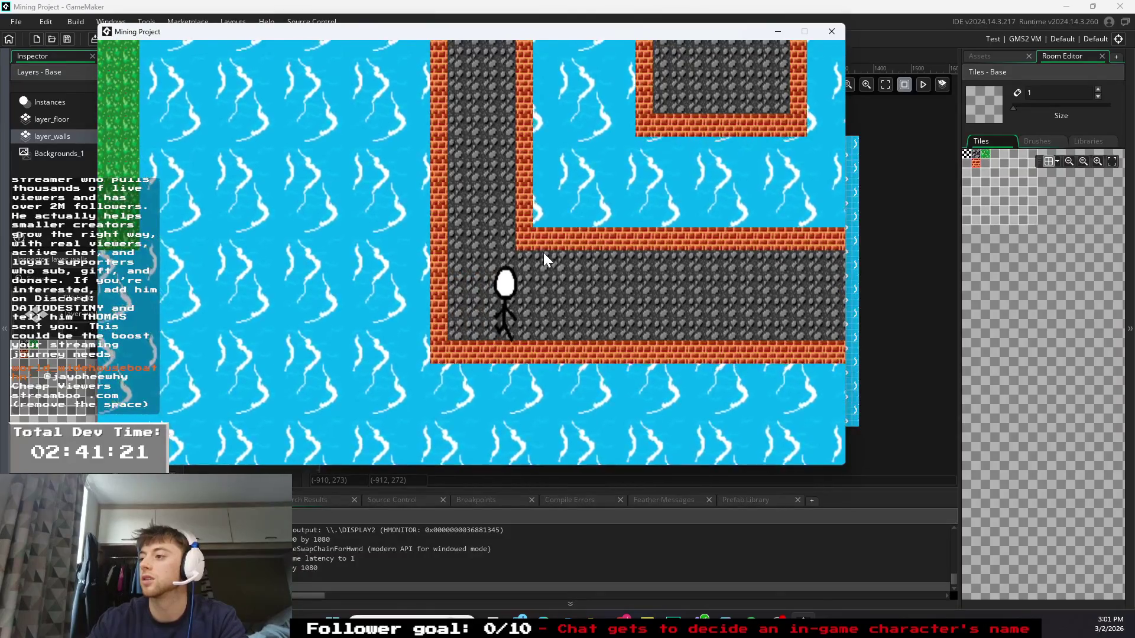
key("d")
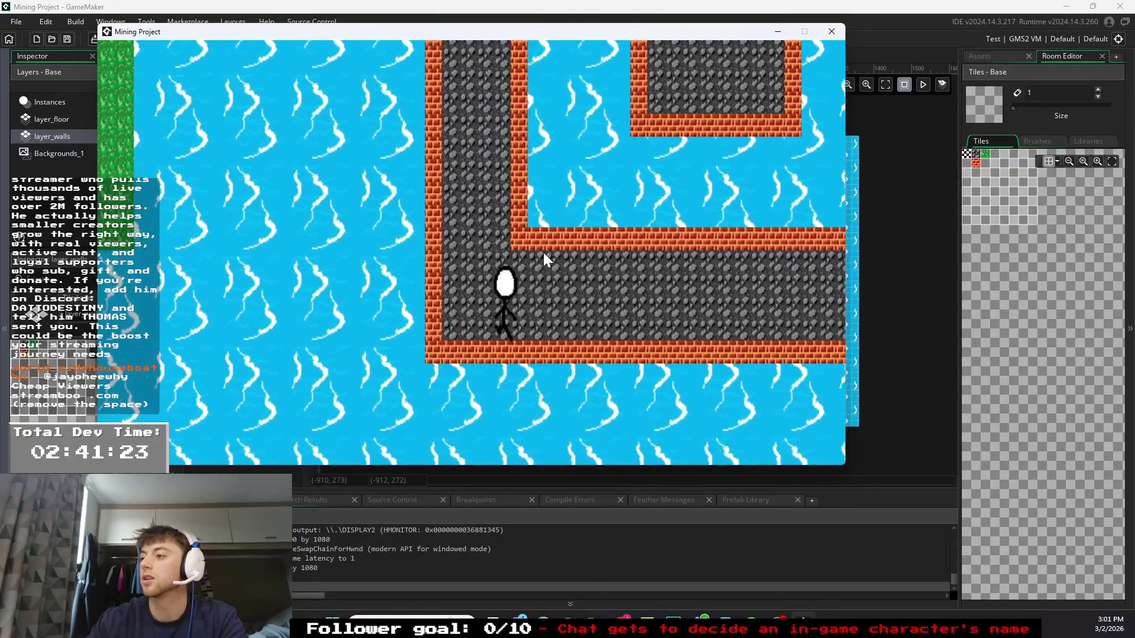
left_click(831, 31)
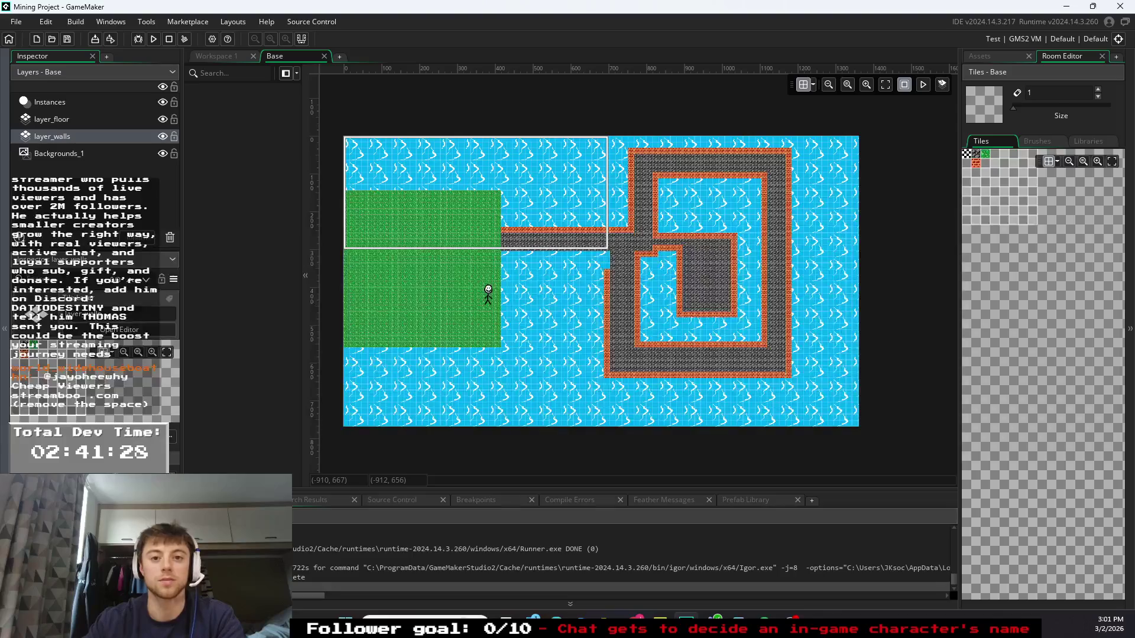
- Toggle the desktop with Win+D, then switch to the Chrome window with the ChatGPT conversation
key("super+d")
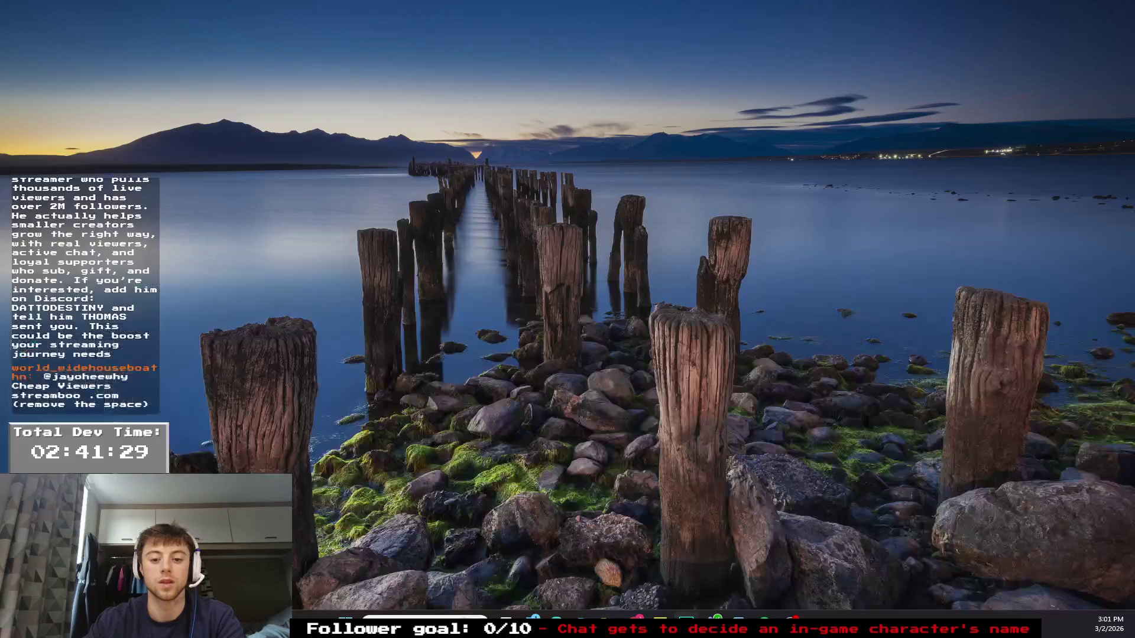
key("super+d")
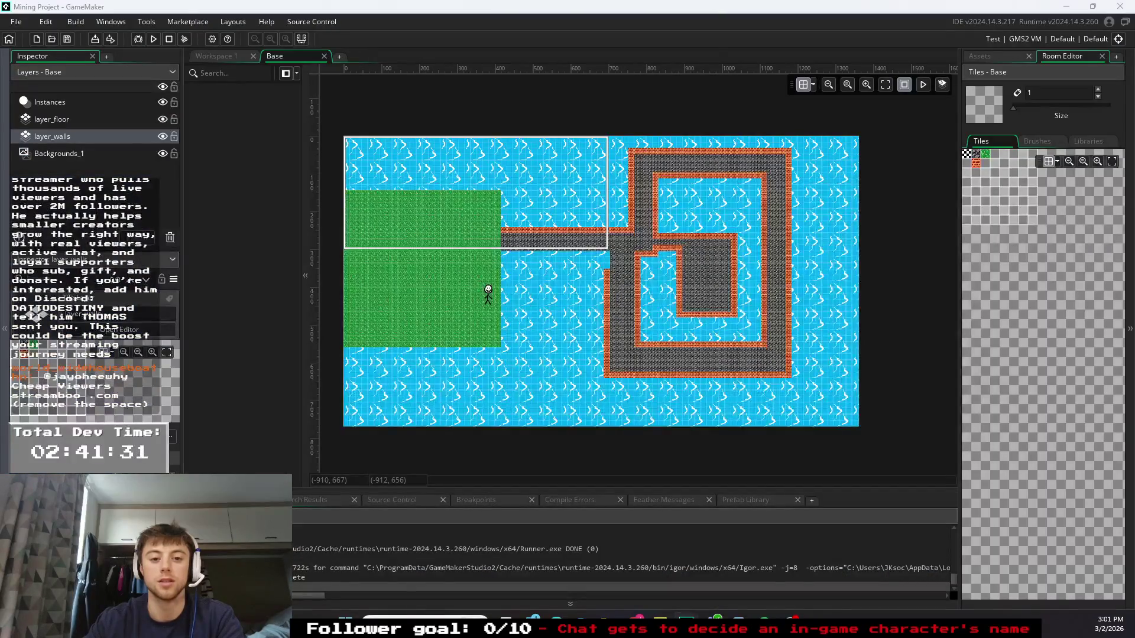
key("super+d")
key("super+d")
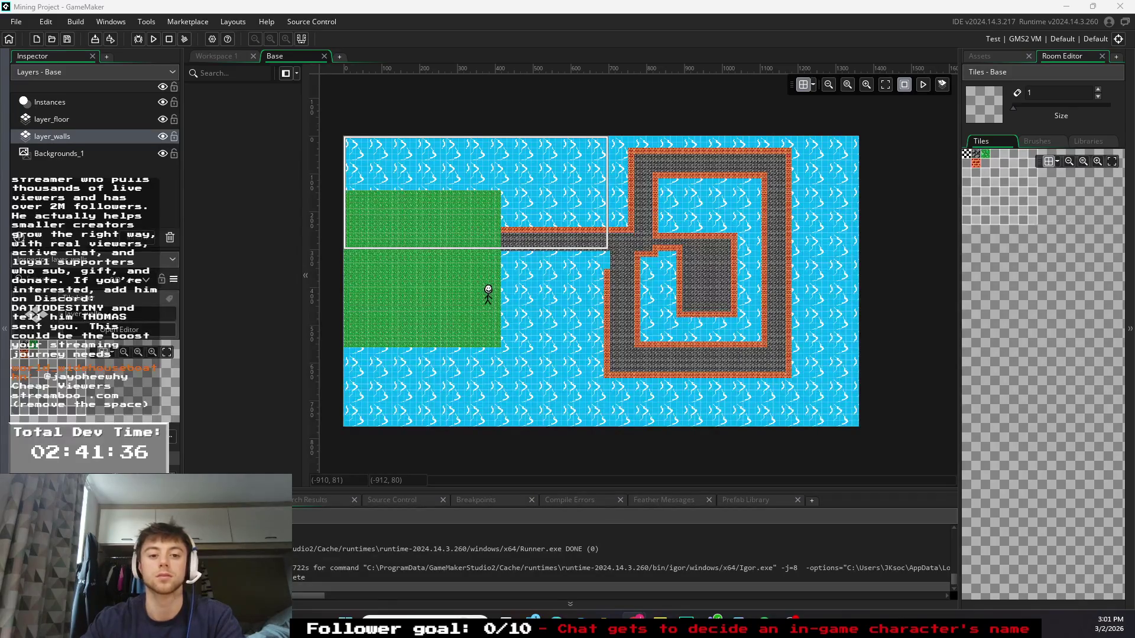
key("alt+Tab")
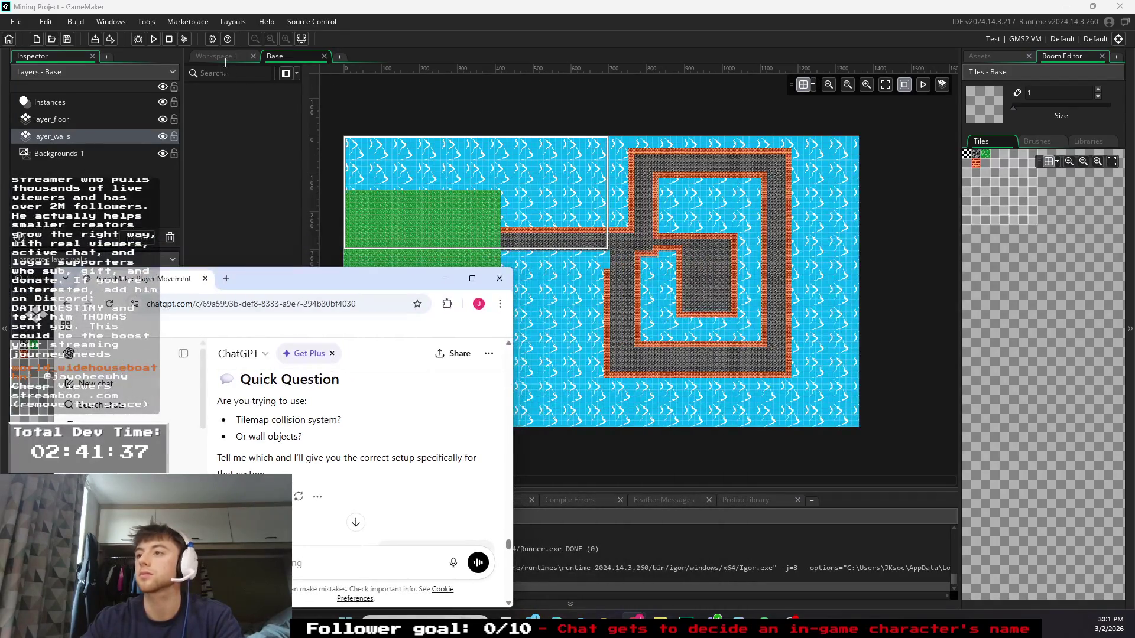
- Select all of obj_Jimmy's Step event code in Workspace 1, then bring ChatGPT back up
left_click(219, 57)
left_click(428, 129)
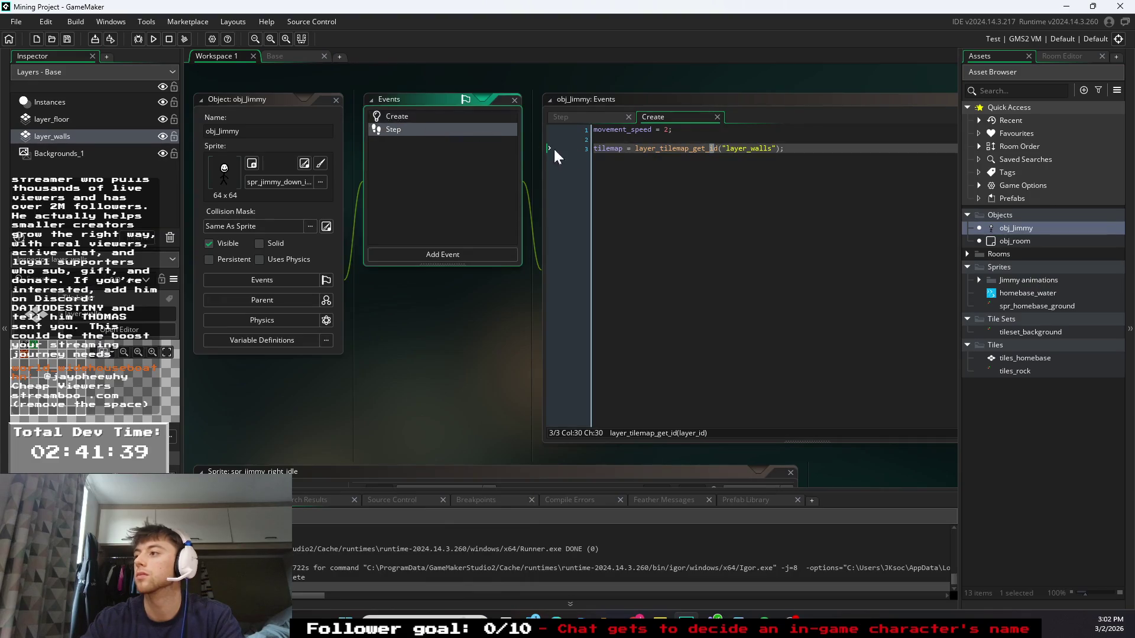
left_click(604, 309)
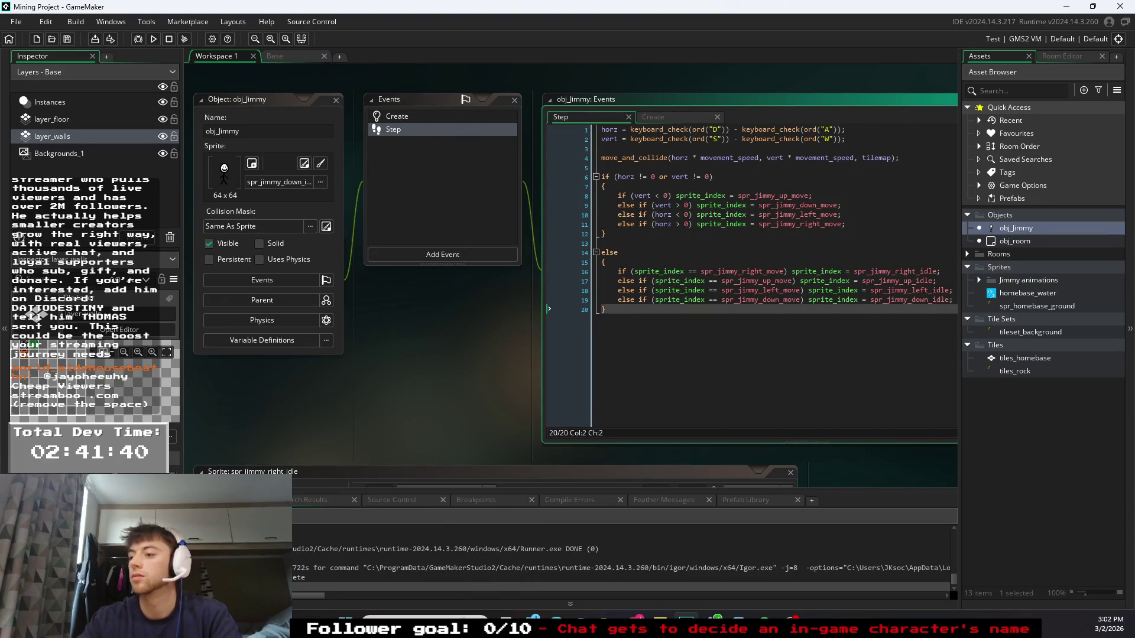
key("ctrl+a")
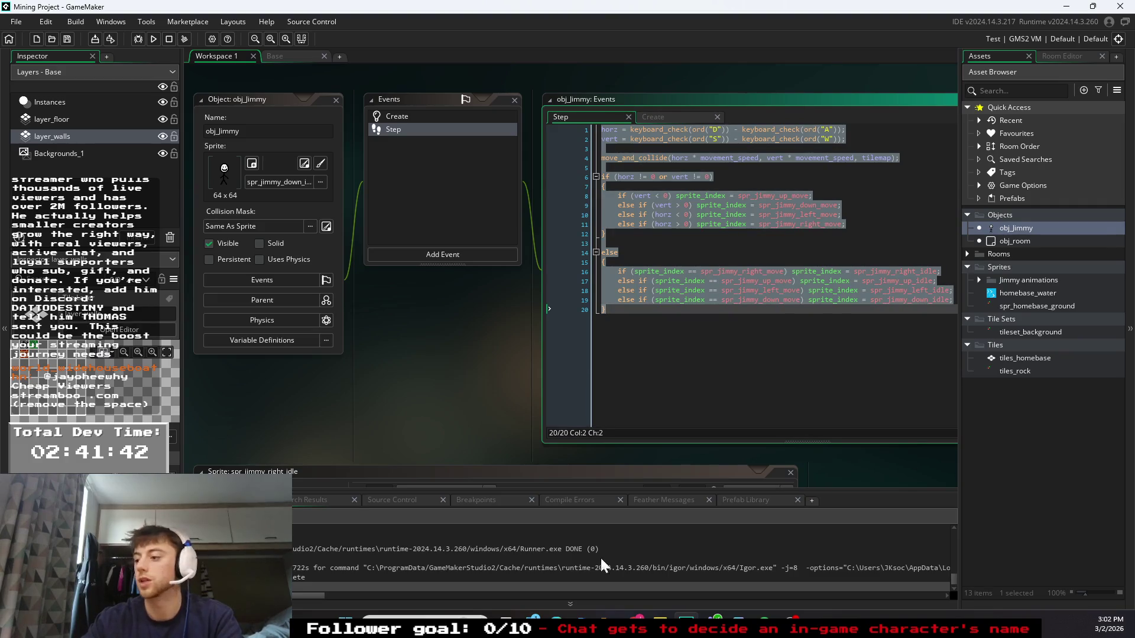
mouse_move(637, 618)
left_click(670, 564)
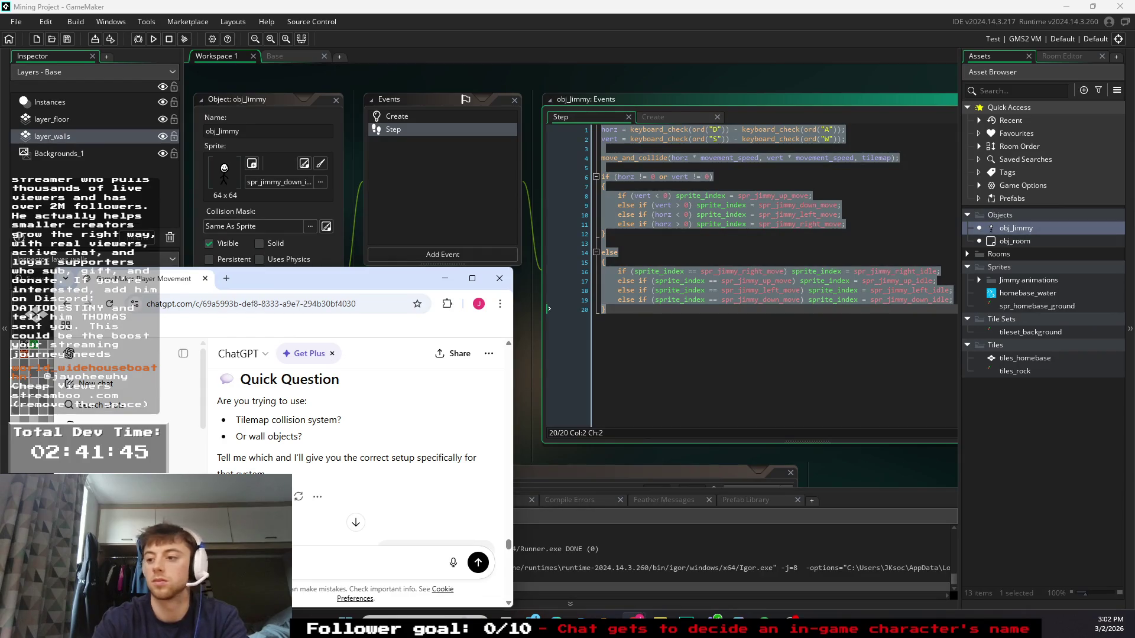
- Describe Jimmy getting stuck walking into walls, paste the Step event code, and send it
type("rks now wit")
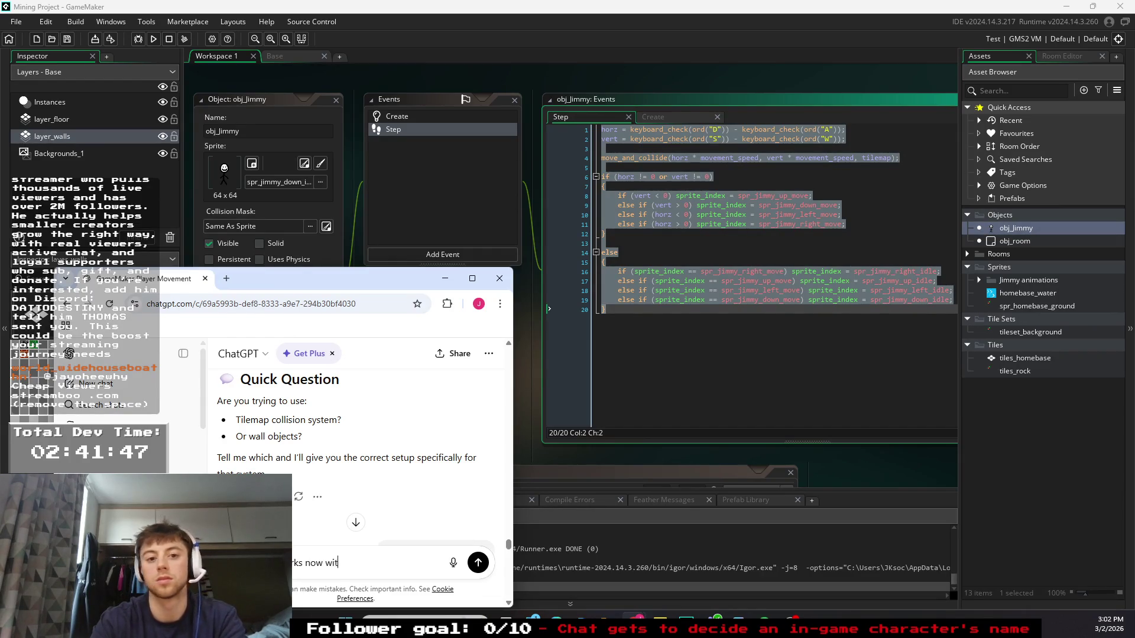
type("h collision, but")
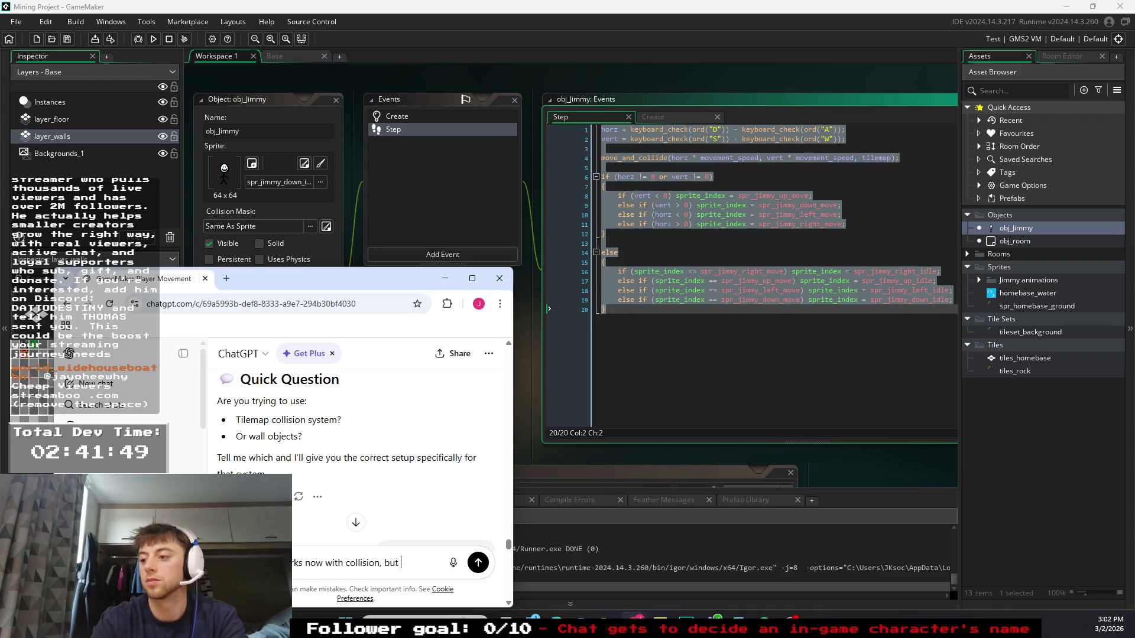
type(" sometimes my guy gets")
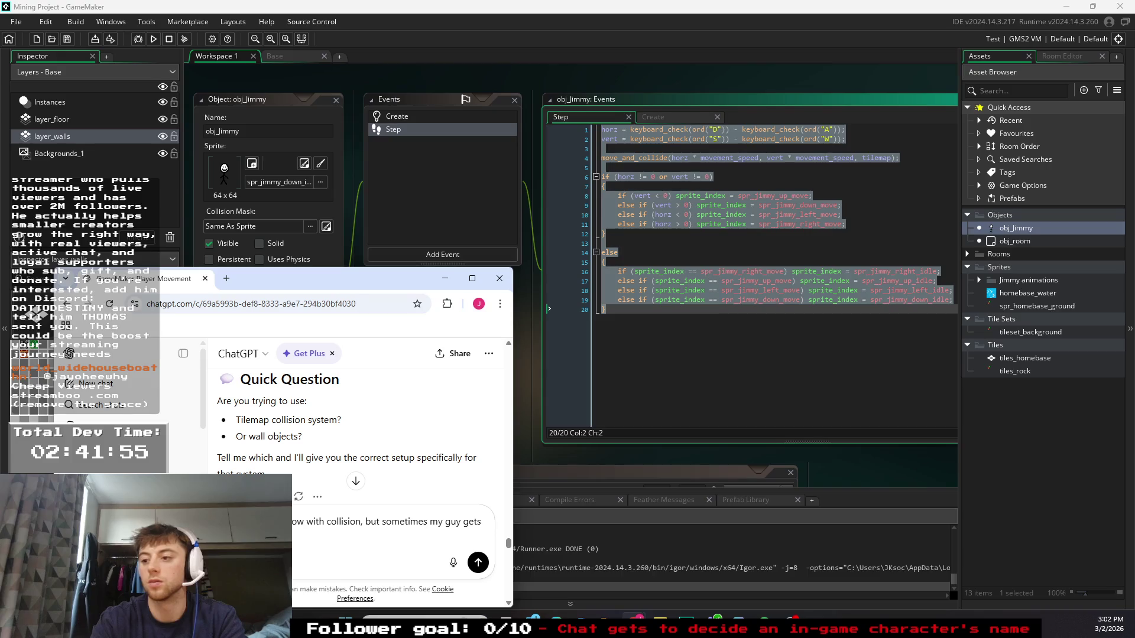
type(" o walk into it")
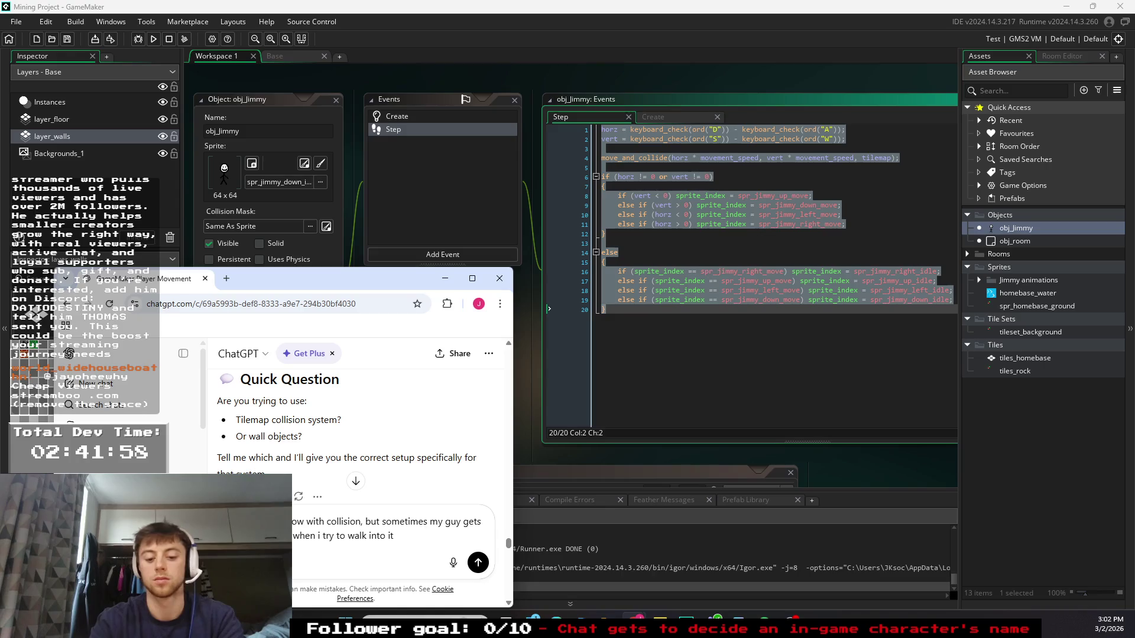
type("ant ge")
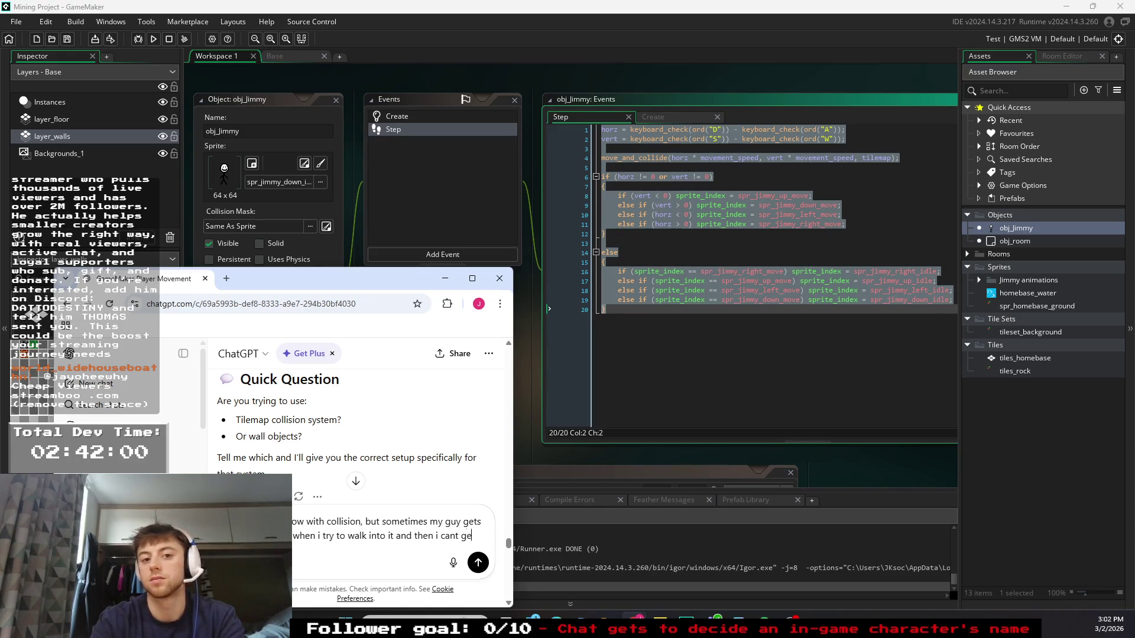
type("p")
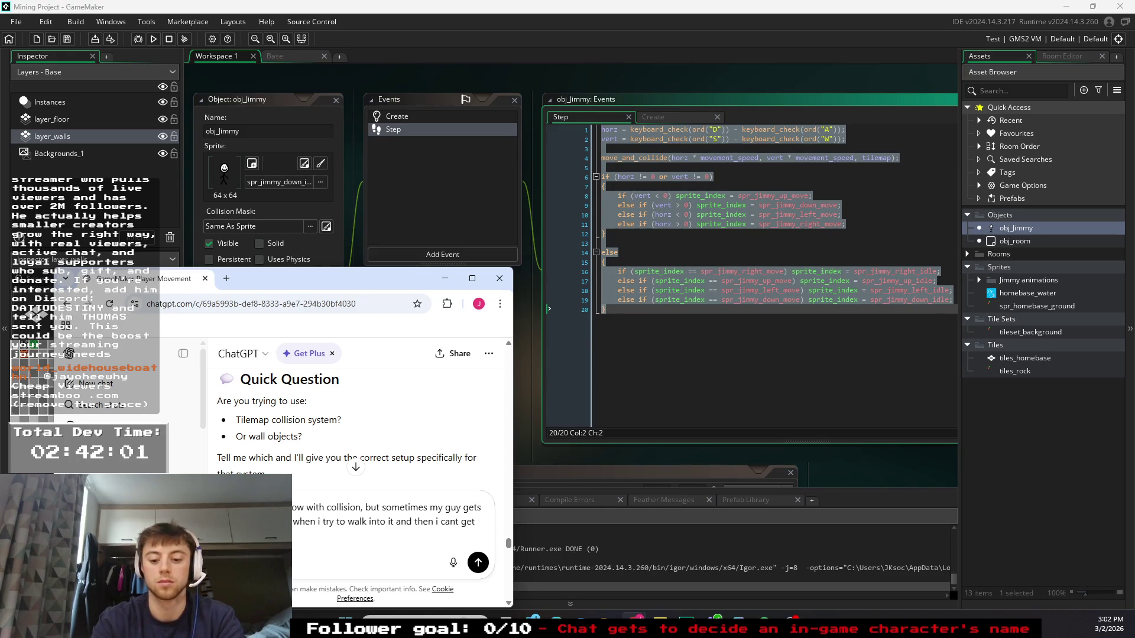
key("ctrl+v")
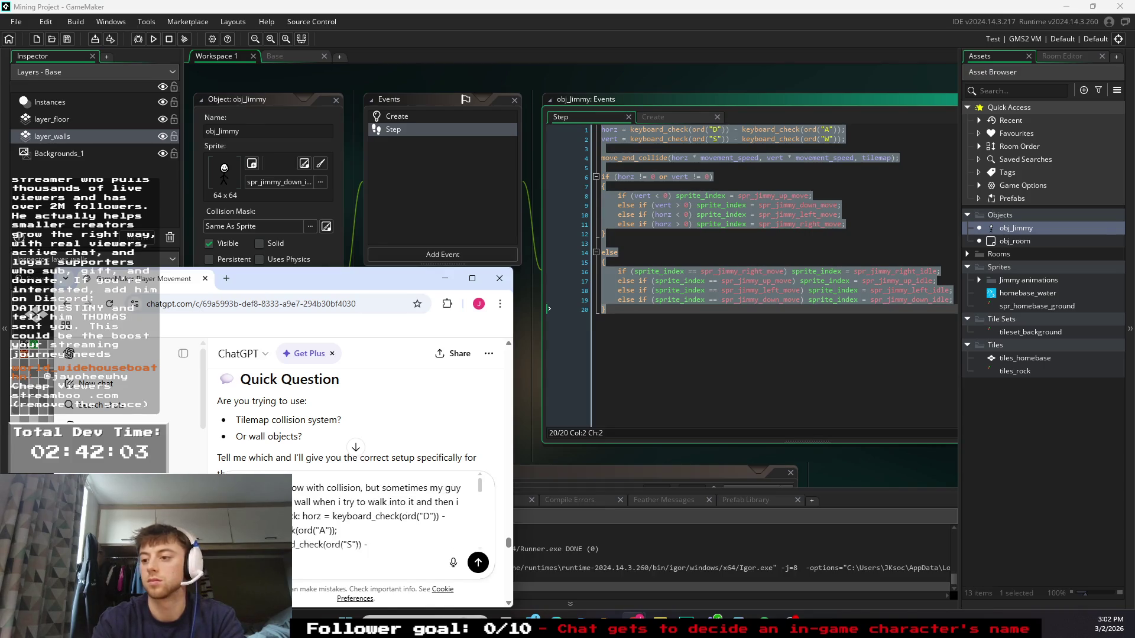
key("Return")
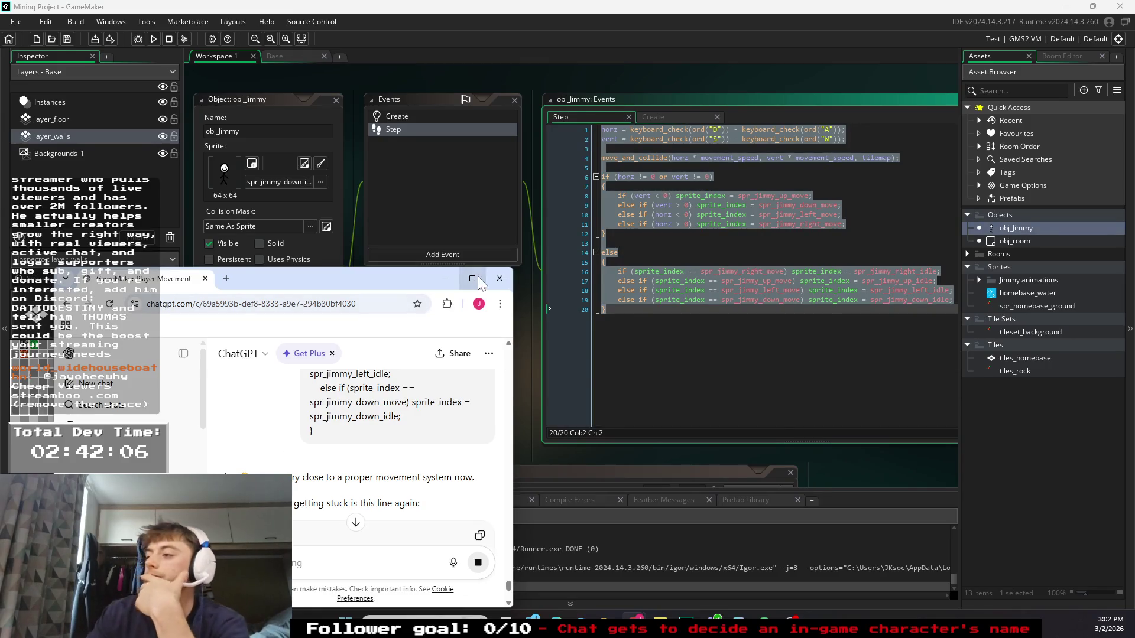
left_click_drag(458, 266, 456, 177)
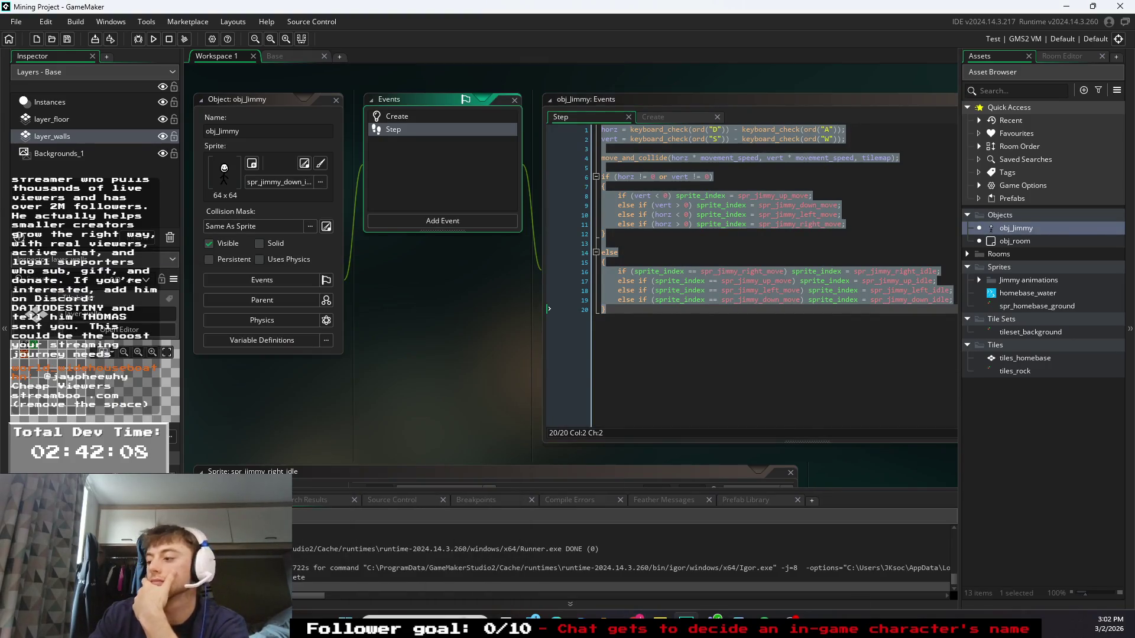
- Bring the ChatGPT window forward, make it taller, and scroll into the reply
mouse_move(658, 616)
left_click(694, 585)
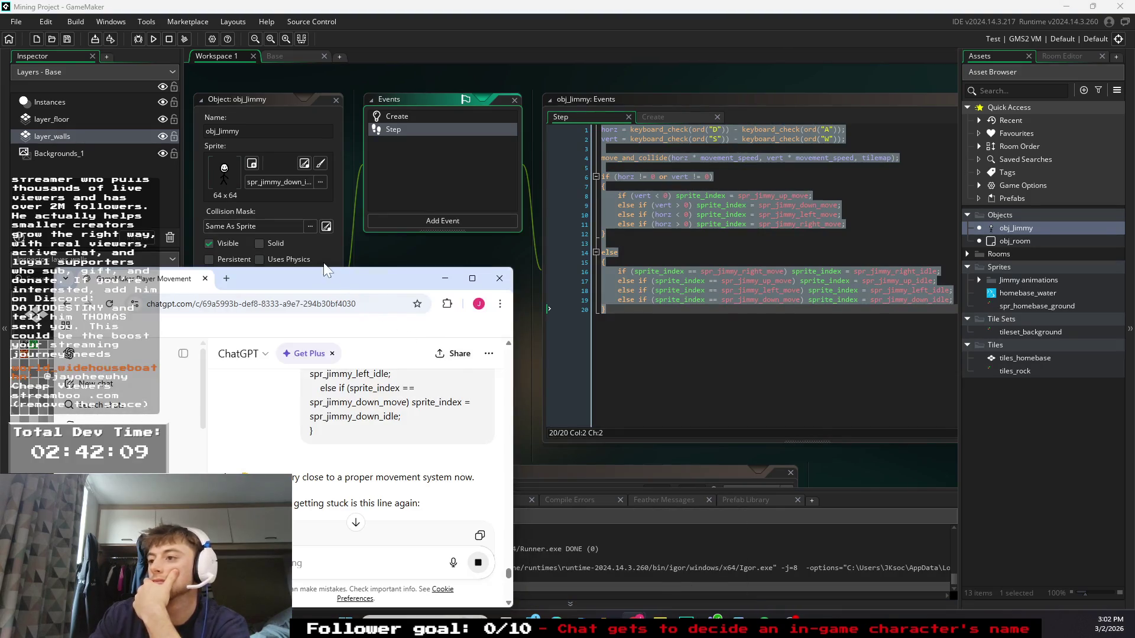
left_click_drag(348, 125, 353, 89)
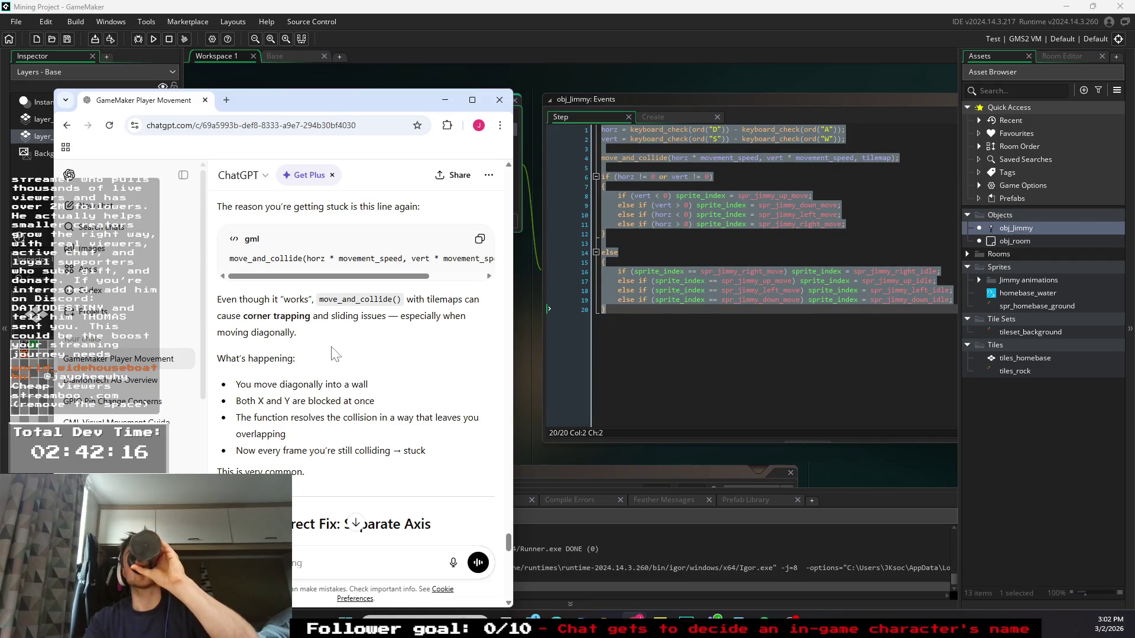
scroll(335, 358, "down", 3)
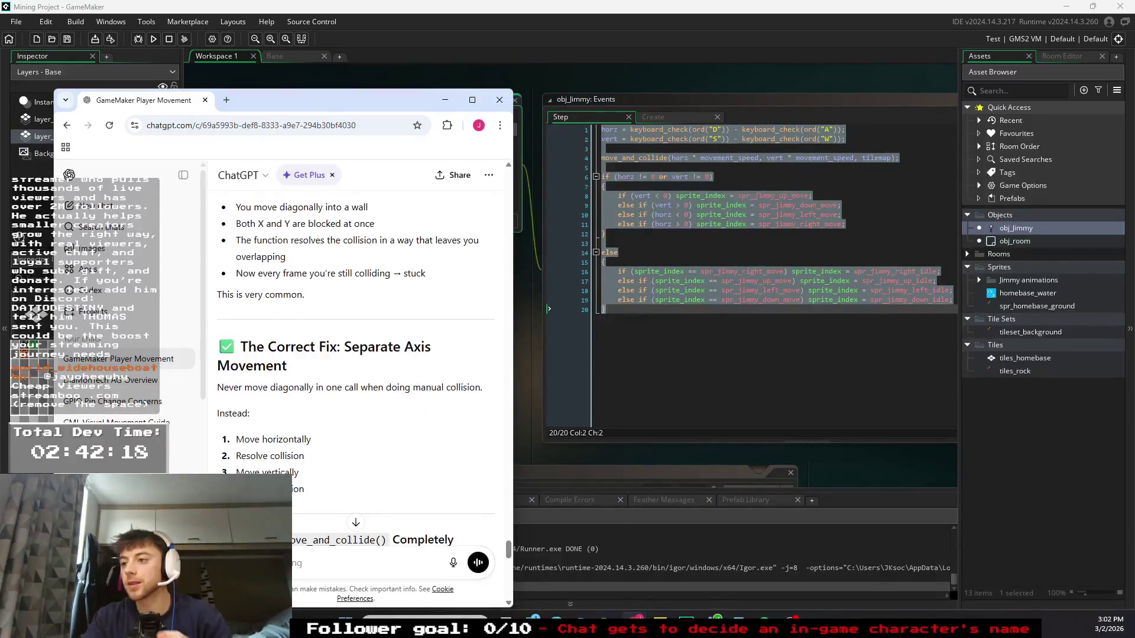
scroll(354, 355, "down", 3)
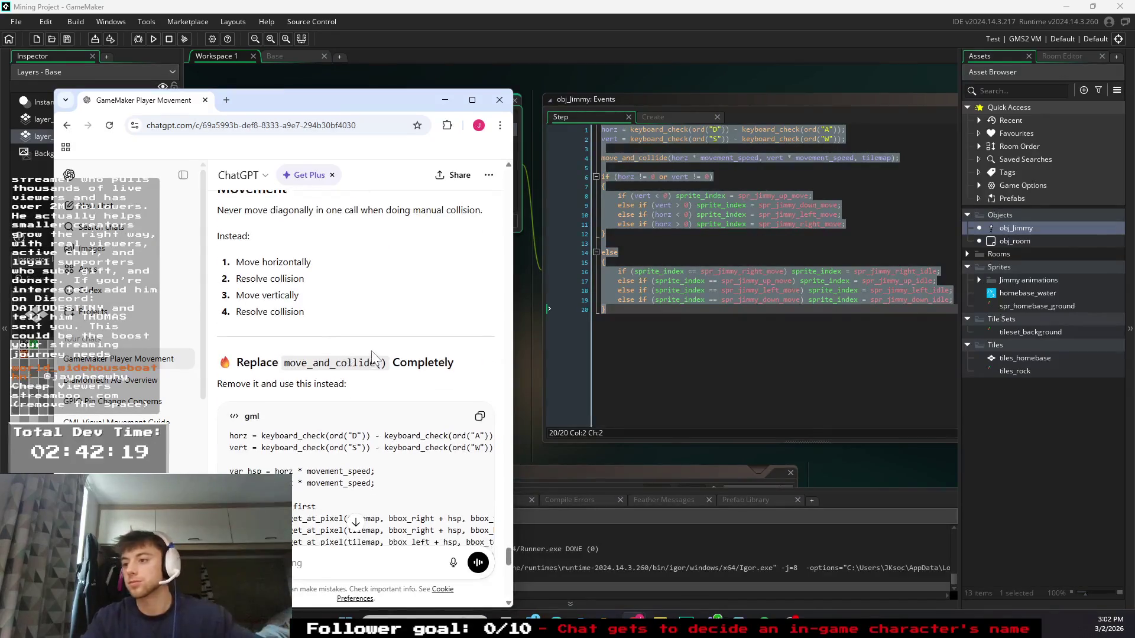
scroll(355, 355, "down", 2)
scroll(354, 355, "down", 1)
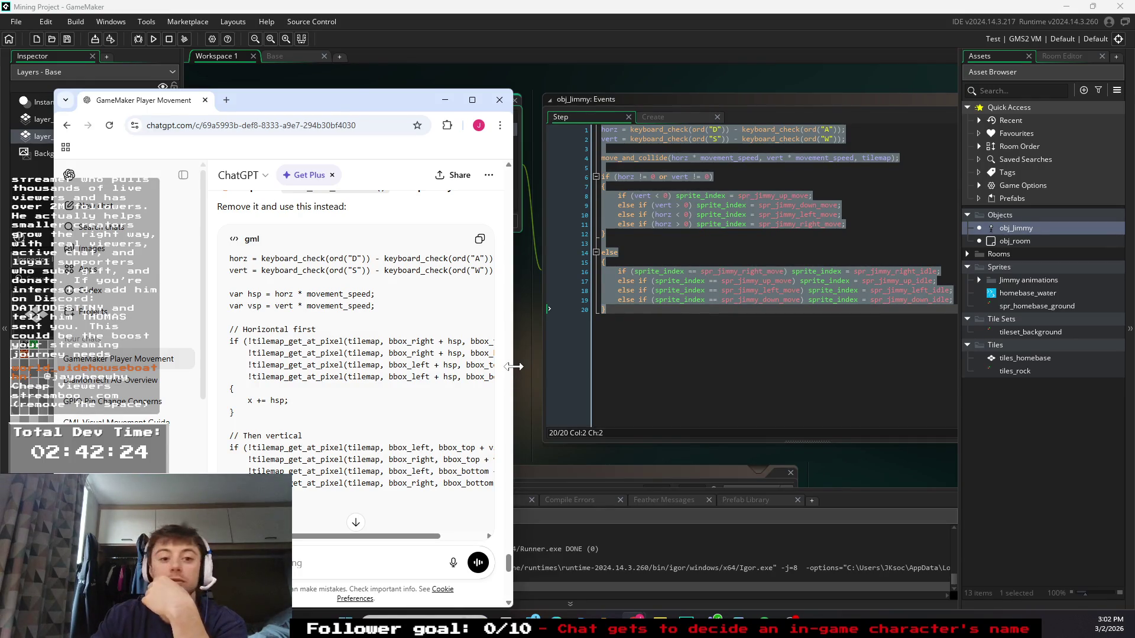
- Read through the separate-axis tilemap collision fix and select its full replacement code block
left_click_drag(513, 366, 689, 362)
scroll(686, 362, "down", 4)
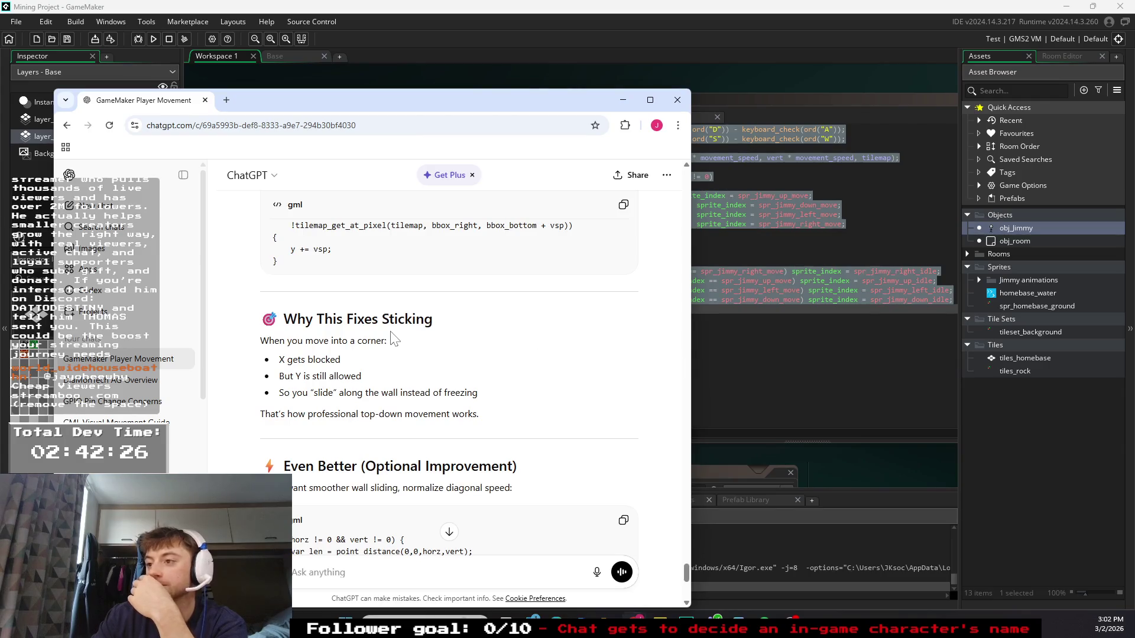
scroll(398, 337, "down", 3)
scroll(397, 337, "down", 1)
scroll(463, 349, "up", 1)
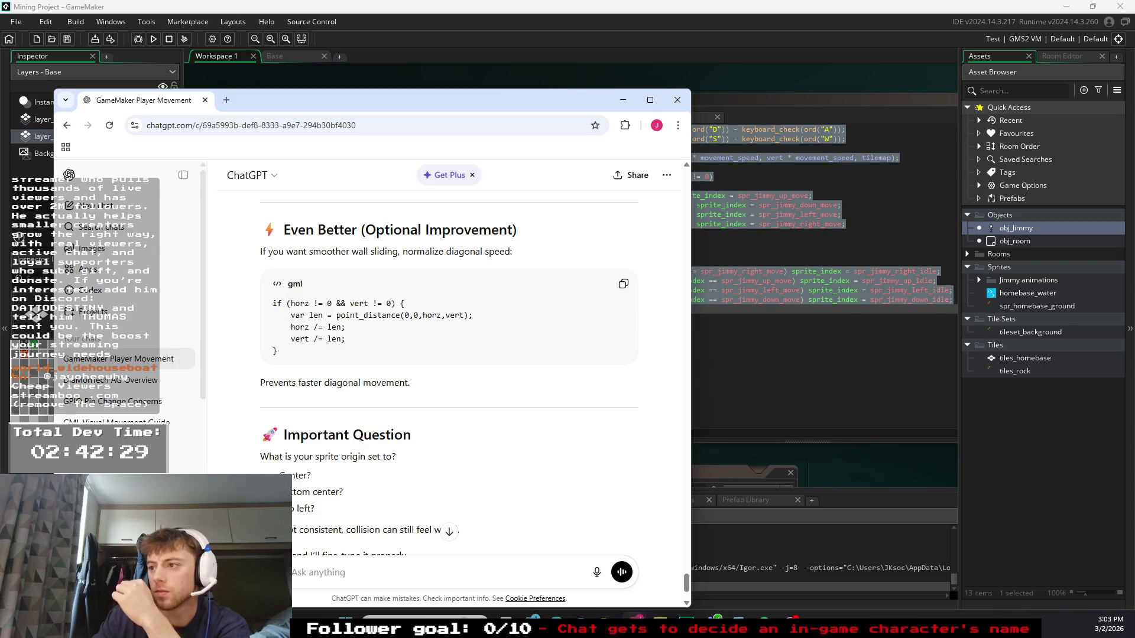
scroll(463, 349, "down", 2)
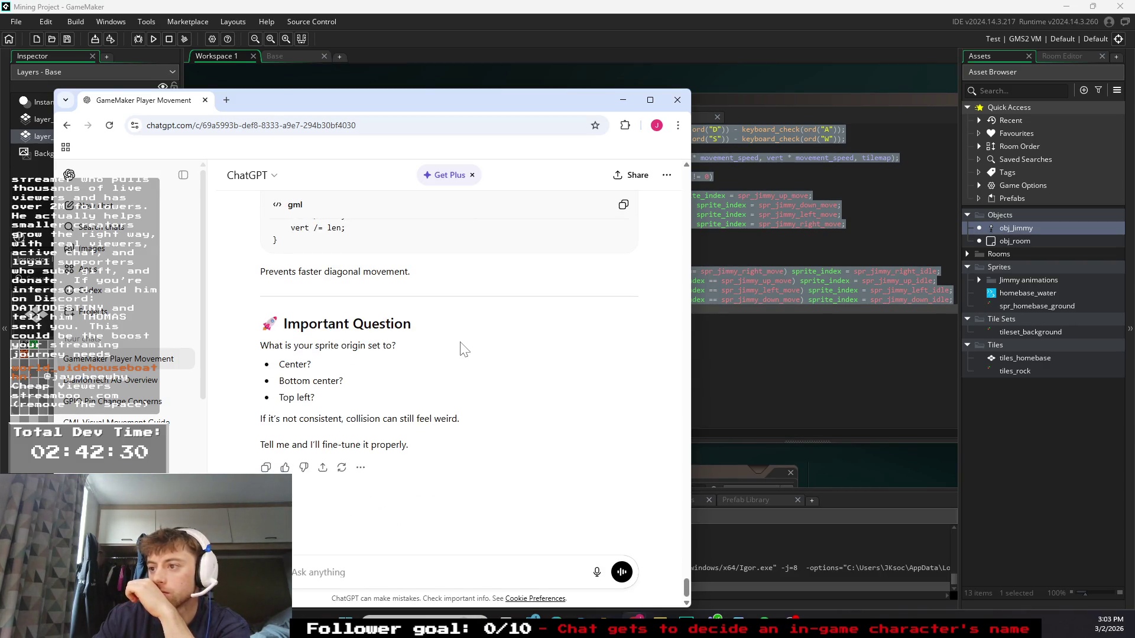
scroll(462, 348, "up", 3)
scroll(464, 349, "down", 3)
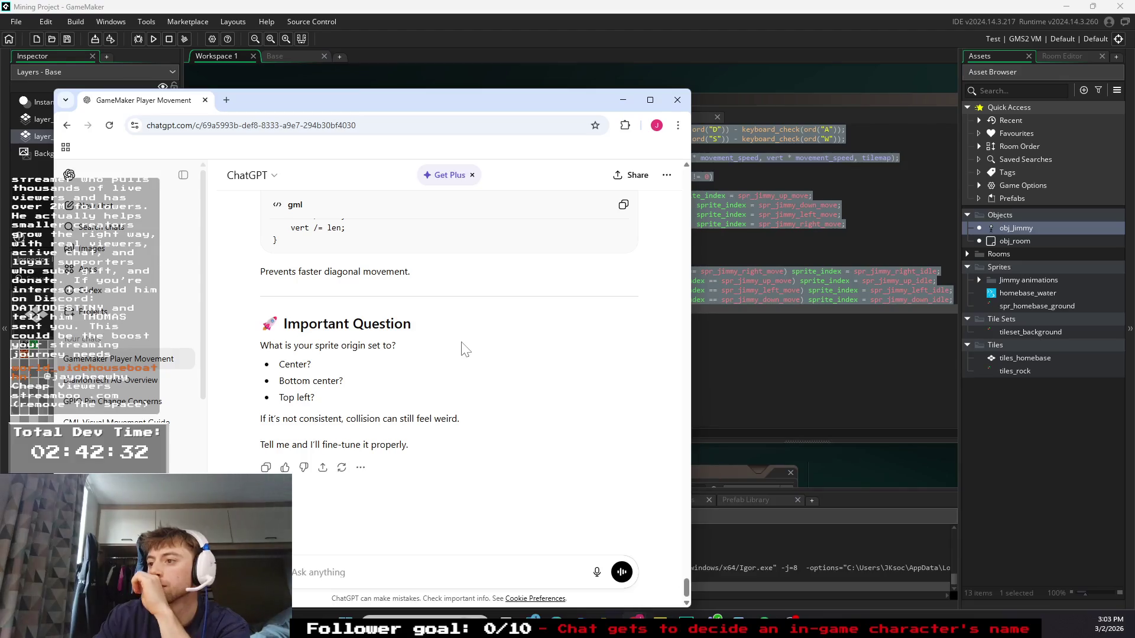
scroll(464, 349, "up", 4)
scroll(464, 349, "down", 3)
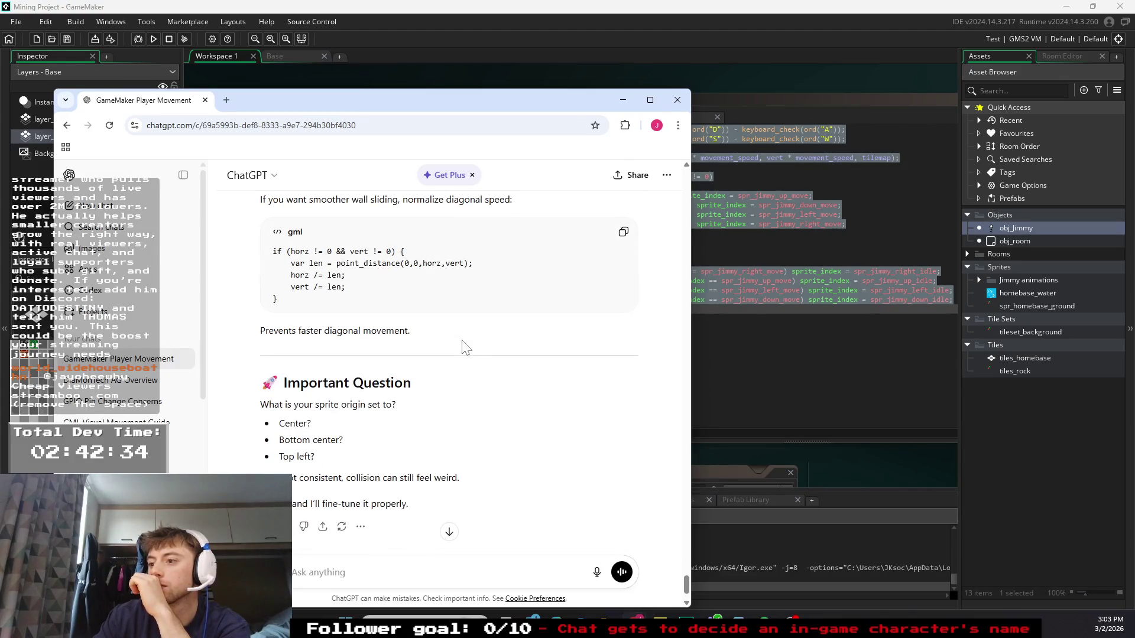
scroll(463, 349, "up", 6)
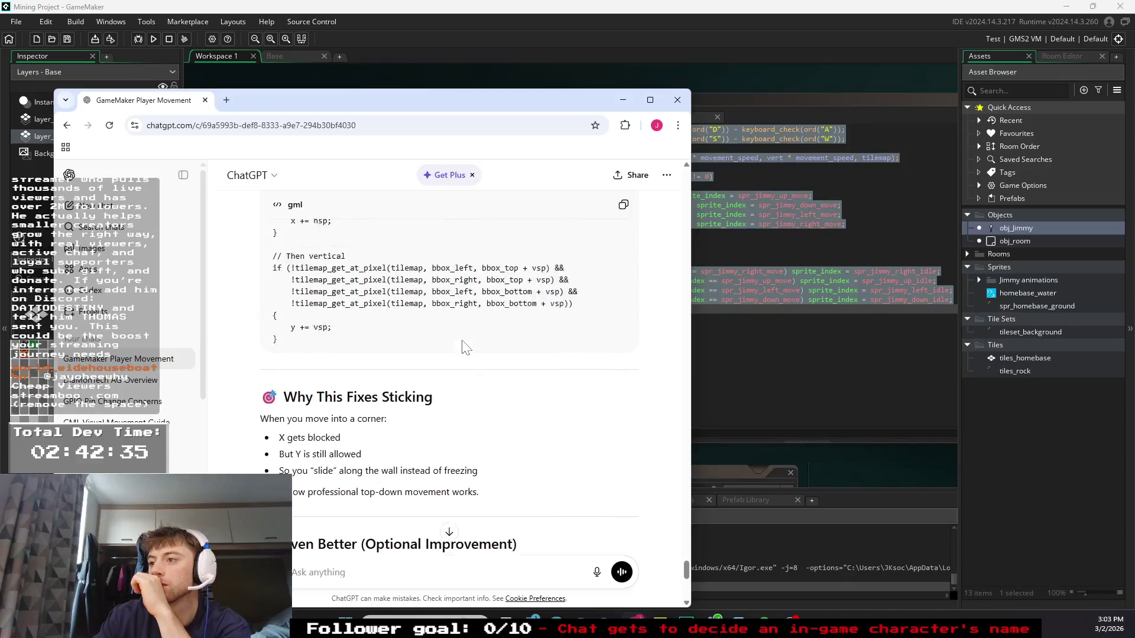
scroll(450, 355, "up", 2)
scroll(449, 354, "down", 2)
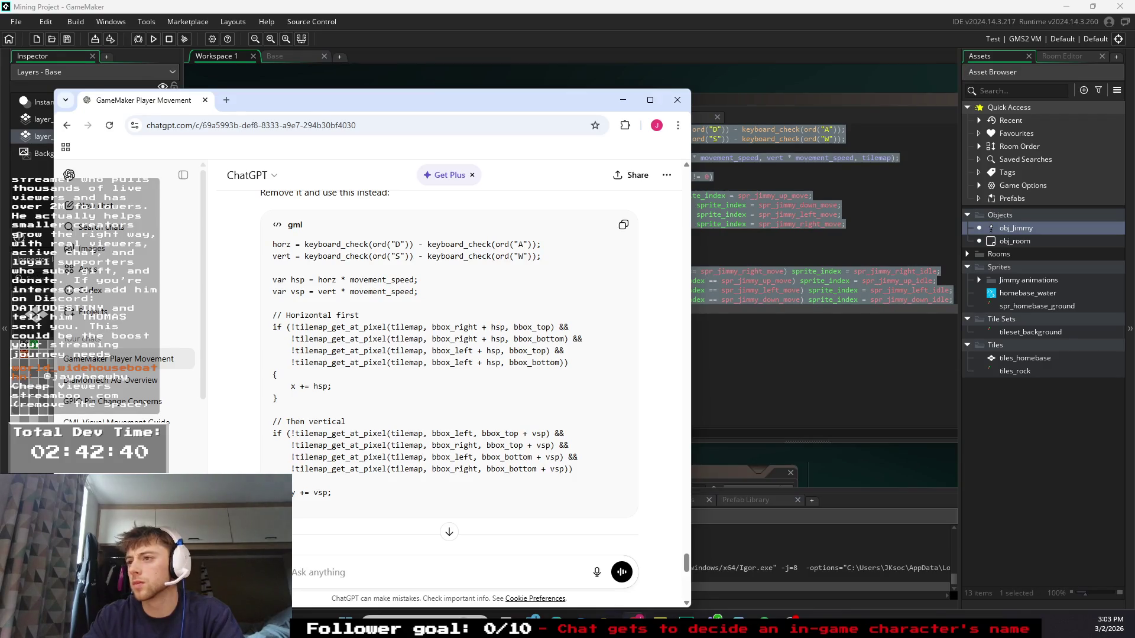
mouse_move(337, 493)
left_mouse_down()
mouse_move(272, 277)
mouse_move(271, 237)
left_mouse_up()
key("ctrl+c")
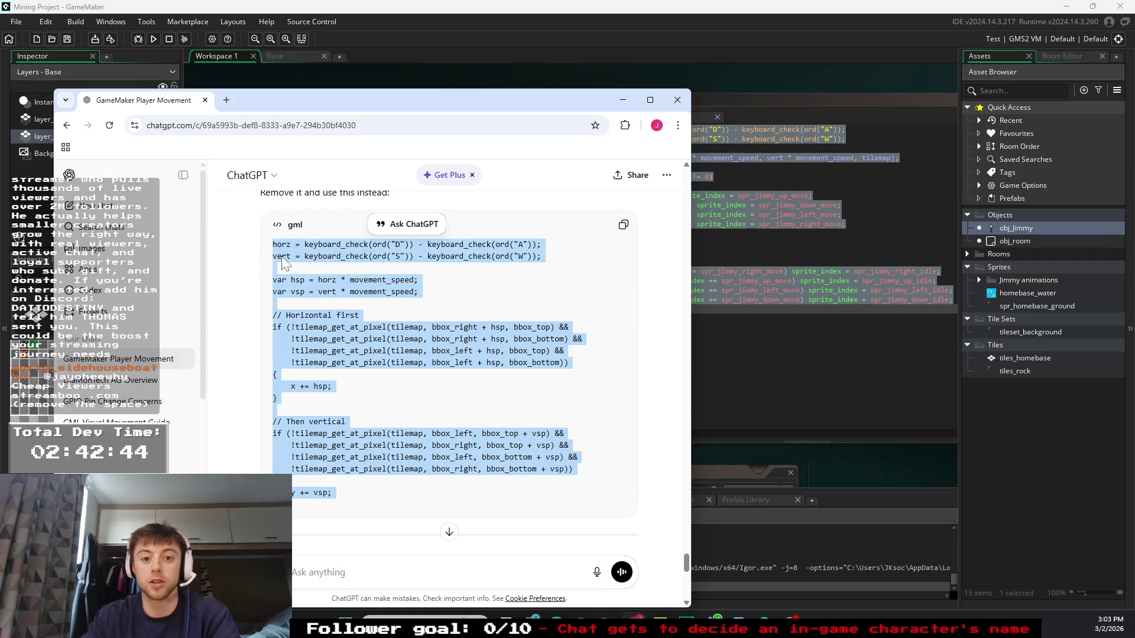
- Comment out move_and_collide with // and paste the replacement tilemap collision code below it
left_click(621, 100)
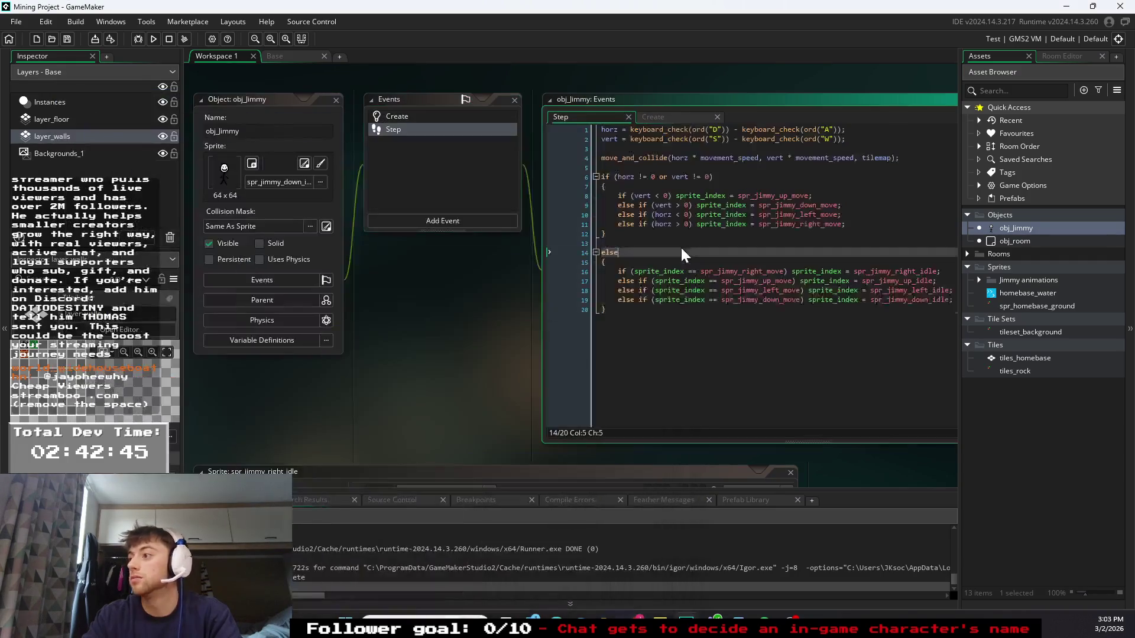
left_click(548, 158)
type("//")
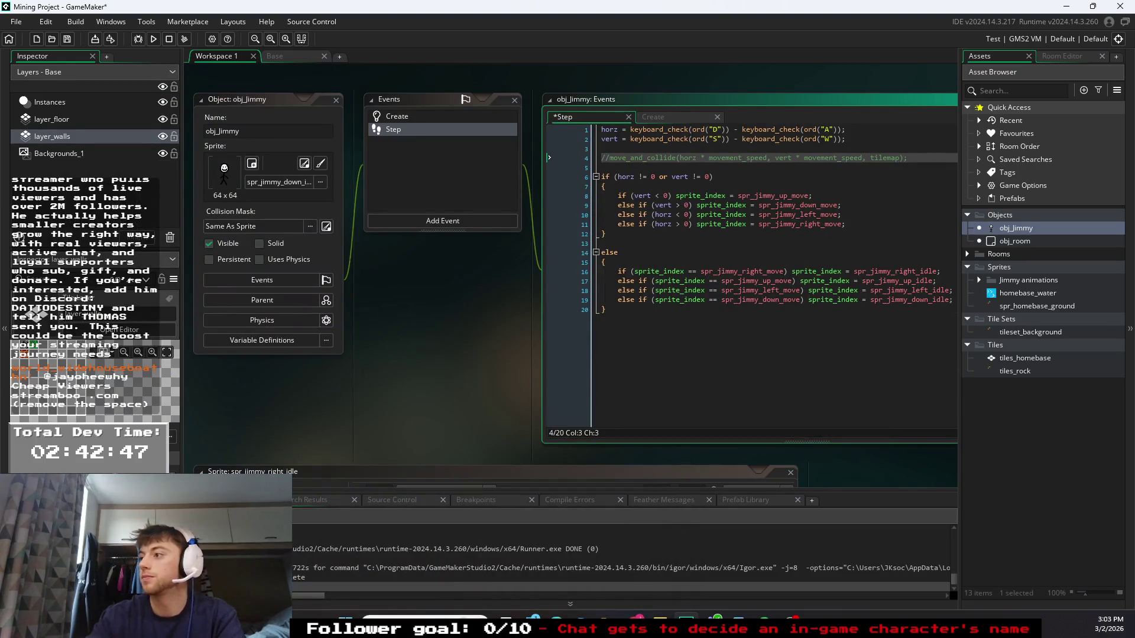
left_click(548, 167)
key("Return")
key("Return")
key("Return")
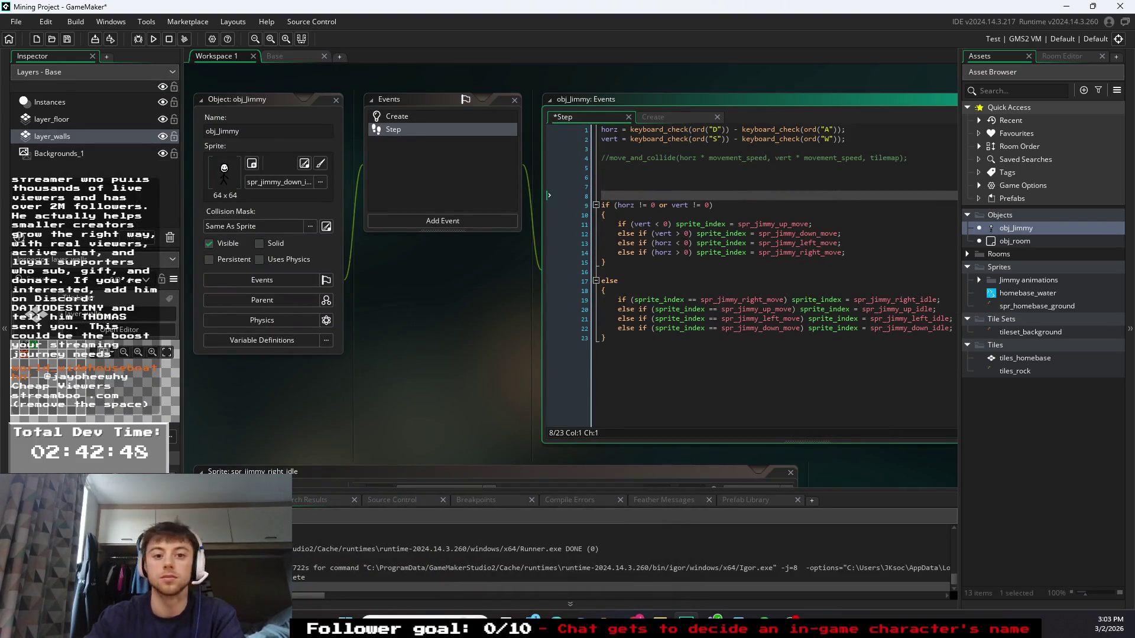
key("ctrl+v")
- Delete the duplicate horz and vert input lines, review the collision blocks, and run with F5
left_click(722, 185)
left_click(591, 166, "shift")
key("BackSpace")
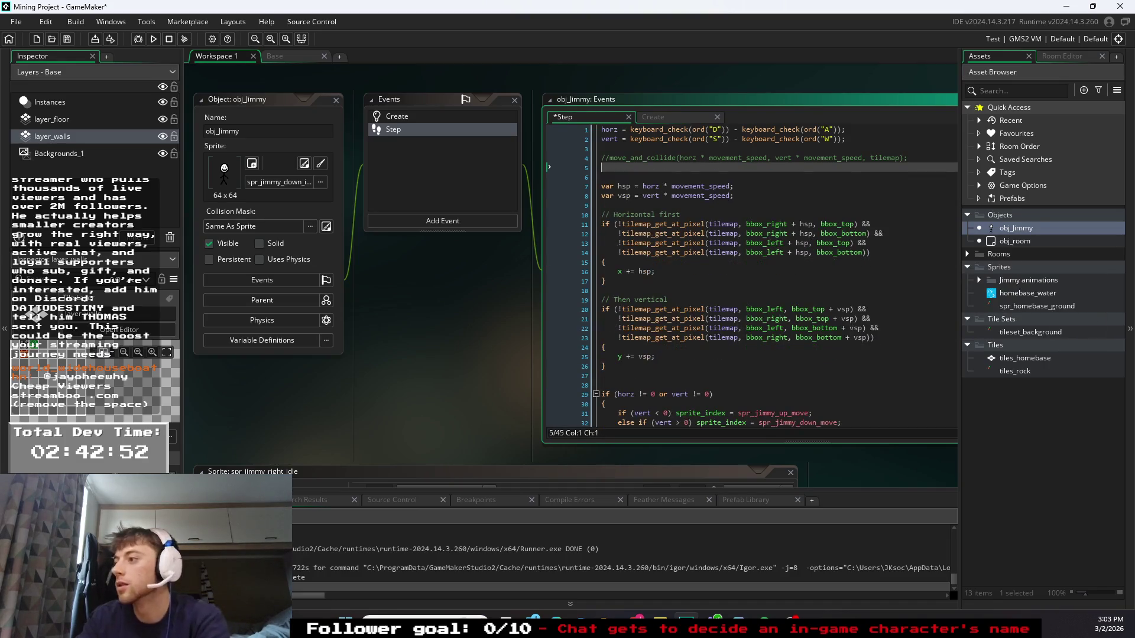
key("BackSpace")
left_click(549, 167)
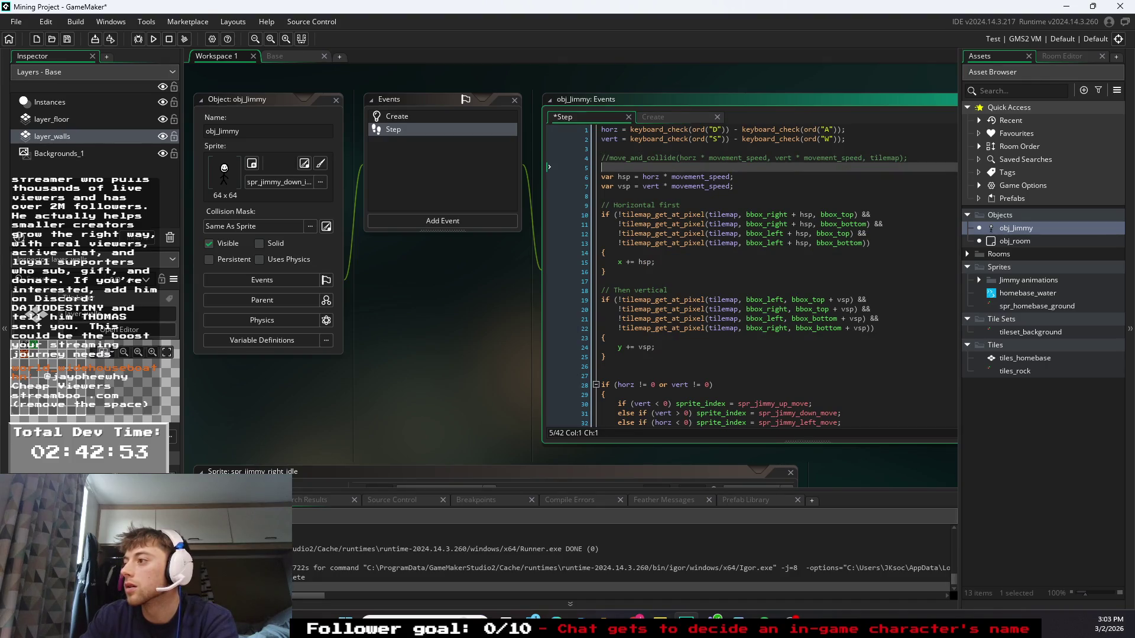
left_click(688, 185)
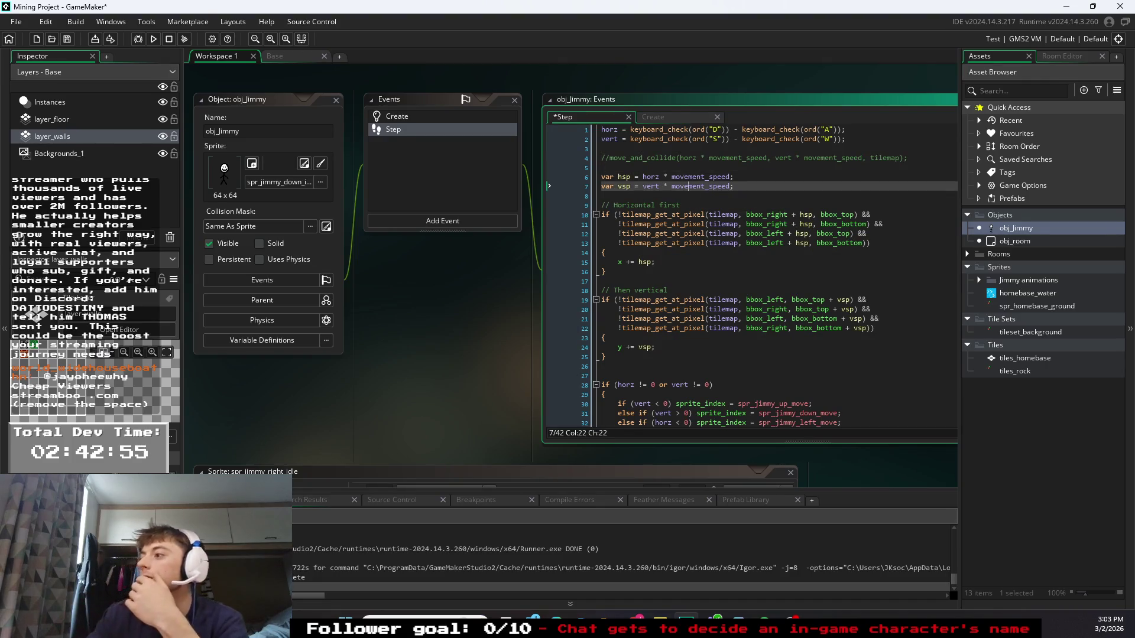
left_click(604, 253)
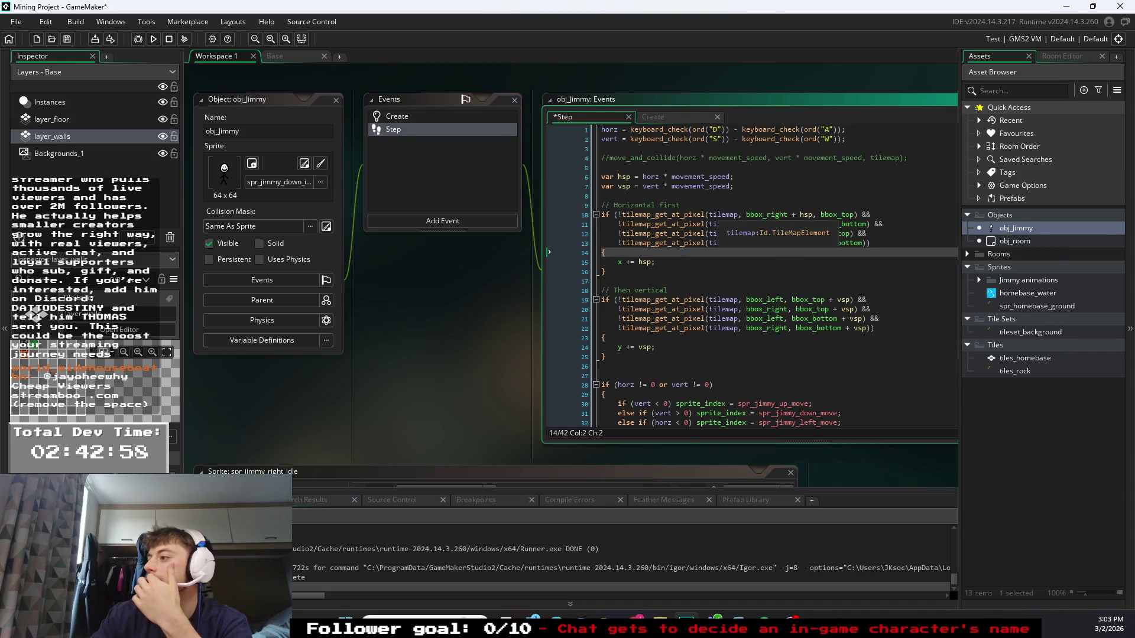
mouse_move(839, 214)
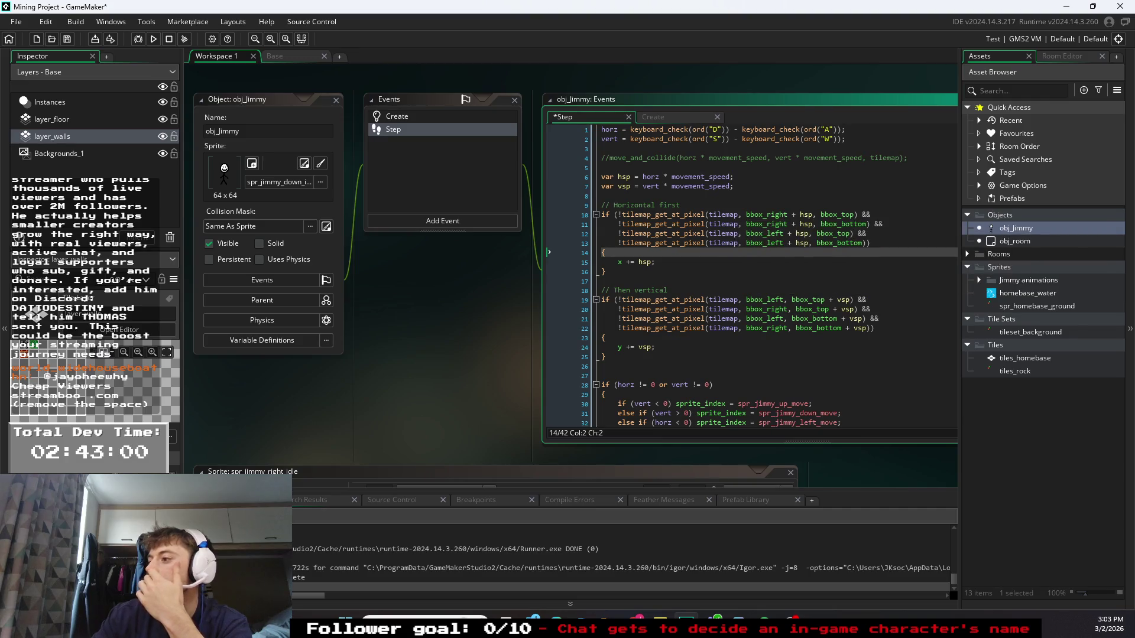
scroll(751, 275, "down", 2)
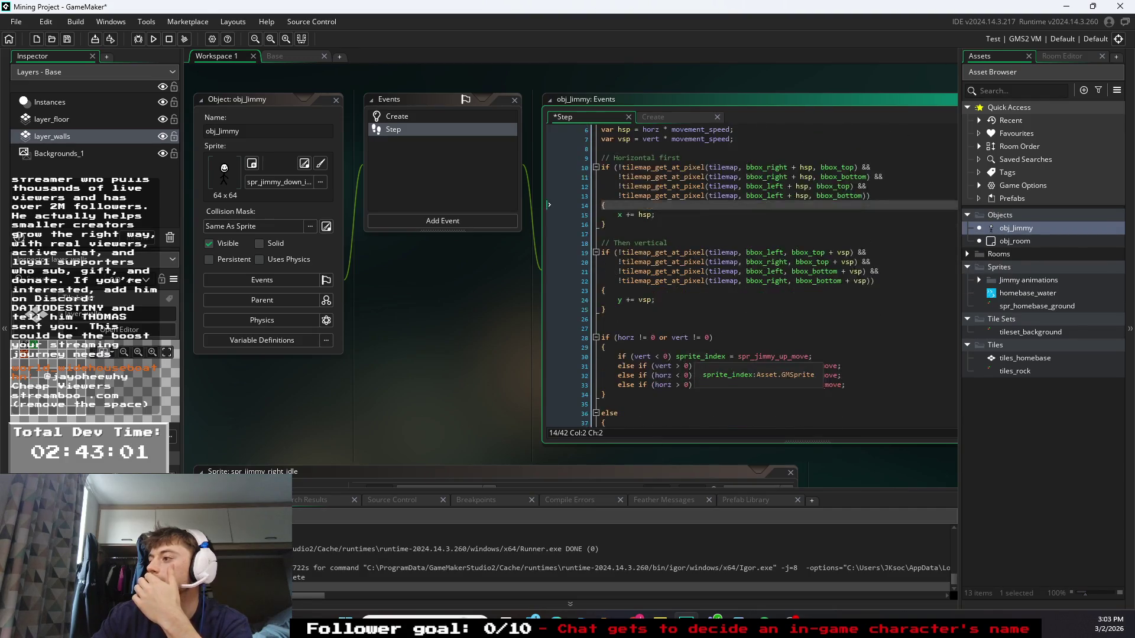
key("F5")
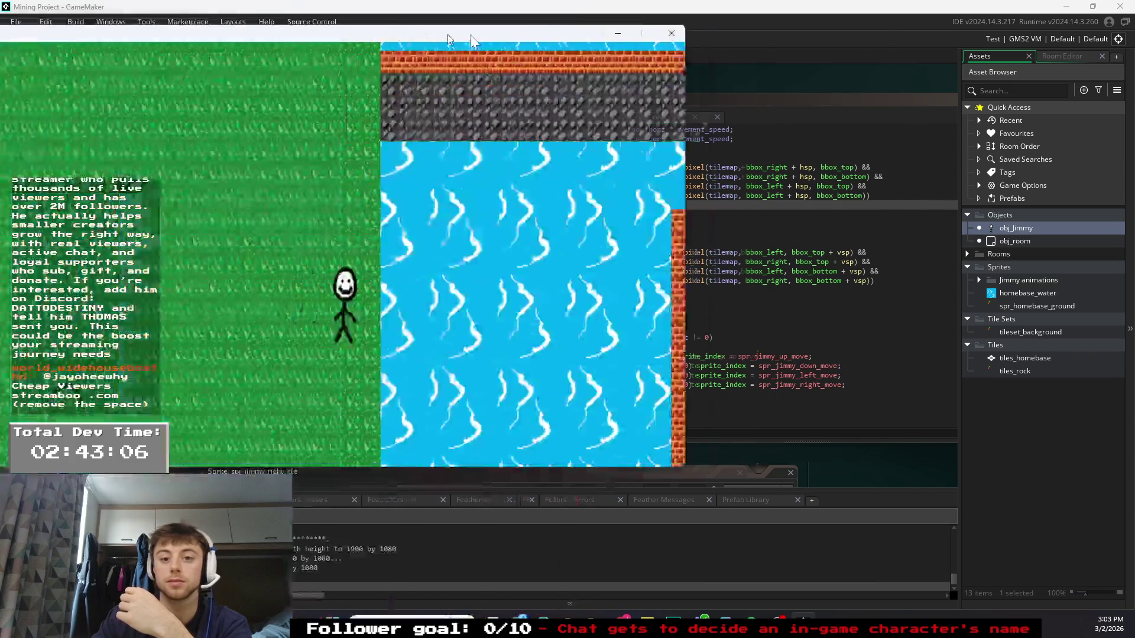
- Walk Jimmy right, down, up and left through the corridors with the arrow keys, then close the game
mouse_move(508, 31)
left_mouse_down()
mouse_move(782, 44)
mouse_move(724, 56)
left_mouse_up()
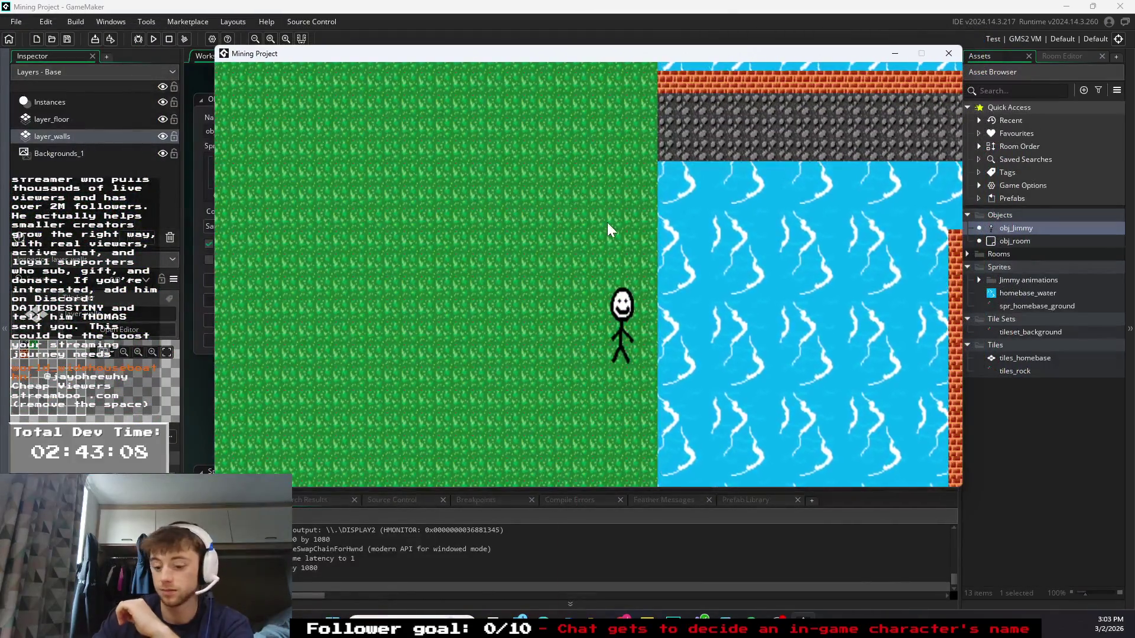
key("Right")
key("Down")
key("Down")
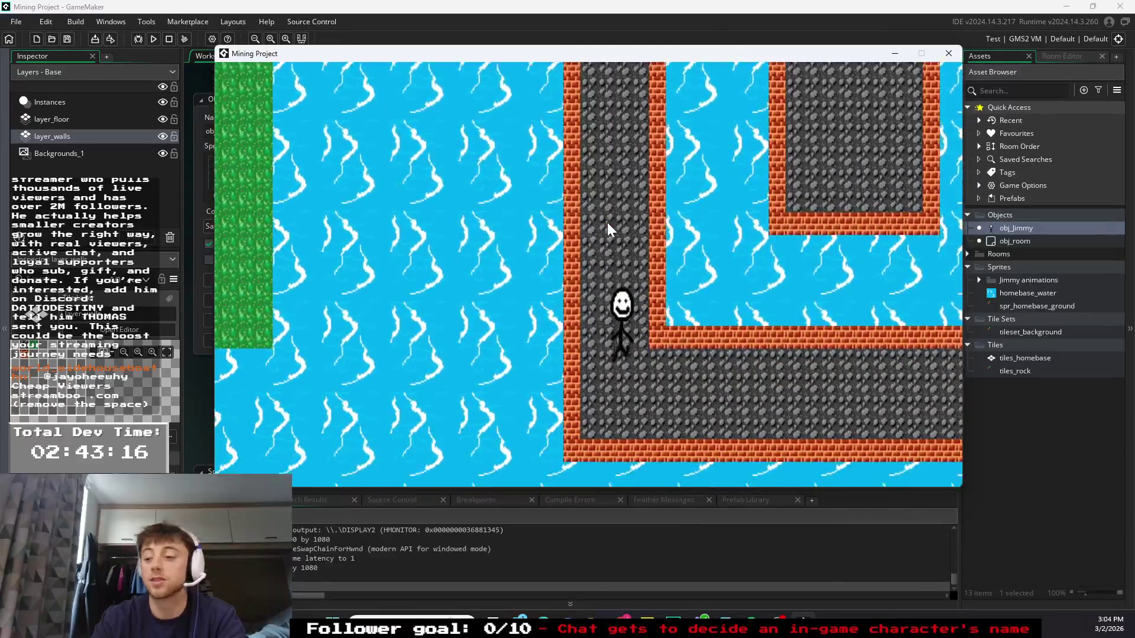
key("Right")
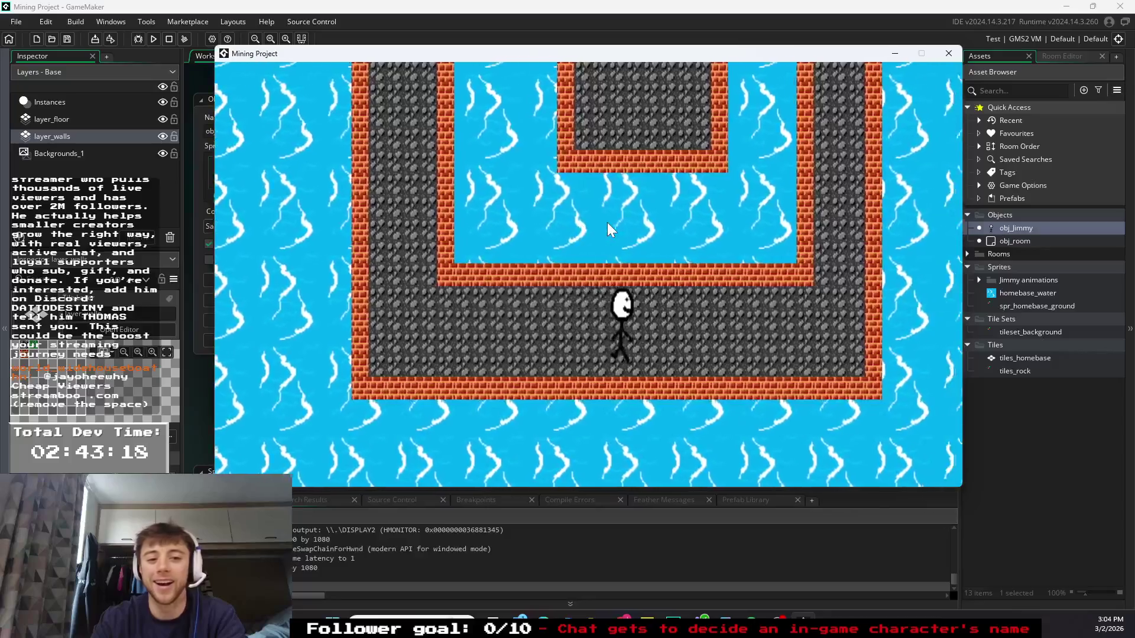
key("Up")
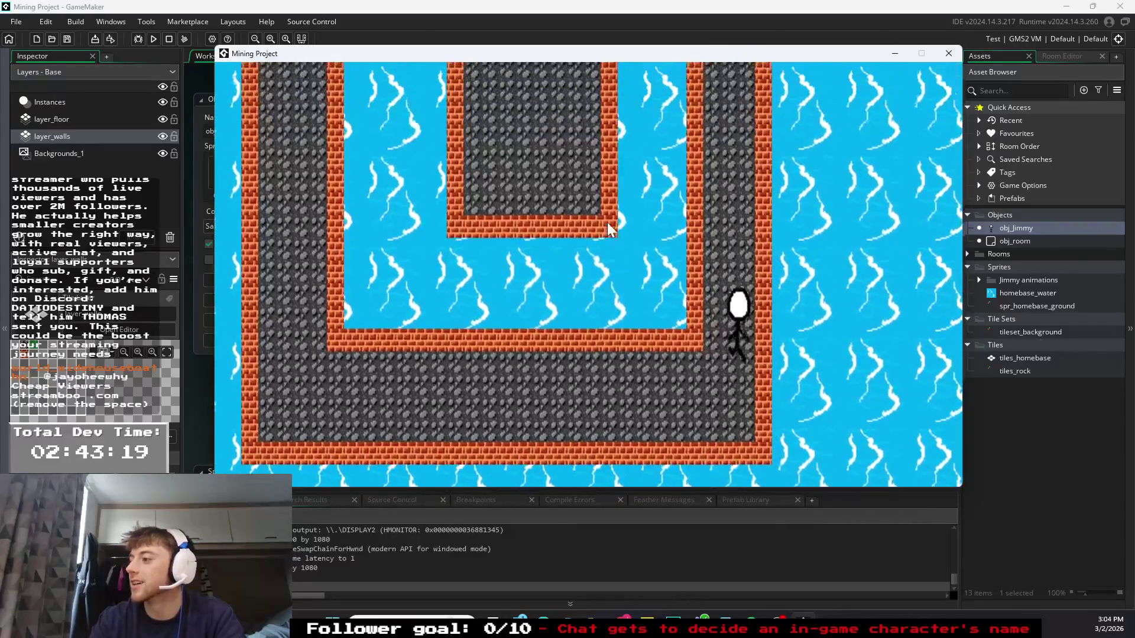
key("Up")
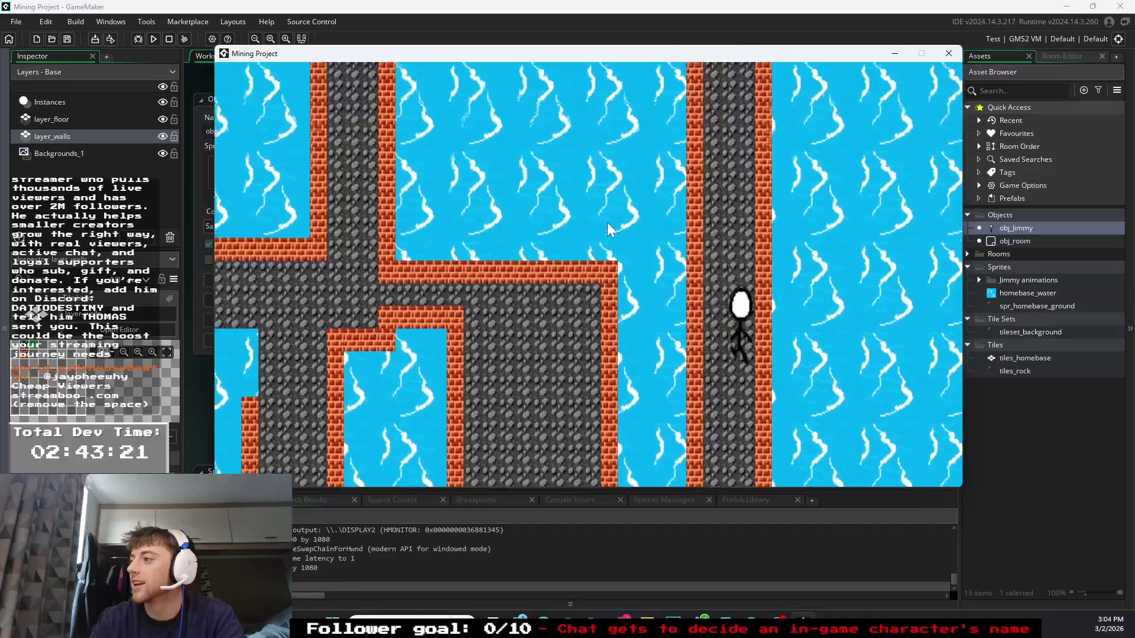
key("Up")
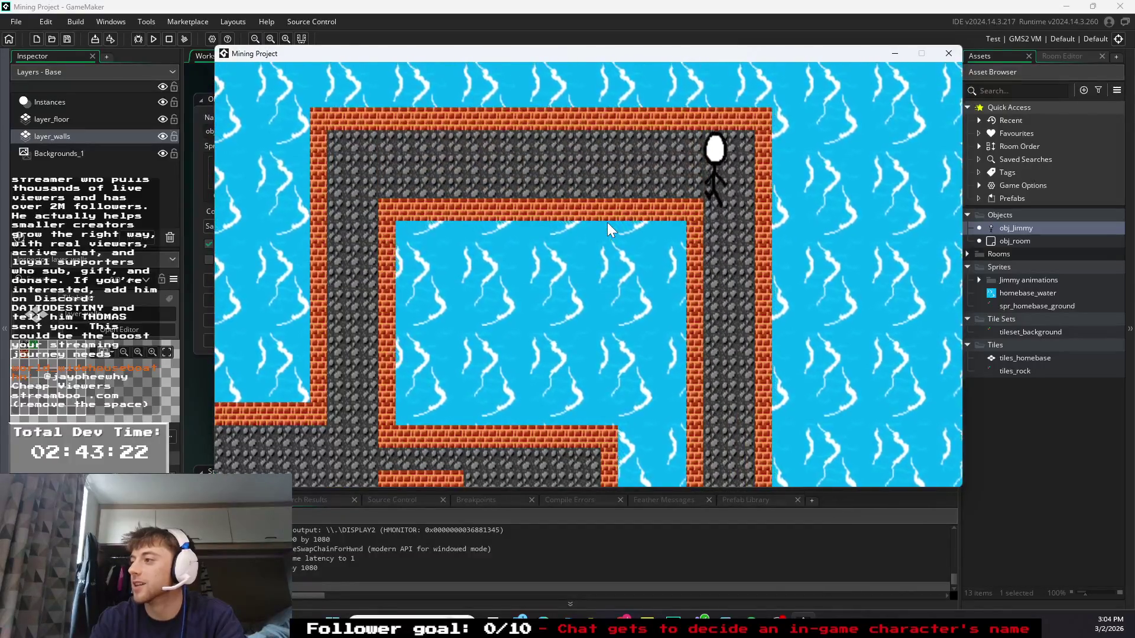
key("Down")
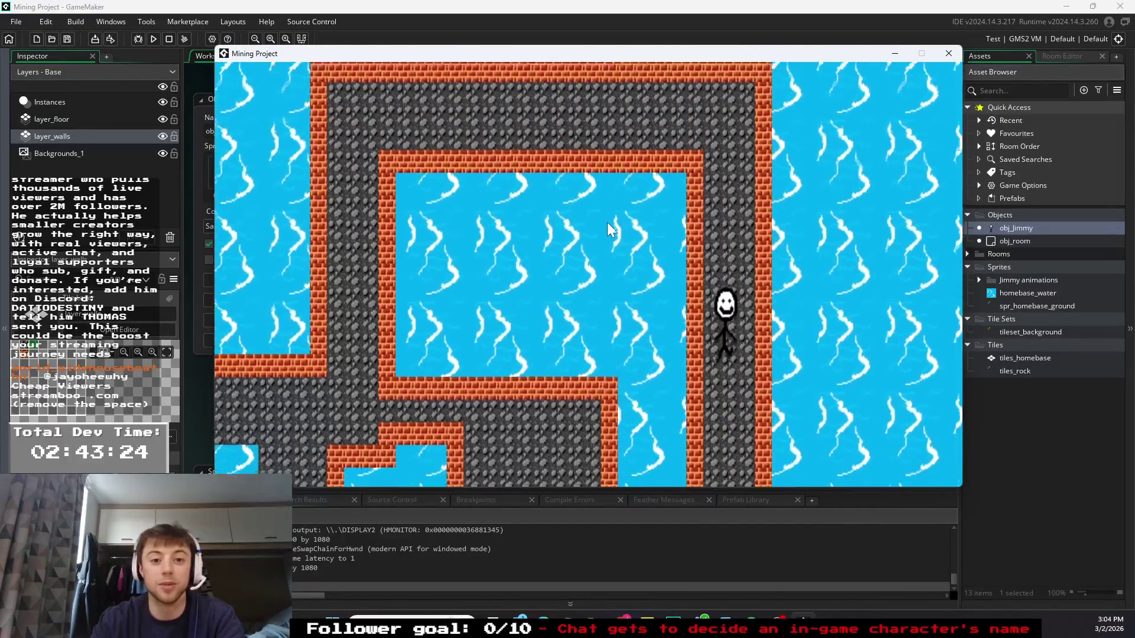
key("Down")
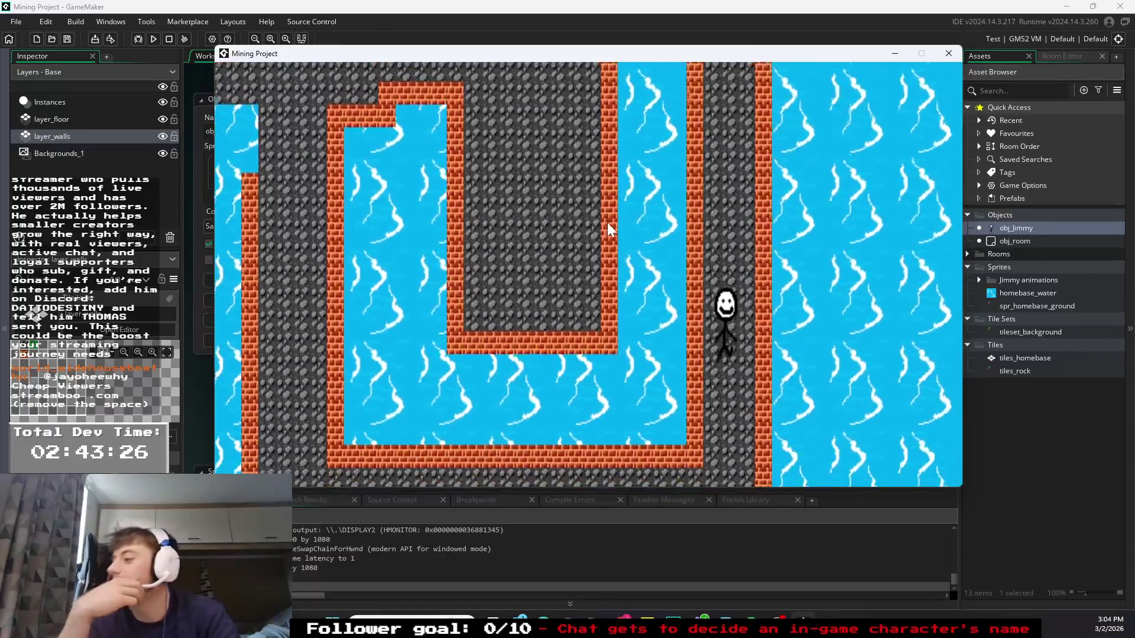
key("Left")
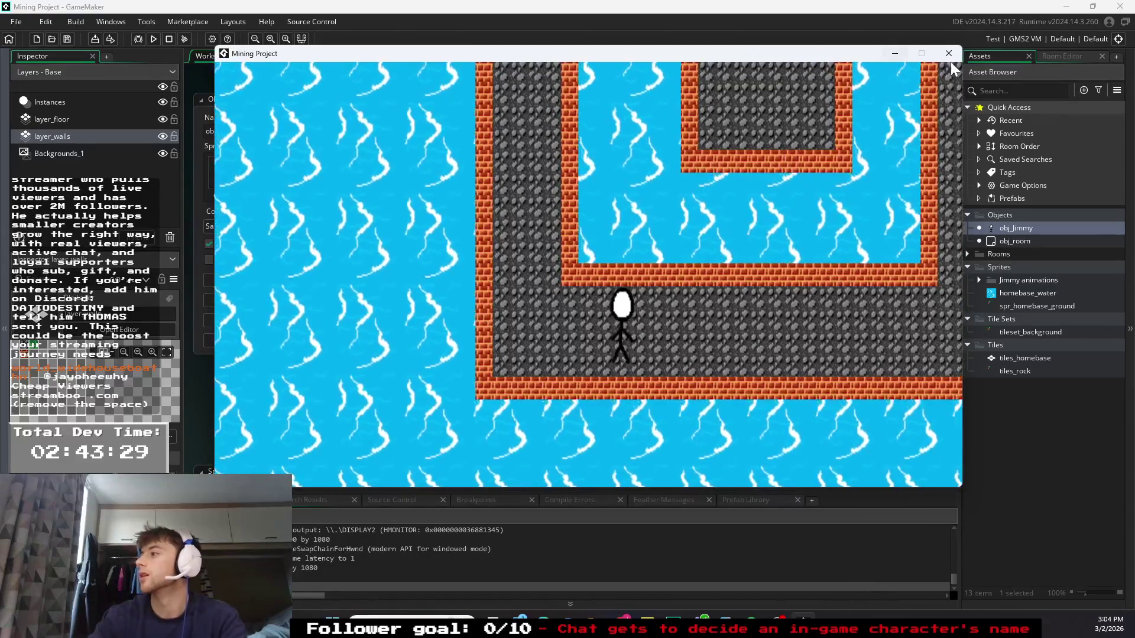
left_click(950, 54)
- Scroll ChatGPT's reply to 'Even Better' and select the diagonal-speed normalization snippet
mouse_move(631, 615)
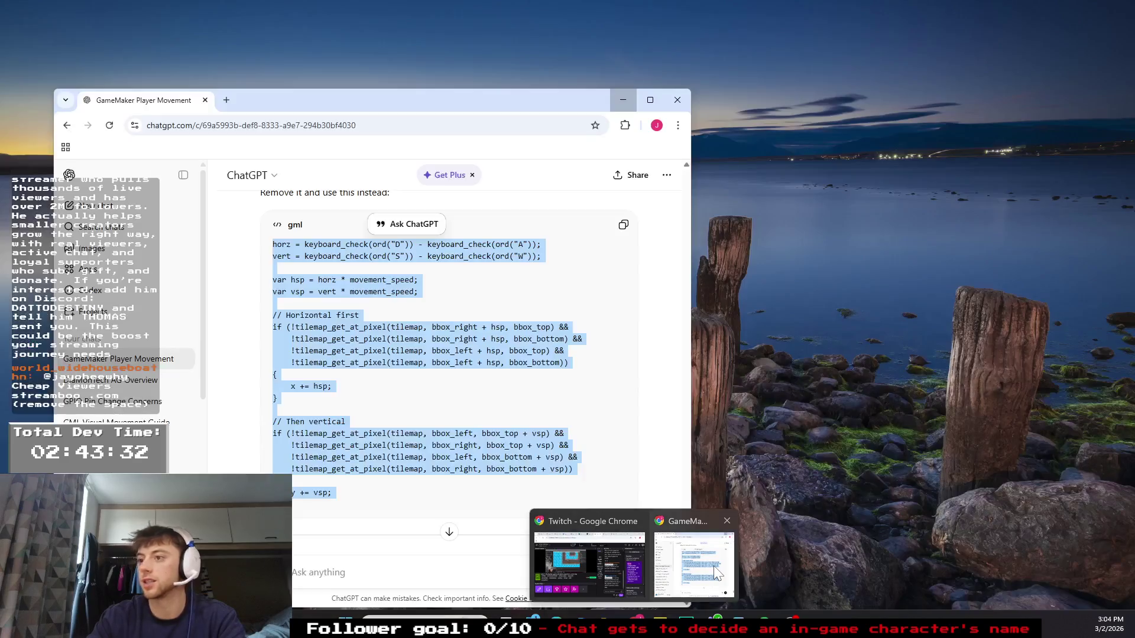
left_click(714, 566)
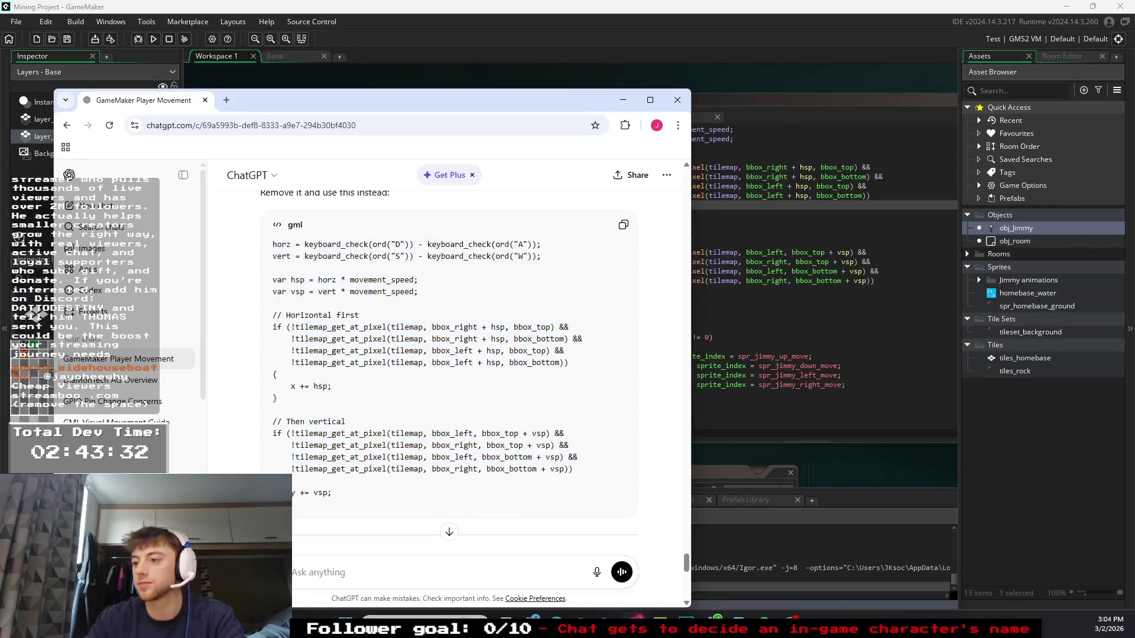
scroll(449, 355, "down", 5)
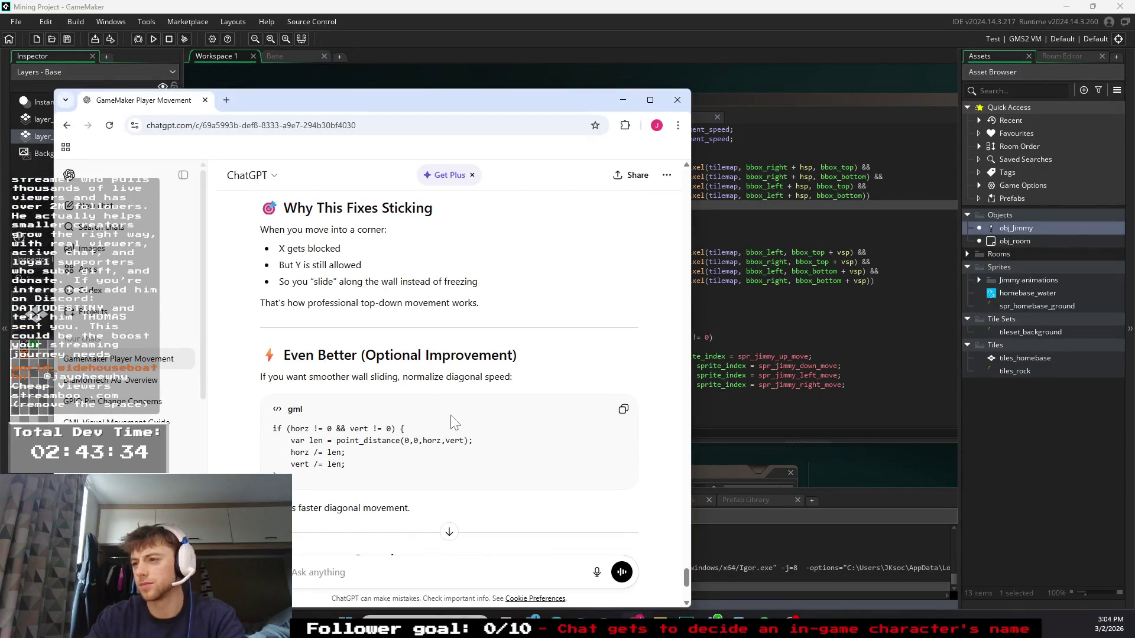
scroll(450, 354, "down", 2)
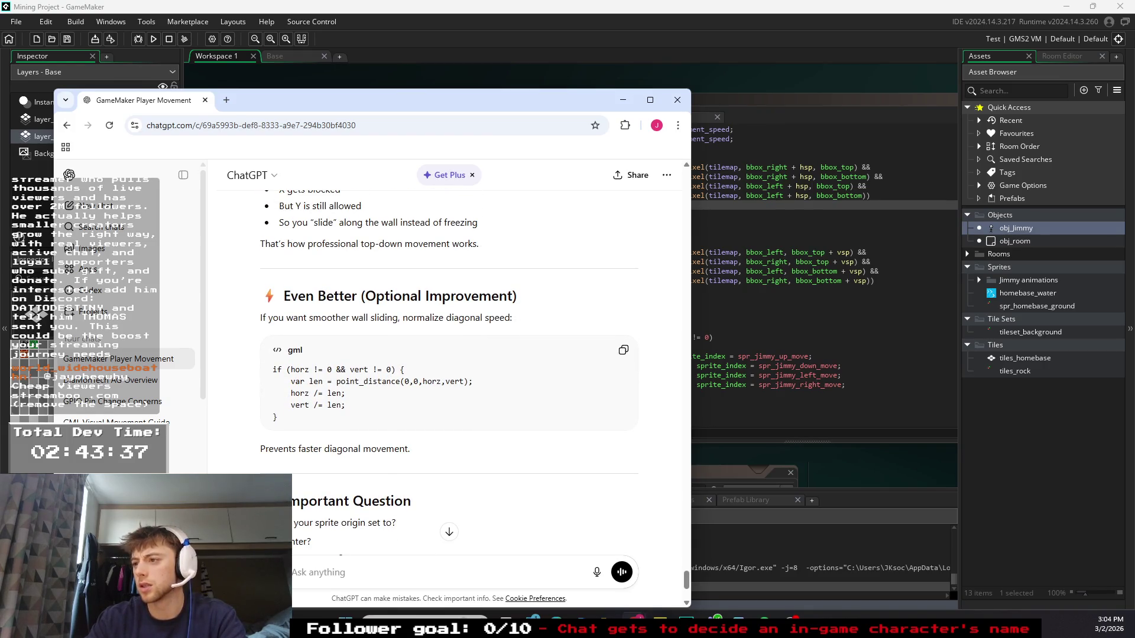
left_click_drag(278, 418, 272, 370)
key("ctrl+c")
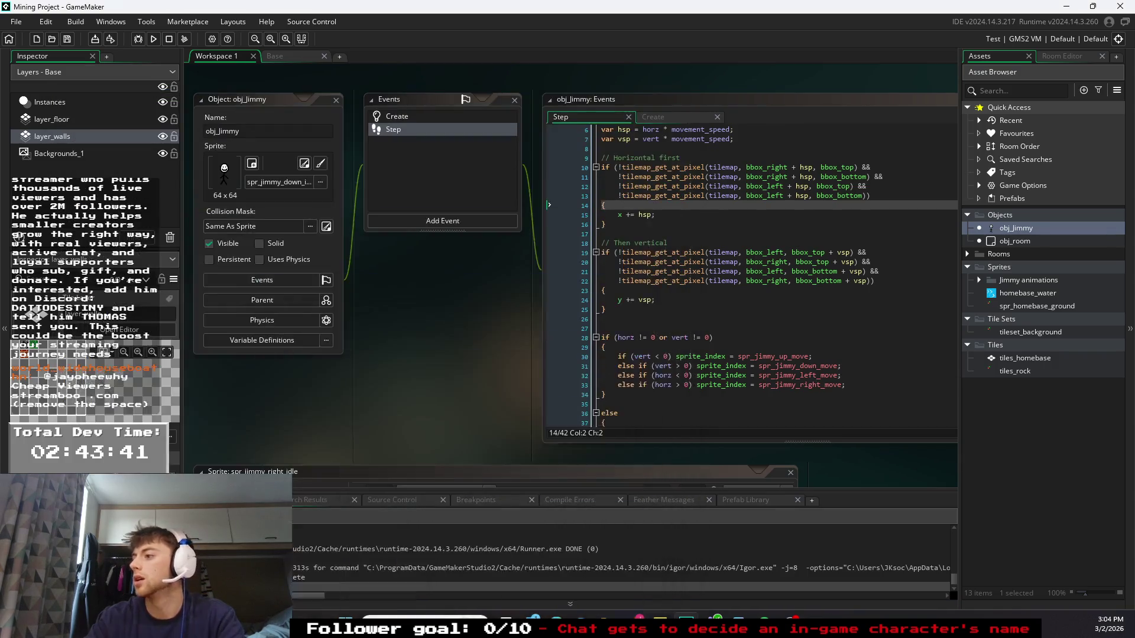
- Minimize Chrome and return to obj_Jimmy's Step event code in GameMaker
left_click(623, 100)
left_click(604, 309)
left_click(608, 233)
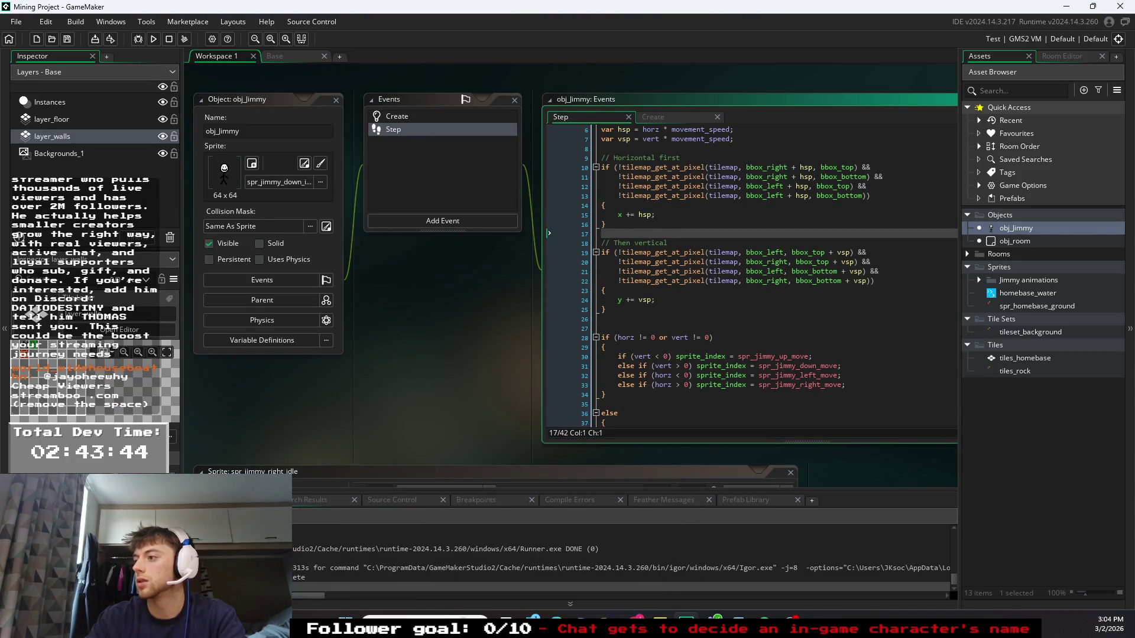
- Paste the diagonal normalization block at empty line 26, then save and run the game
left_click(603, 318)
key("ctrl+v")
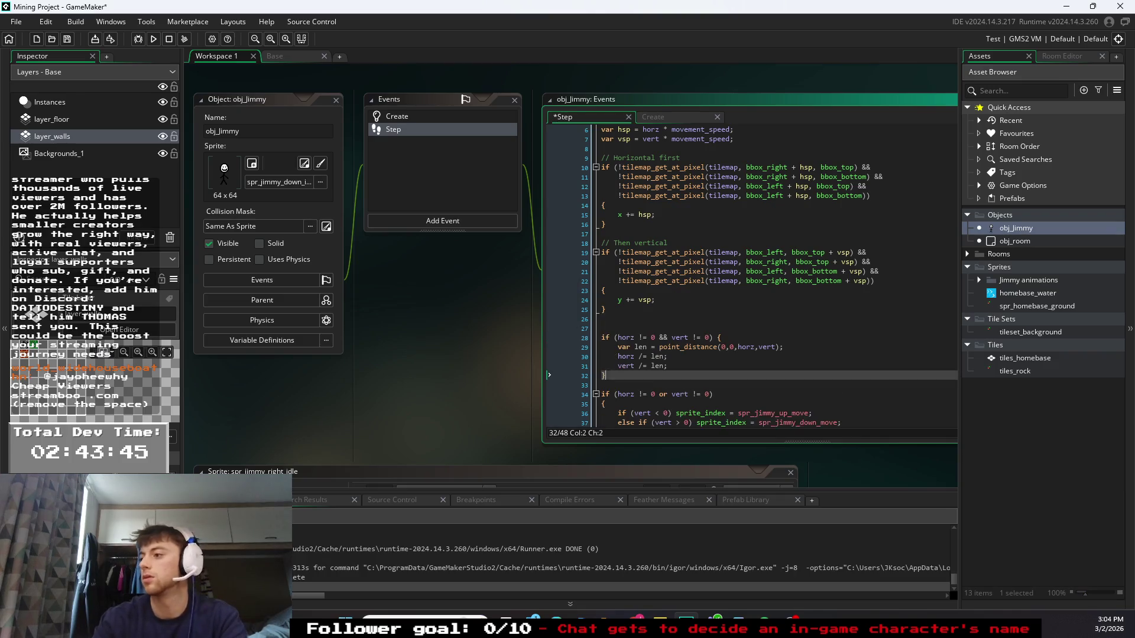
left_click(668, 366)
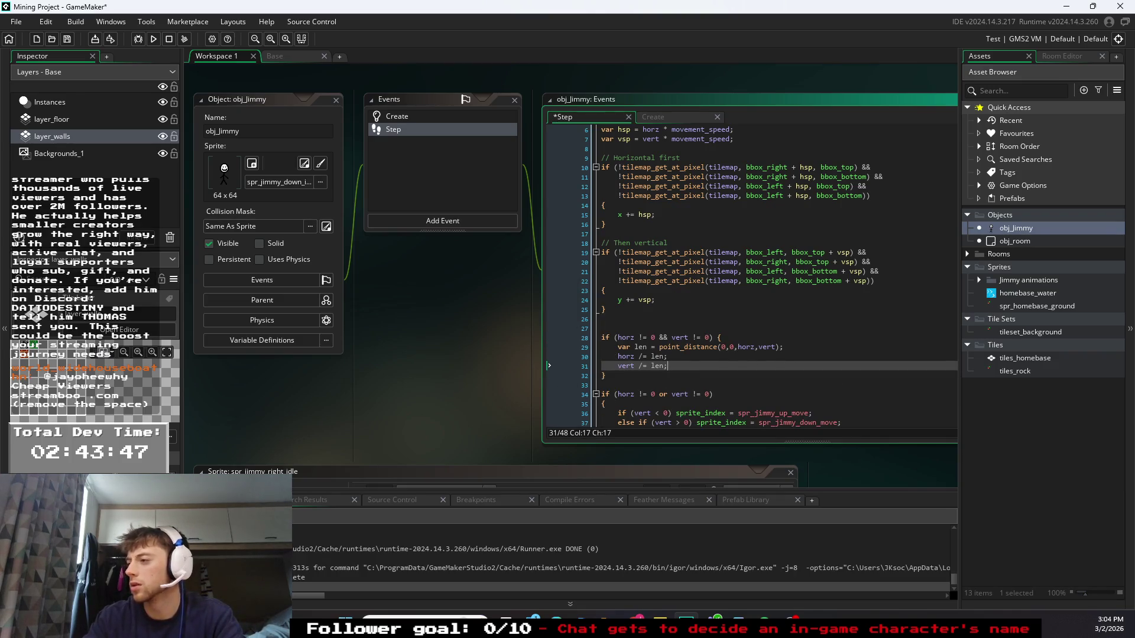
left_click(603, 385)
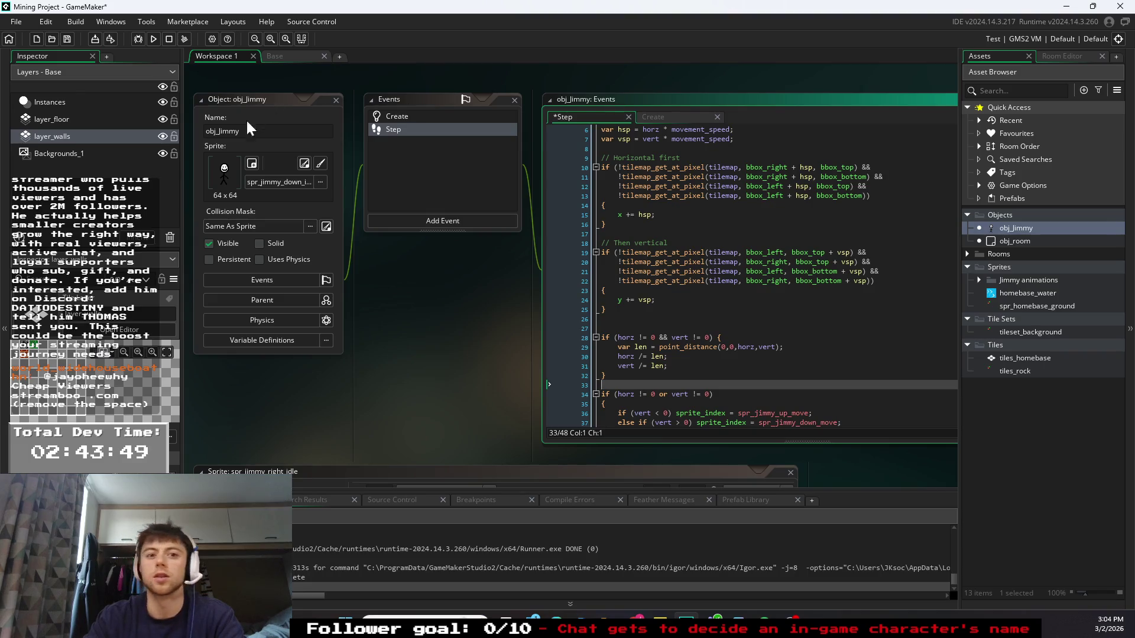
left_click(153, 39)
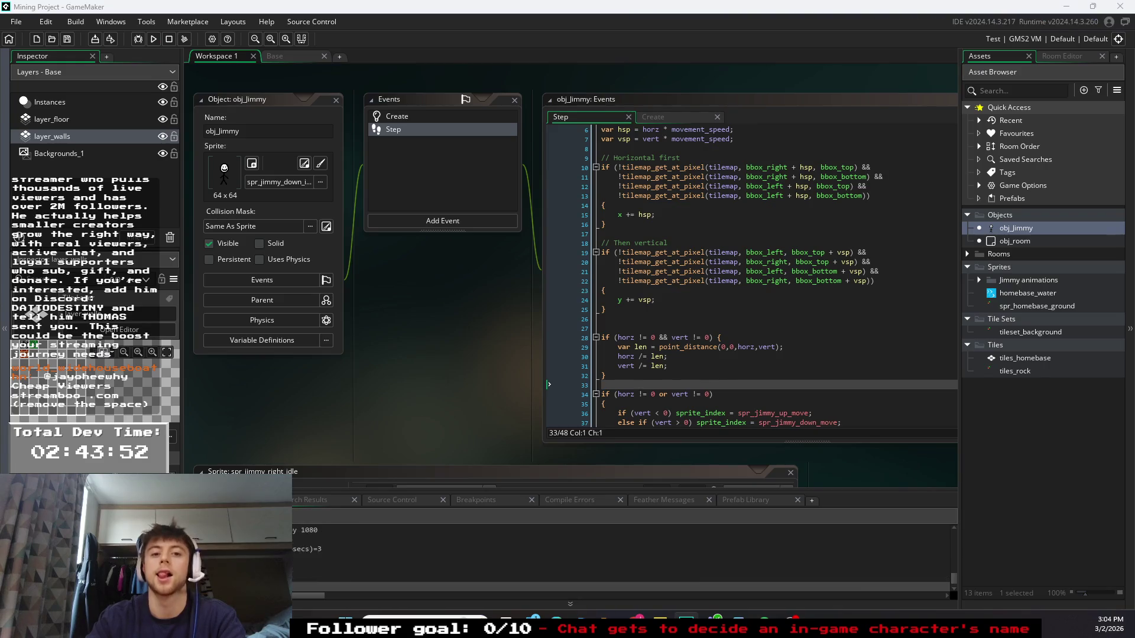
left_click_drag(407, 70, 520, 68)
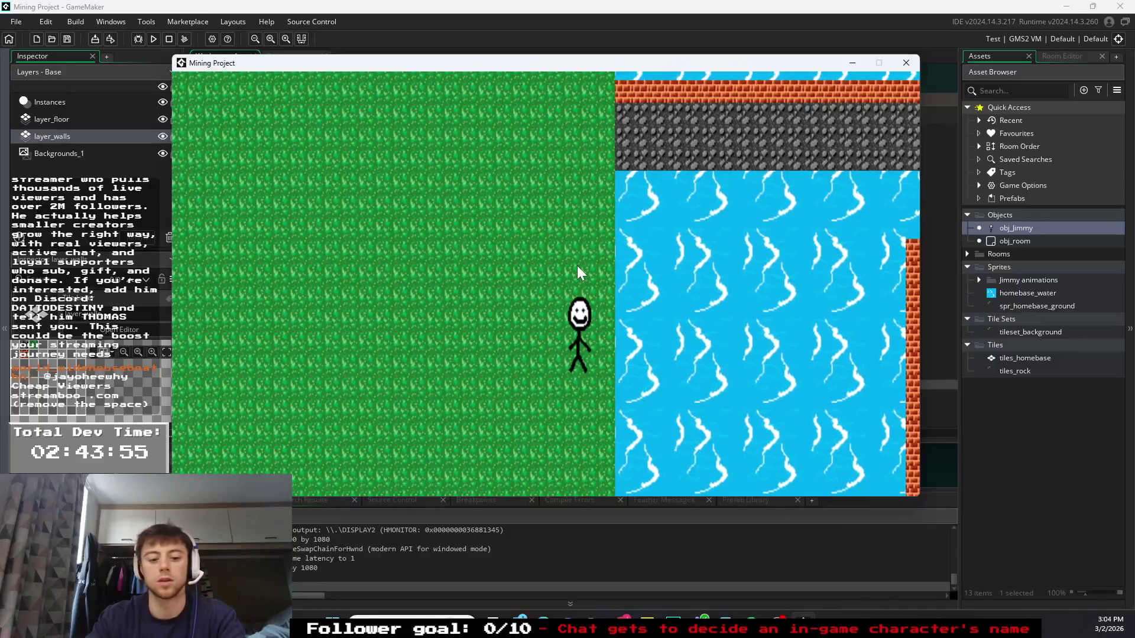
- Walk Jimmy diagonally in all four directions with WASD to test normalized movement
key("w")
key("a")
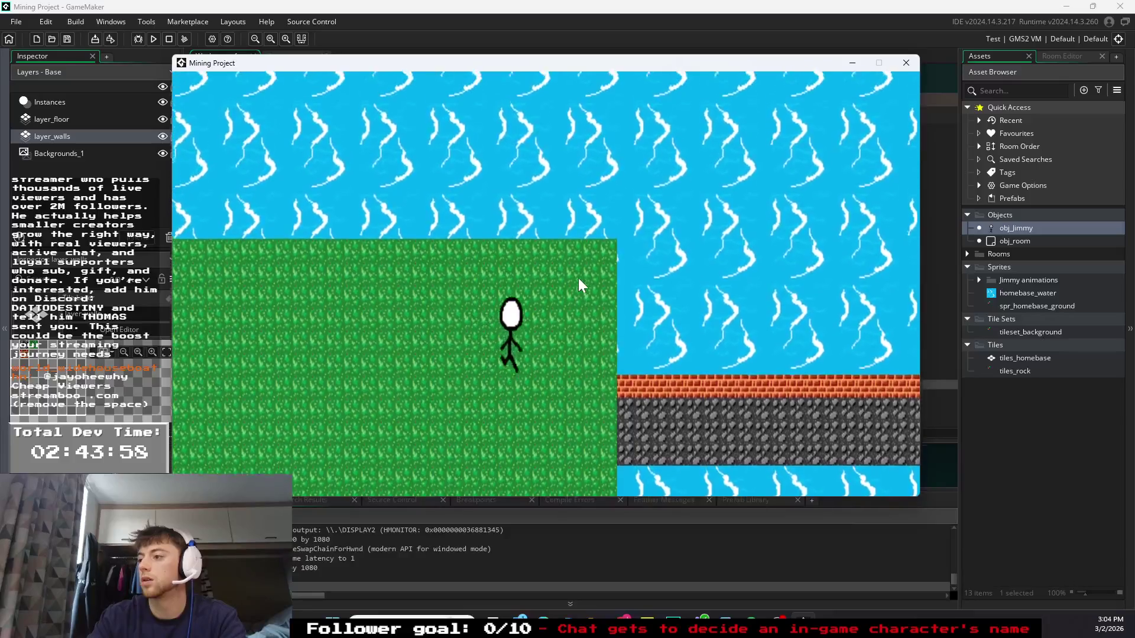
key("d")
key("s")
key("a")
key("s")
key("d")
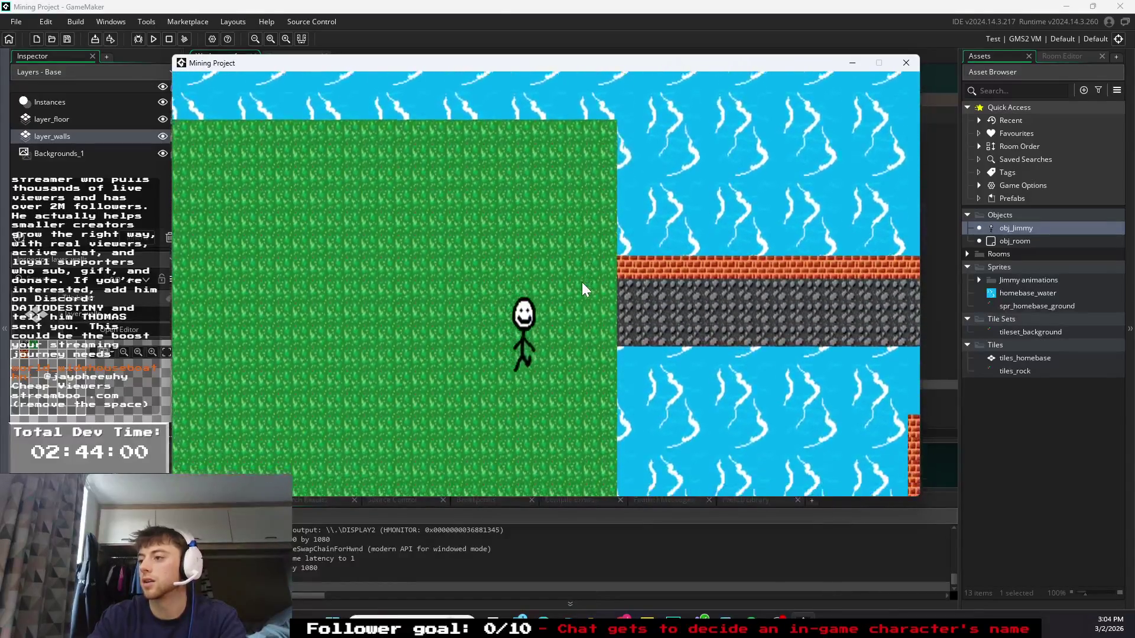
key("w")
key("a")
- Walk Jimmy along the brick ledge and stone path against the walls, then close the game
key("d")
key("w")
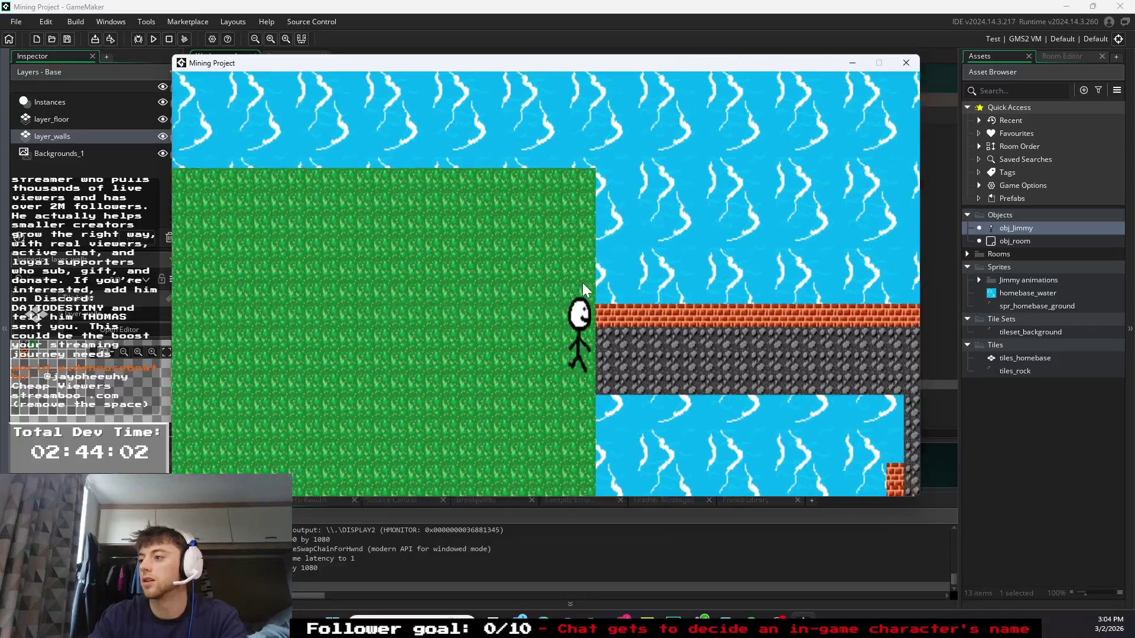
key("a")
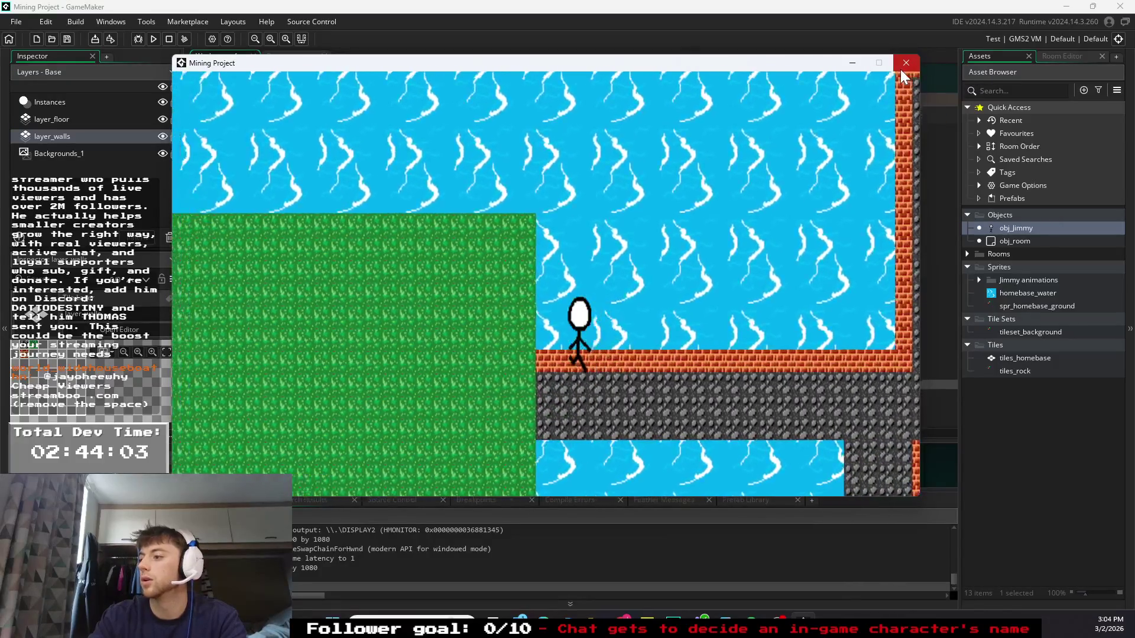
key("s")
key("d")
key("d")
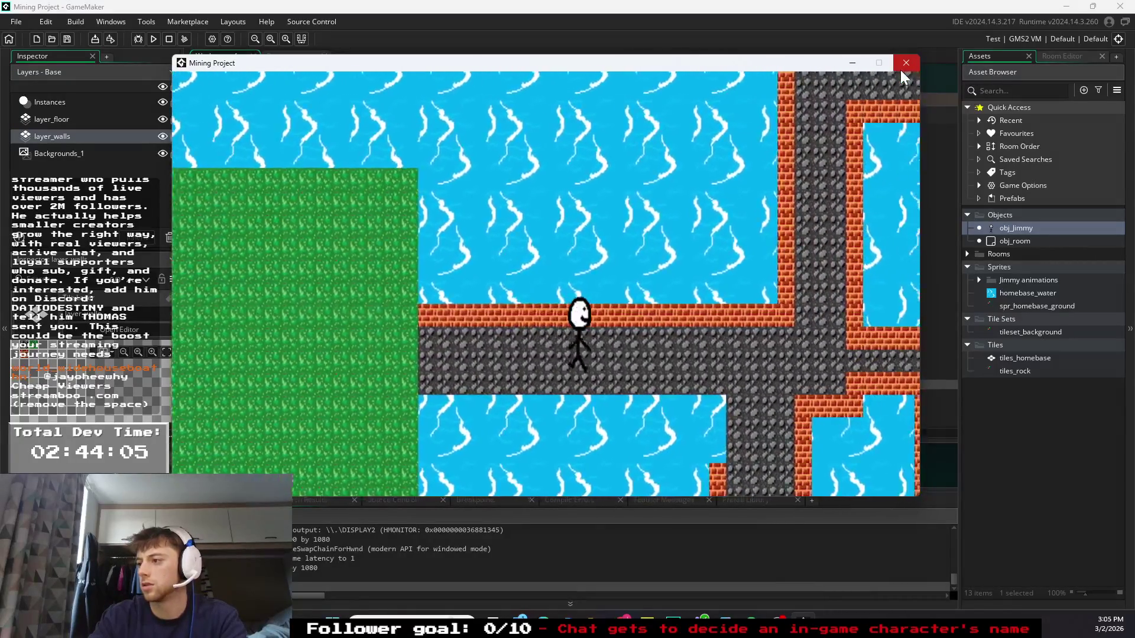
key("w")
key("s")
key("a")
key("d")
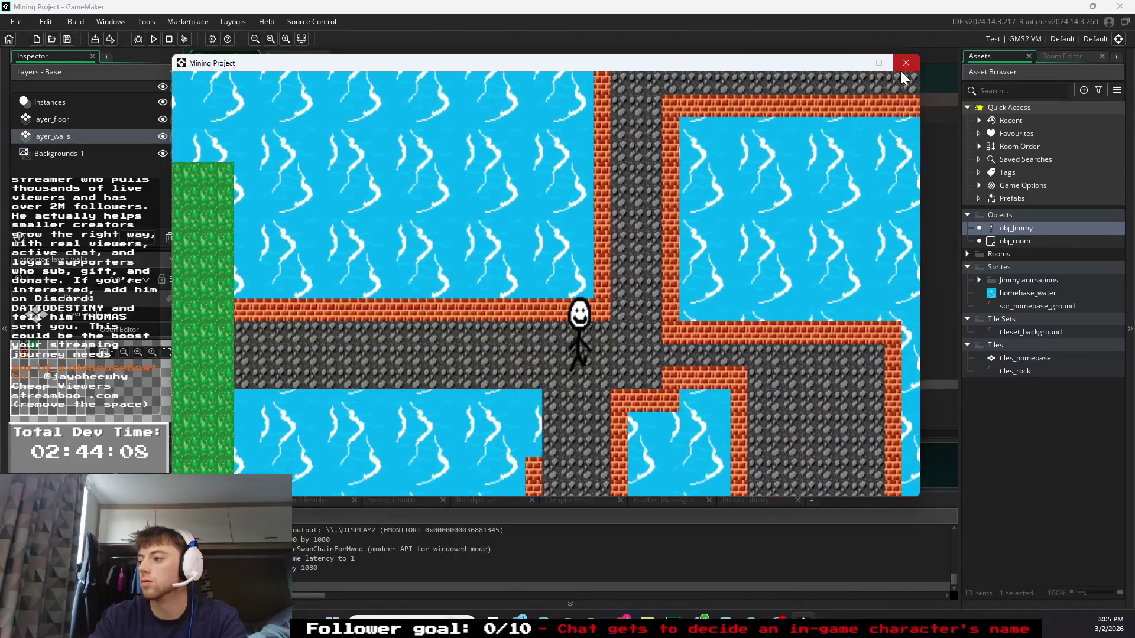
key("w")
key("a")
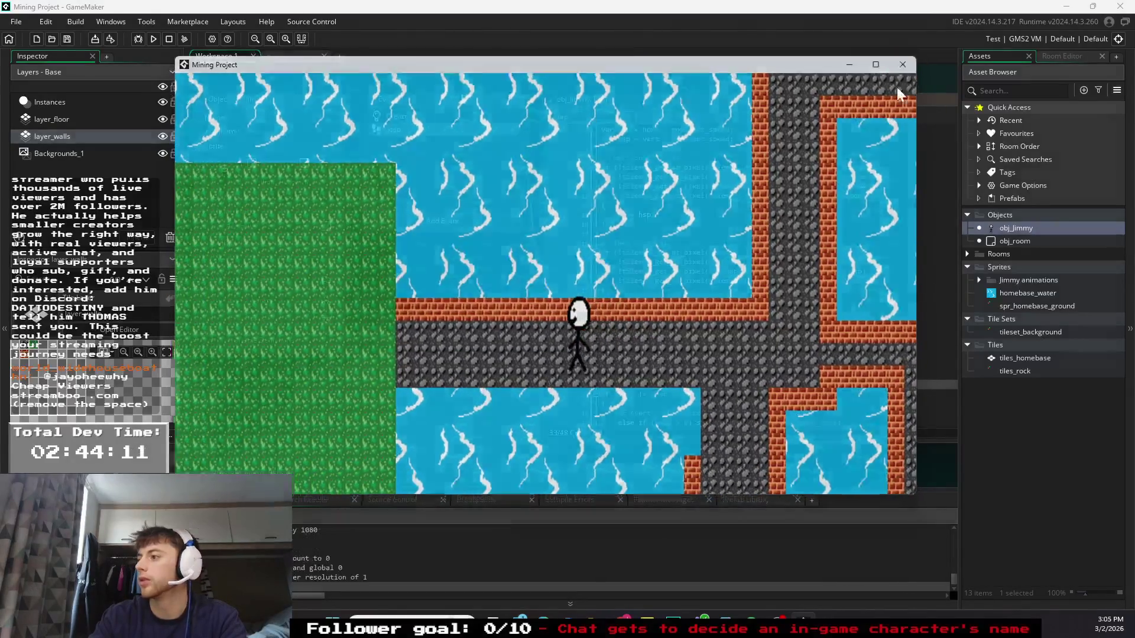
left_click(906, 63)
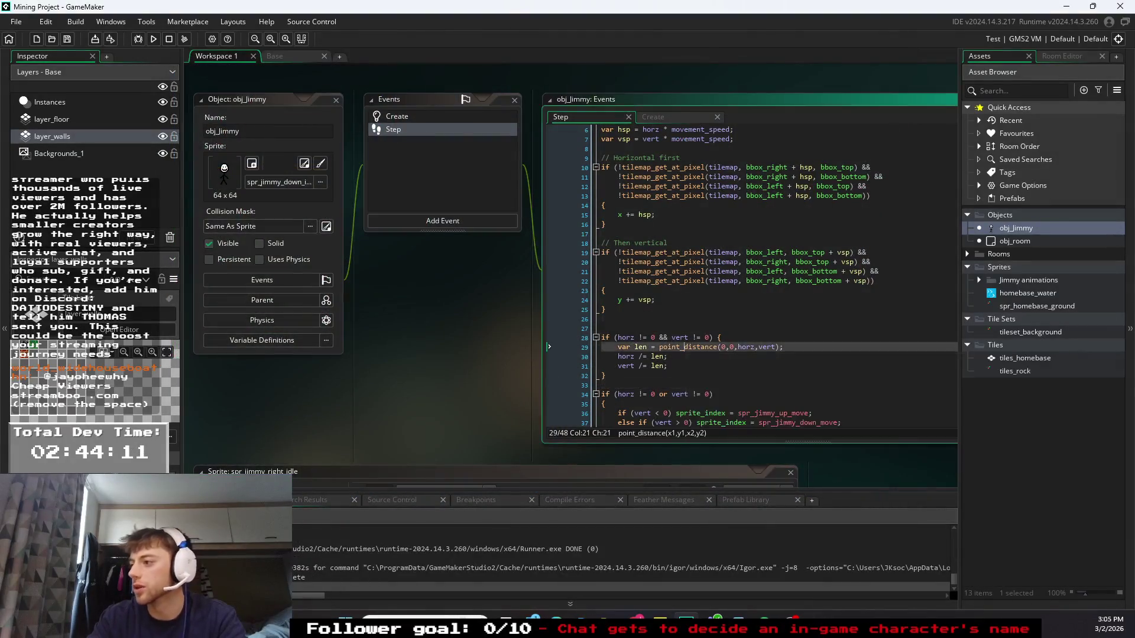
- Delete the diagonal normalization block on lines 28–32 and its blank line, then run the game
left_click(668, 366)
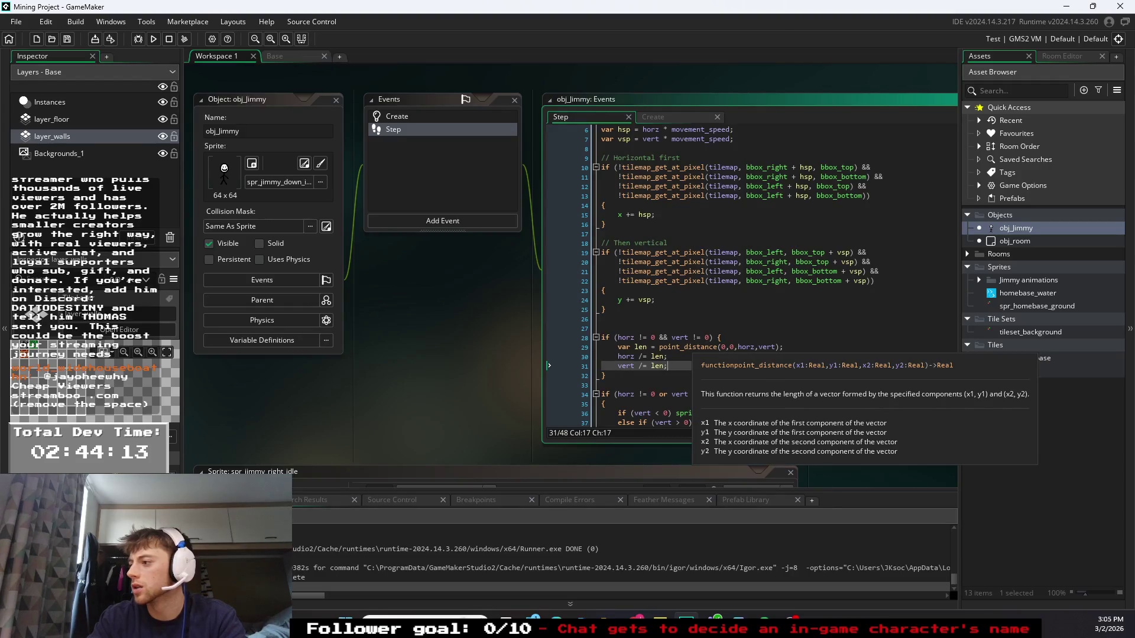
left_click_drag(668, 376, 591, 339)
key("Delete")
left_click(590, 324)
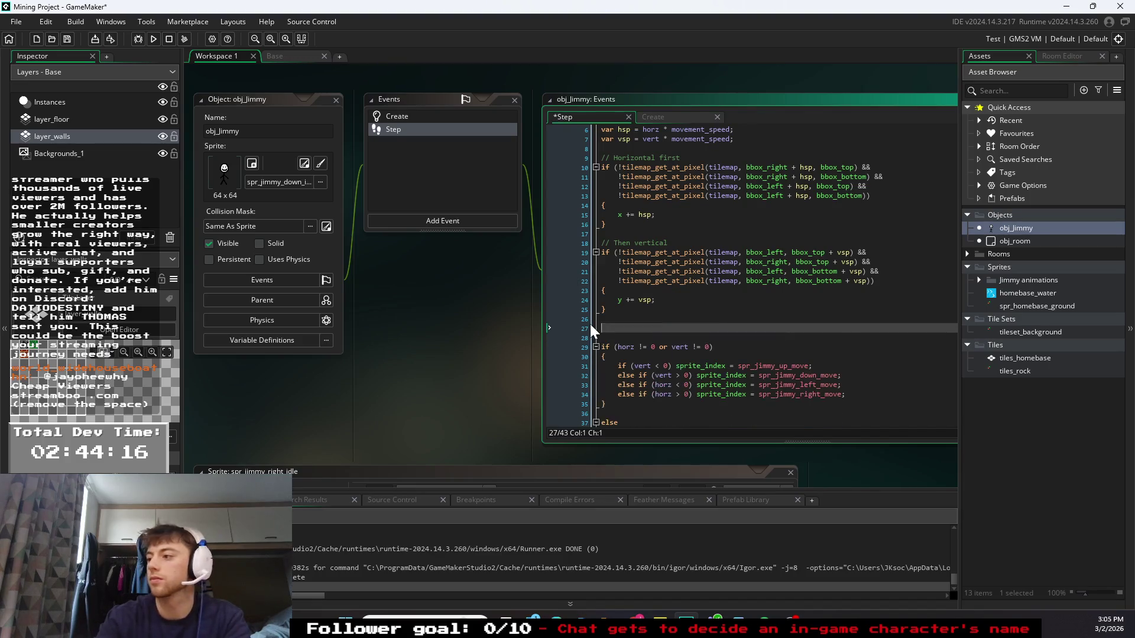
key("Delete")
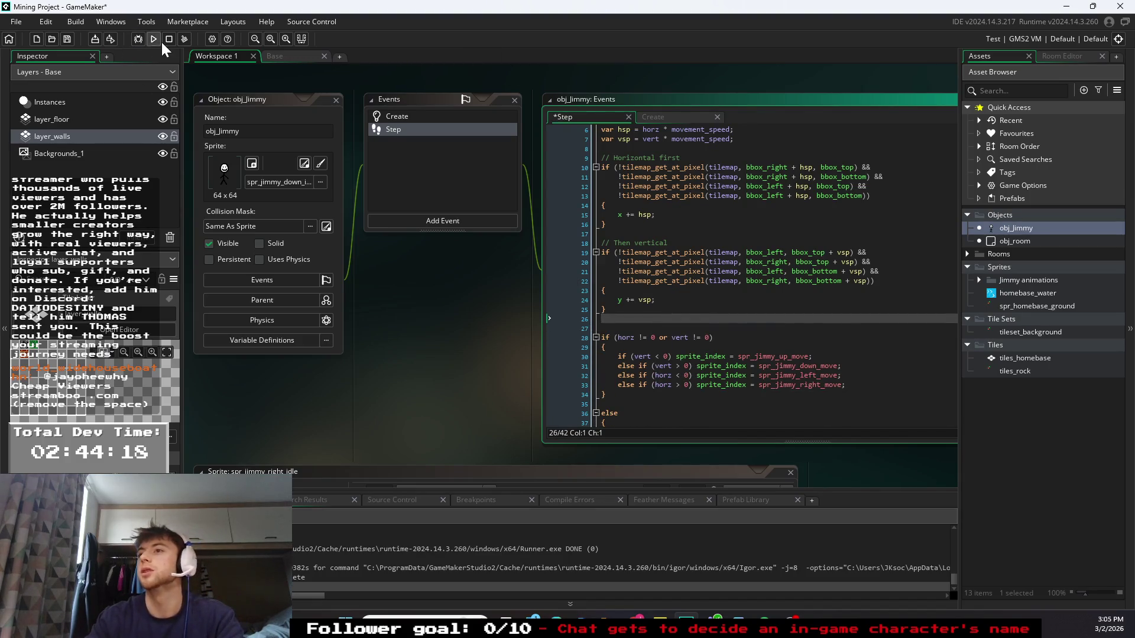
left_click(153, 38)
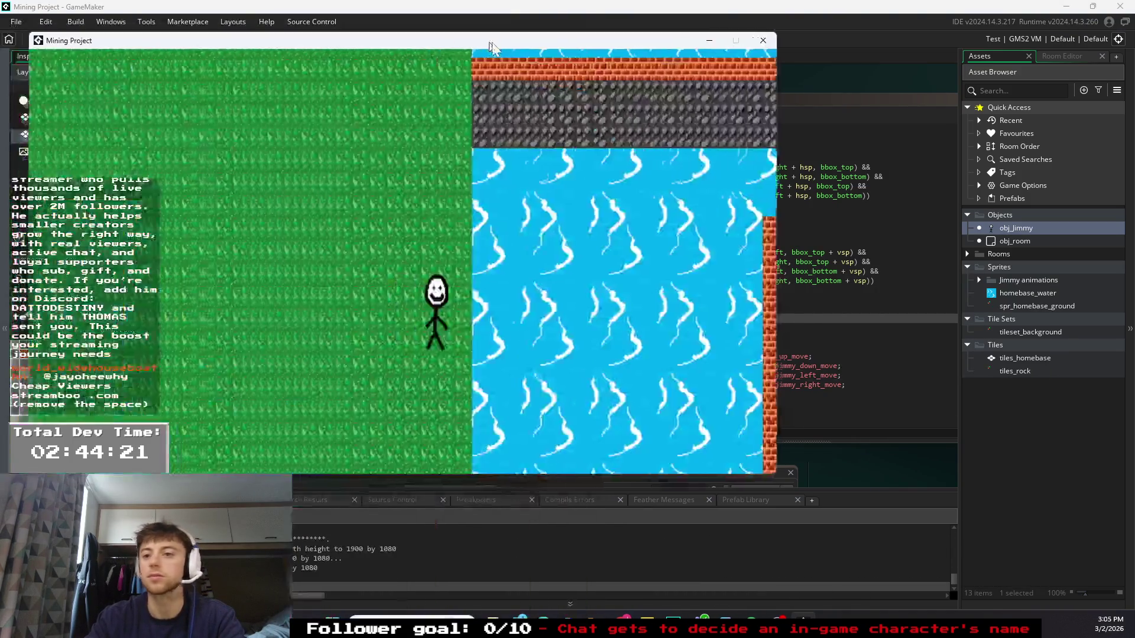
- Walk the character up, right and down the rock corridor with arrow keys, then close the game
key("Up")
key("Right")
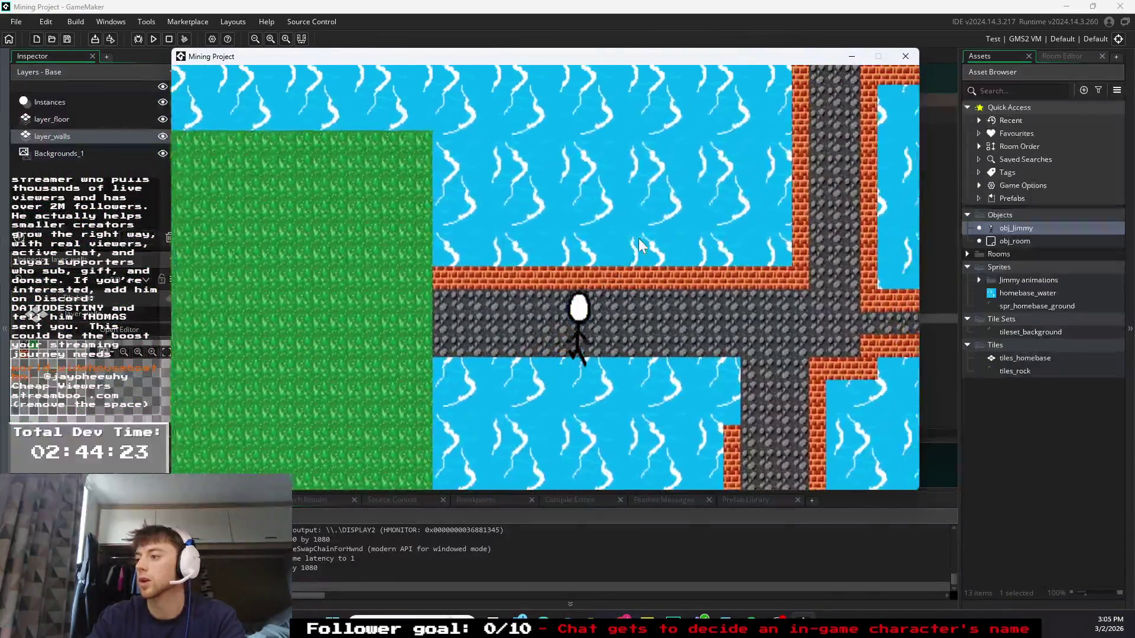
key("Right")
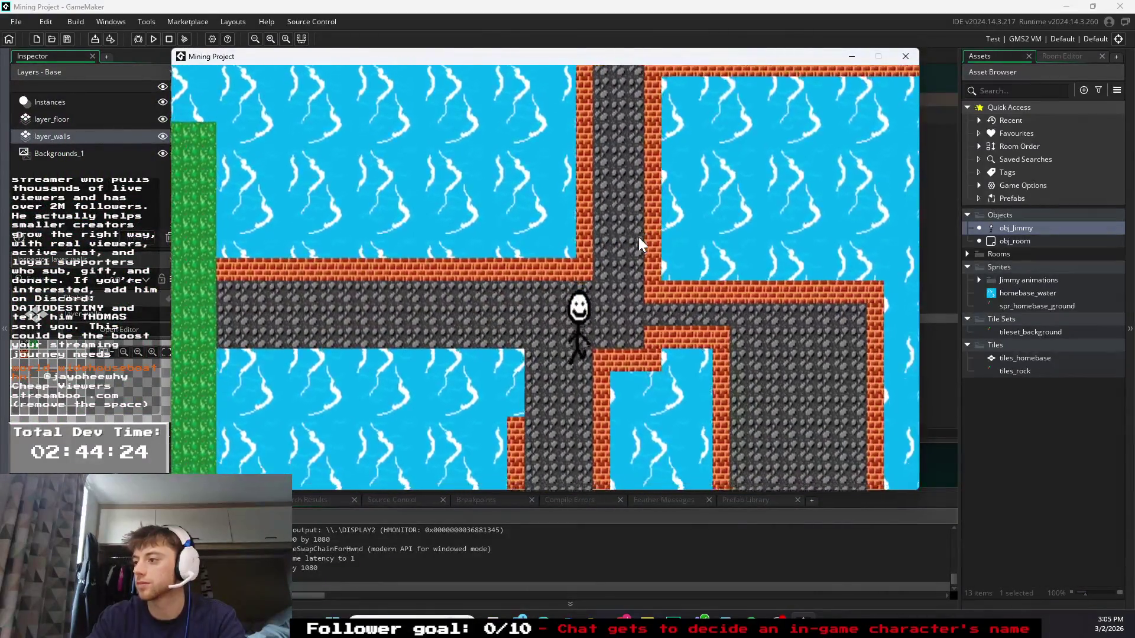
key("Down")
left_click(904, 53)
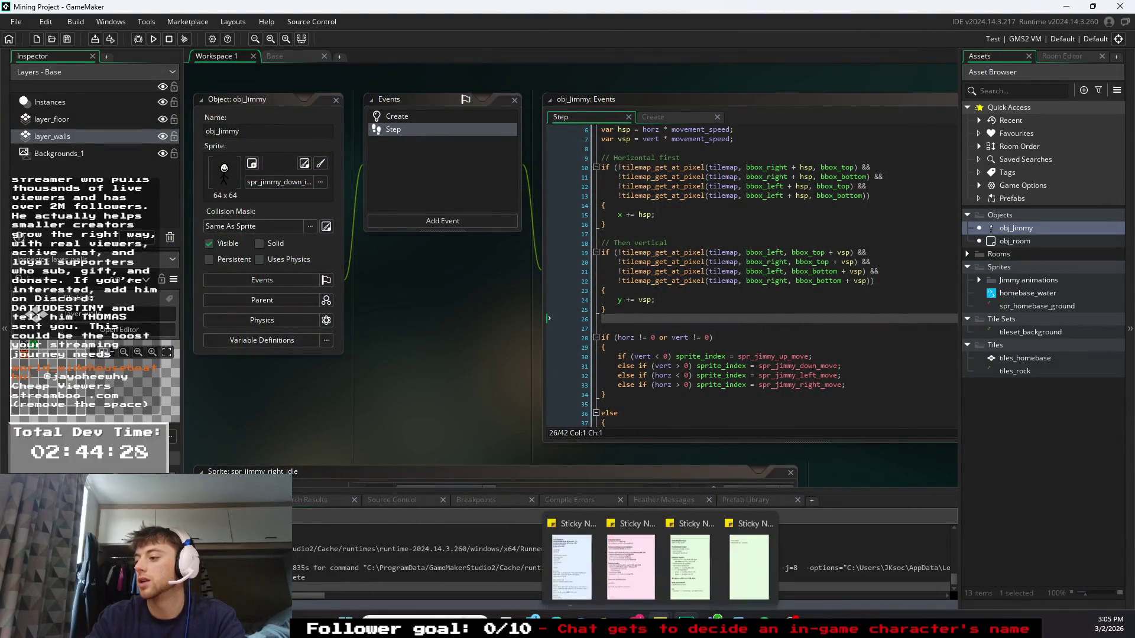
- Ask ChatGPT how to make only the bottom of the sprite collide
mouse_move(636, 620)
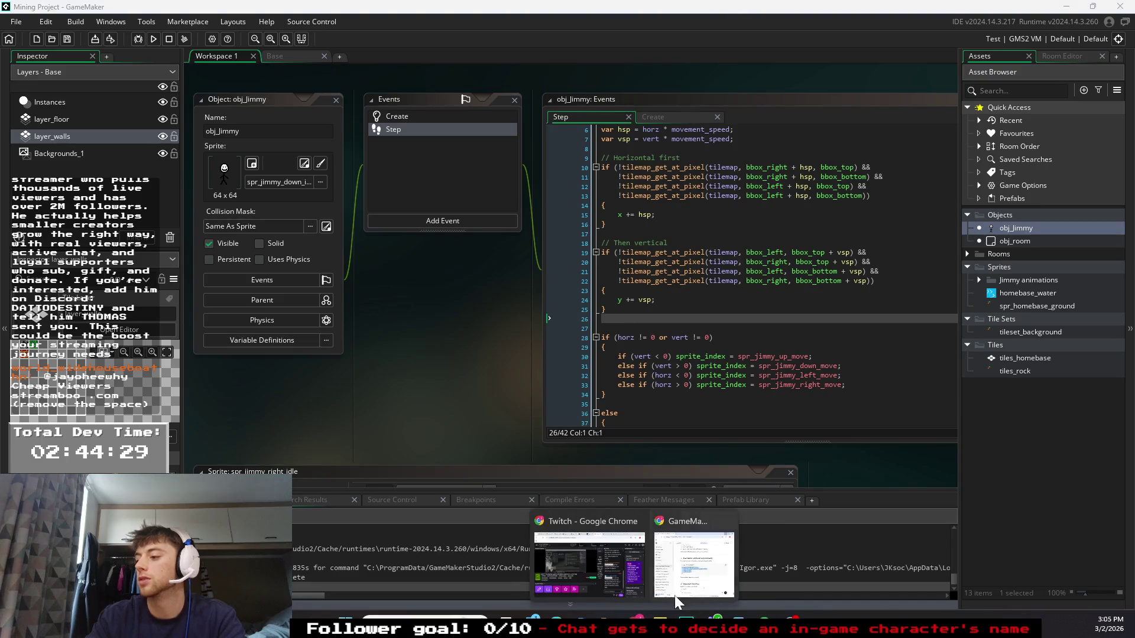
left_click(694, 561)
scroll(331, 529, "down", 3)
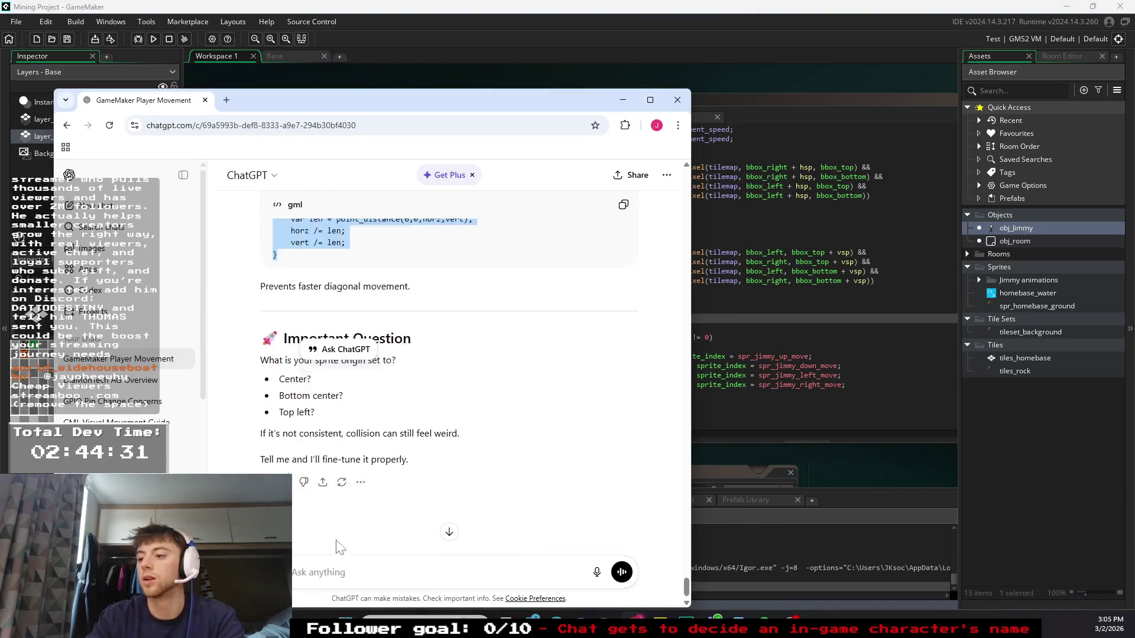
type("how ")
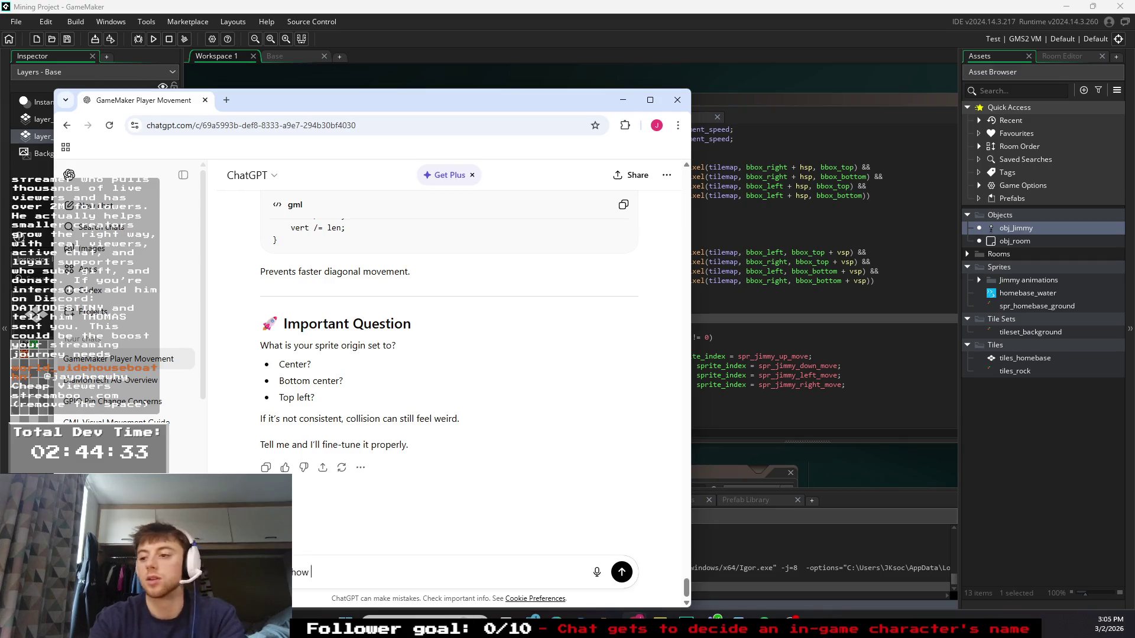
type("do i make the collision detection on the bottom half or s")
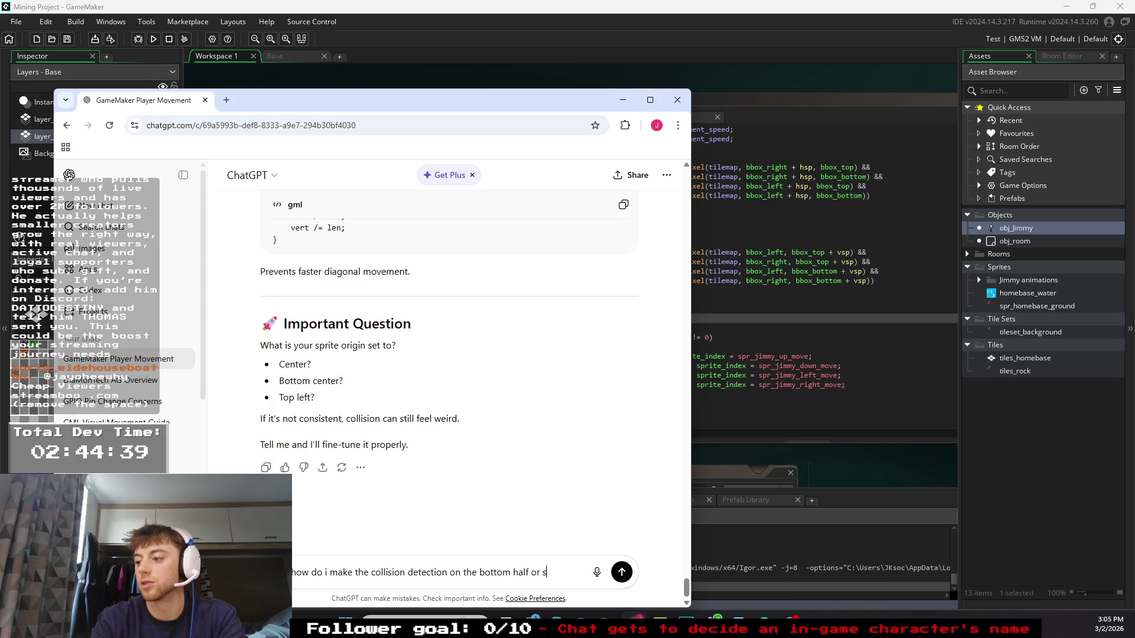
type("the sprite ")
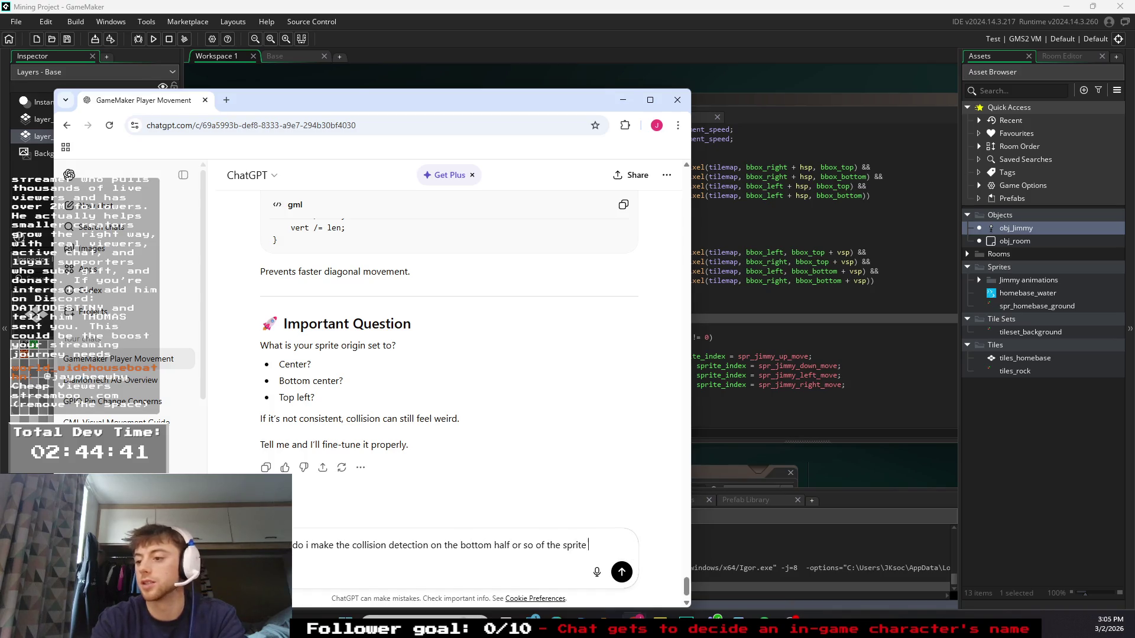
type("instead")
key("shift+Return")
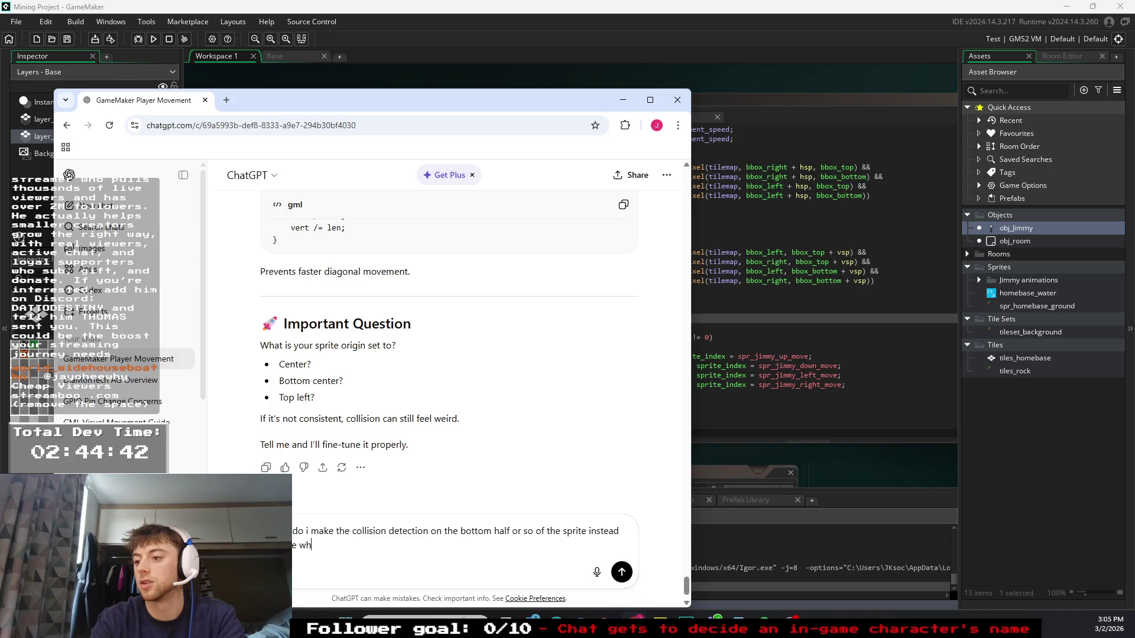
type("ng")
key("Return")
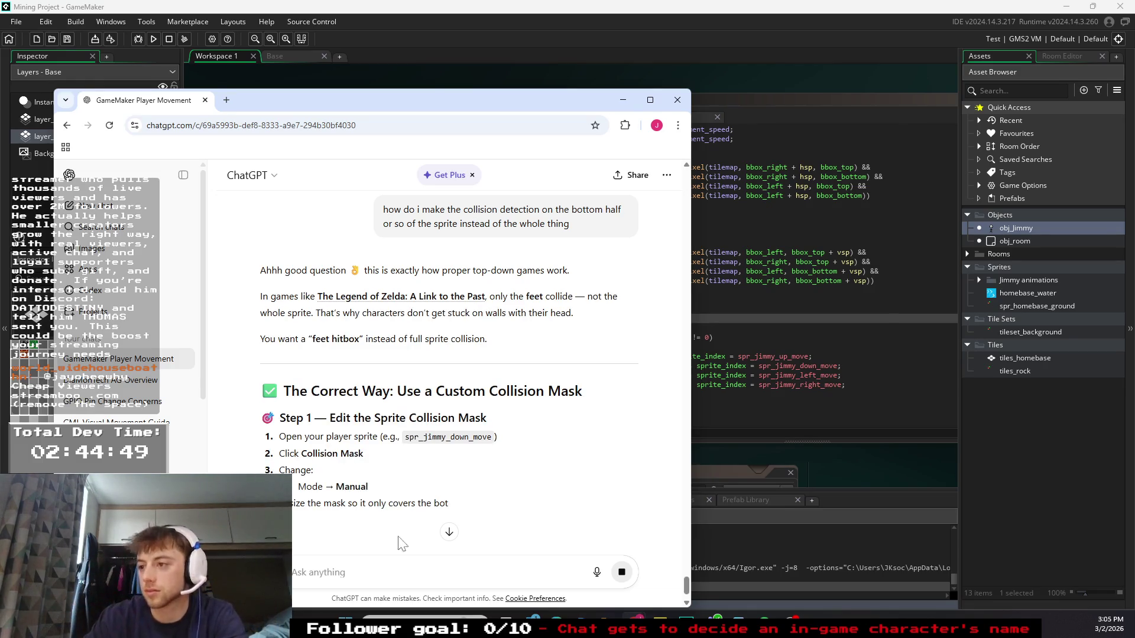
- Read the feet-only collision mask answer, return to GameMaker and collapse the Sprites folder
scroll(339, 414, "down", 1)
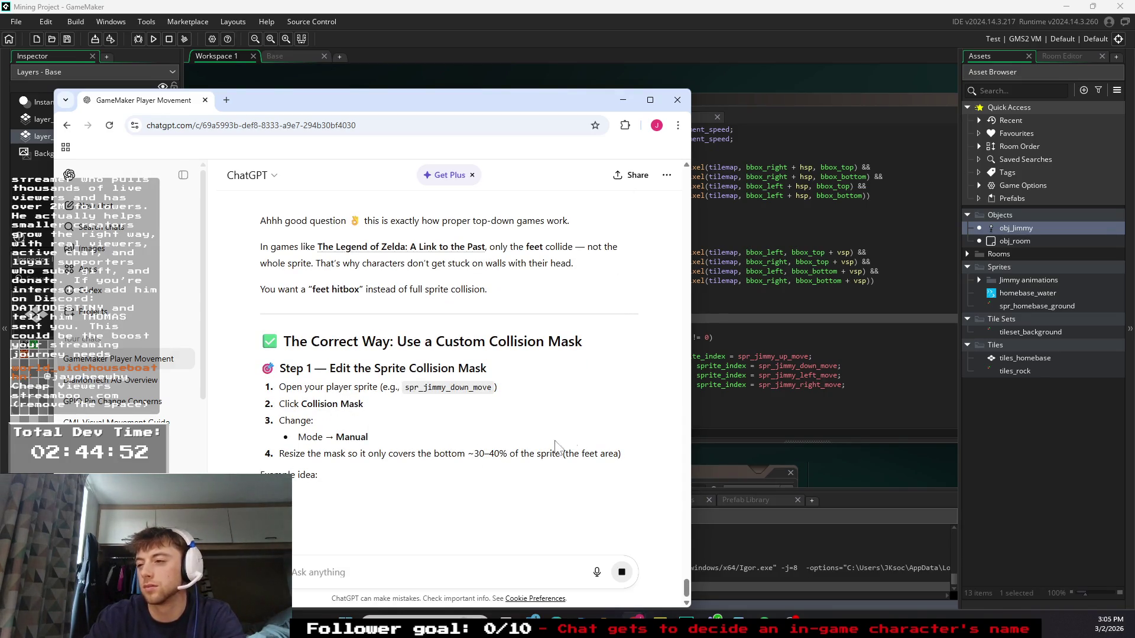
scroll(449, 354, "down", 5)
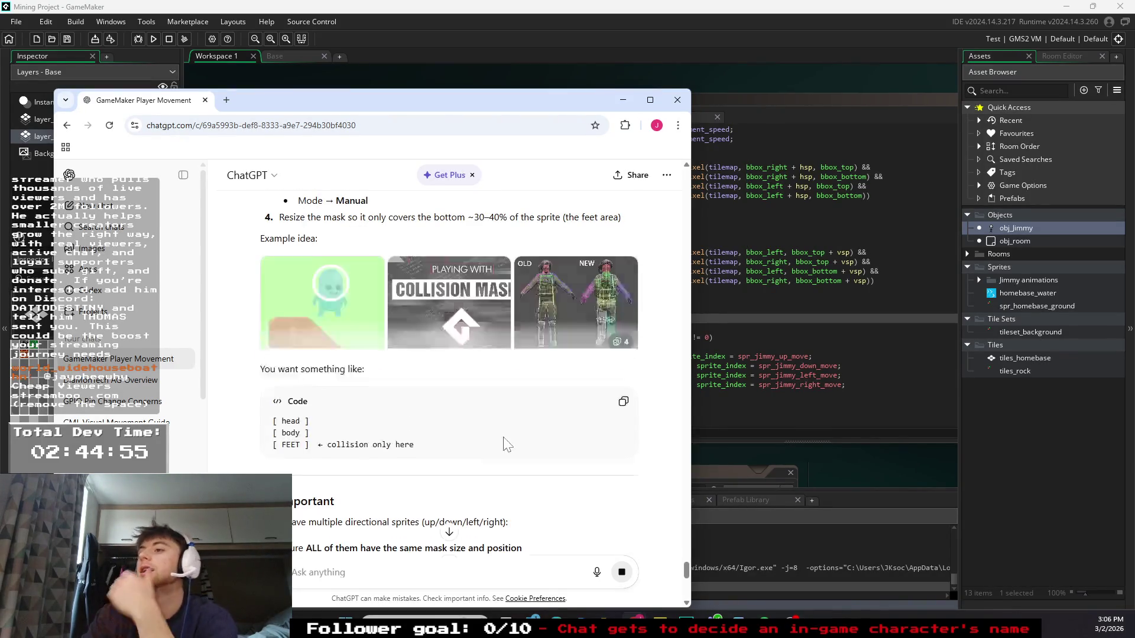
scroll(504, 433, "up", 1)
scroll(517, 434, "up", 2)
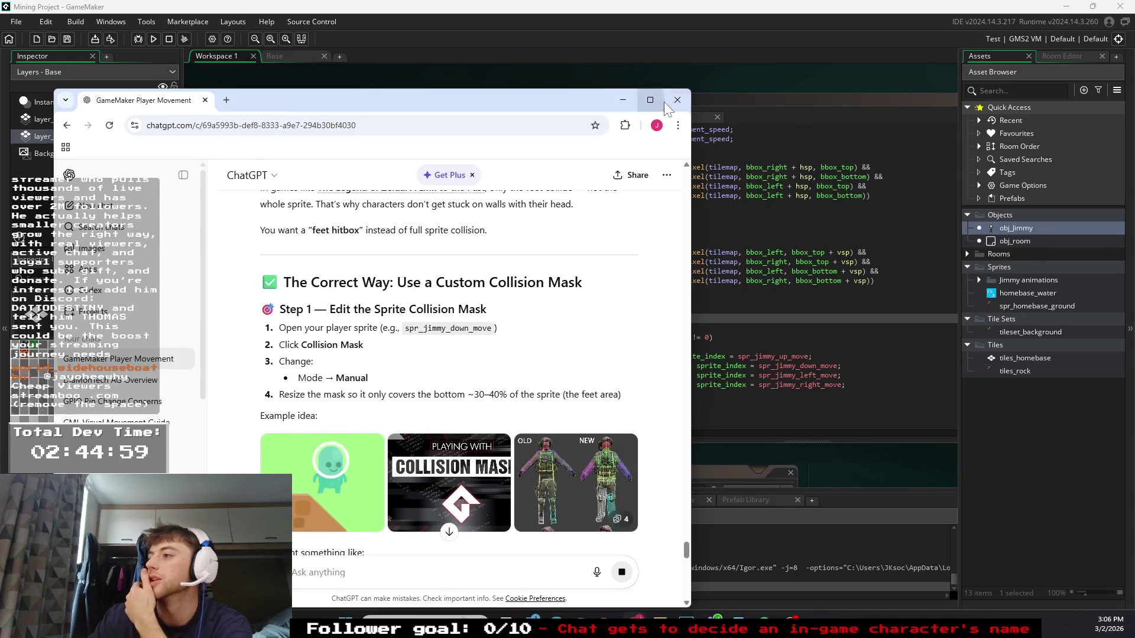
left_click(621, 98)
left_click(970, 264)
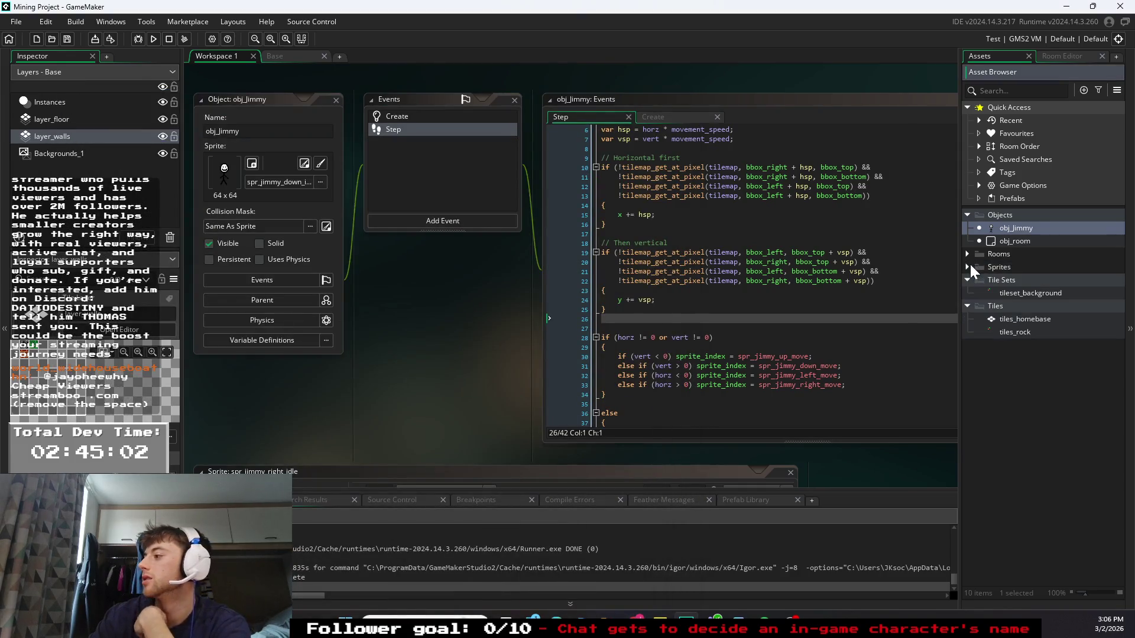
- Open spr_jimmy_down_idle from the Jimmy animations folder in the Asset Browser
left_click(967, 253)
left_click(967, 254)
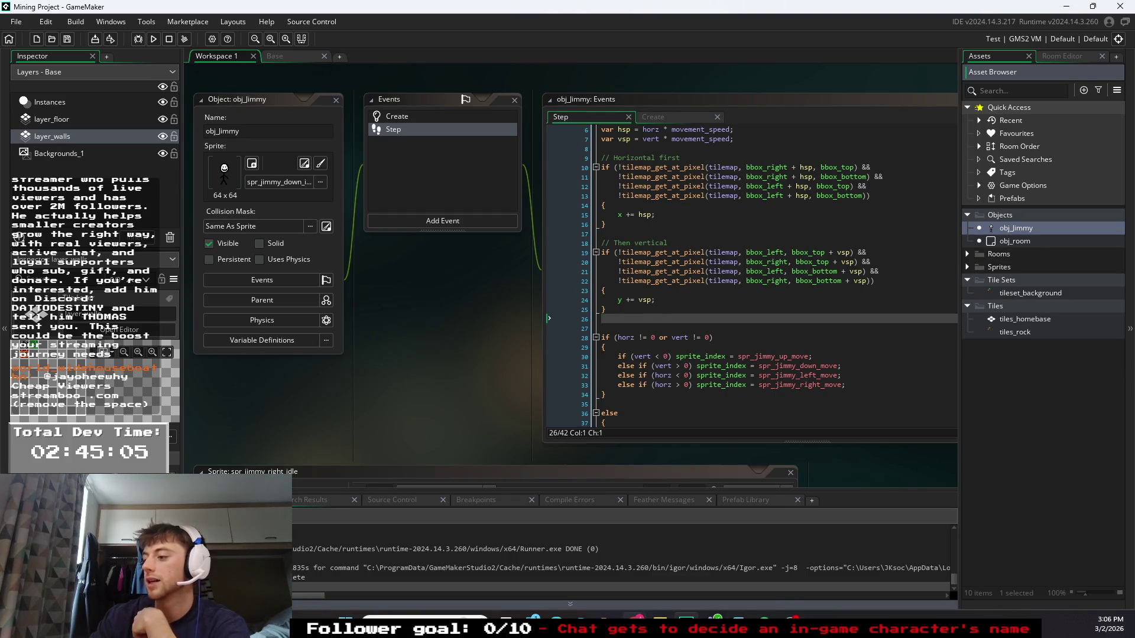
mouse_move(686, 624)
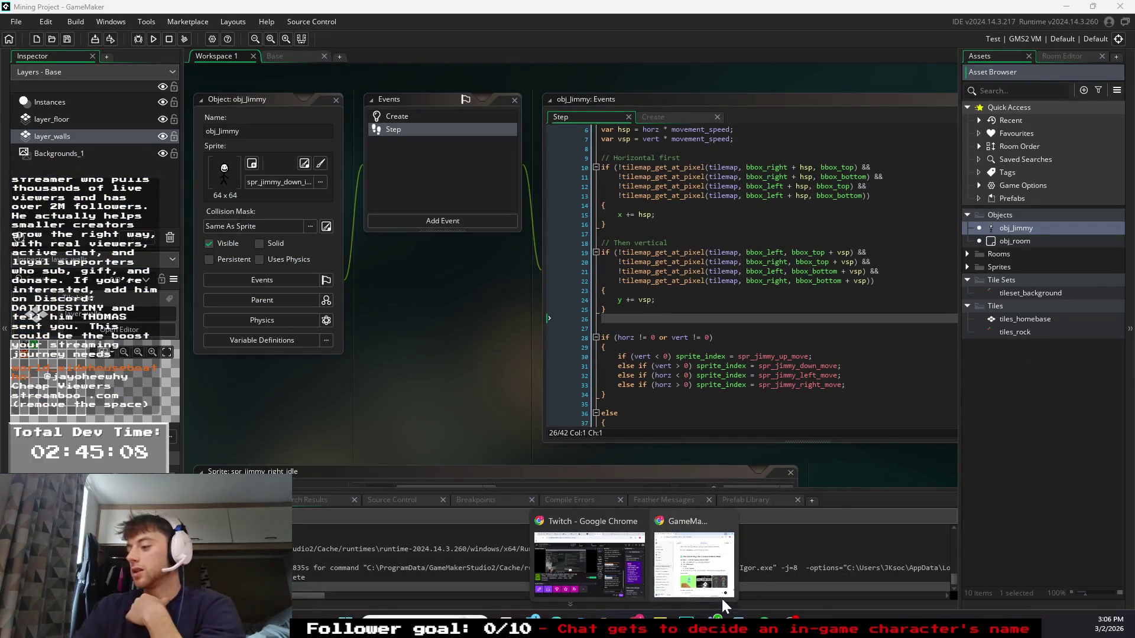
mouse_move(662, 591)
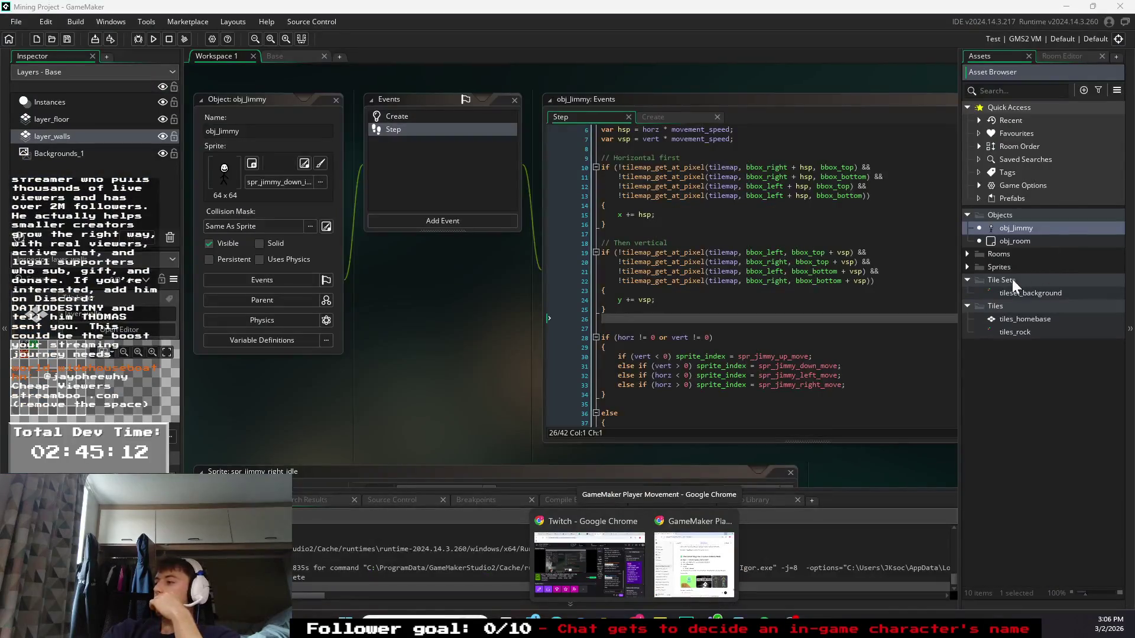
left_click(995, 280)
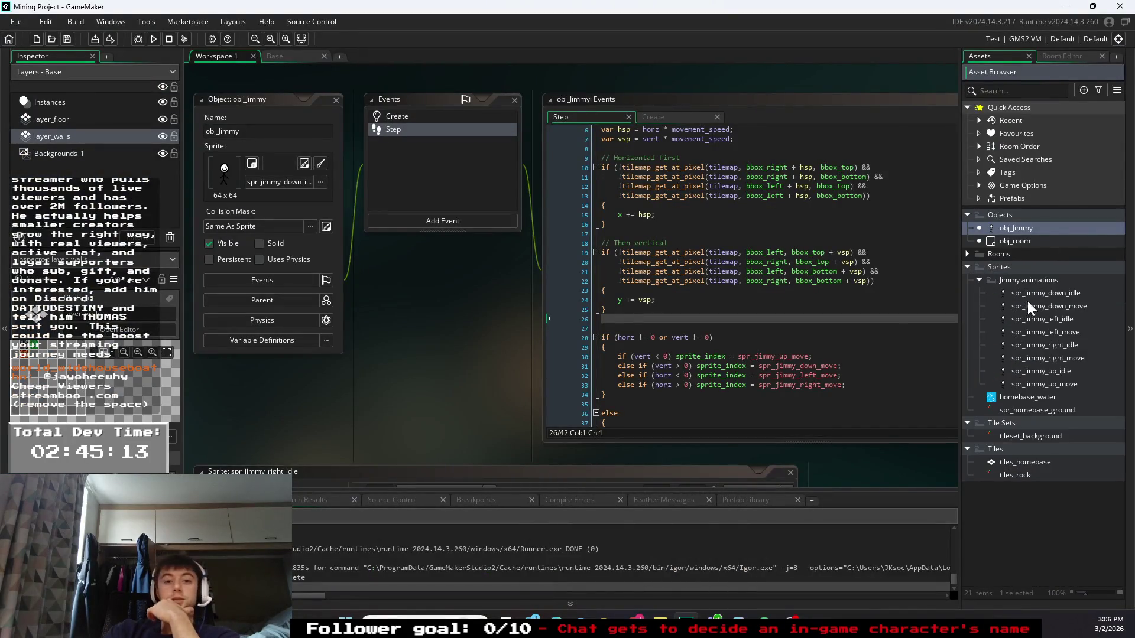
right_click(1033, 289)
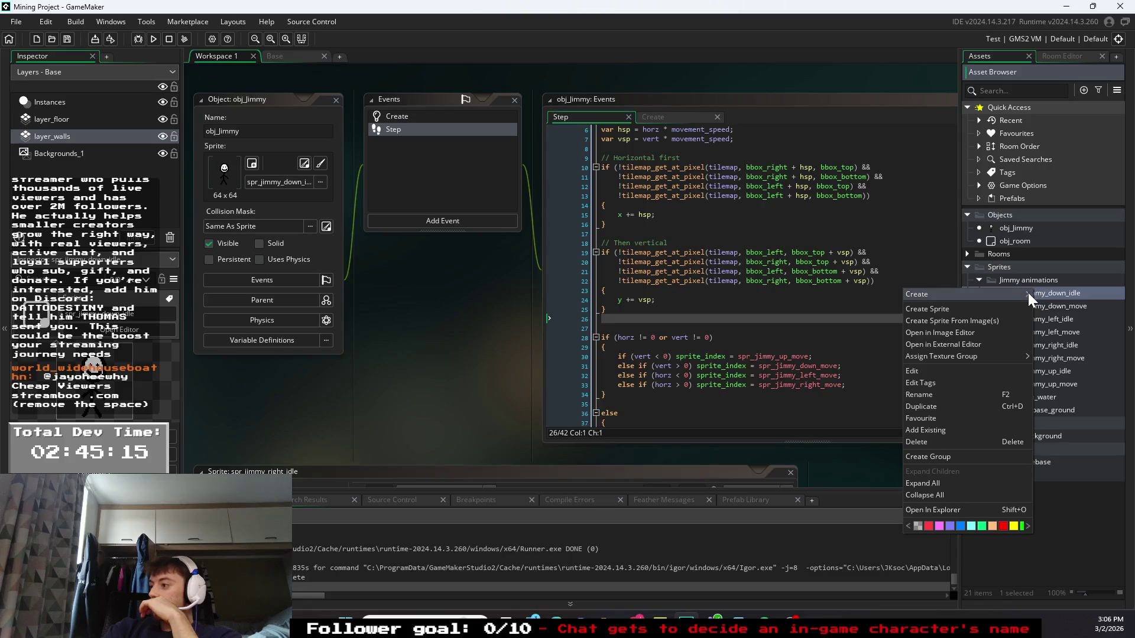
mouse_move(1029, 293)
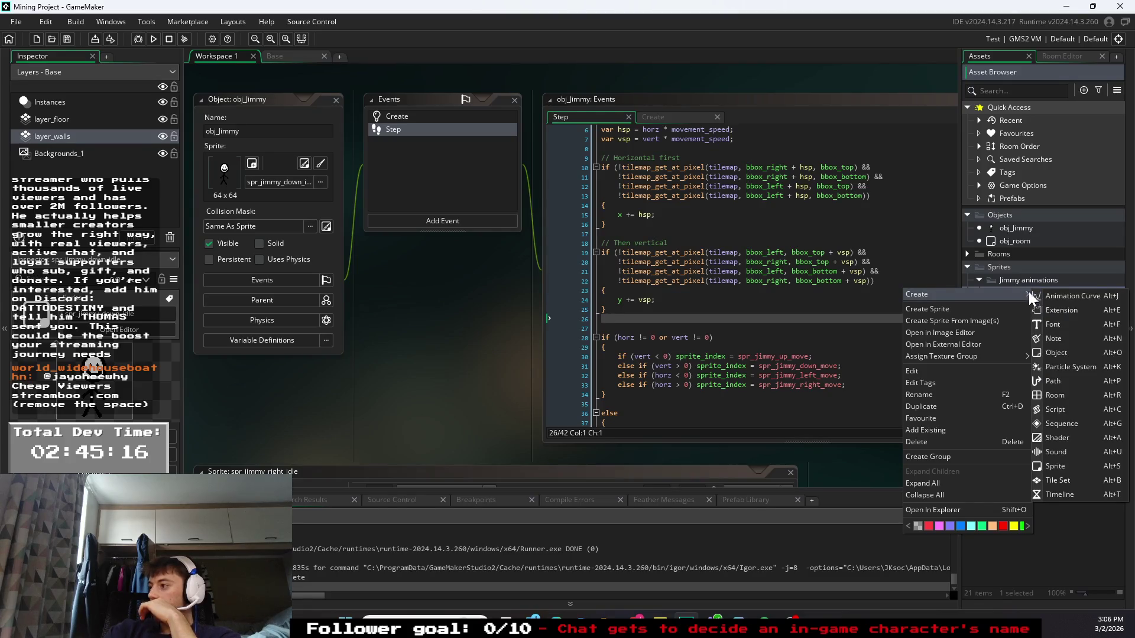
left_click(1039, 282)
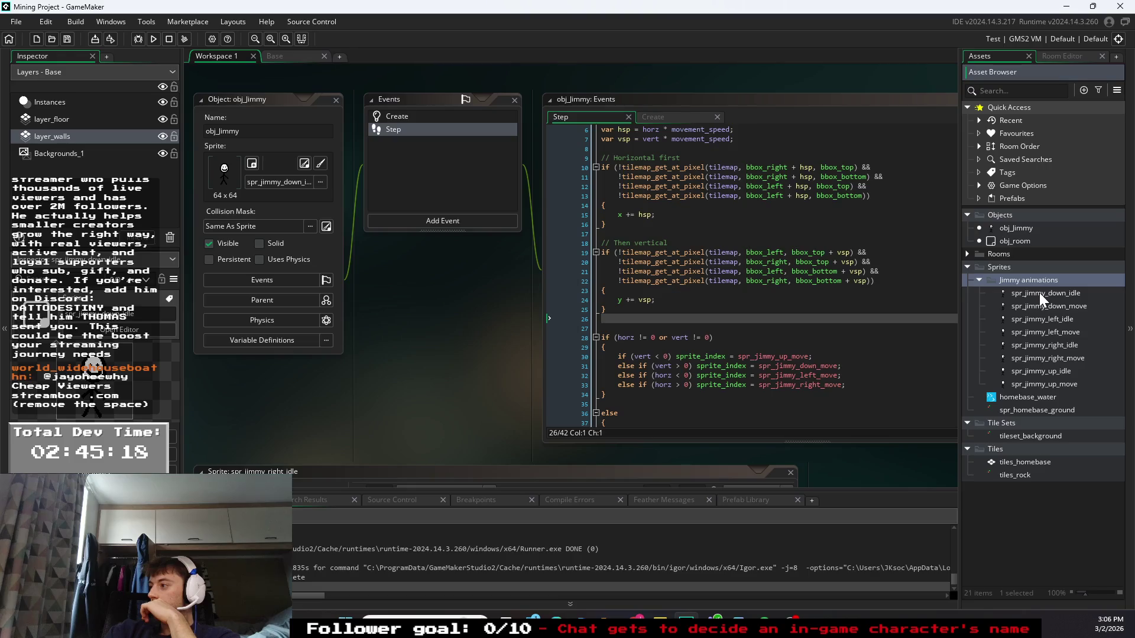
double_click(1039, 292)
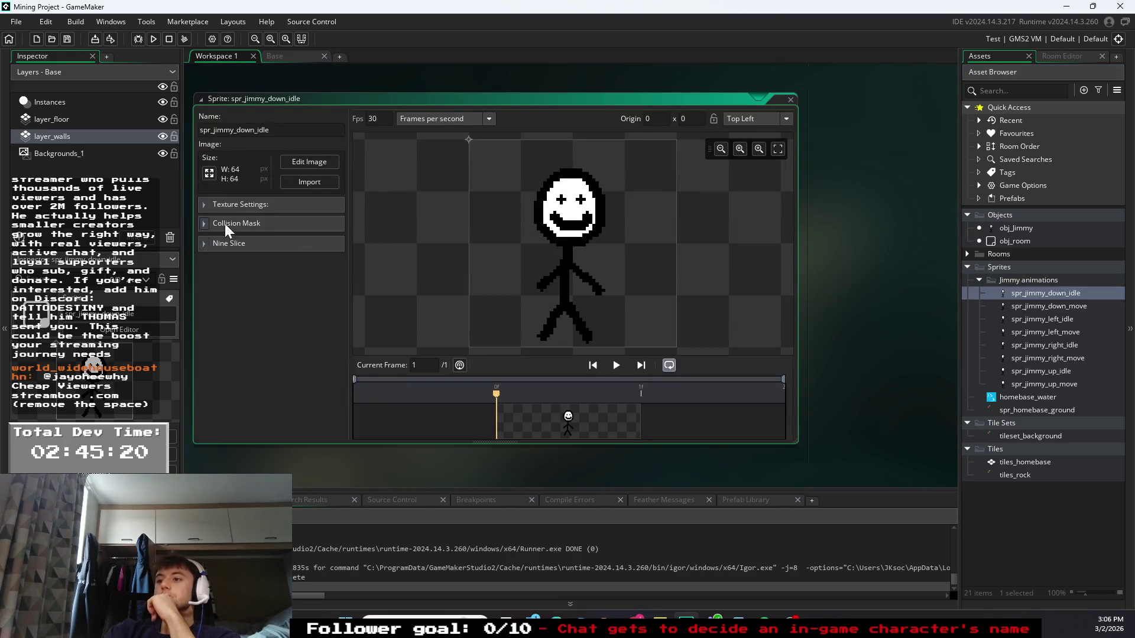
- Set its collision mask to Manual and drag the top edge down to 34 over the legs
left_click(208, 223)
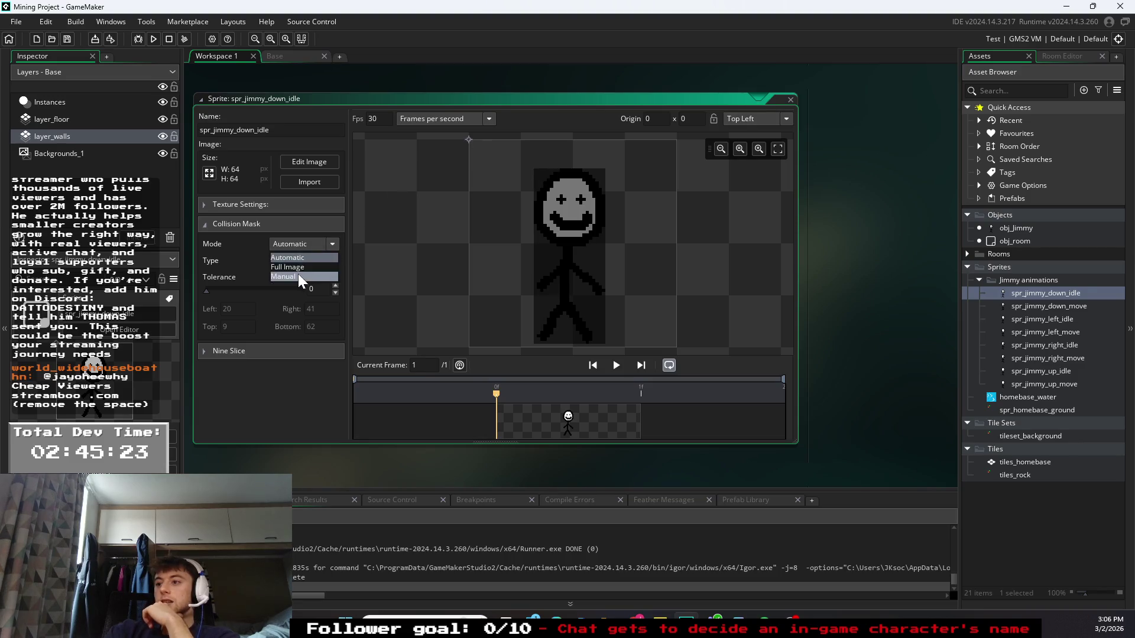
left_click(298, 275)
left_click_drag(535, 169, 533, 251)
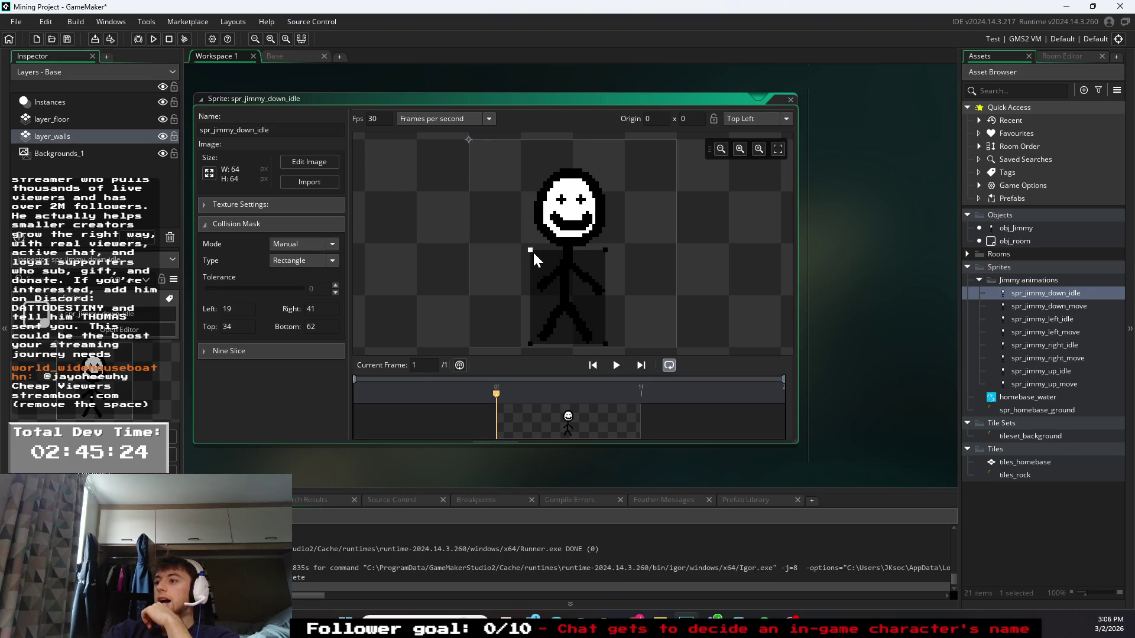
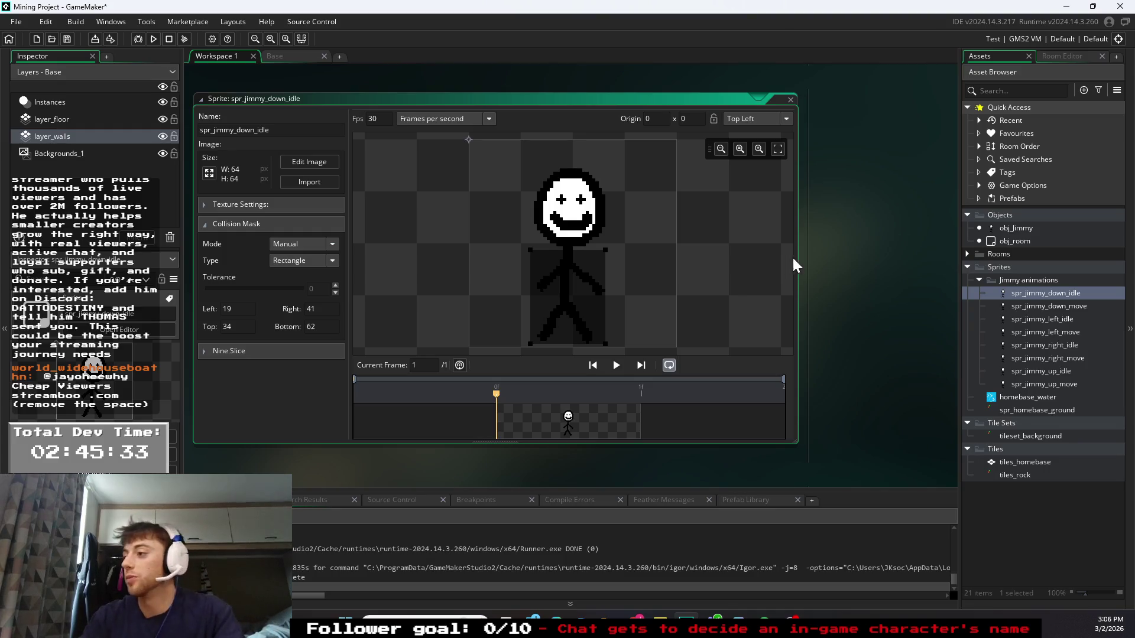
- Give spr_jimmy_down_move a manual collision mask with its top edge lowered to the neck
double_click(1044, 306)
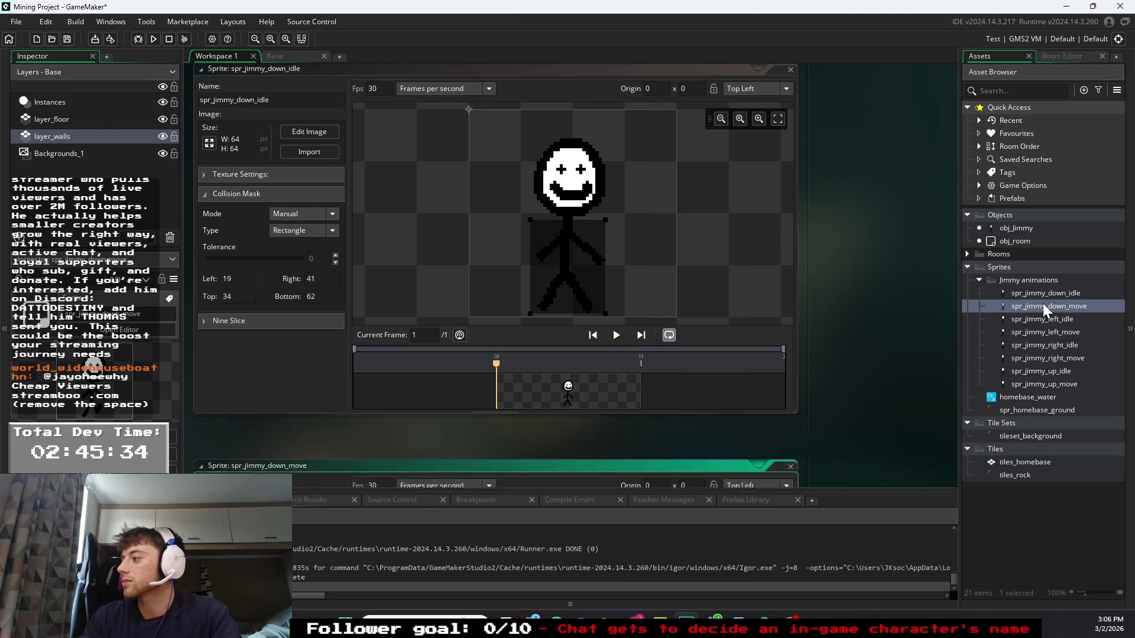
left_click(201, 223)
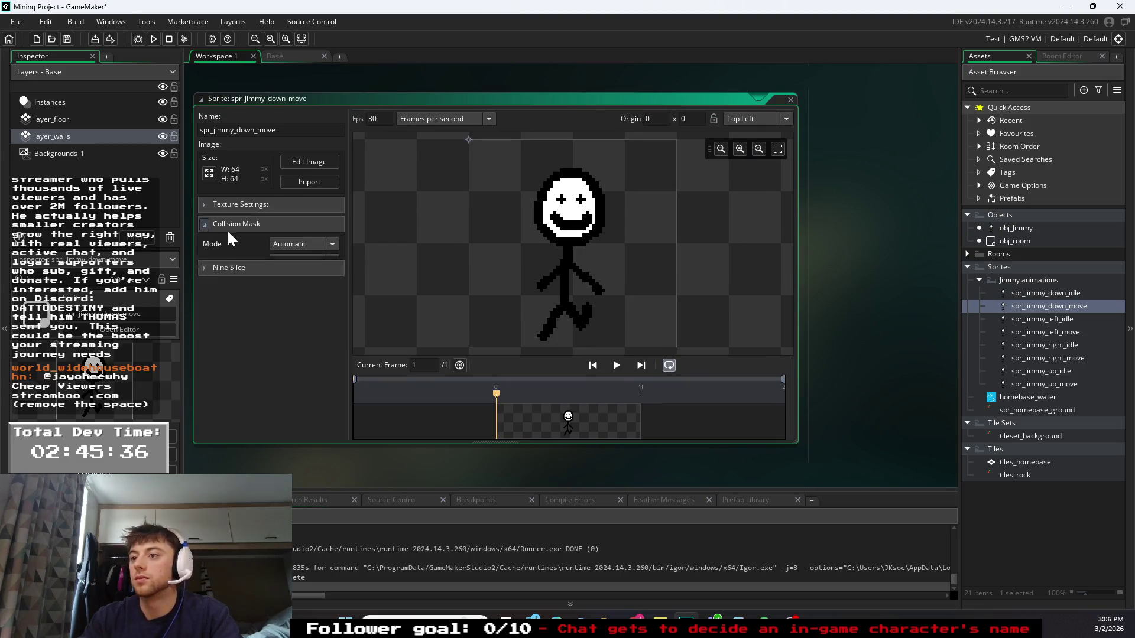
left_click(286, 274)
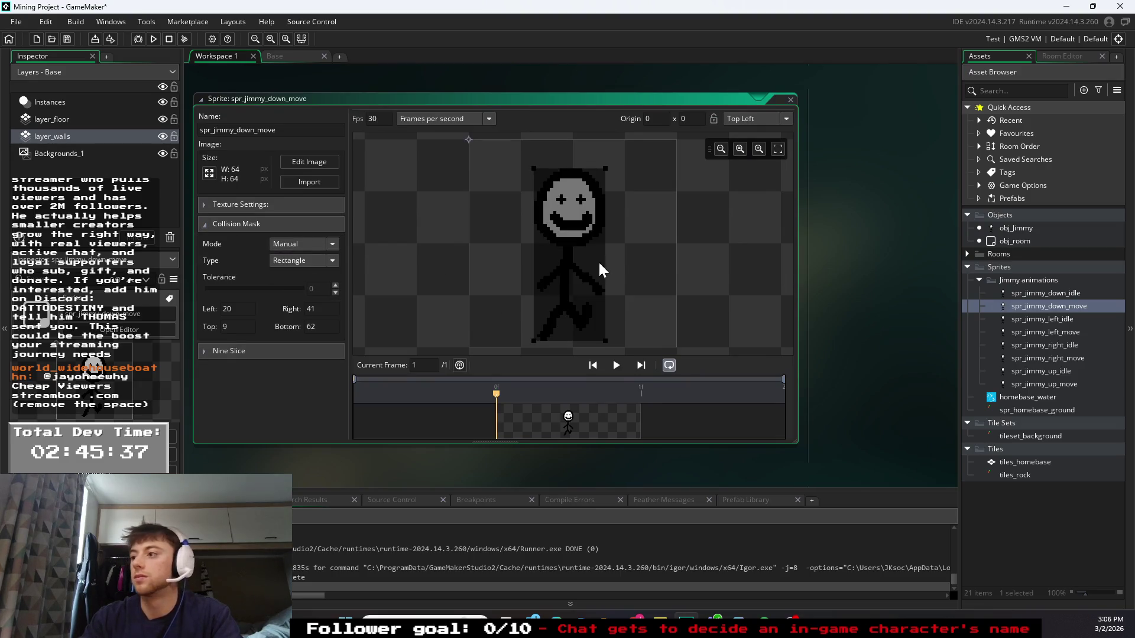
left_click_drag(530, 180, 534, 261)
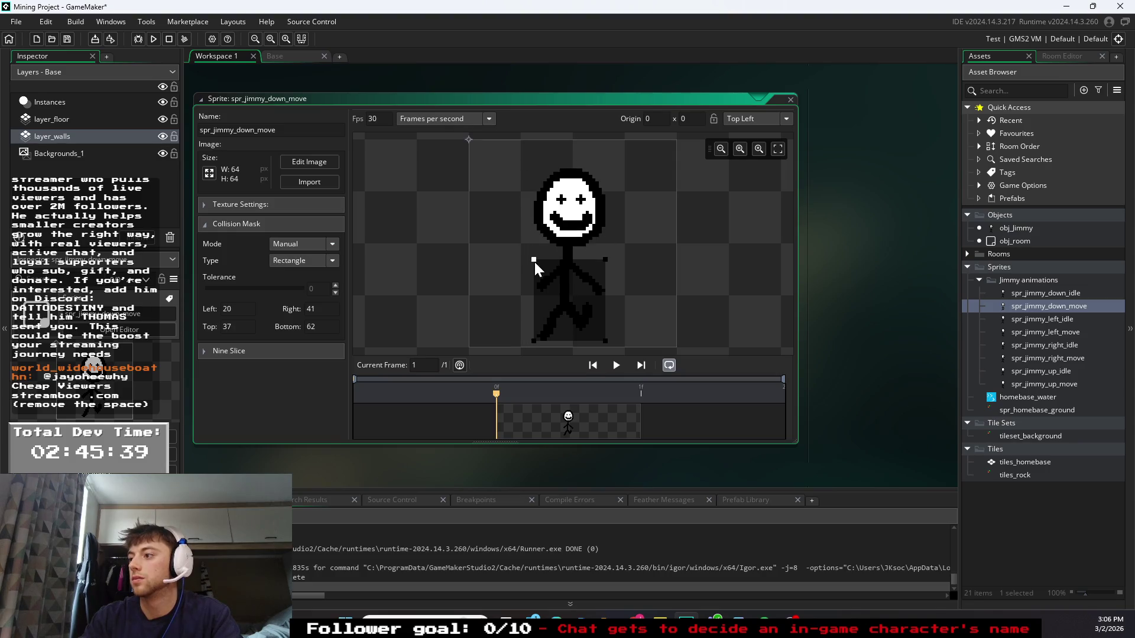
- Set spr_jimmy_left_idle's collision mask to Manual and drop its top edge below the head
double_click(1034, 321)
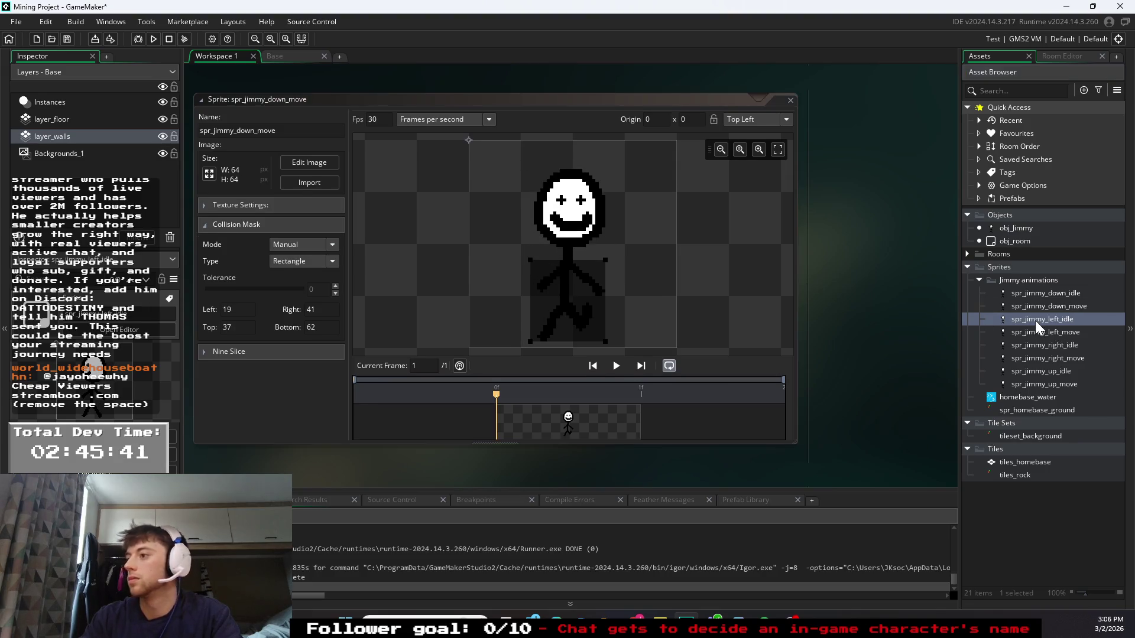
left_click(298, 243)
left_click(298, 261)
left_click_drag(532, 171, 532, 253)
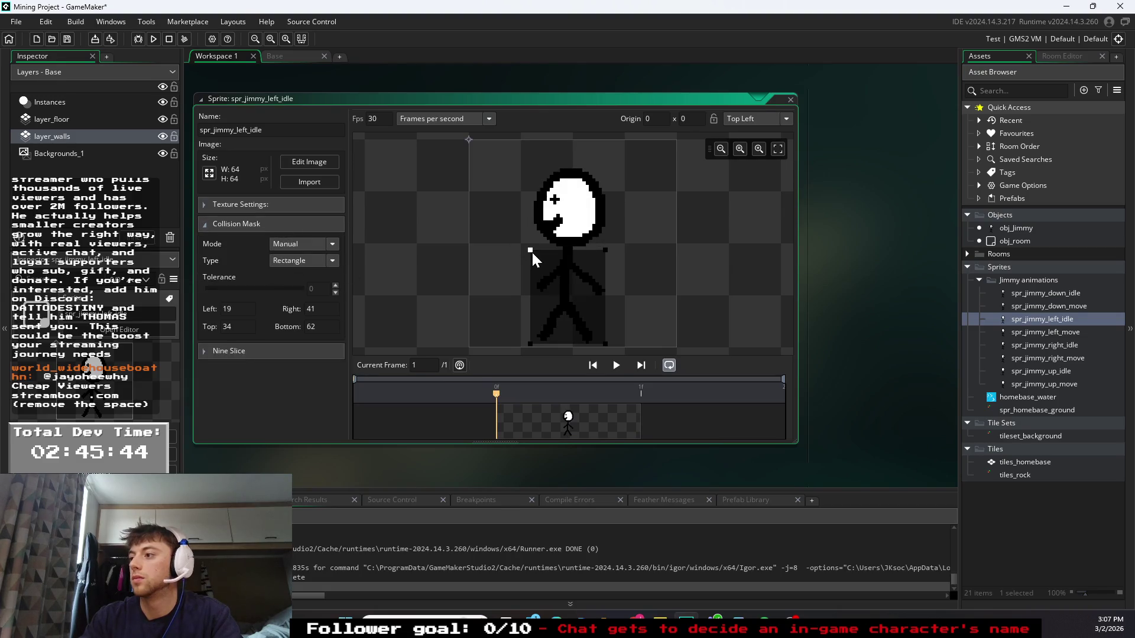
- Give spr_jimmy_left_move a manual rectangle mask of 19, 41, 35, 62, excluding the head
double_click(1027, 333)
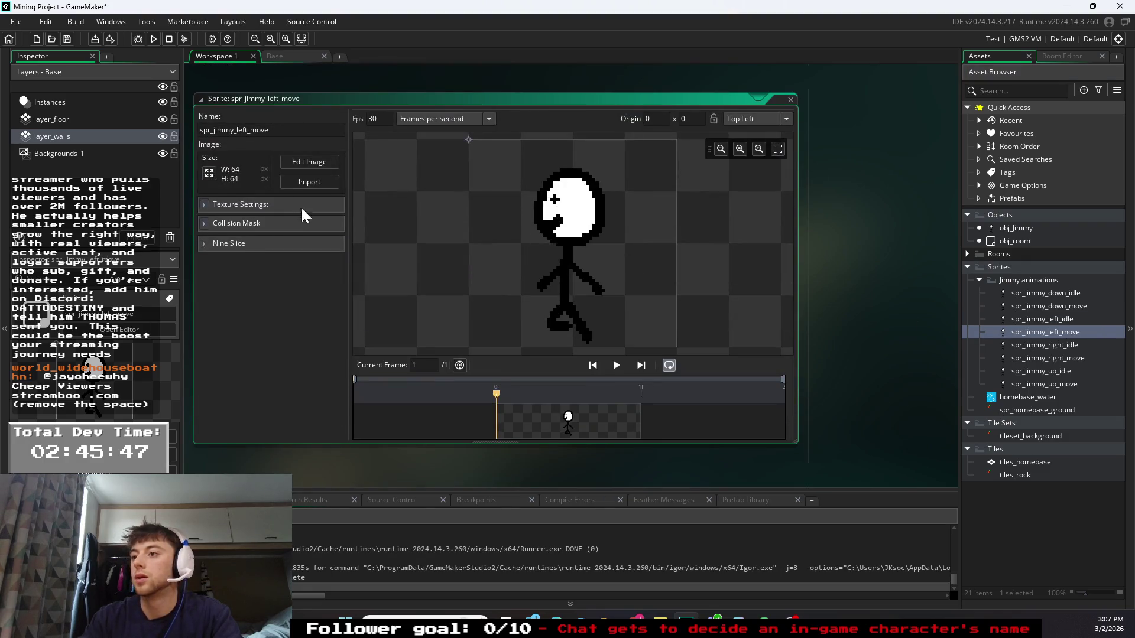
left_click(235, 223)
left_click(310, 244)
left_click(301, 278)
left_click_drag(528, 171, 534, 255)
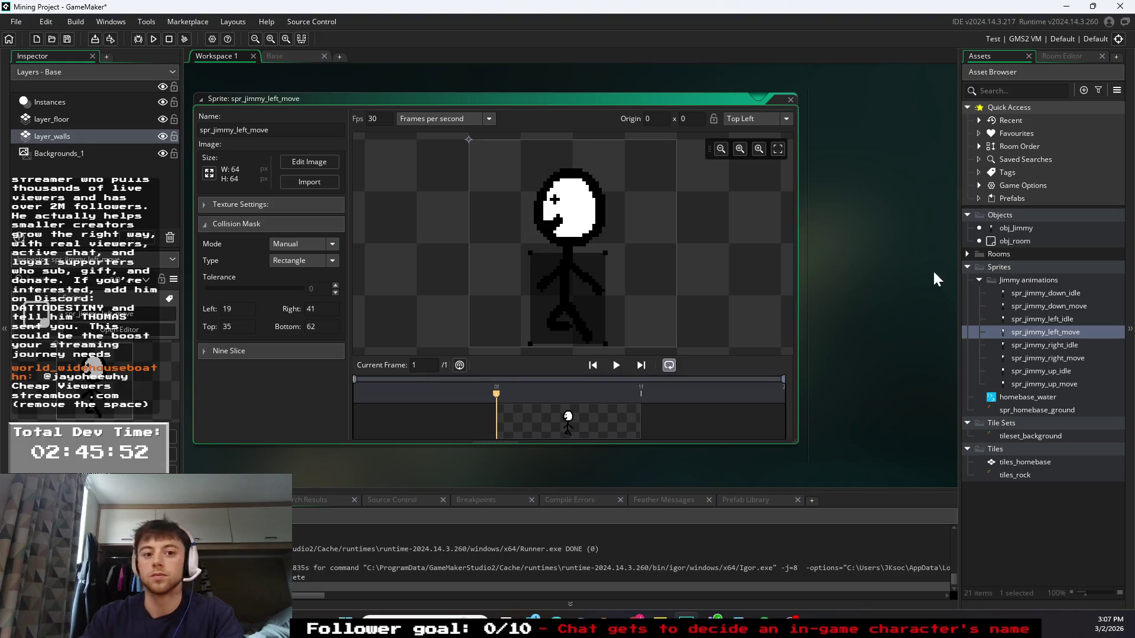
- Give spr_jimmy_right_idle a manual collision mask starting at the neck
double_click(1037, 346)
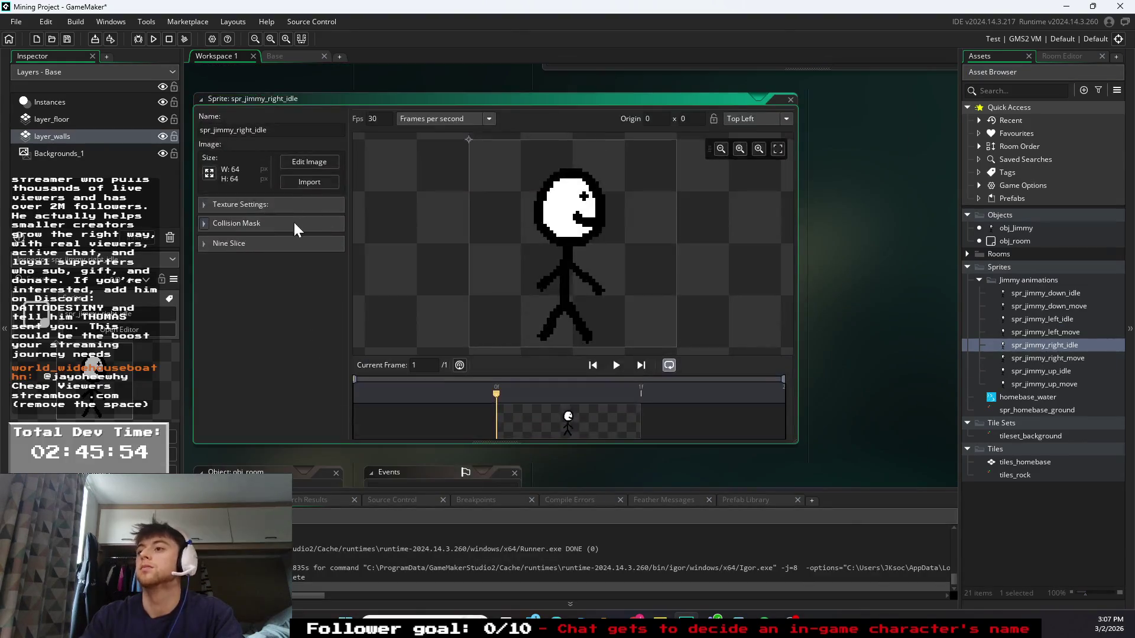
left_click(214, 223)
left_click(310, 276)
left_click_drag(544, 168, 537, 248)
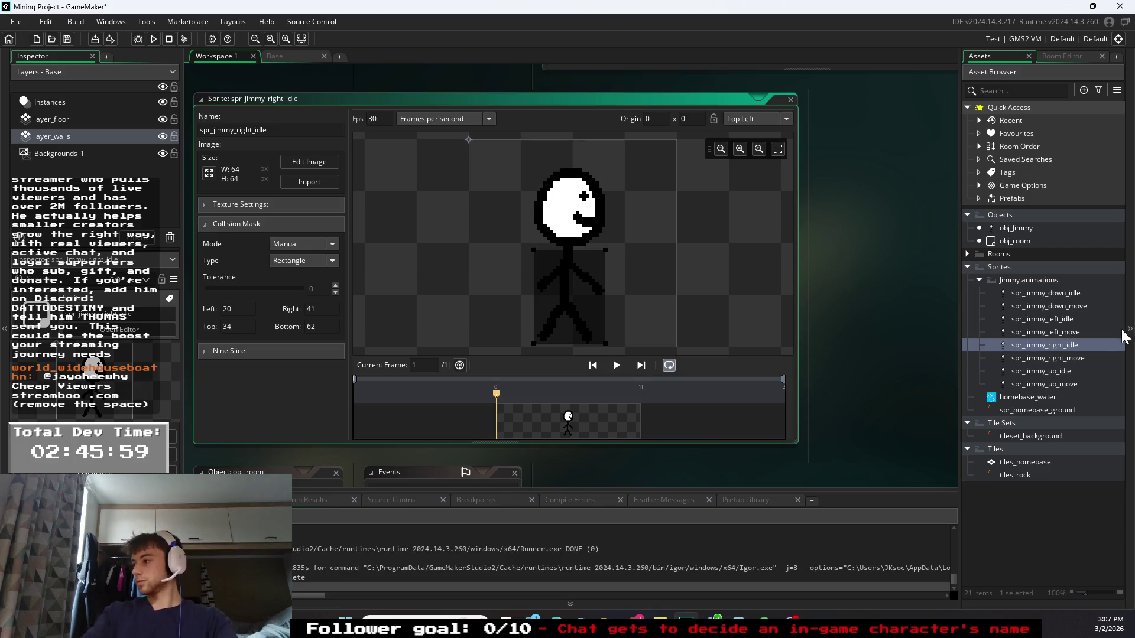
- Set spr_jimmy_right_move's collision mask to Manual with the top edge below the head
double_click(1040, 357)
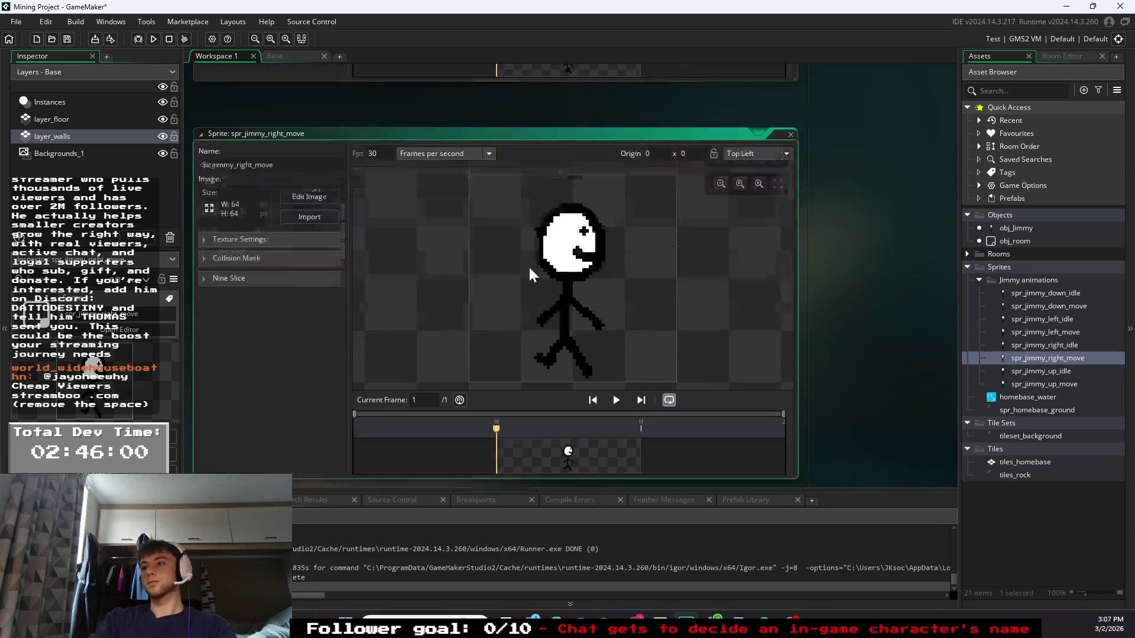
left_click(219, 225)
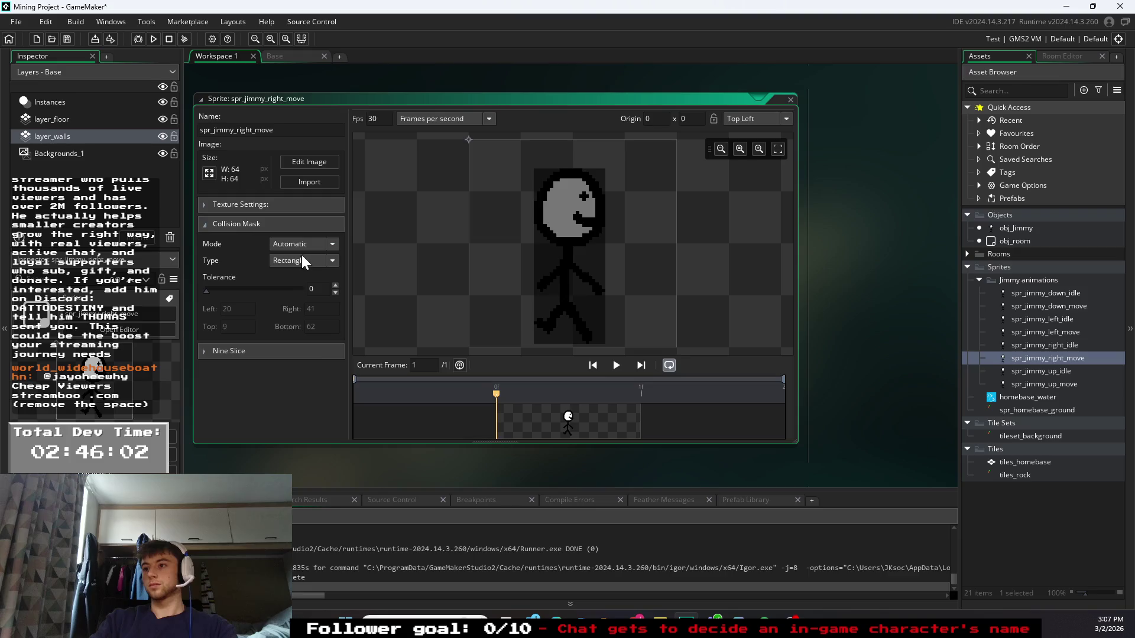
left_click(306, 277)
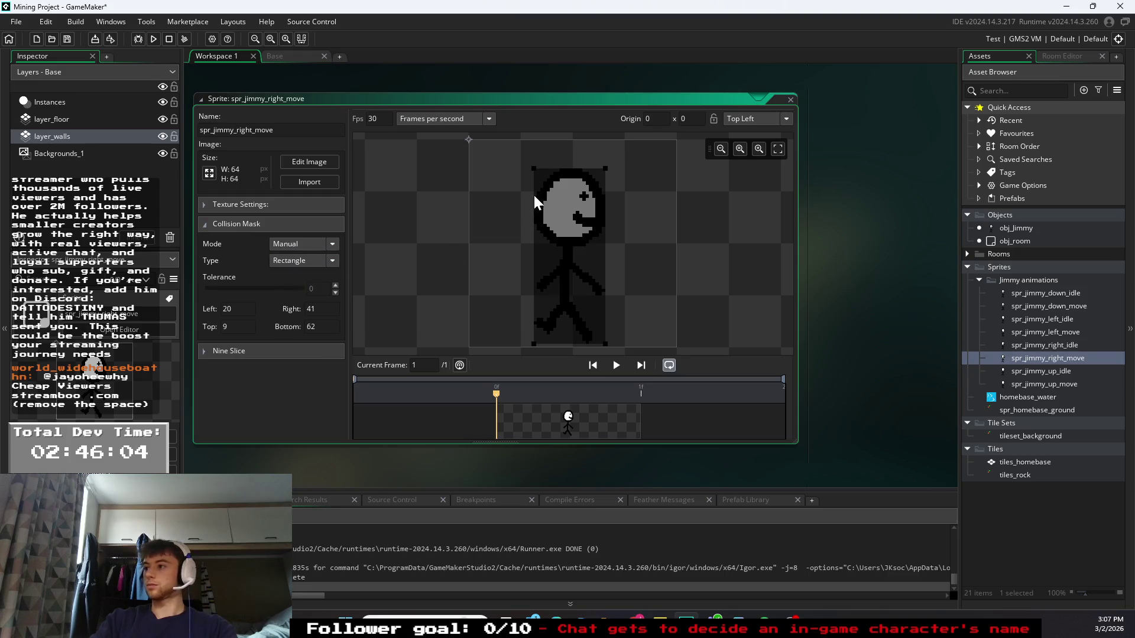
left_click_drag(533, 169, 535, 251)
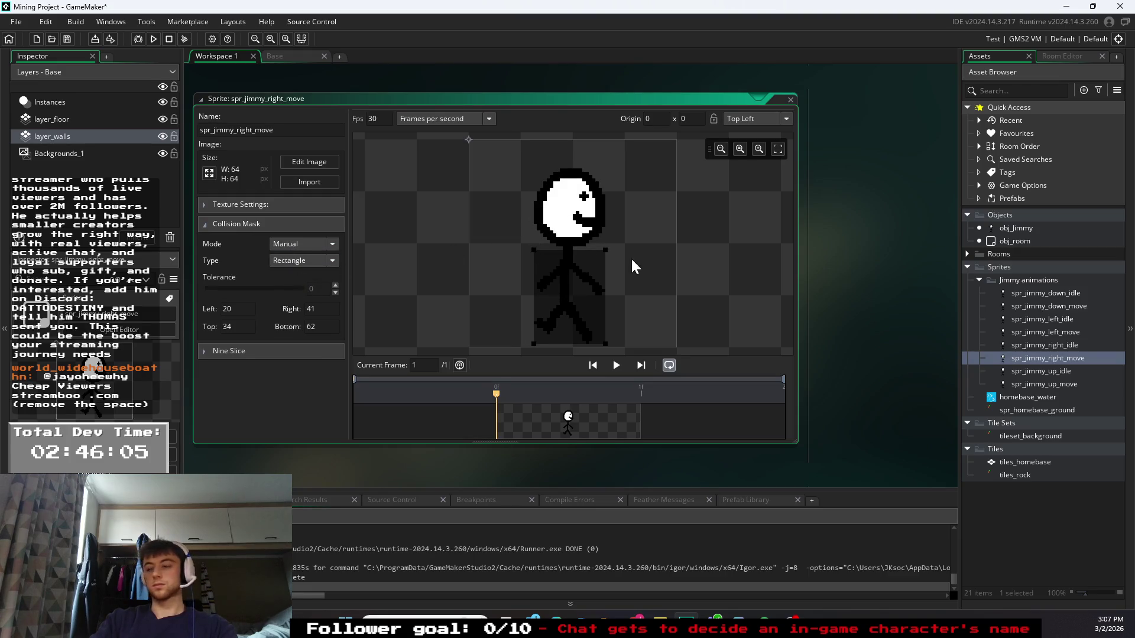
- Give spr_jimmy_up_idle a manual collision mask with the top edge below the head
double_click(1034, 370)
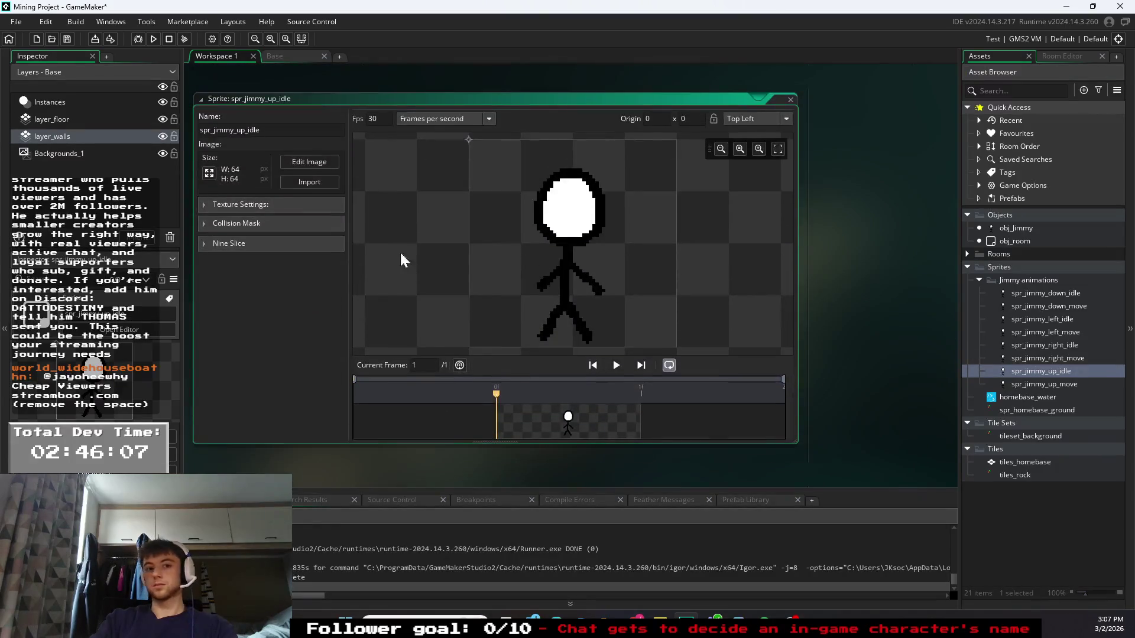
left_click(239, 223)
left_click(298, 244)
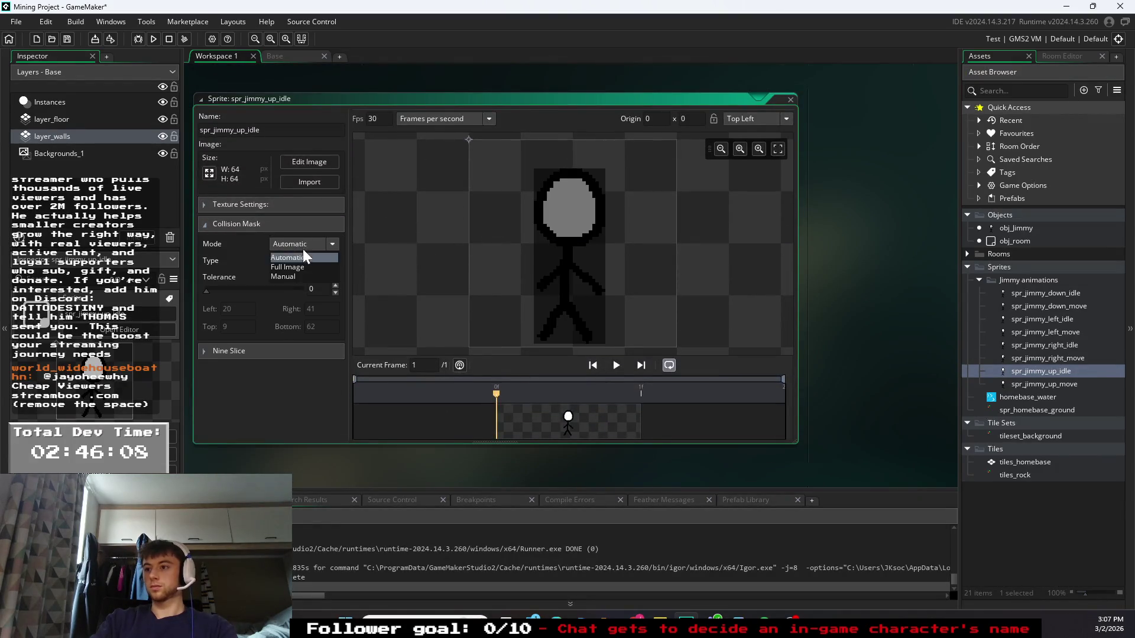
left_click(283, 276)
left_click_drag(535, 171, 534, 258)
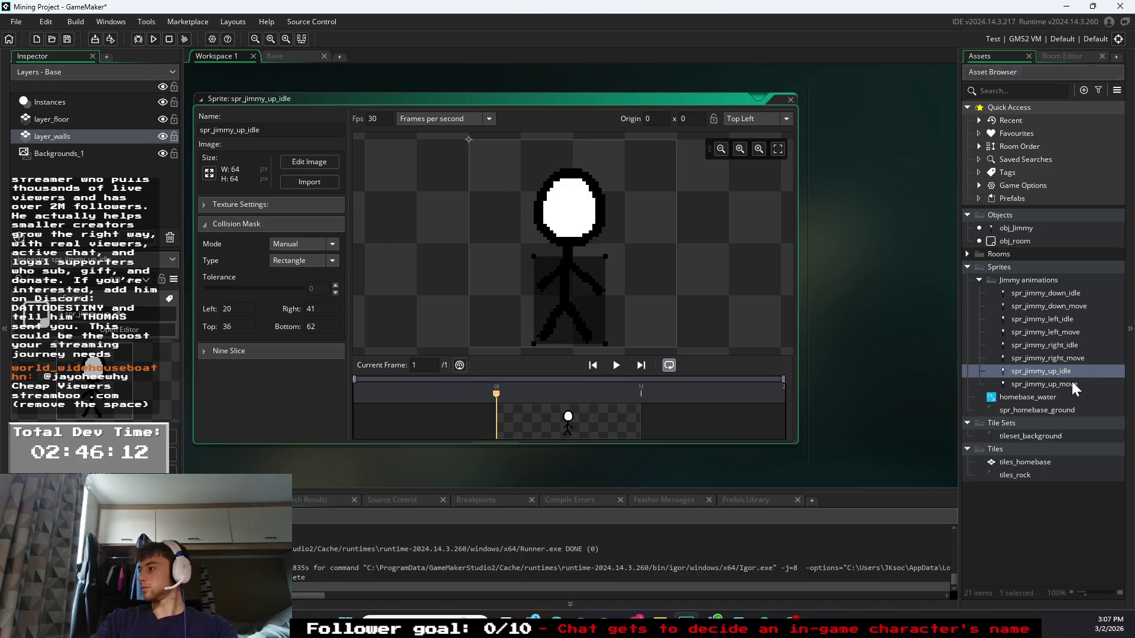
- Lower spr_jimmy_up_move's mask to the torso: left 20, right 41, top 35, bottom 62
double_click(1064, 383)
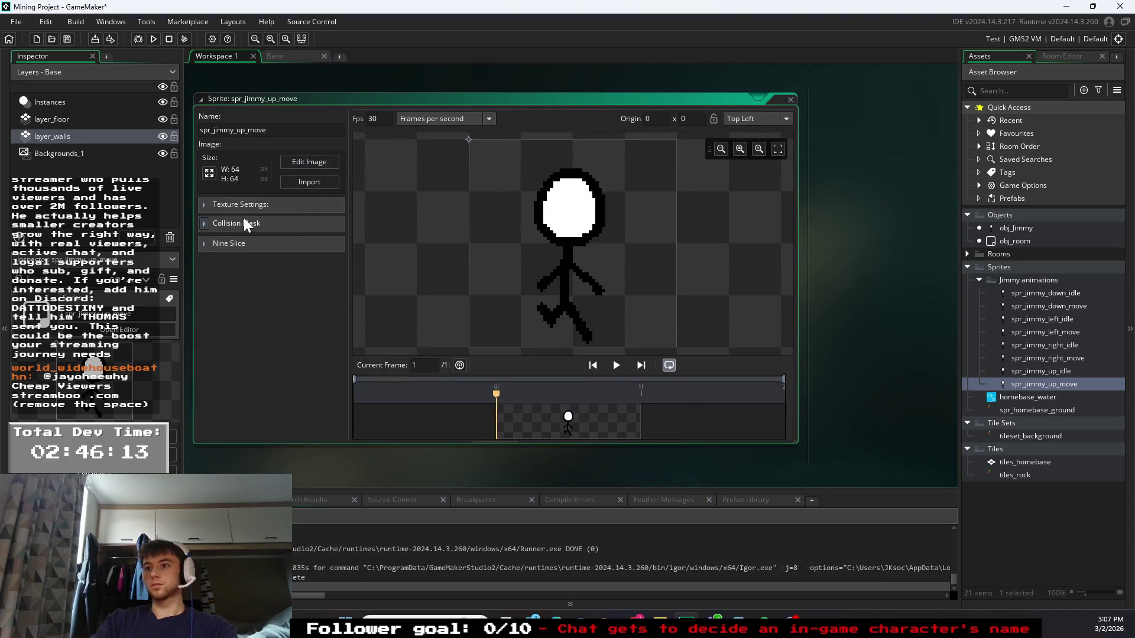
left_click(244, 223)
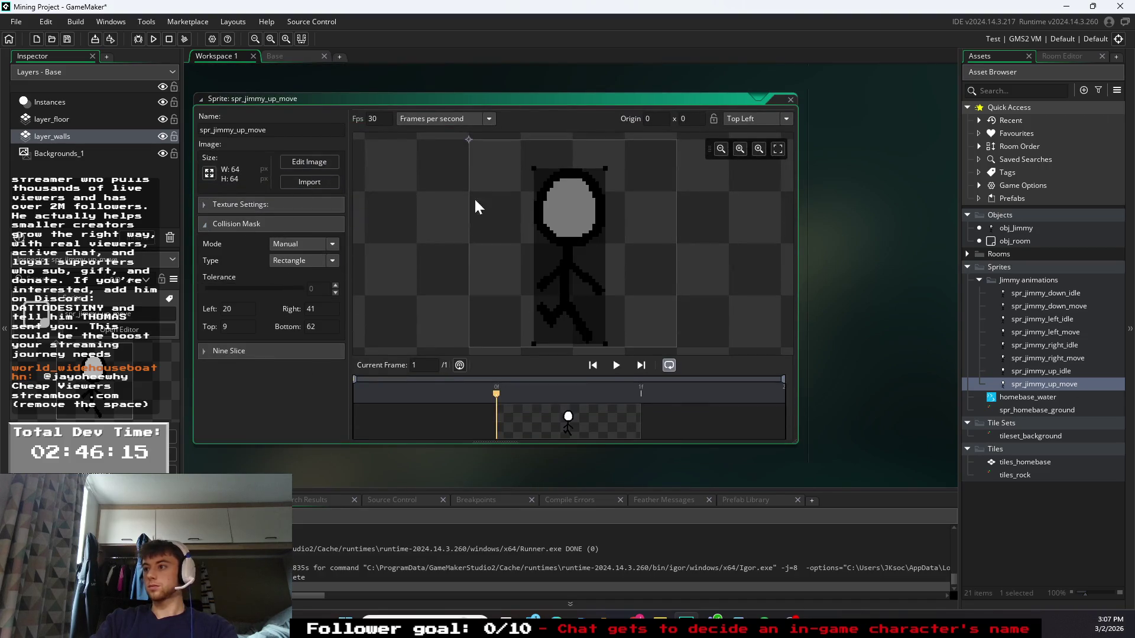
left_click_drag(535, 168, 535, 254)
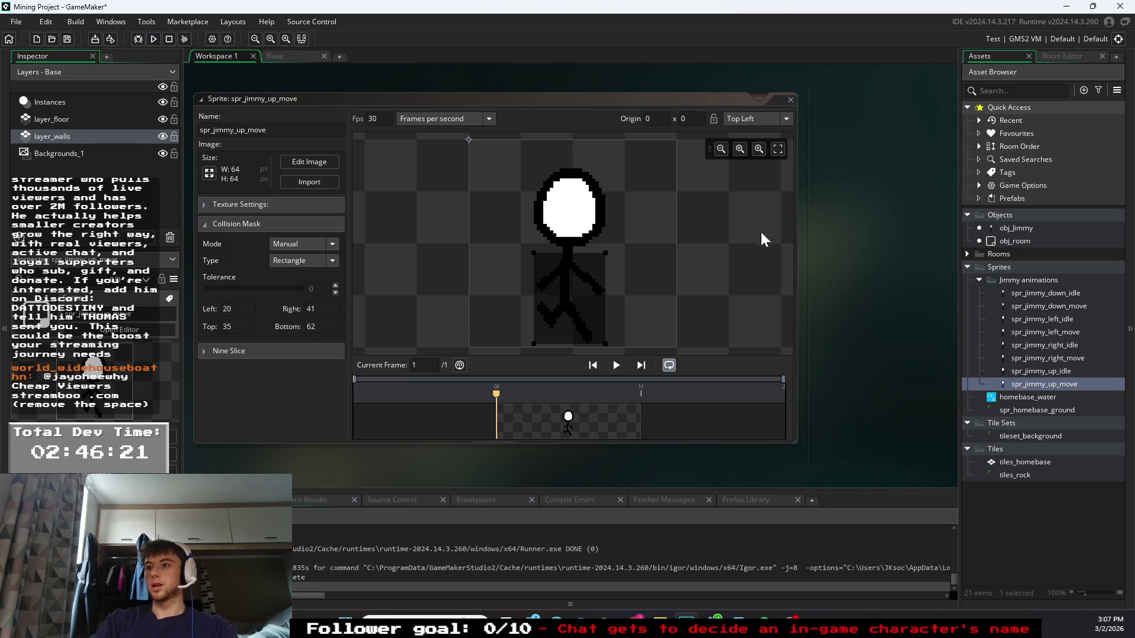
- On layer_walls, paint a brick row below the stone path and erase bricks blocking the opening
left_click(70, 130)
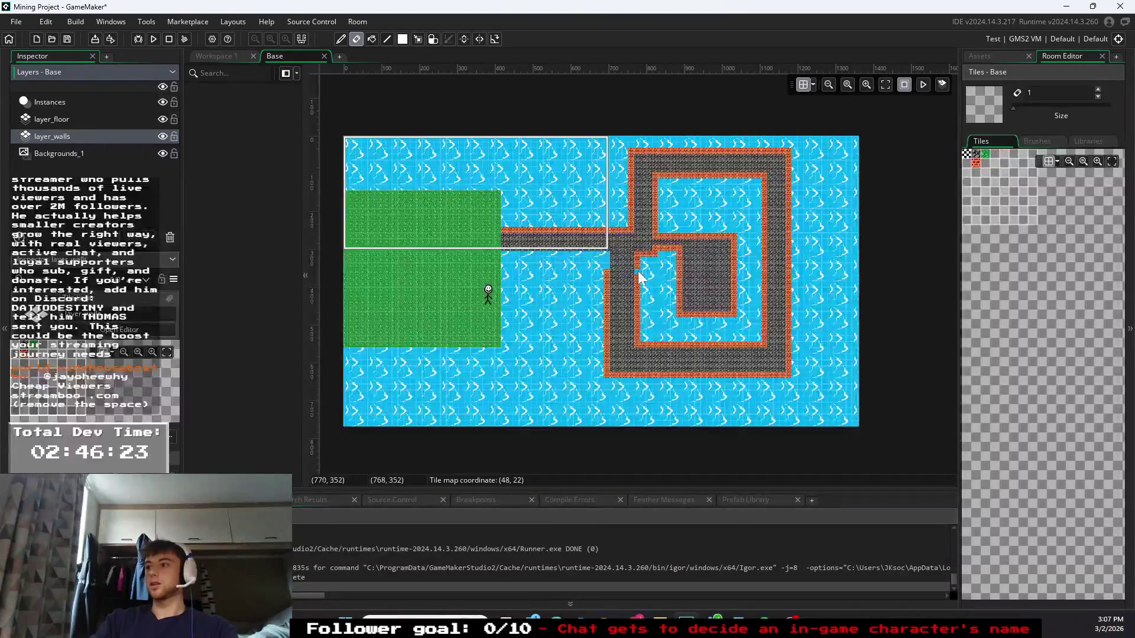
left_click(976, 163)
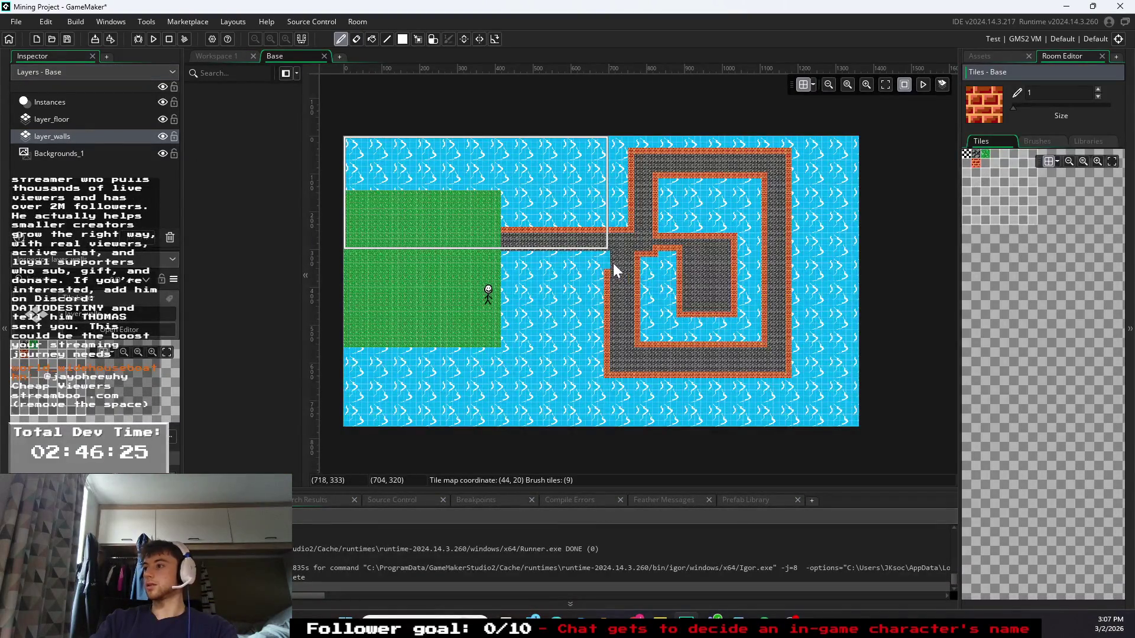
left_click_drag(606, 260, 505, 263)
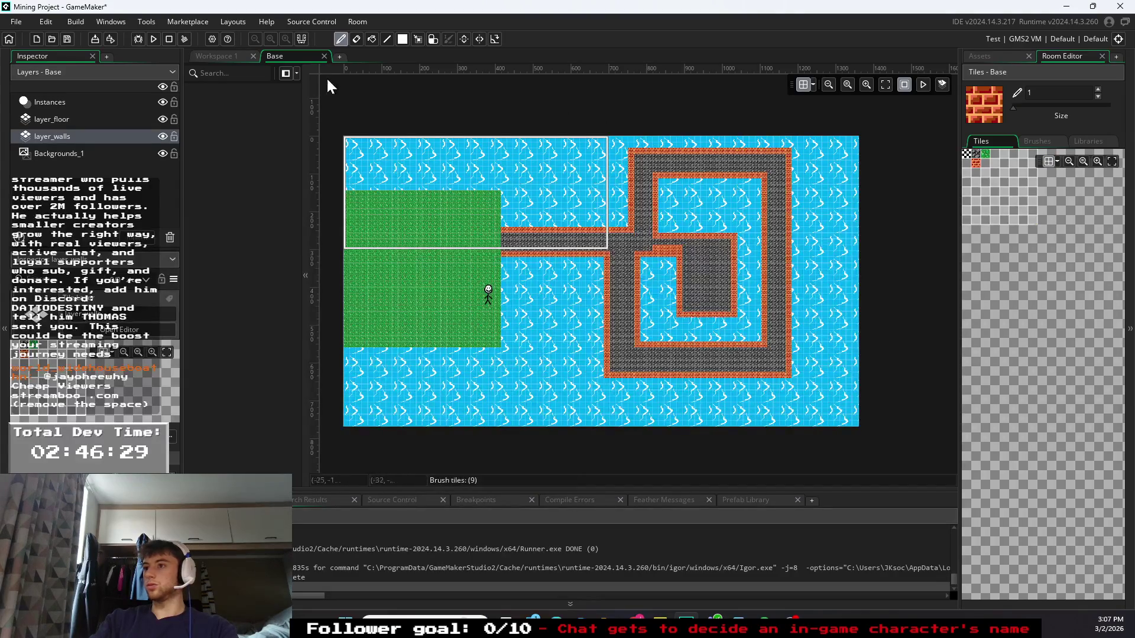
left_click(356, 39)
left_click_drag(659, 249, 681, 251)
- Pick the dark stone floor tile on layer_floor and launch a test run
left_click(83, 123)
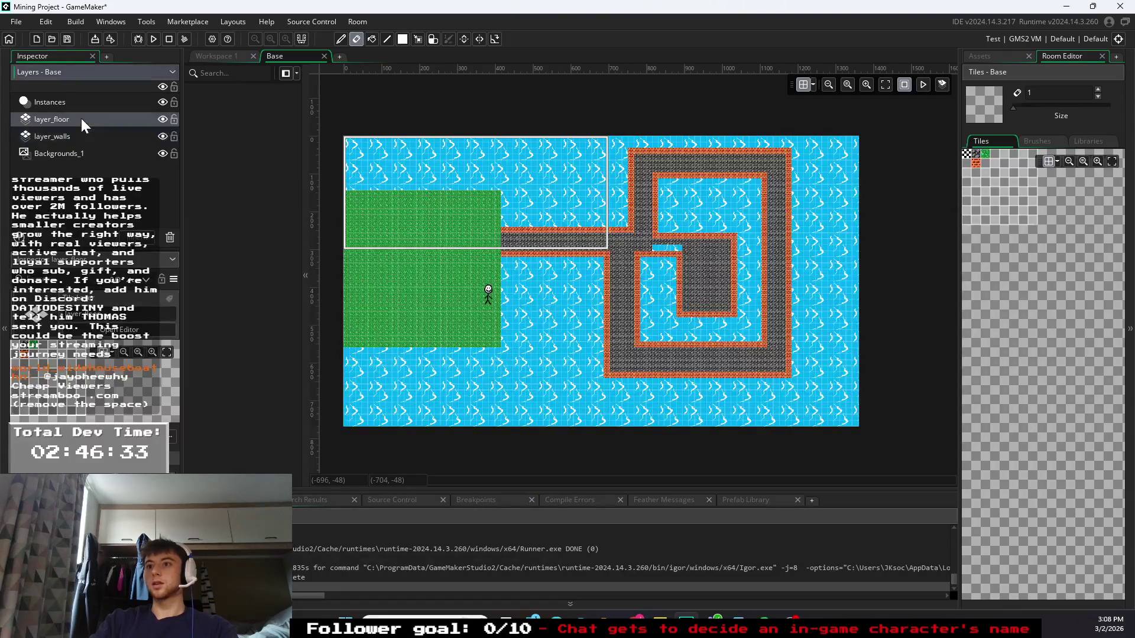
left_click(976, 155)
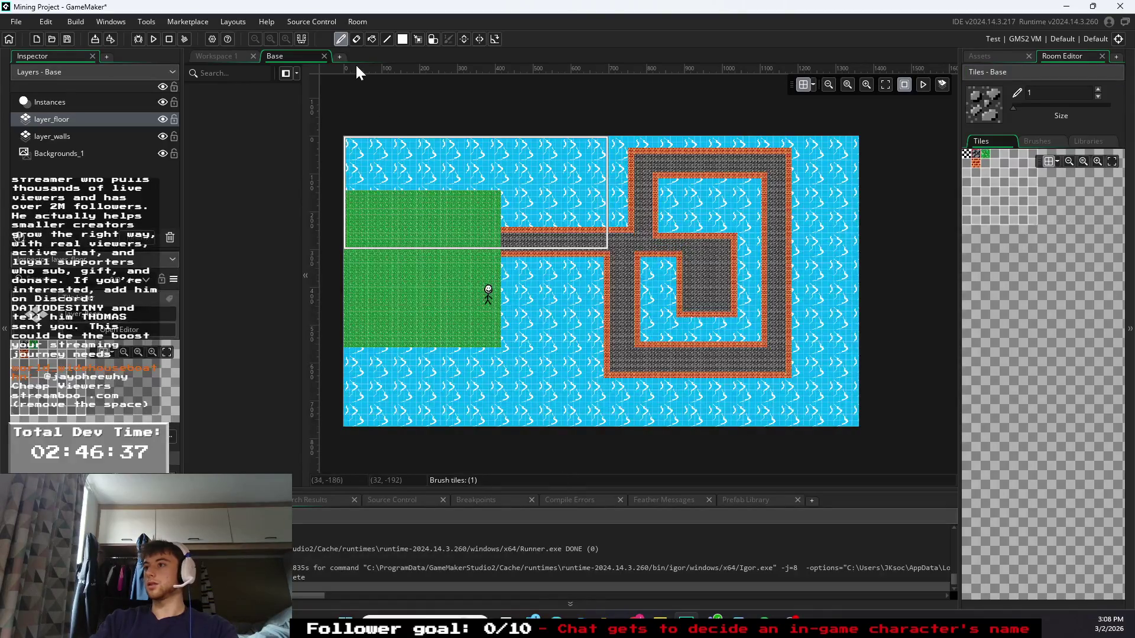
left_click(150, 39)
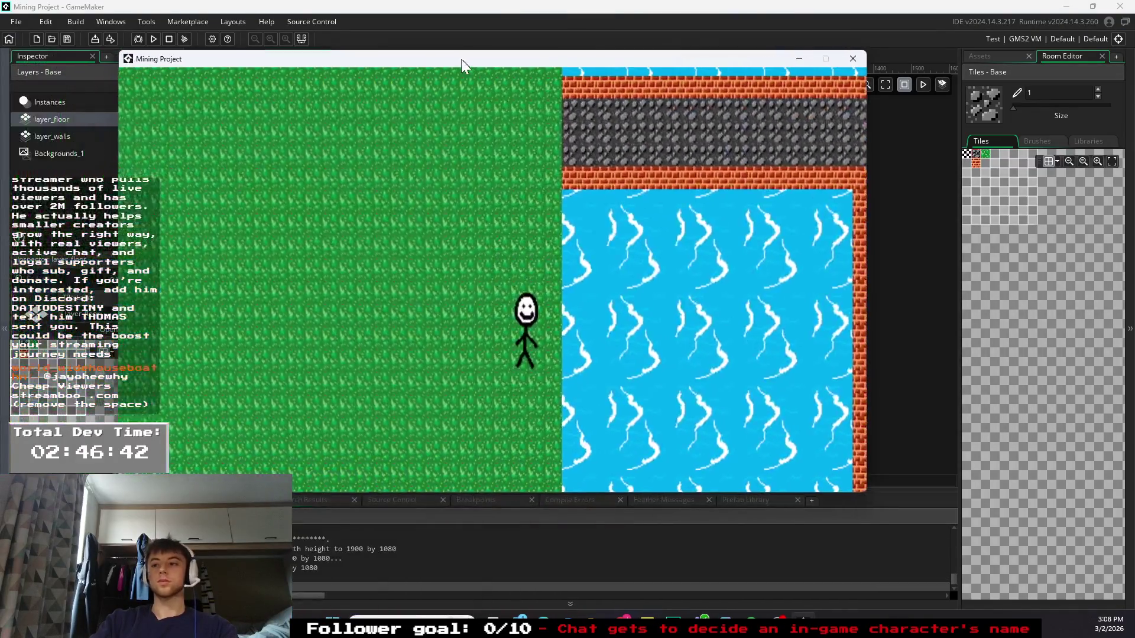
- Walk Jimmy up onto the stone path, right through the junction, then up toward the water
left_click_drag(462, 59, 459, 56)
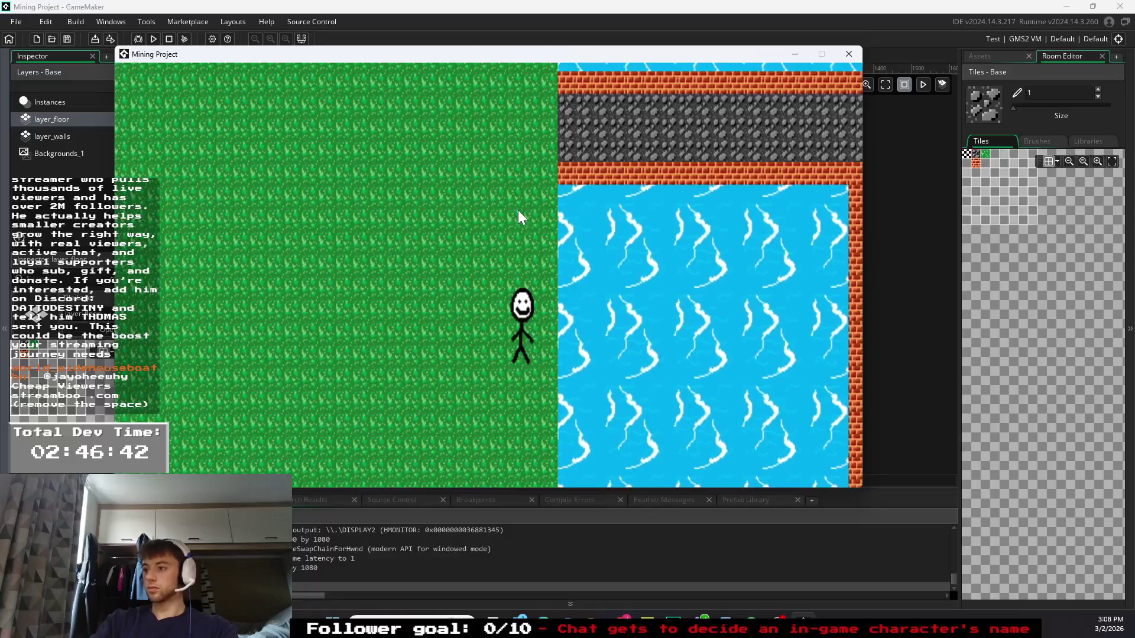
key("w")
key("d")
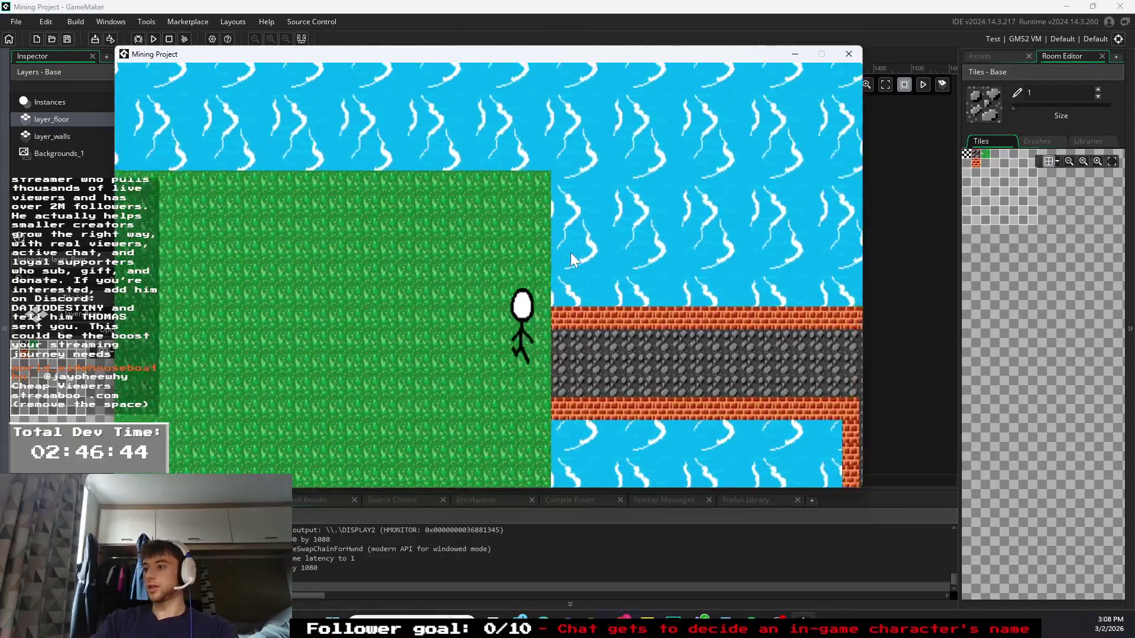
key("d")
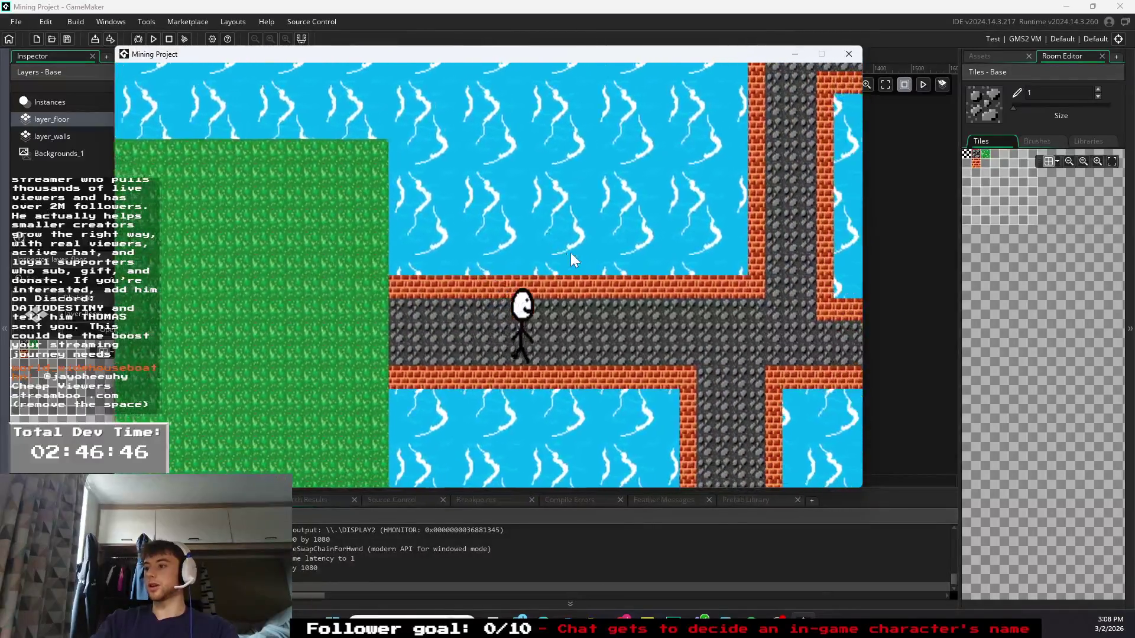
key("d")
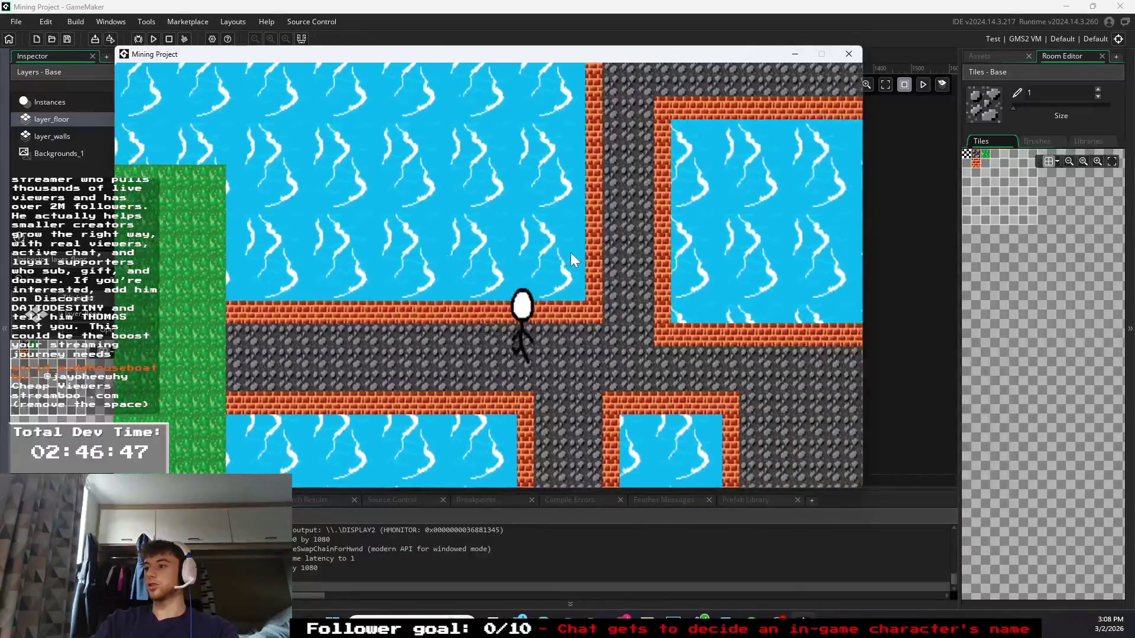
key("d")
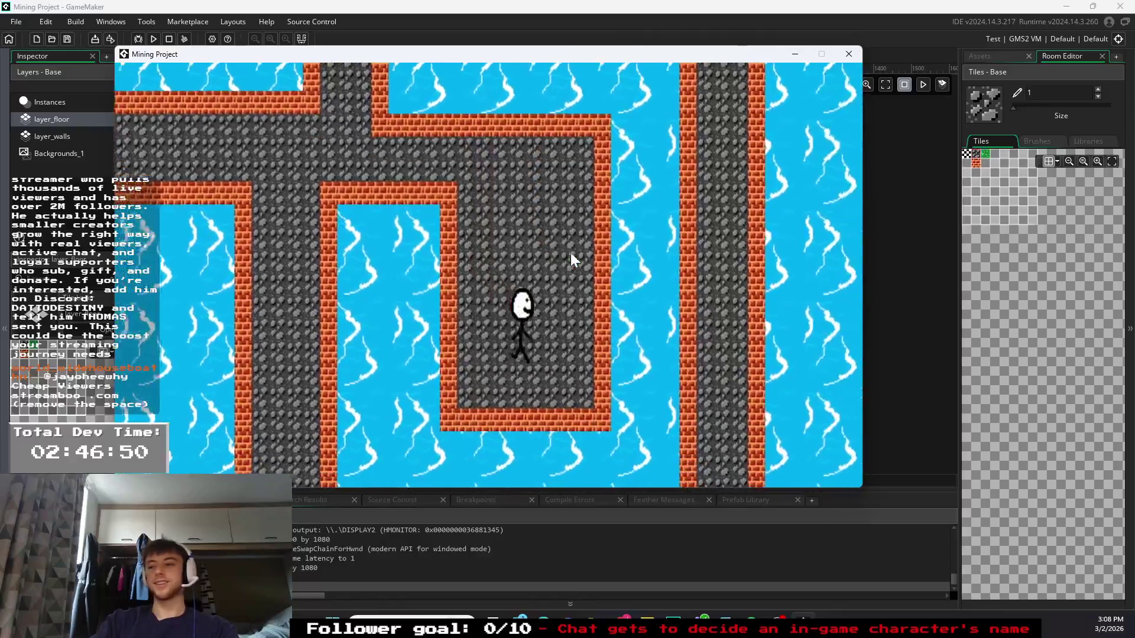
key("w")
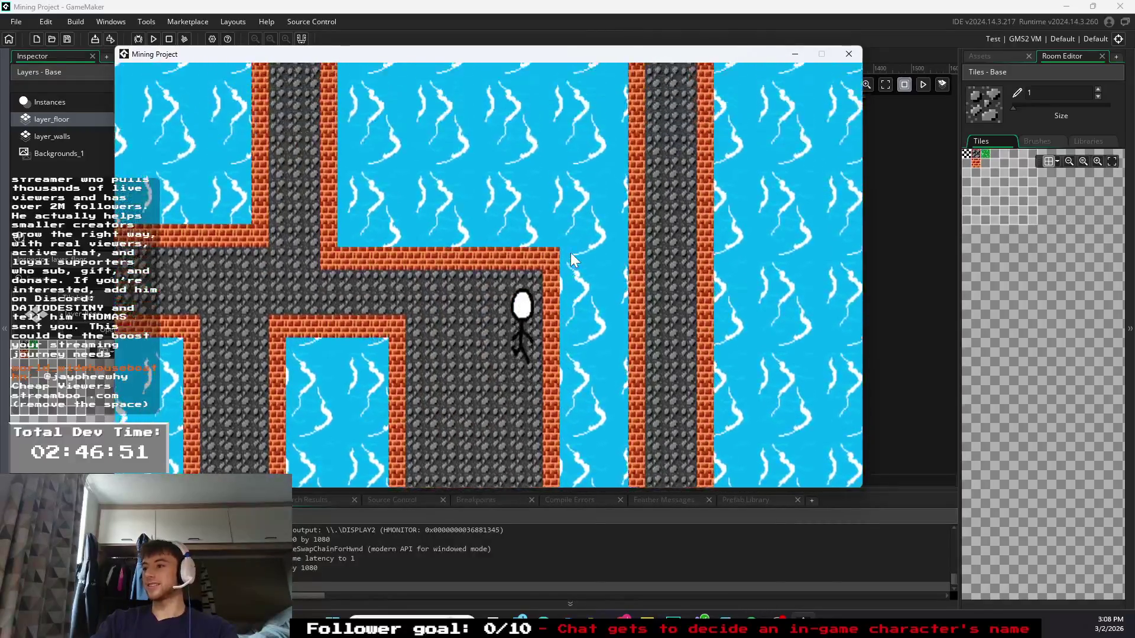